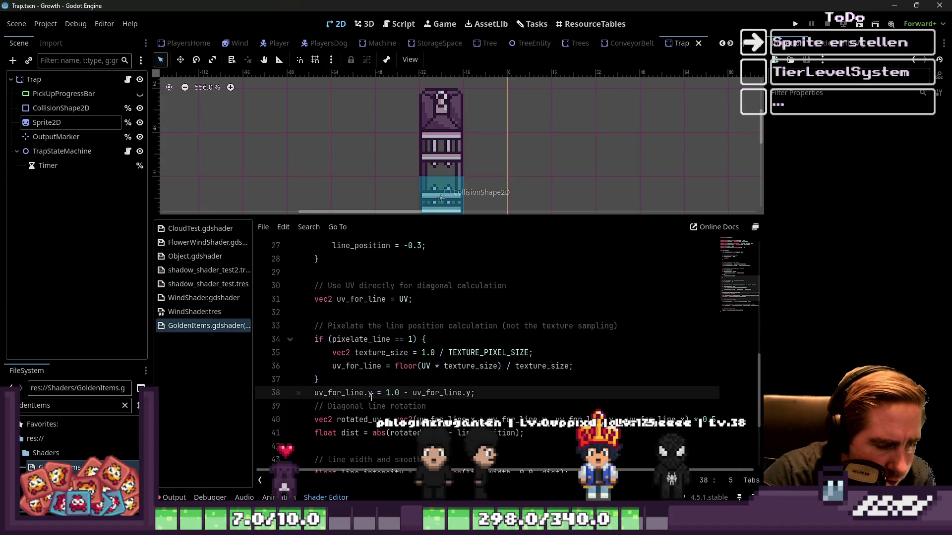
# Delete the uv_for_line.y flip line after the pixelation block, leaving a blank line.
pyautogui.moveTo(477, 393); pyautogui.dragTo(320, 397)
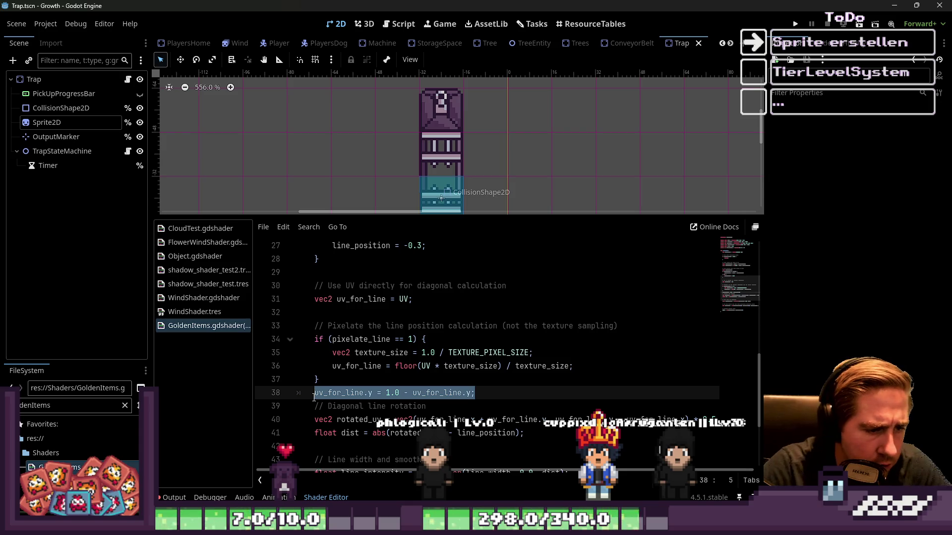
pyautogui.press('BackSpace')
pyautogui.press('BackSpace')
pyautogui.press('BackSpace')
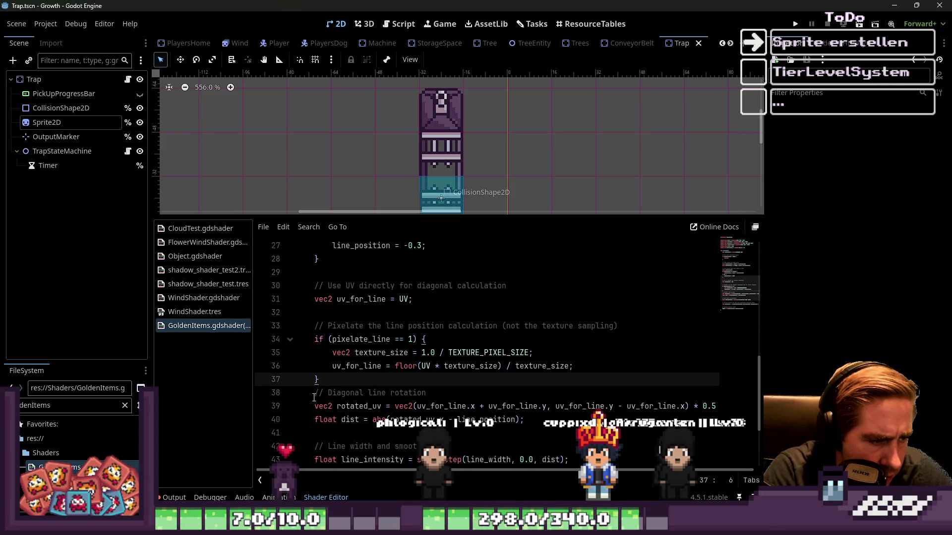
pyautogui.press('Return')
# Try pasting into the diagonal rotation formula, undo it, and save the shader.
pyautogui.press('Down')
pyautogui.press('Down')
pyautogui.hotkey('ctrl', 'Right')
pyautogui.hotkey('ctrl', 'Right')
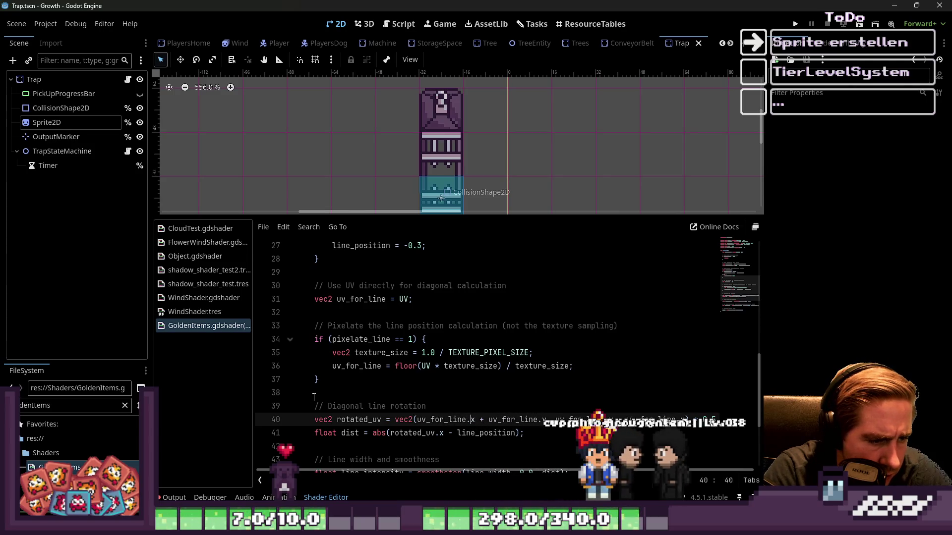
pyautogui.press('Left')
pyautogui.press('Left')
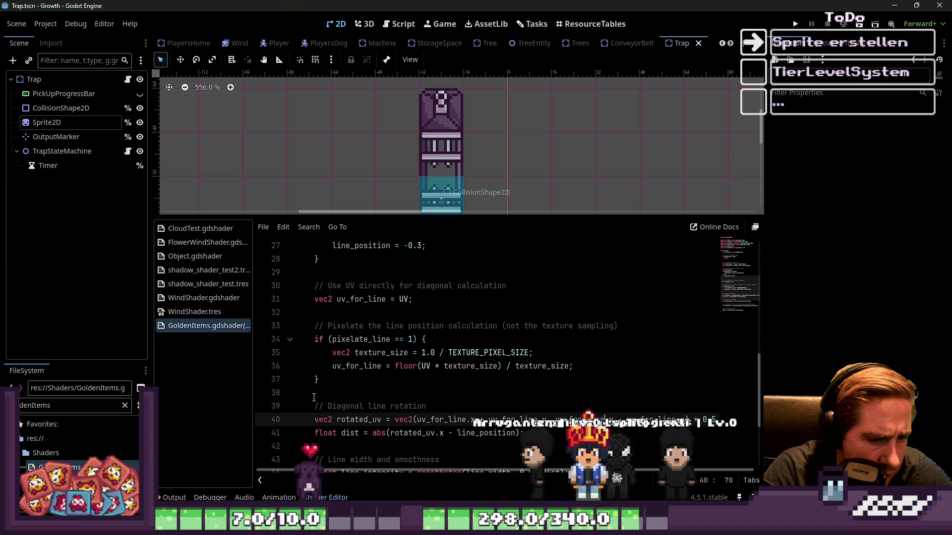
pyautogui.hotkey('ctrl', 'shift', 'Right')
pyautogui.hotkey('ctrl', 'shift', 'Right')
pyautogui.hotkey('ctrl', 'shift', 'Right')
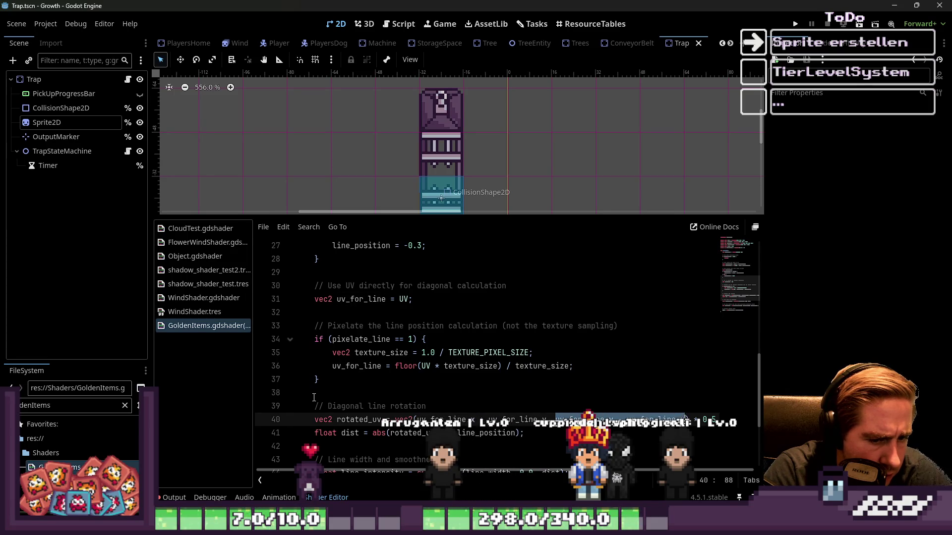
pyautogui.hotkey('ctrl', 'v')
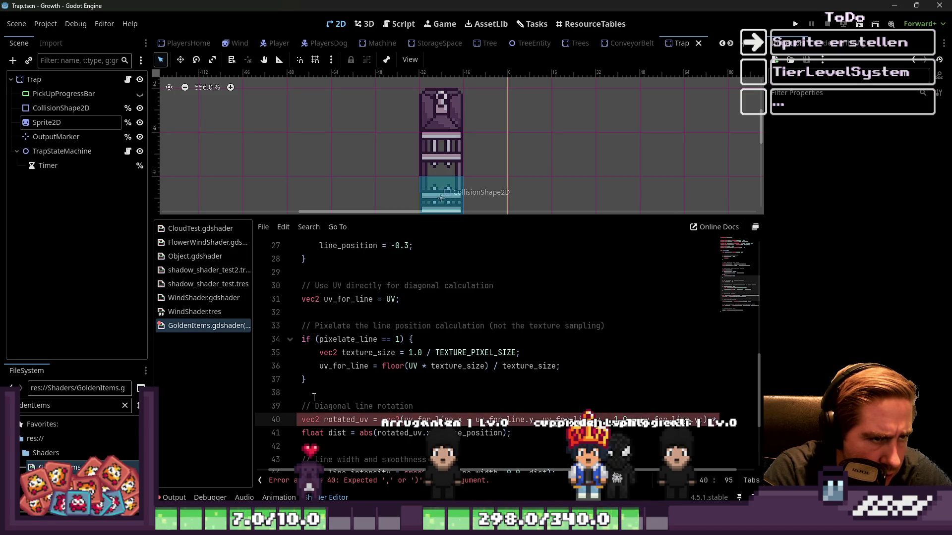
pyautogui.hotkey('ctrl', 'z')
pyautogui.hotkey('ctrl', 's')
# Paste the y-flip line below uv_for_line = UV on line 31, with a blank line after it.
pyautogui.press('Up')
pyautogui.press('Up')
pyautogui.press('Up')
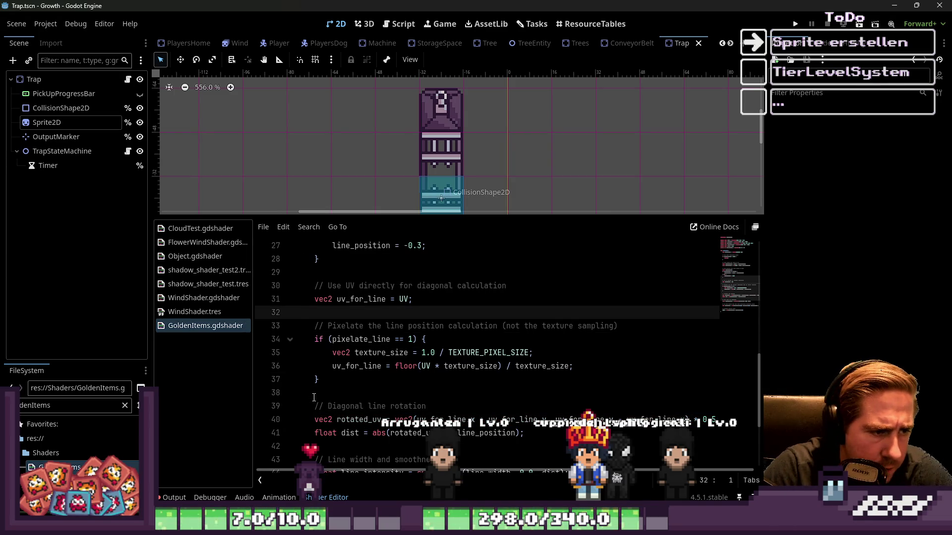
pyautogui.press('Up')
pyautogui.press('Down')
pyautogui.press('Up')
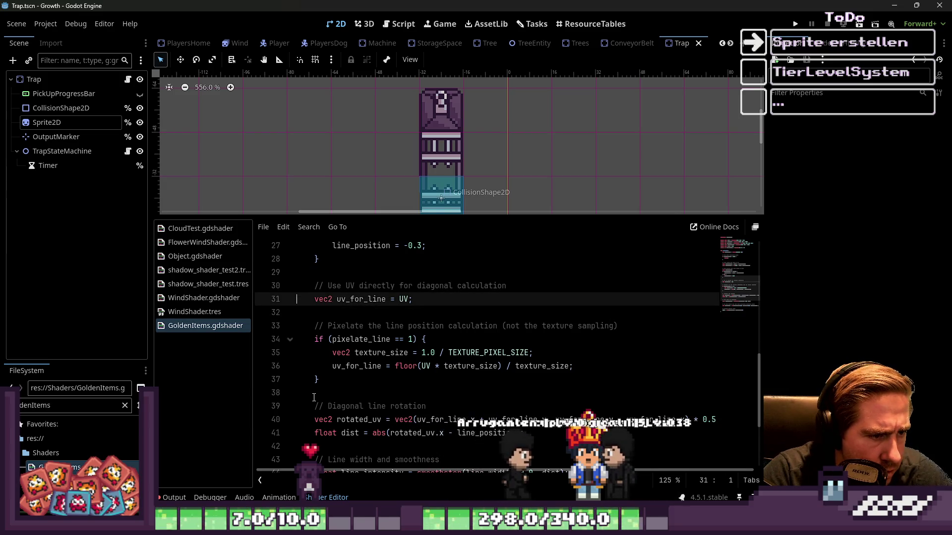
pyautogui.press('Down')
pyautogui.press('Left')
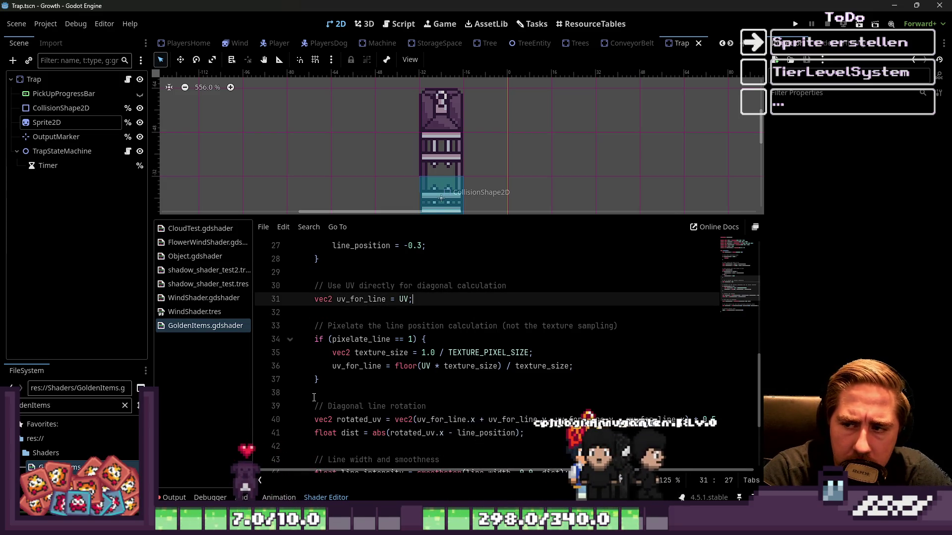
pyautogui.press('Return')
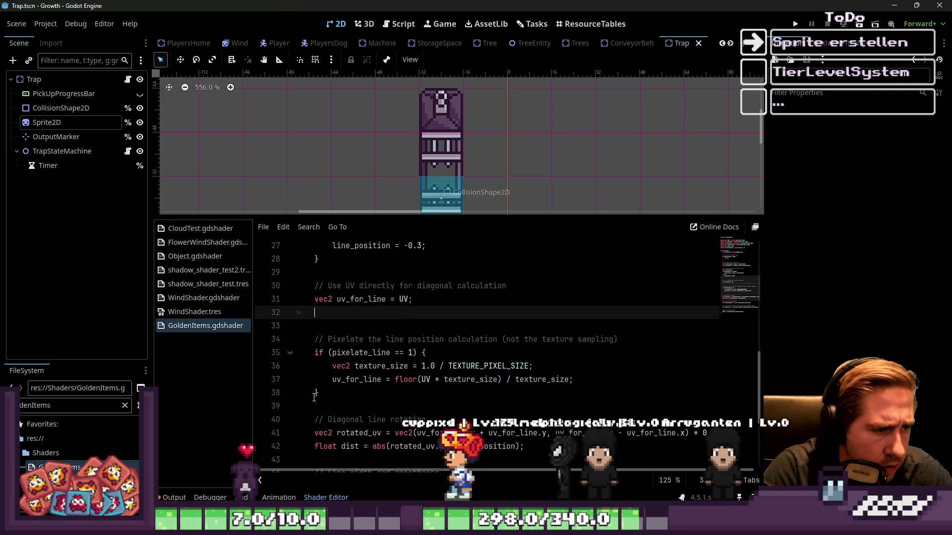
pyautogui.write('uv_for_line.y = 1.0 - uv_for_line.y;')
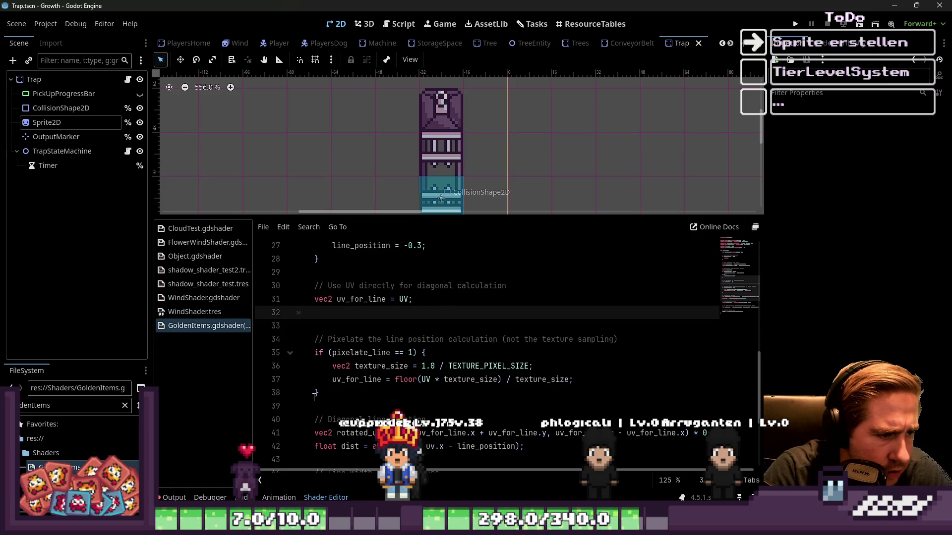
pyautogui.press('BackSpace')
pyautogui.press('BackSpace')
pyautogui.press('Return')
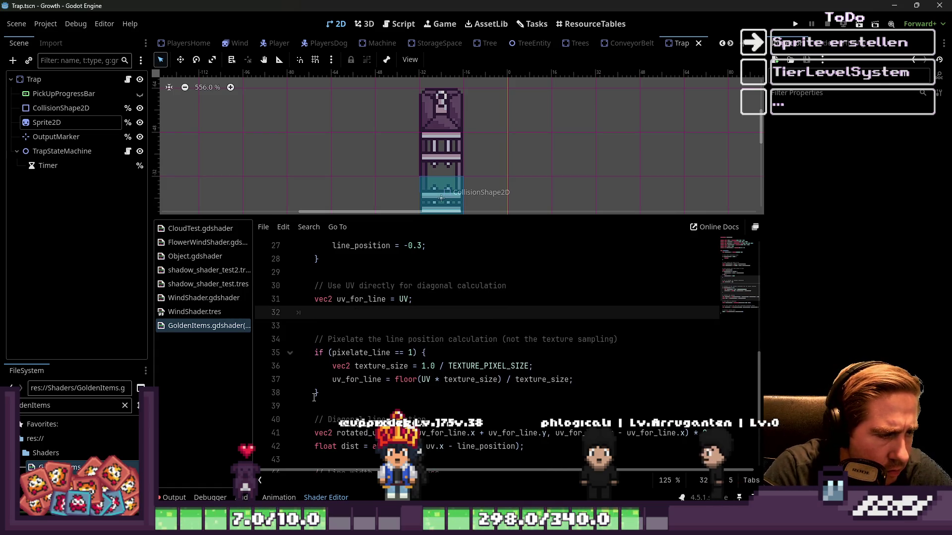
pyautogui.scroll(2, 314, 397)
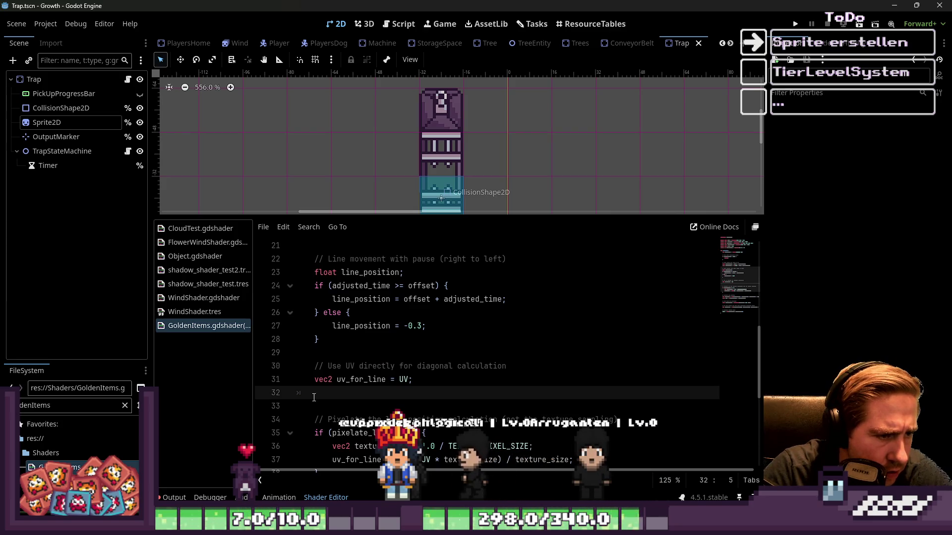
pyautogui.click(386, 327)
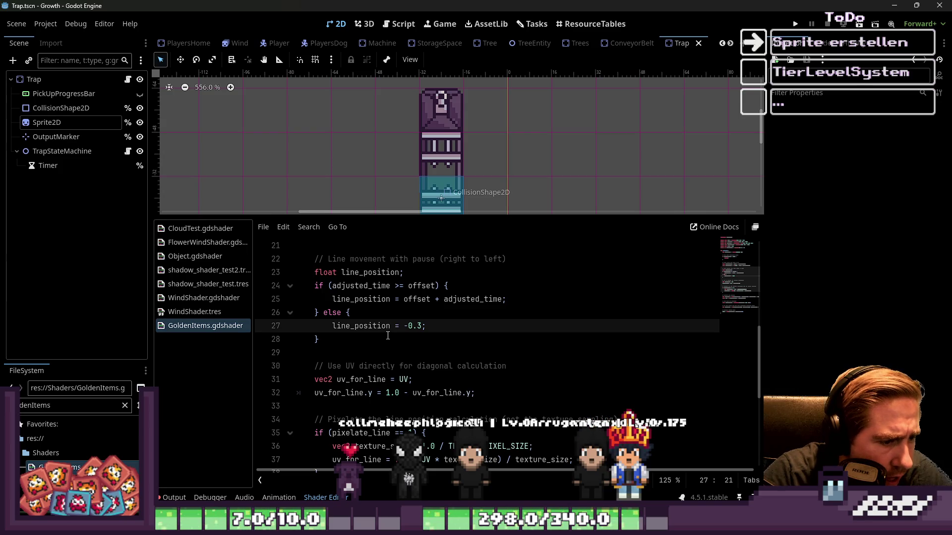
# Change the second component's operator to + in the line 41 rotation formula and save.
pyautogui.scroll(-3, 388, 336)
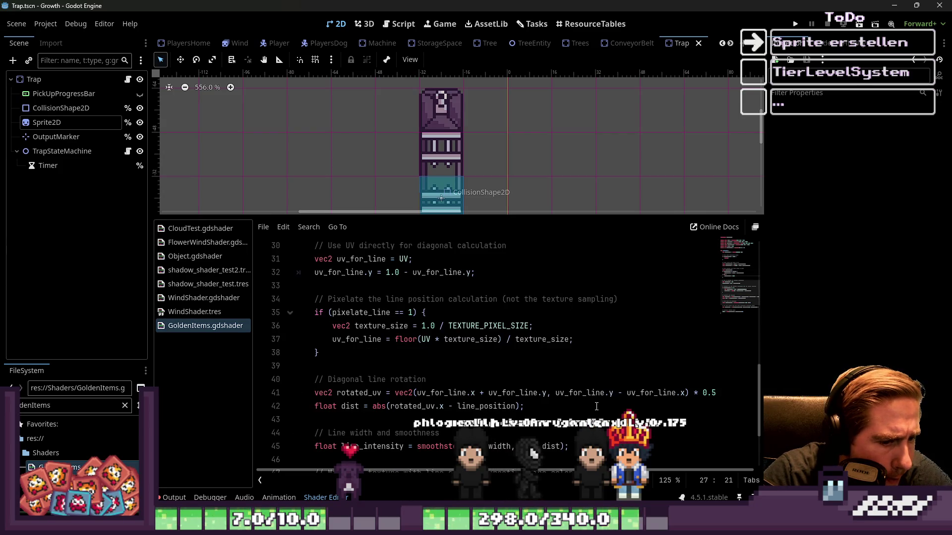
pyautogui.click(483, 394)
pyautogui.write('-')
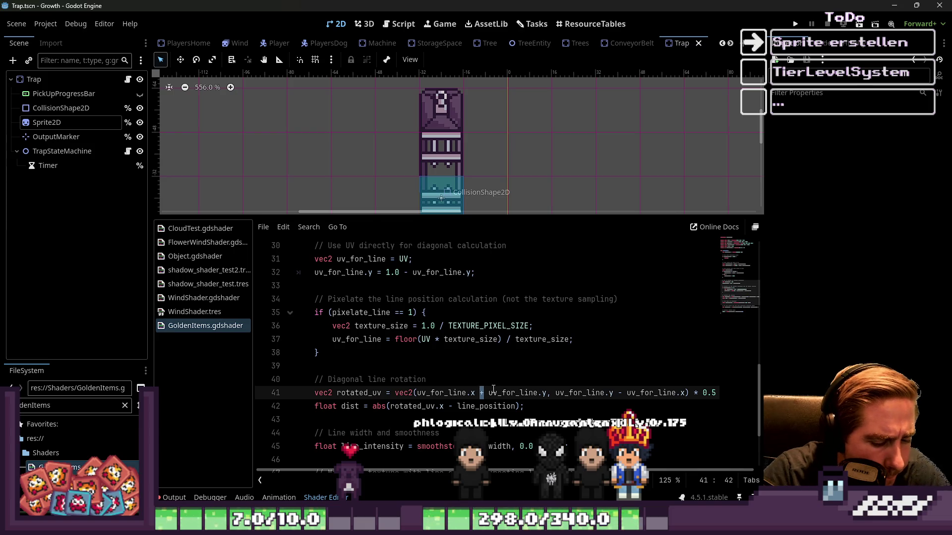
pyautogui.click(619, 393)
pyautogui.press('BackSpace')
pyautogui.write('+')
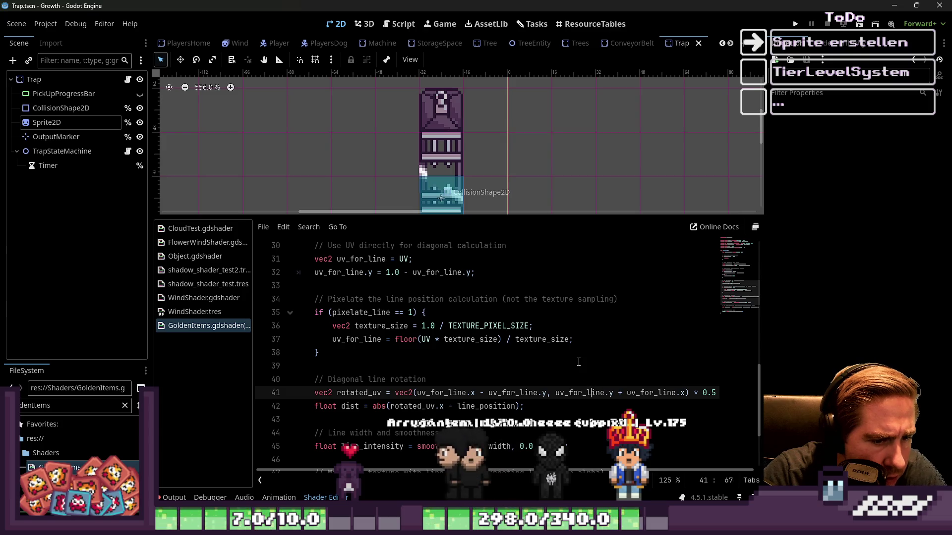
pyautogui.click(579, 362)
pyautogui.hotkey('ctrl', 's')
# Try dividing by 0.5 instead of multiplying, then restore the * 0.5.
pyautogui.click(697, 393)
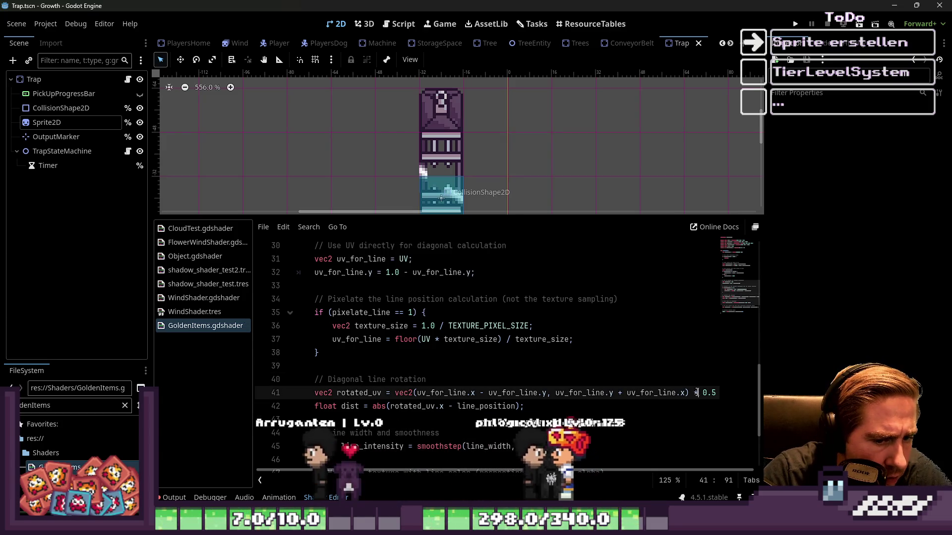
pyautogui.press('BackSpace')
pyautogui.write('/')
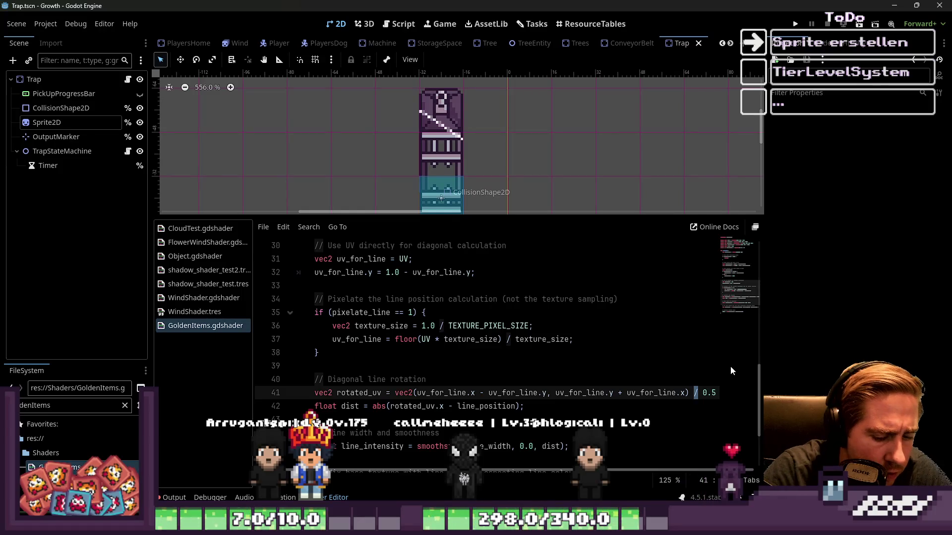
pyautogui.press('BackSpace')
pyautogui.write('*')
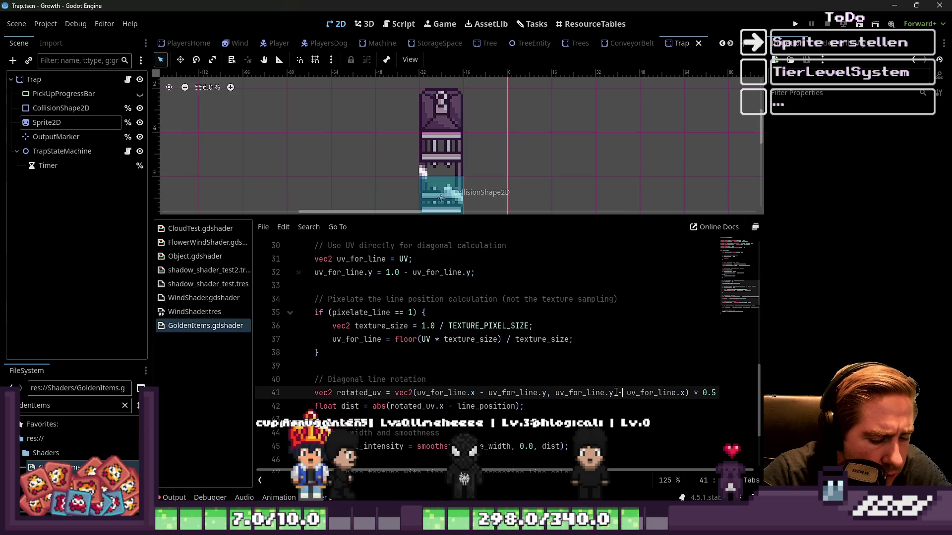
# Set the first component to use +, giving (x + y, y - x) * 0.5, and save.
pyautogui.click(491, 393)
pyautogui.press('BackSpace')
pyautogui.press('BackSpace')
pyautogui.write('+')
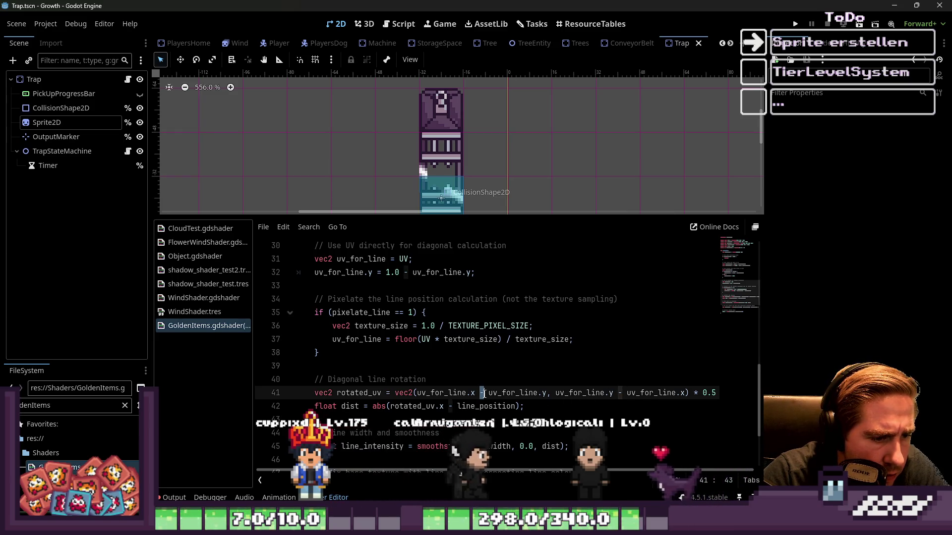
pyautogui.click(510, 381)
pyautogui.hotkey('ctrl', 's')
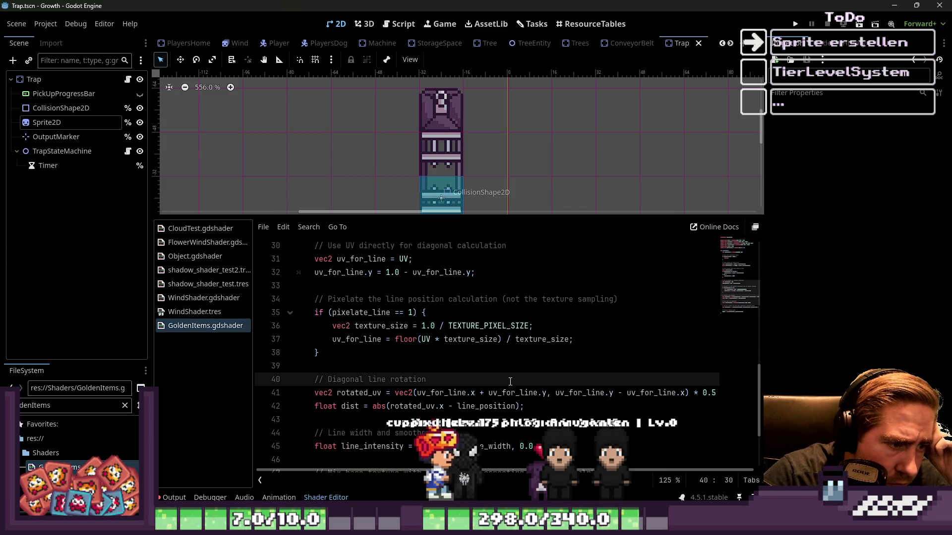
pyautogui.press('Up')
pyautogui.click(301, 341)
pyautogui.scroll(1, 304, 341)
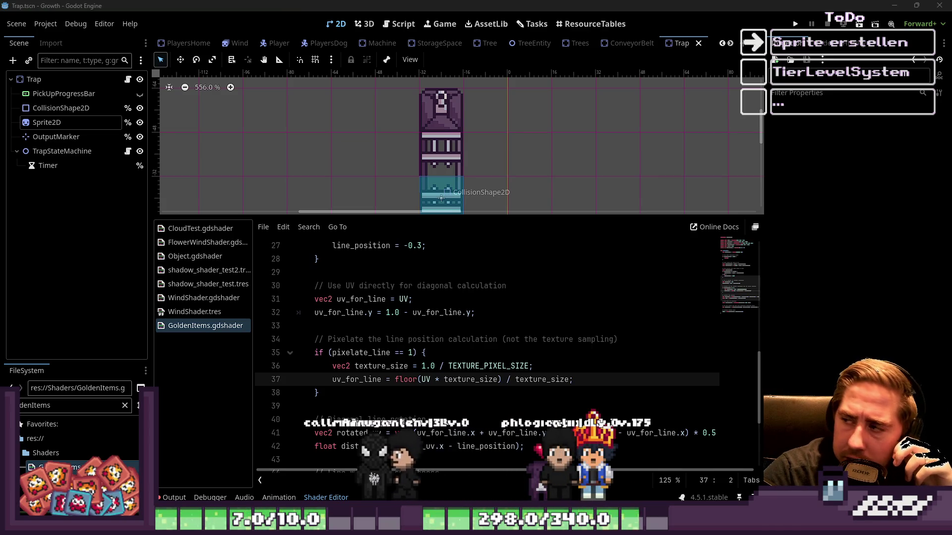
# Remove the uv_for_line.y = 1.0 - uv_for_line.y line below uv_for_line = UV.
pyautogui.click(305, 313)
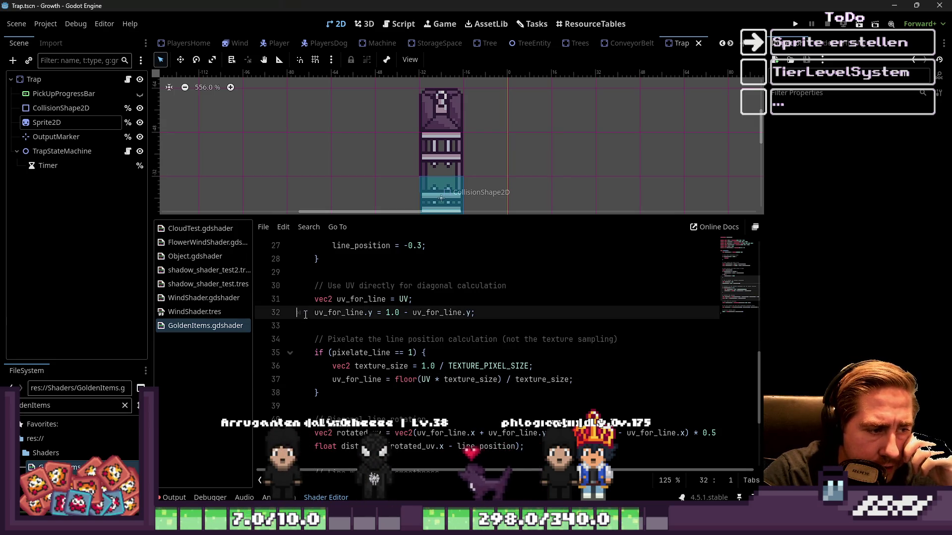
pyautogui.press('Delete')
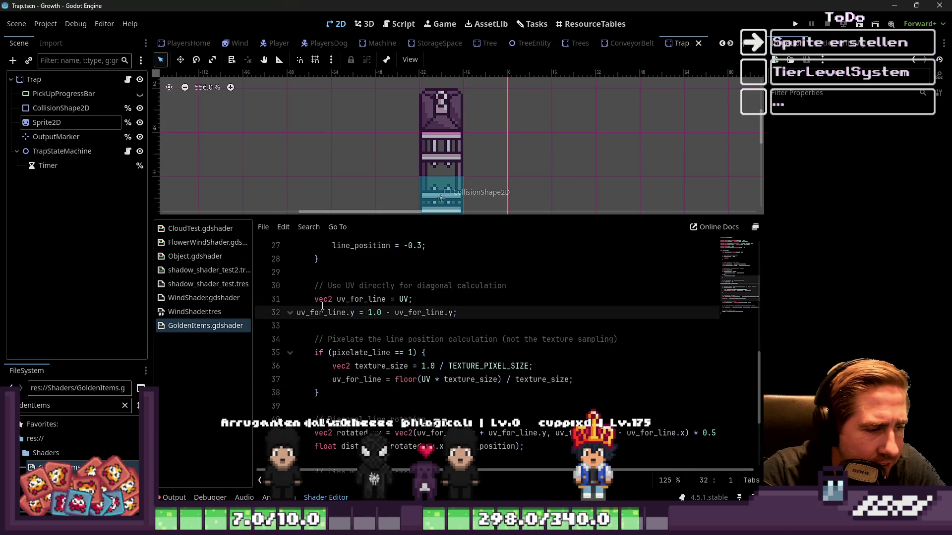
pyautogui.moveTo(457, 312); pyautogui.dragTo(288, 317)
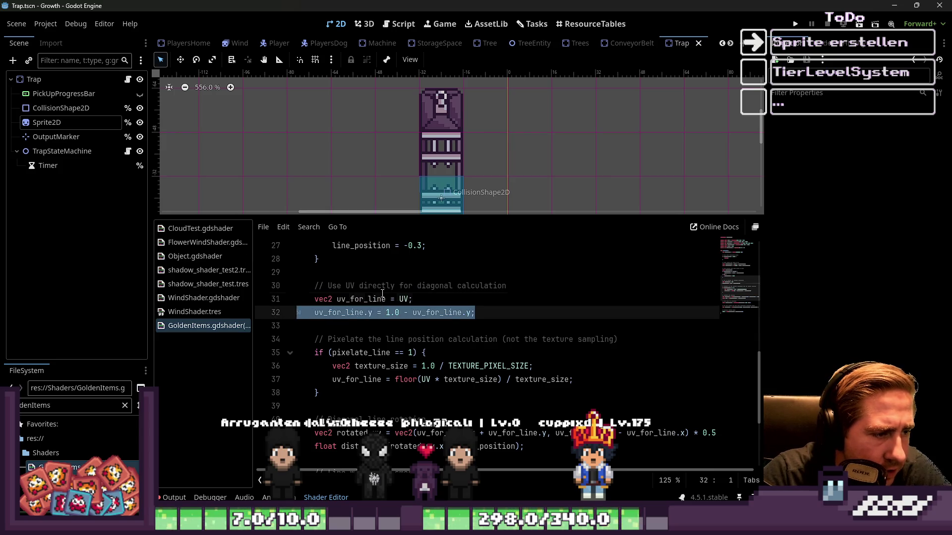
pyautogui.scroll(2, 383, 294)
pyautogui.click(502, 394)
pyautogui.moveTo(501, 395); pyautogui.dragTo(233, 385)
pyautogui.press('BackSpace')
pyautogui.press('BackSpace')
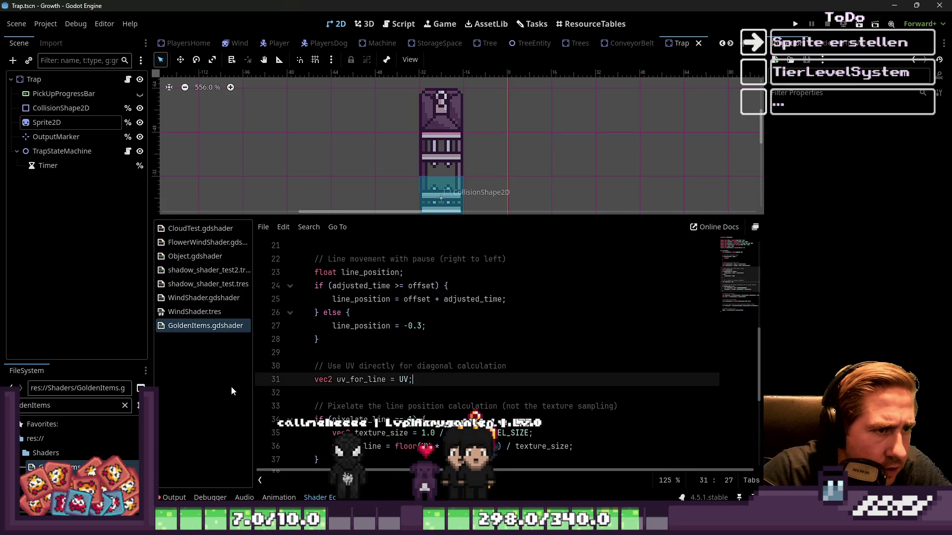
pyautogui.scroll(1, 539, 379)
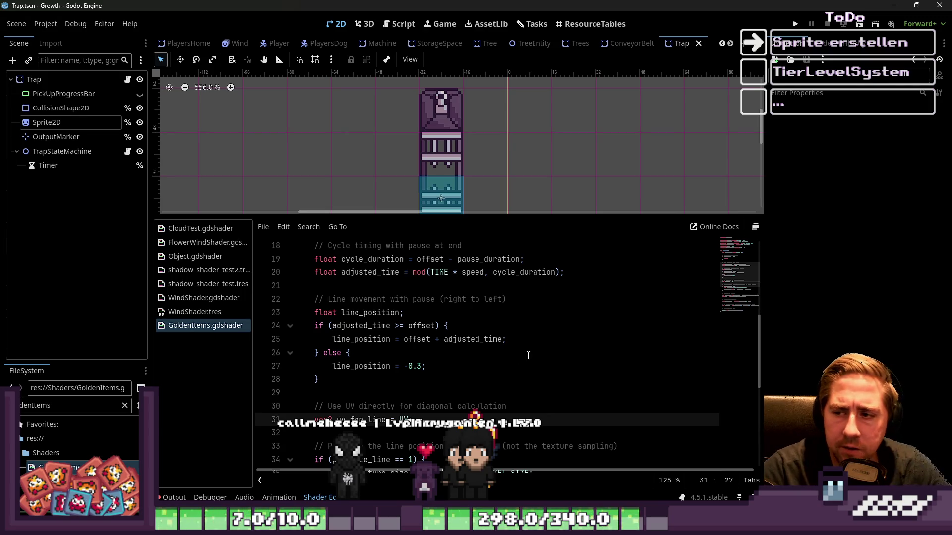
pyautogui.scroll(-6, 534, 346)
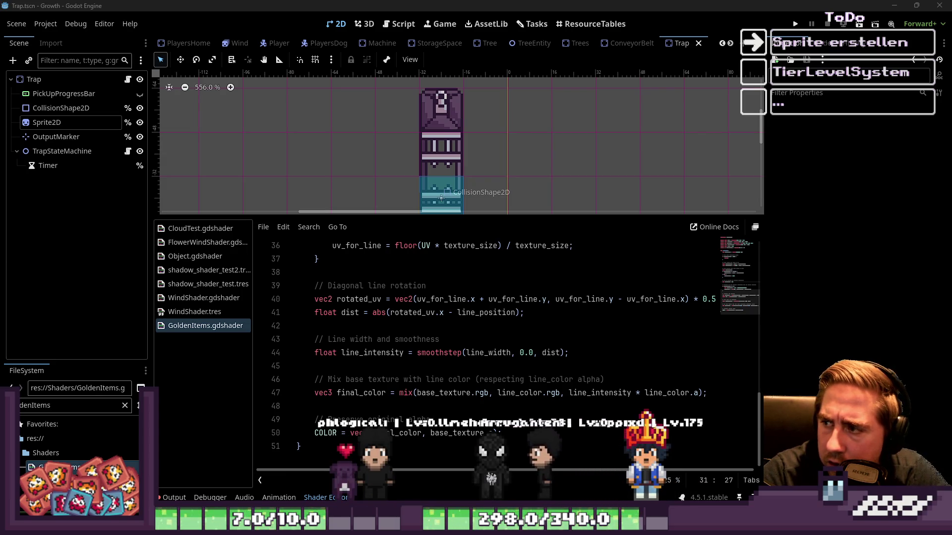
# Save the shader and scroll up to review the line-position and pixelation blocks.
pyautogui.hotkey('ctrl', 'a')
pyautogui.click(530, 287)
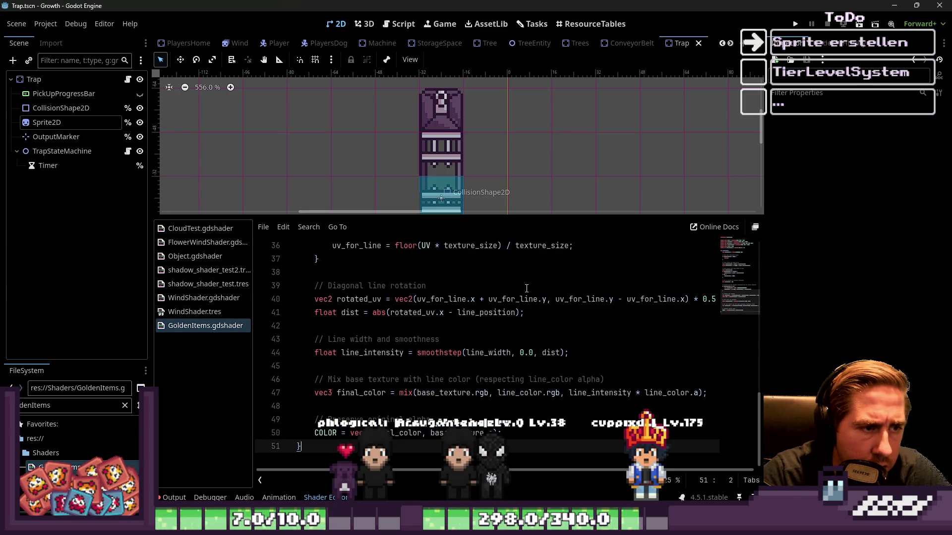
pyautogui.hotkey('ctrl', 's')
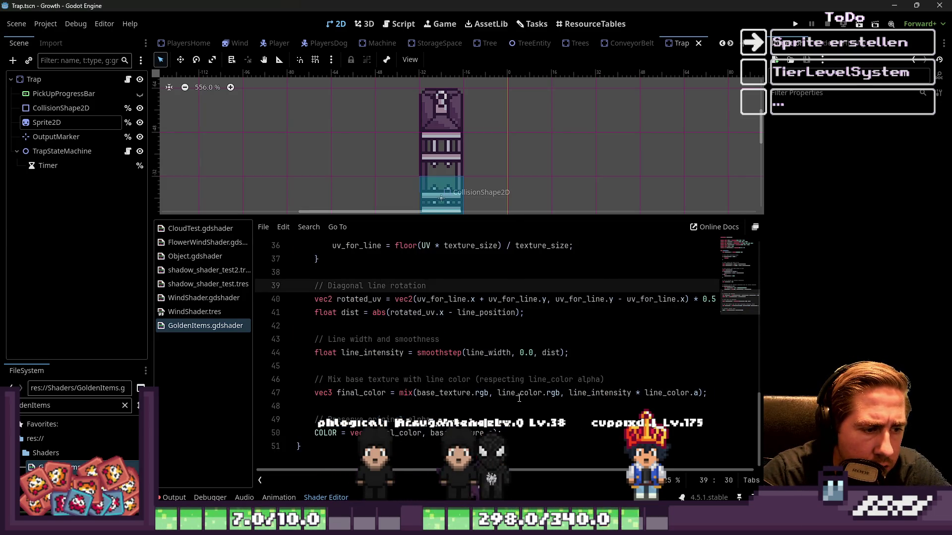
pyautogui.scroll(1, 519, 398)
pyautogui.click(448, 303)
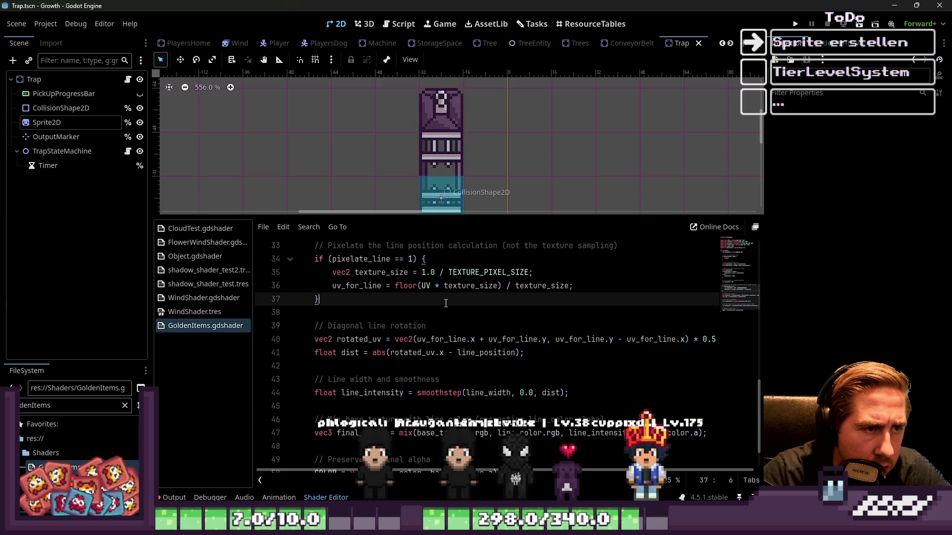
pyautogui.scroll(3, 439, 307)
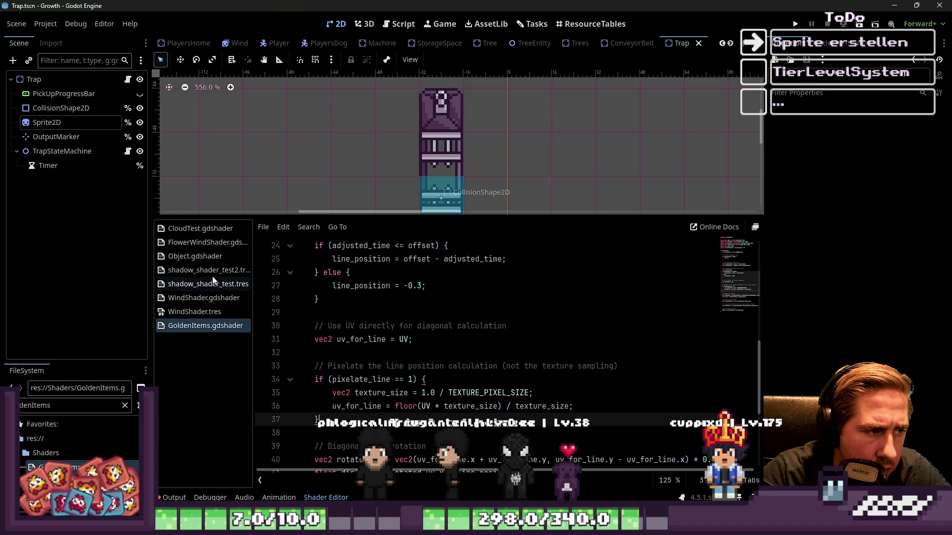
# Show Sprite2D's GoldenItems parameters (Speed 0.729, Line Width 0.034, Pixelate Line 1) and enlarge the 2D view.
pyautogui.click(59, 122)
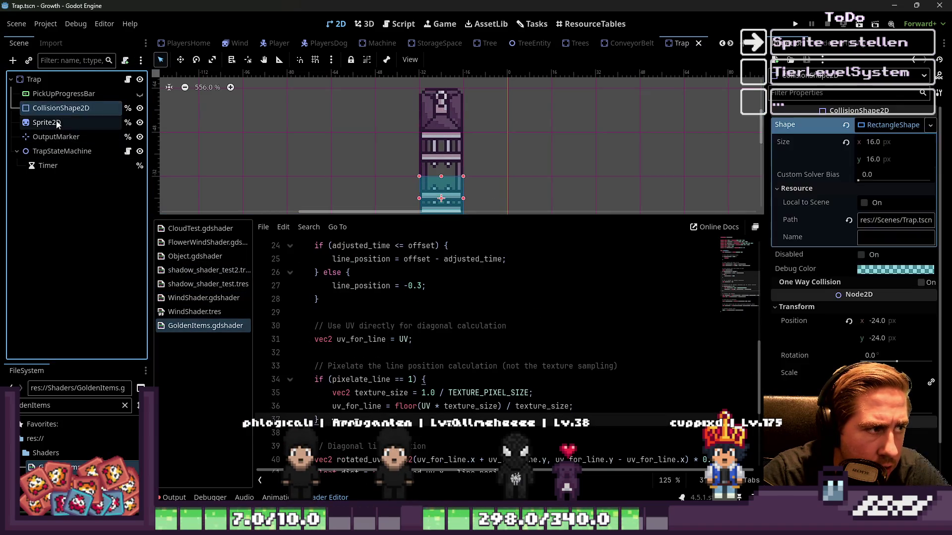
pyautogui.click(891, 202)
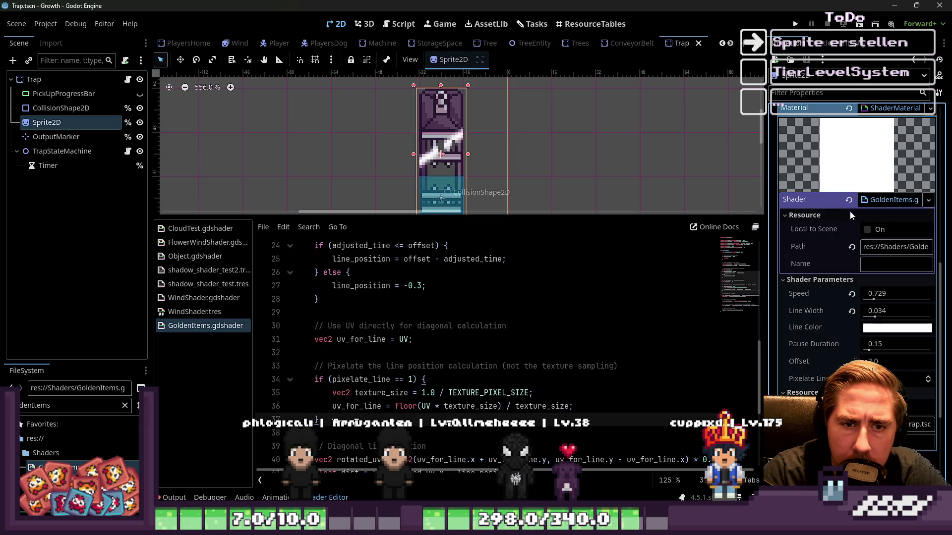
pyautogui.click(881, 202)
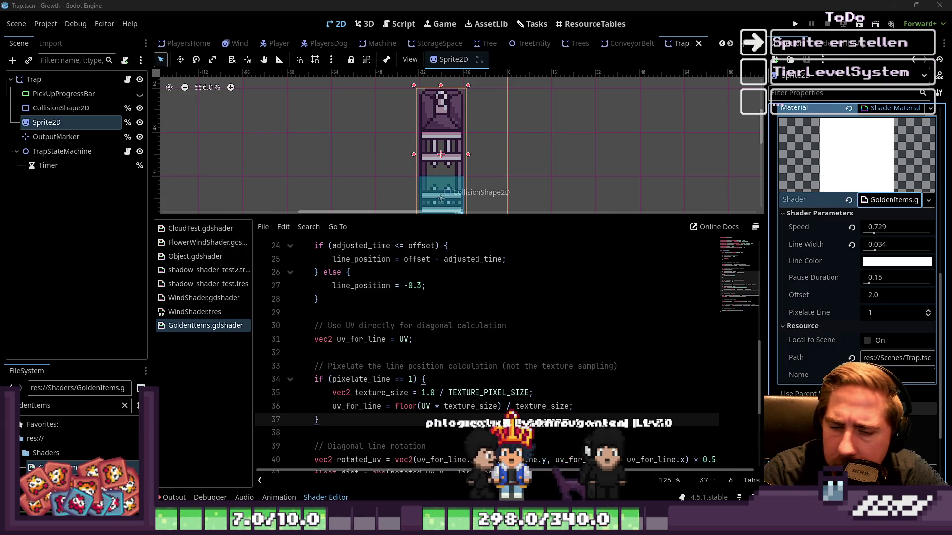
pyautogui.click(905, 313)
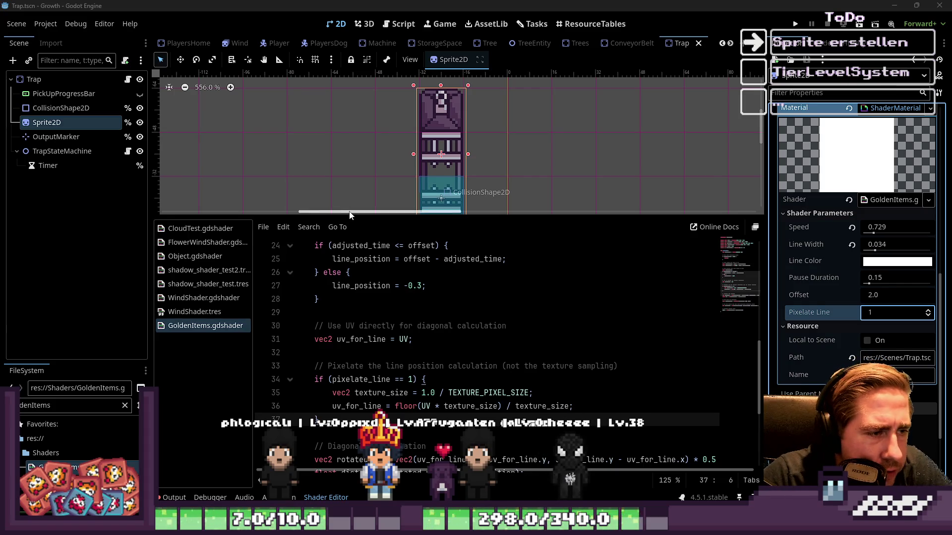
pyautogui.moveTo(340, 220); pyautogui.dragTo(341, 340)
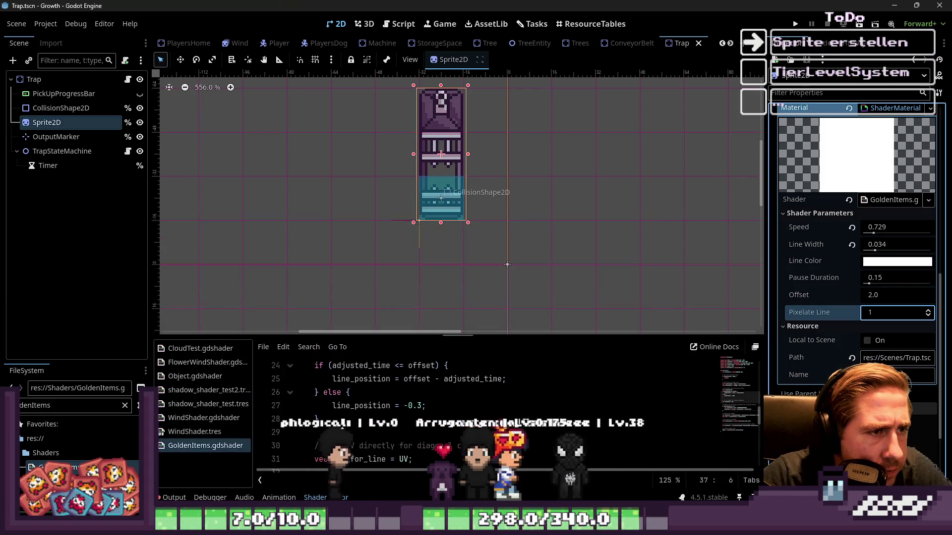
# Try rotating the trap sprite, then select the Trap root node and save the scene.
pyautogui.click(198, 62)
pyautogui.moveTo(440, 109)
pyautogui.mouseDown()
pyautogui.moveTo(517, 132)
pyautogui.moveTo(442, 289)
pyautogui.moveTo(436, 278)
pyautogui.mouseUp()
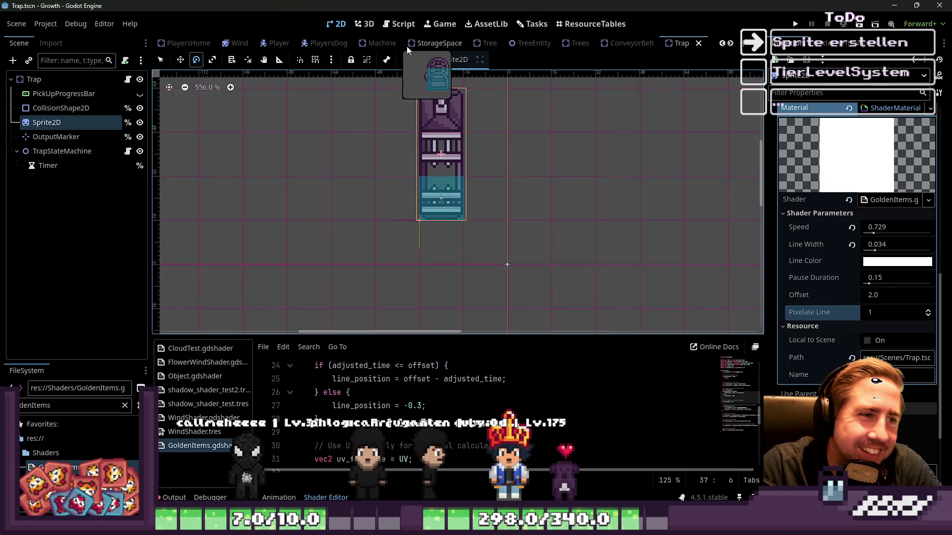
pyautogui.click(59, 80)
pyautogui.hotkey('ctrl', 's')
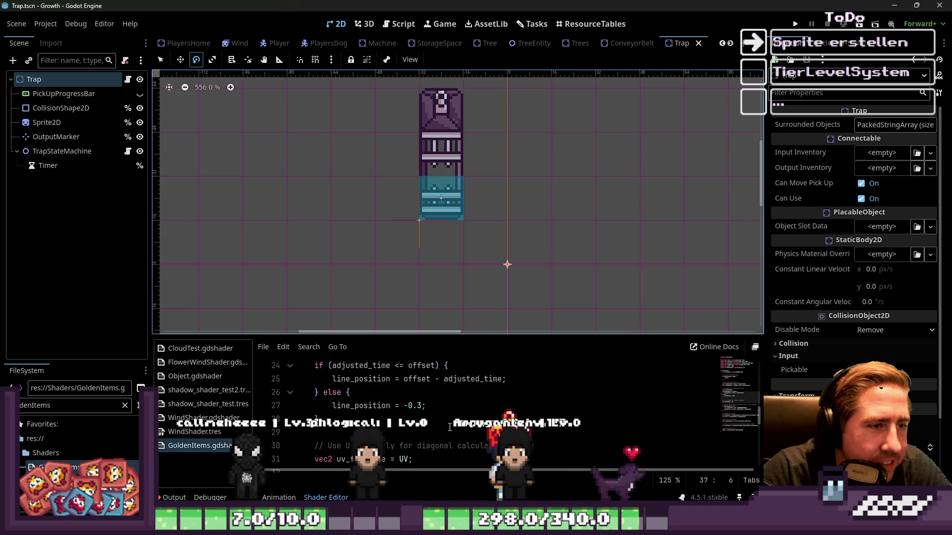
# Enlarge the shader code area above the 2D view.
pyautogui.scroll(-6, 443, 427)
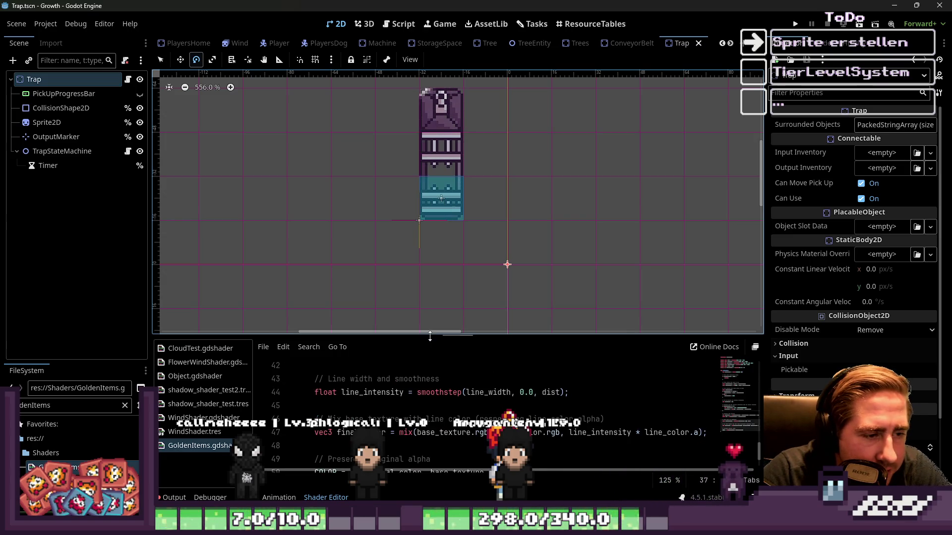
pyautogui.moveTo(430, 337); pyautogui.dragTo(446, 176)
pyautogui.scroll(4, 486, 322)
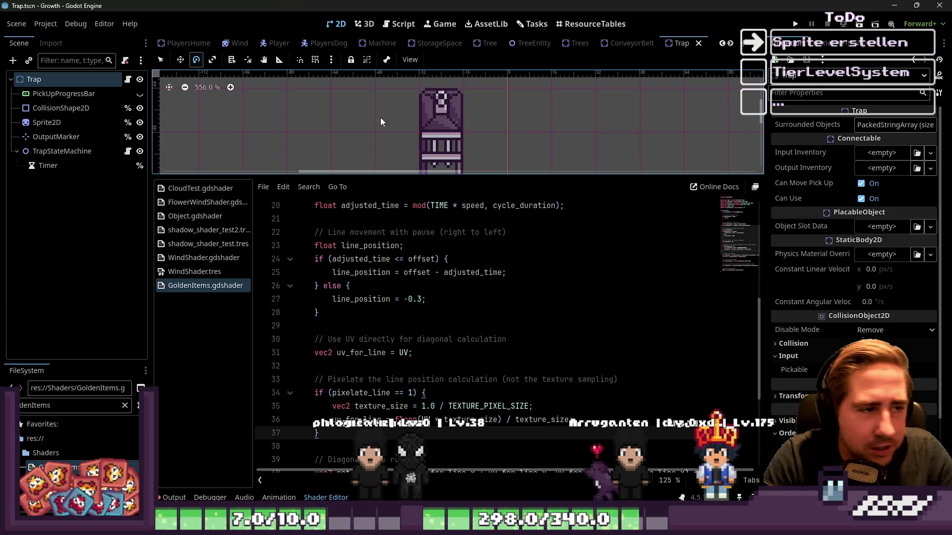
# Narrow the script file list and review the cycle duration code.
pyautogui.moveTo(253, 300); pyautogui.dragTo(226, 300)
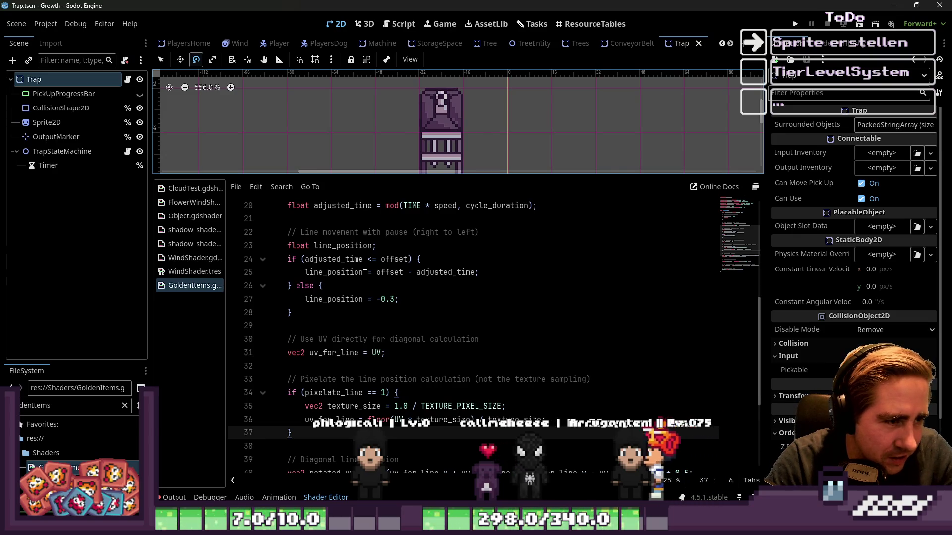
pyautogui.scroll(2, 365, 274)
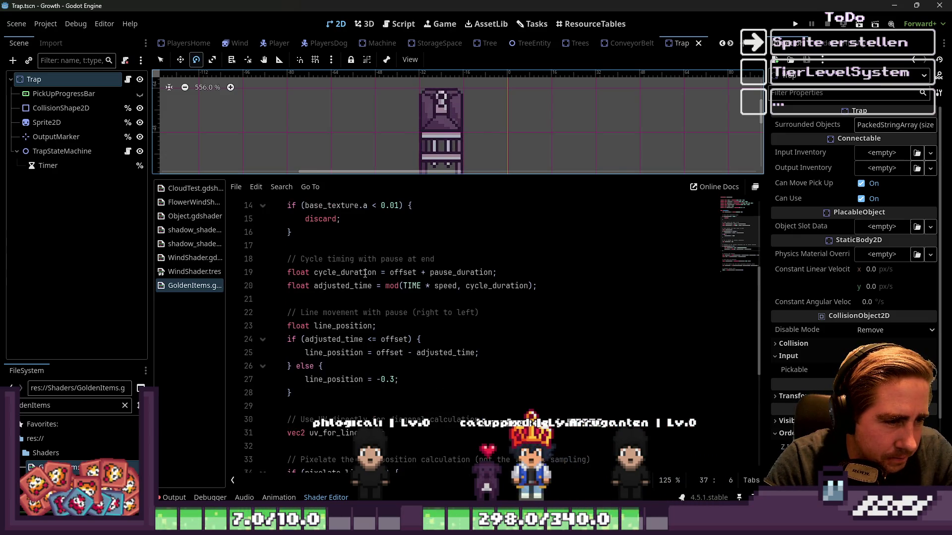
pyautogui.click(421, 272)
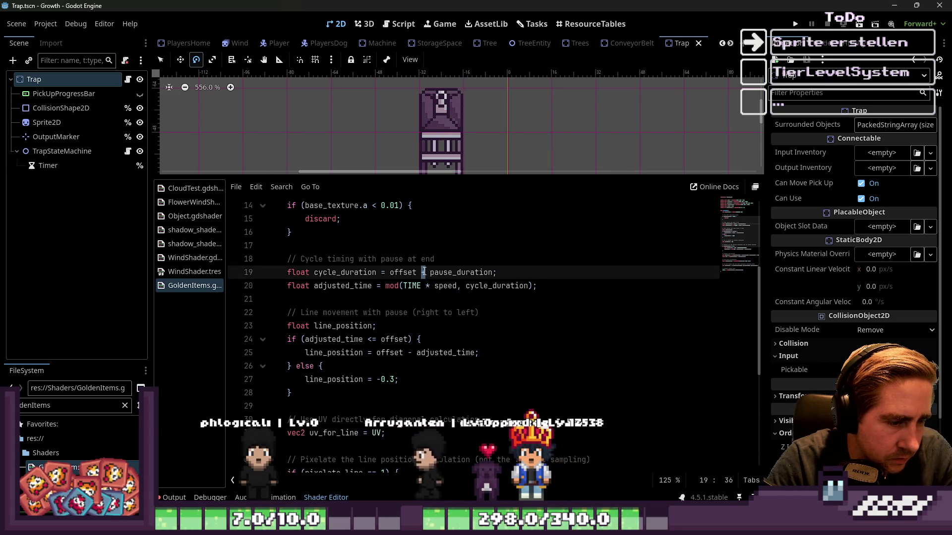
pyautogui.click(476, 252)
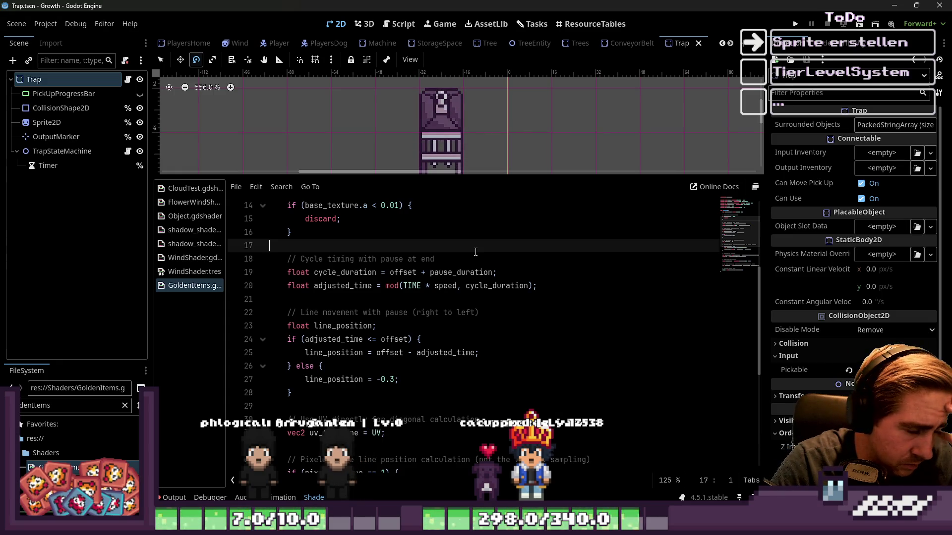
pyautogui.scroll(3, 476, 252)
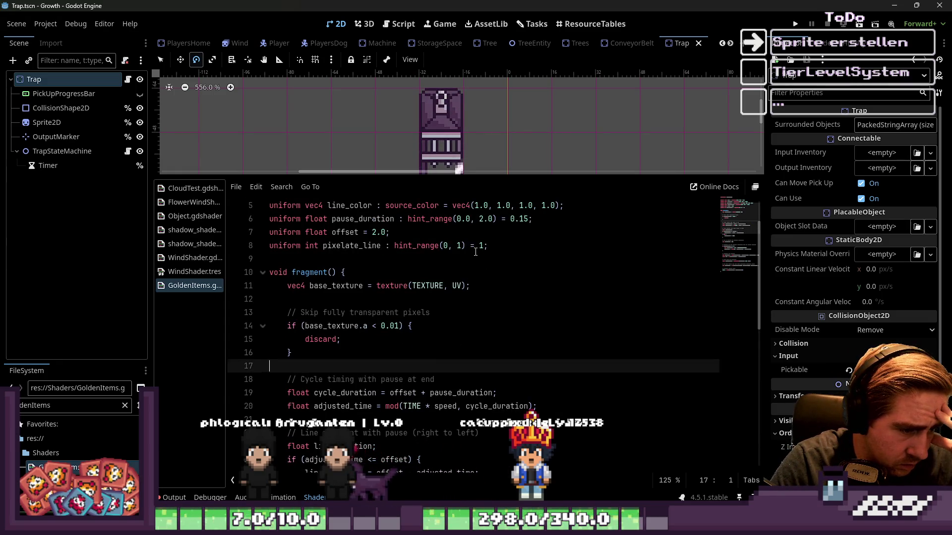
pyautogui.scroll(2, 476, 252)
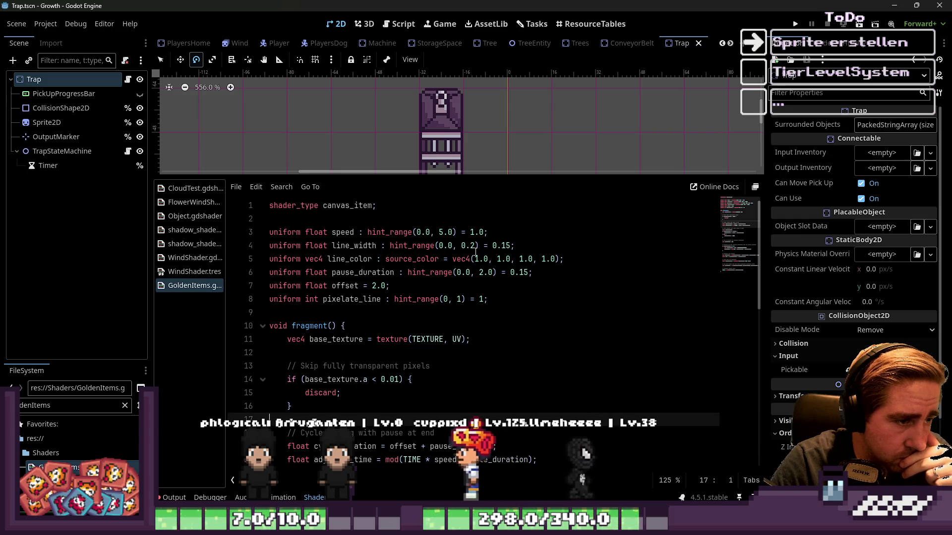
pyautogui.scroll(-10, 475, 252)
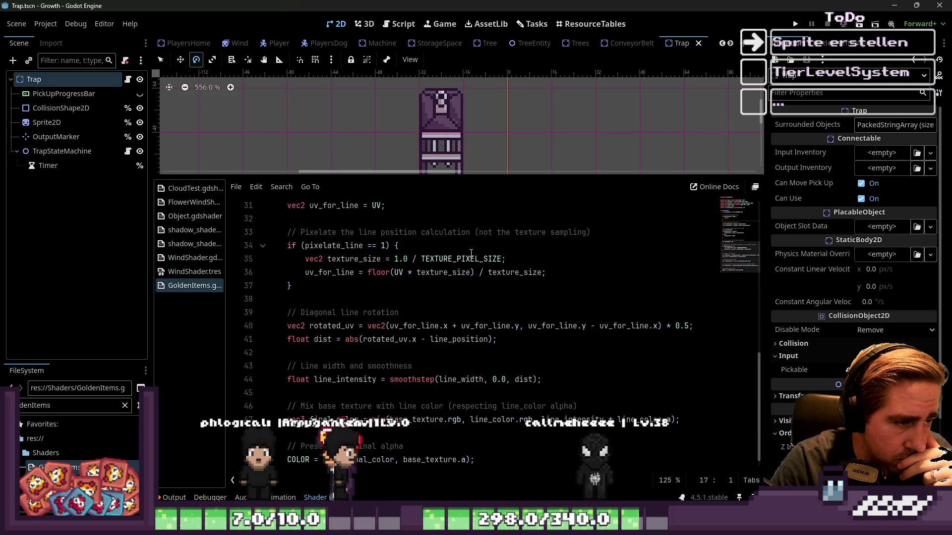
pyautogui.scroll(-1, 471, 253)
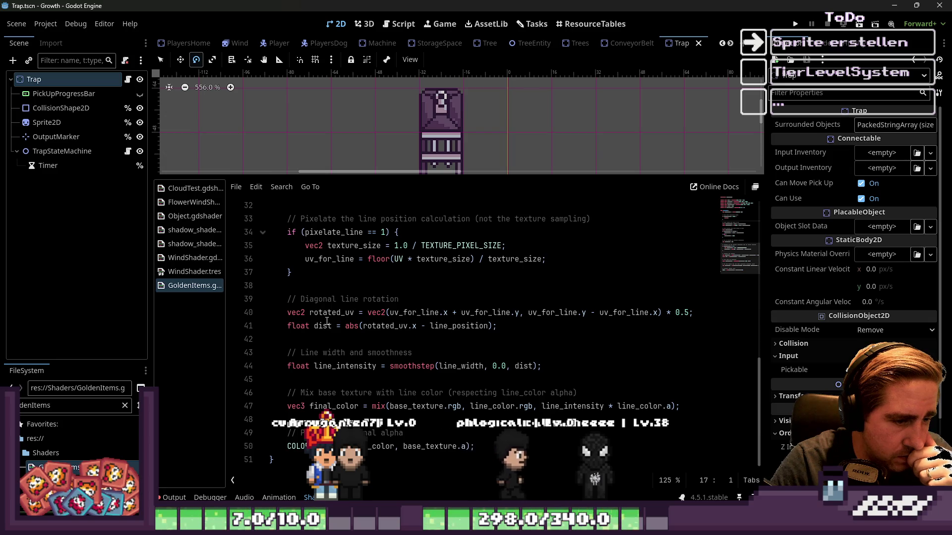
# Test a + before line_position on line 41, then revert it to -.
pyautogui.click(428, 326)
pyautogui.press('BackSpace')
pyautogui.press('BackSpace')
pyautogui.write('+')
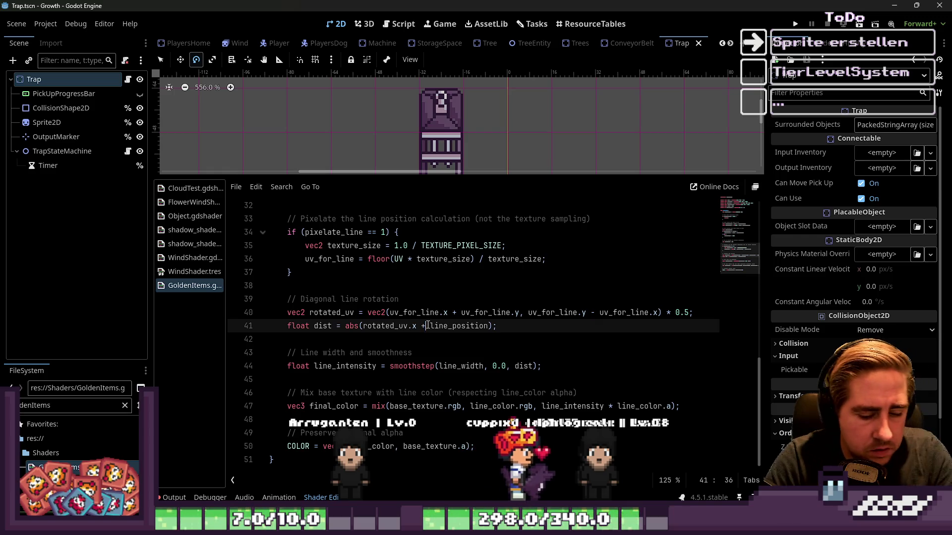
pyautogui.press('Up')
pyautogui.click(422, 325)
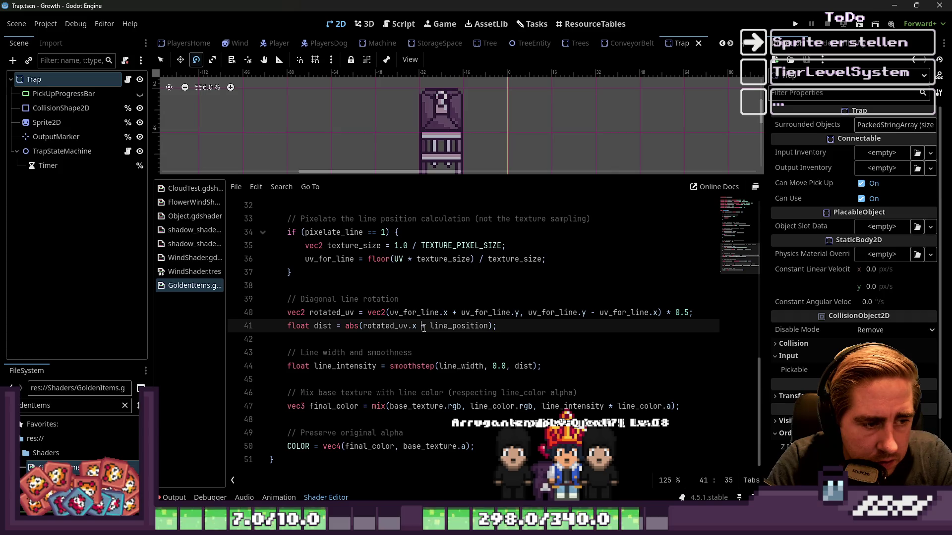
pyautogui.click(435, 243)
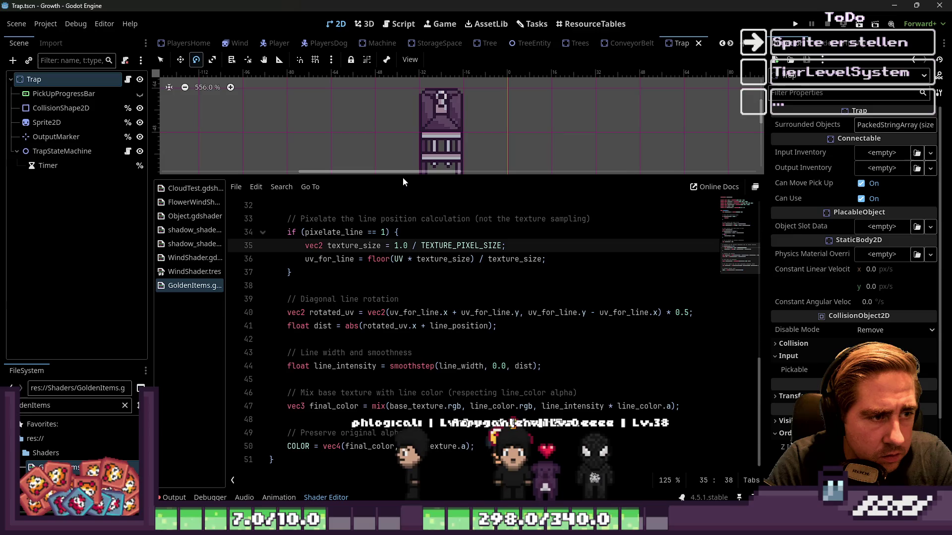
pyautogui.click(422, 328)
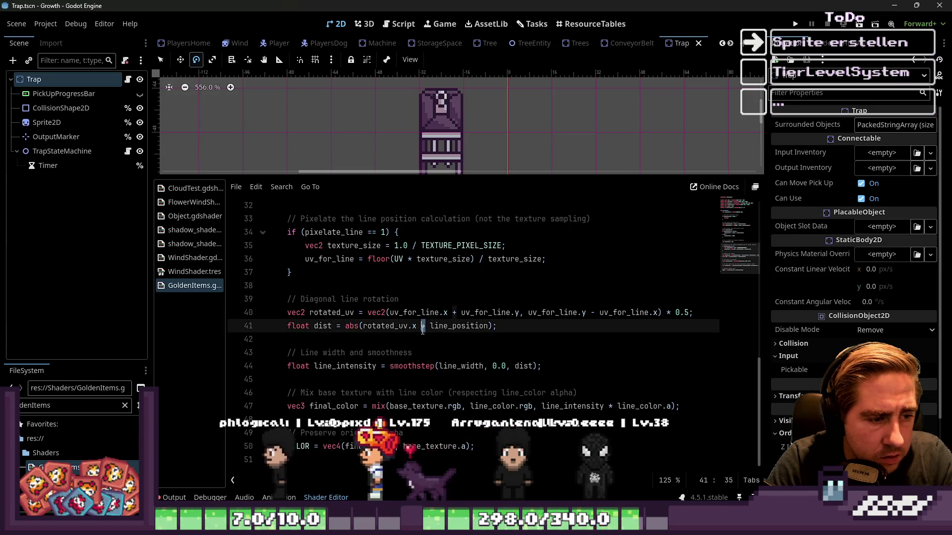
pyautogui.click(439, 313)
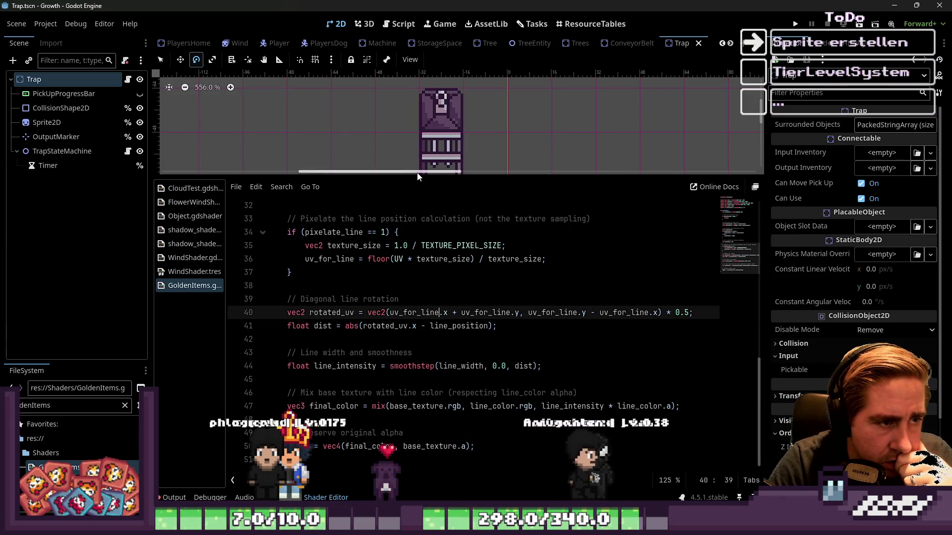
pyautogui.moveTo(418, 177); pyautogui.dragTo(420, 258)
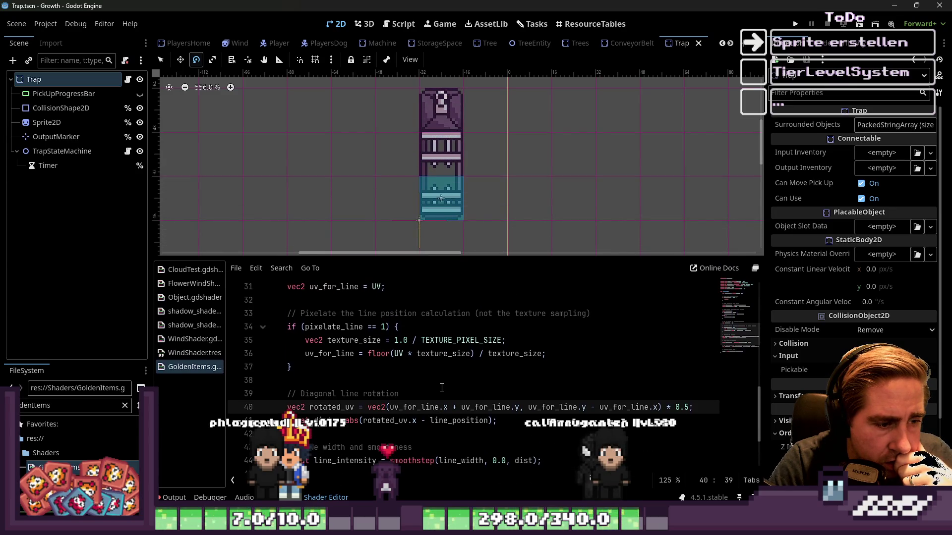
# Change the plus in the line 19 cycle duration sum to a minus and review the line_position block.
pyautogui.click(422, 426)
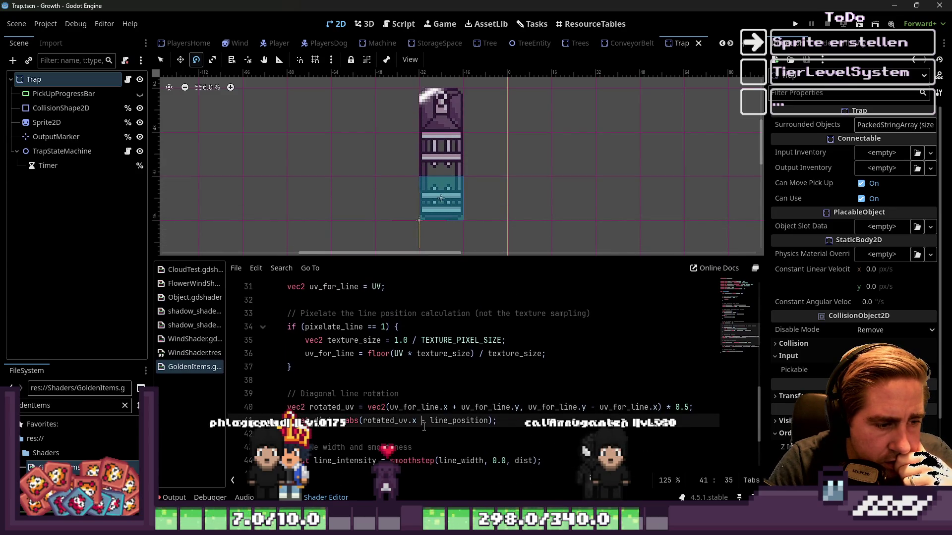
pyautogui.click(437, 420)
pyautogui.scroll(6, 436, 362)
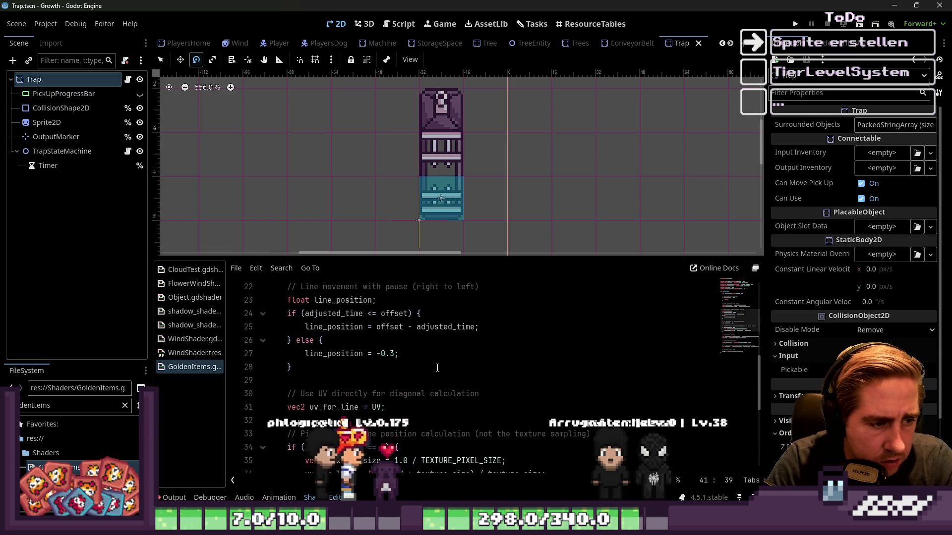
pyautogui.click(424, 368)
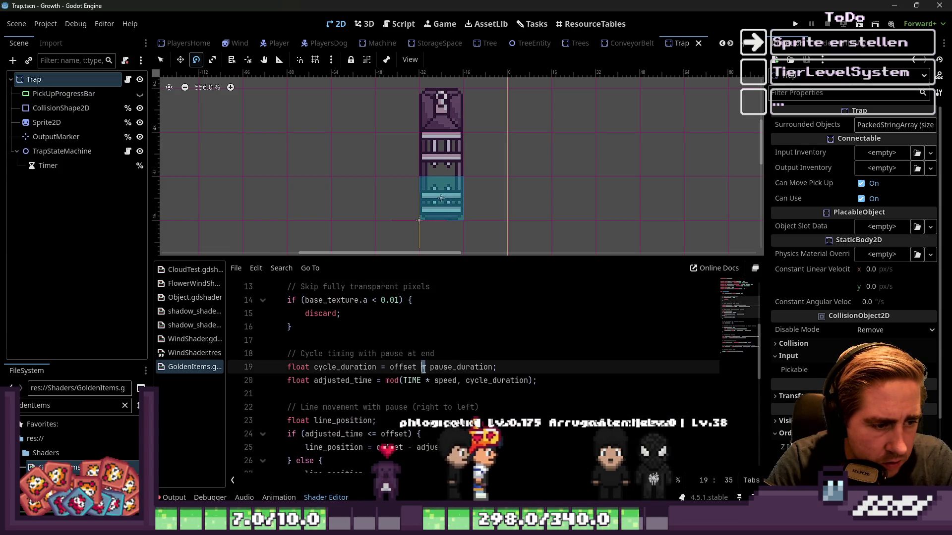
pyautogui.press('Delete')
pyautogui.write('-')
pyautogui.click(426, 383)
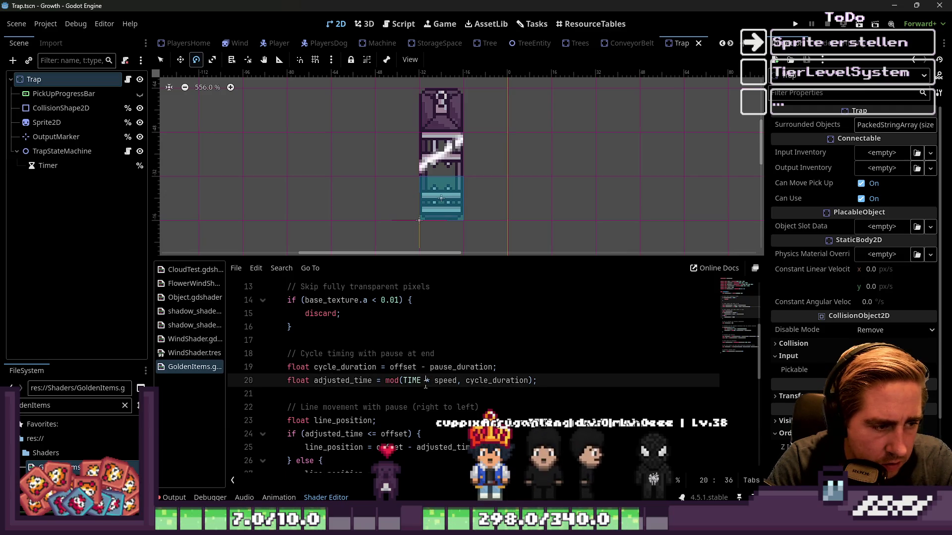
pyautogui.scroll(-2, 425, 385)
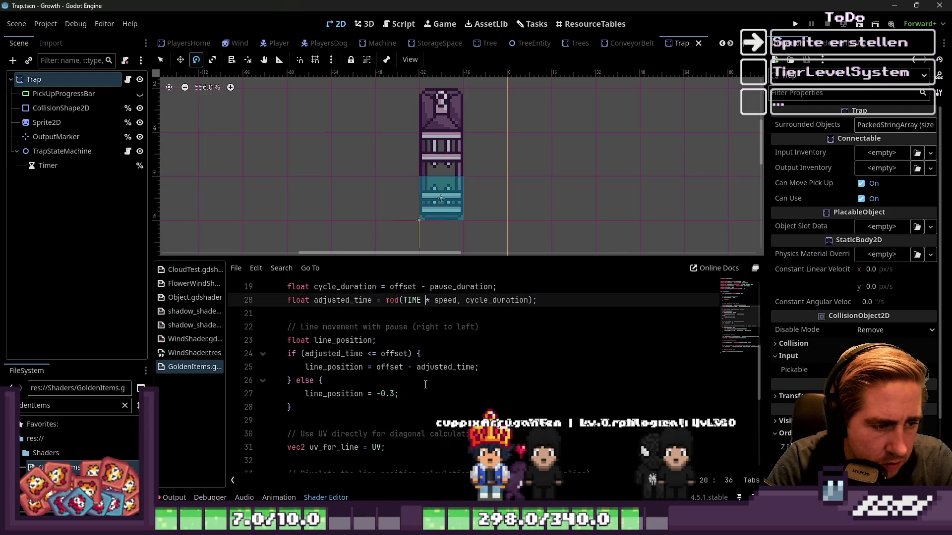
pyautogui.click(381, 394)
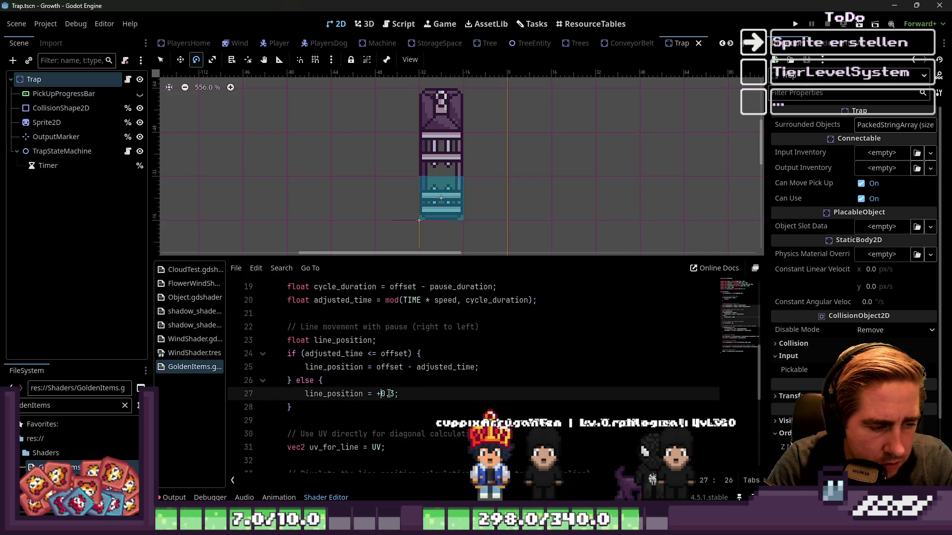
pyautogui.click(393, 387)
pyautogui.click(409, 369)
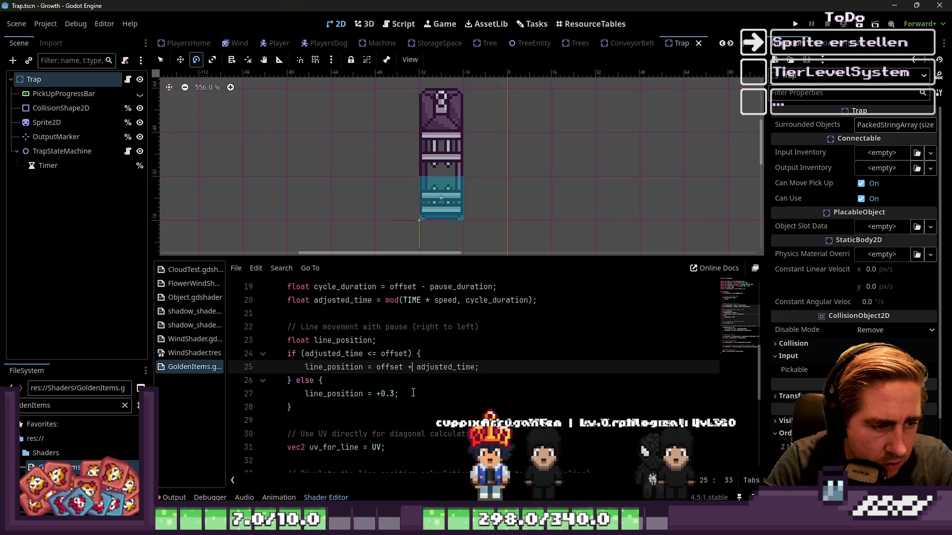
pyautogui.click(413, 394)
pyautogui.click(405, 408)
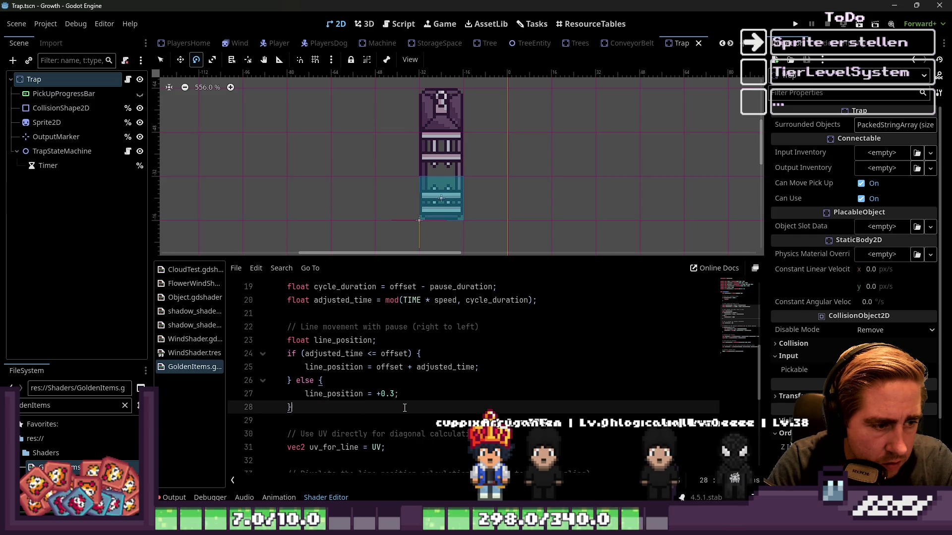
# Change the line 24 comparison from <= to >=.
pyautogui.click(374, 354)
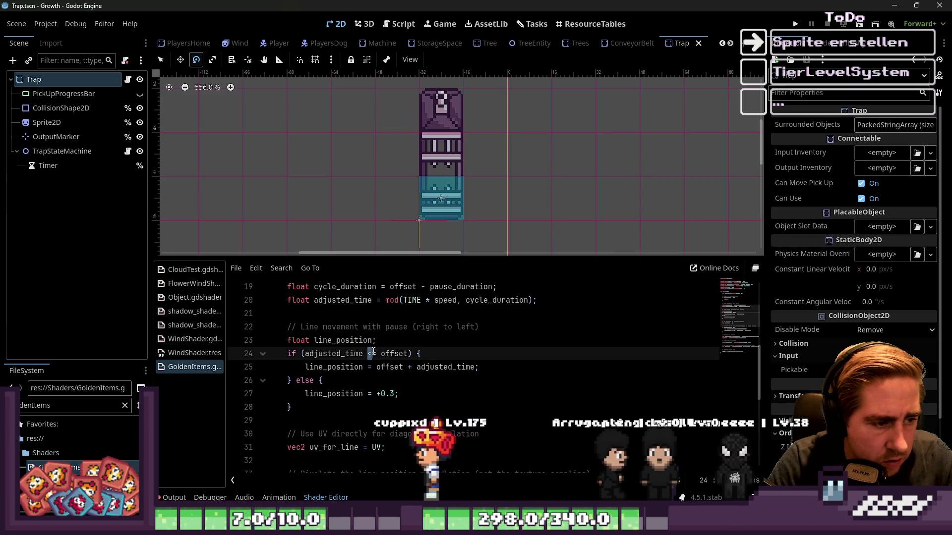
pyautogui.press('BackSpace')
pyautogui.write('>')
pyautogui.click(398, 346)
pyautogui.click(407, 381)
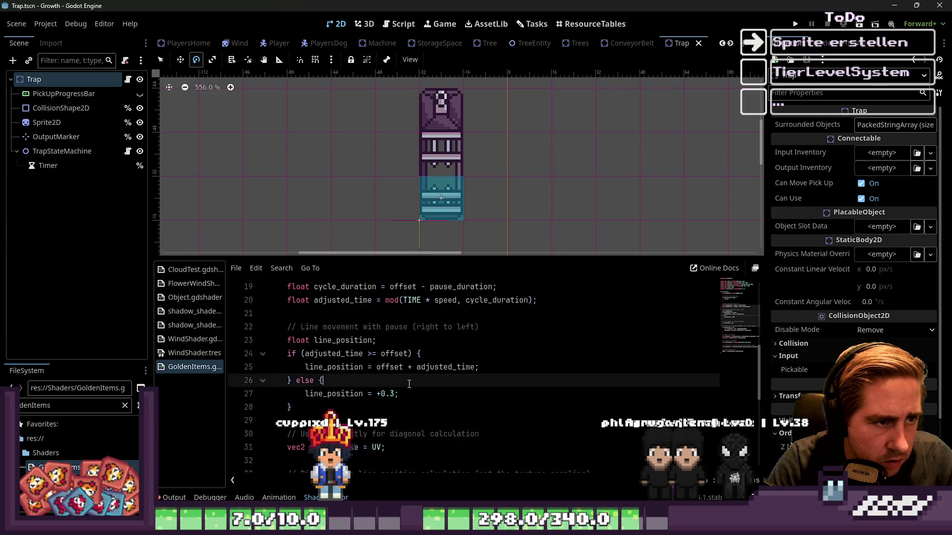
pyautogui.click(412, 407)
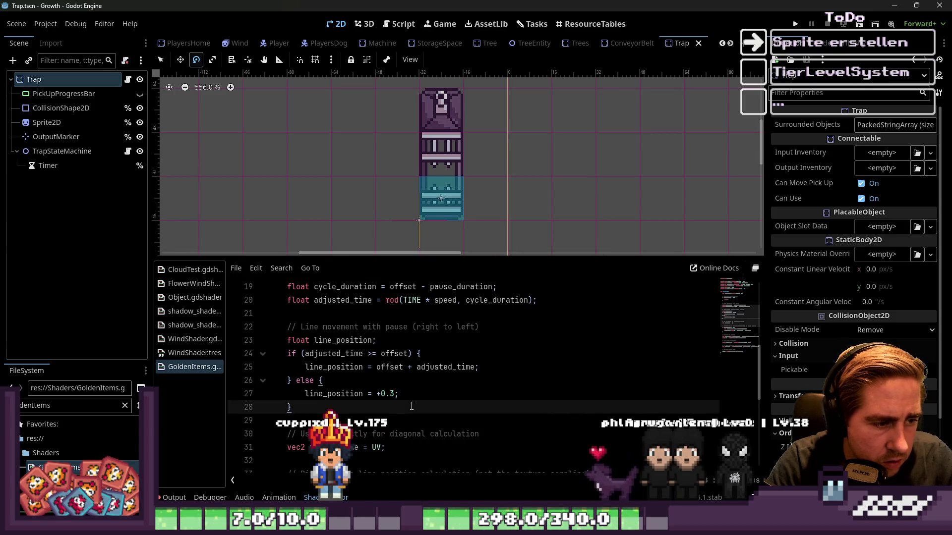
pyautogui.hotkey('ctrl', 'z')
pyautogui.hotkey('ctrl', 'z')
pyautogui.hotkey('ctrl', 'z')
pyautogui.hotkey('ctrl', 'z')
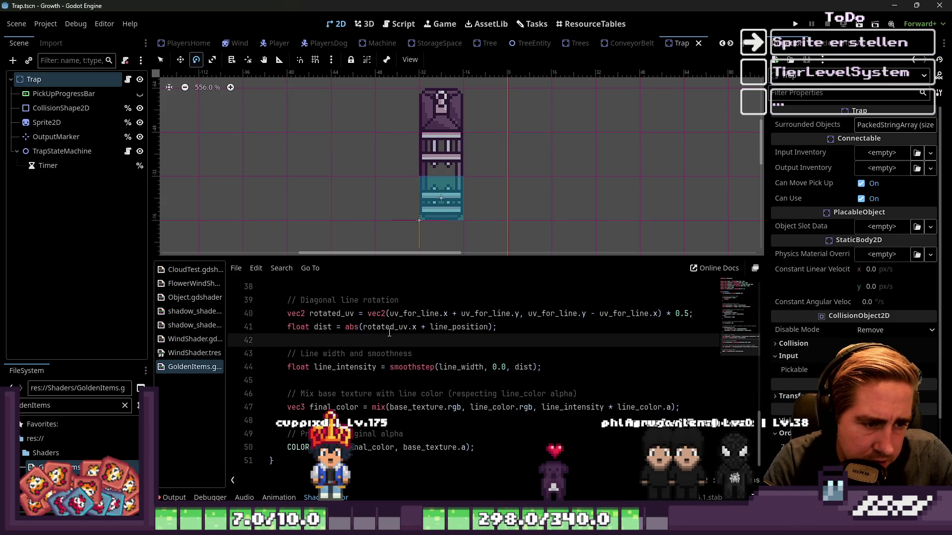
# Make the dist formula on line 41 read rotated_uv.x - line_position.
pyautogui.click(415, 329)
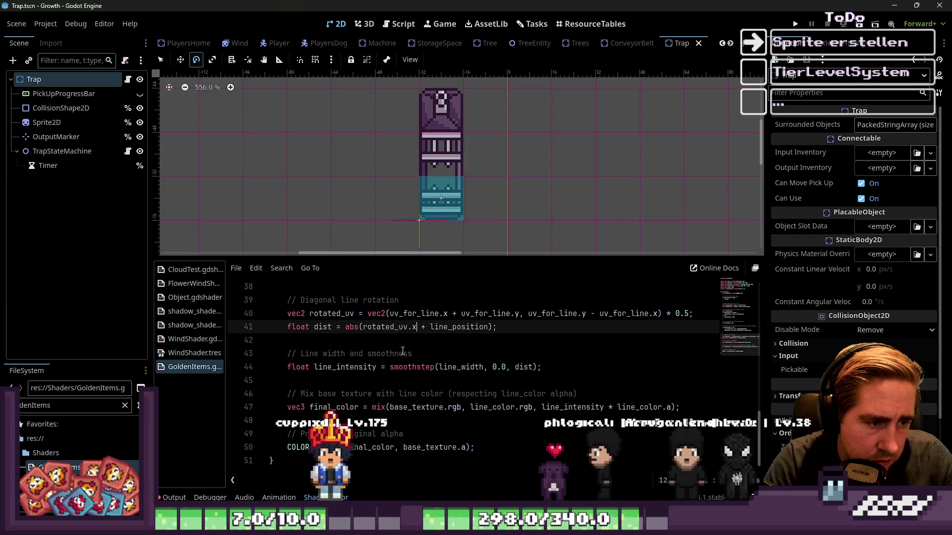
pyautogui.write('-')
pyautogui.press('Right')
pyautogui.hotkey('shift', 'Right')
pyautogui.write('-')
pyautogui.hotkey('shift', 'Left')
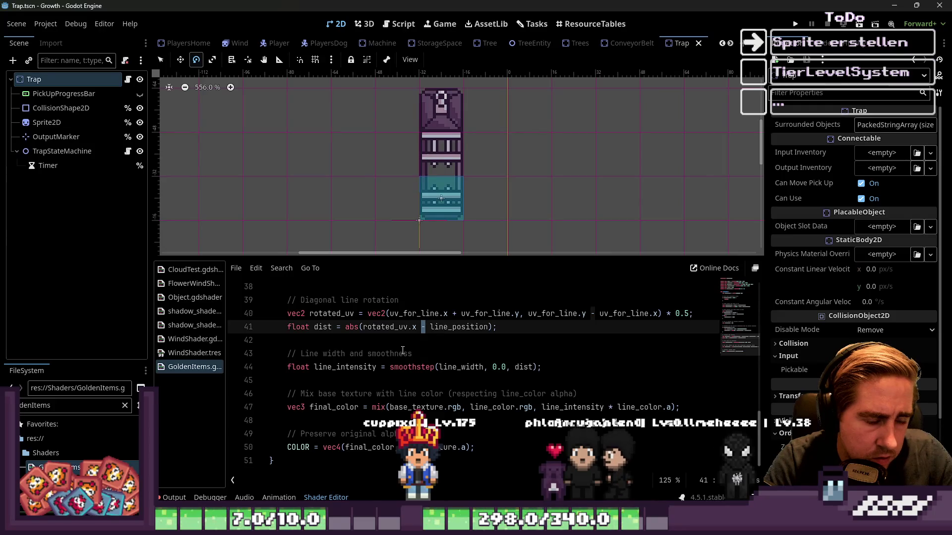
pyautogui.click(422, 346)
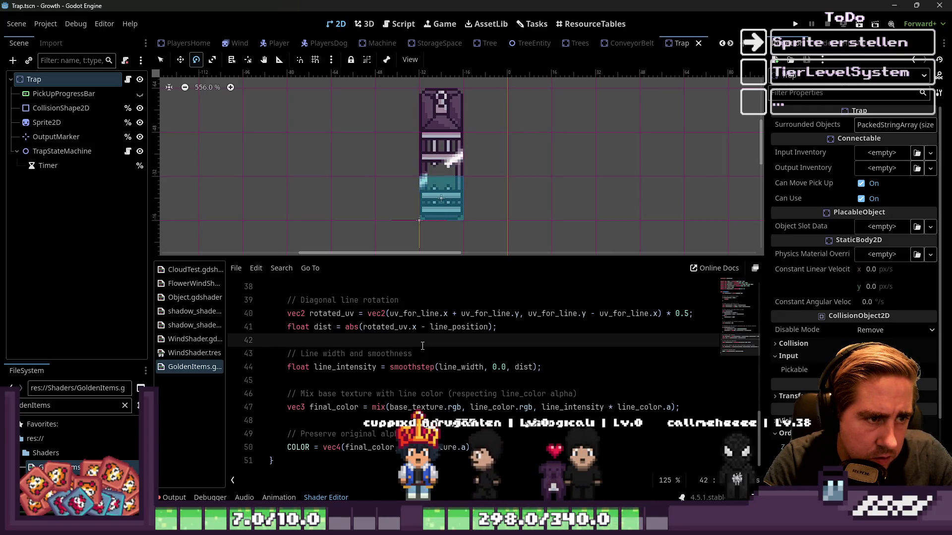
pyautogui.click(424, 328)
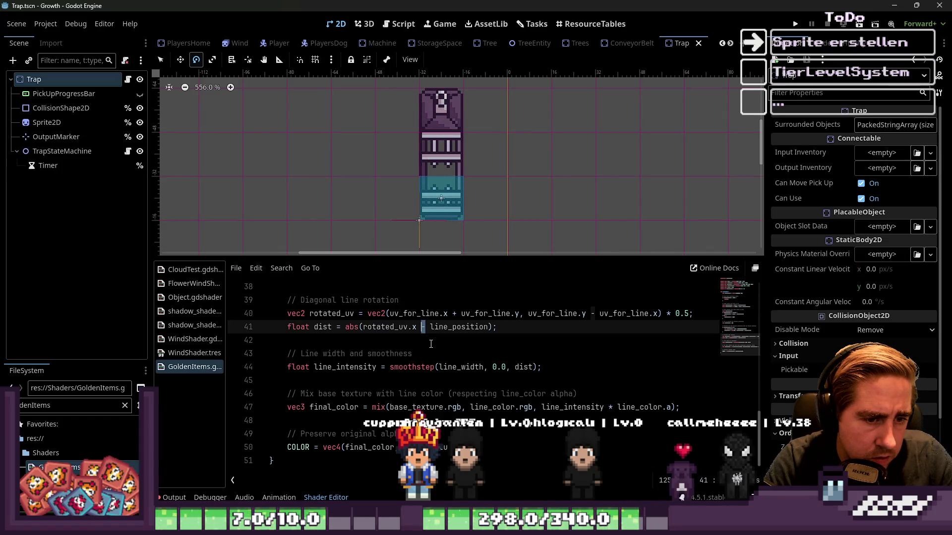
pyautogui.click(503, 345)
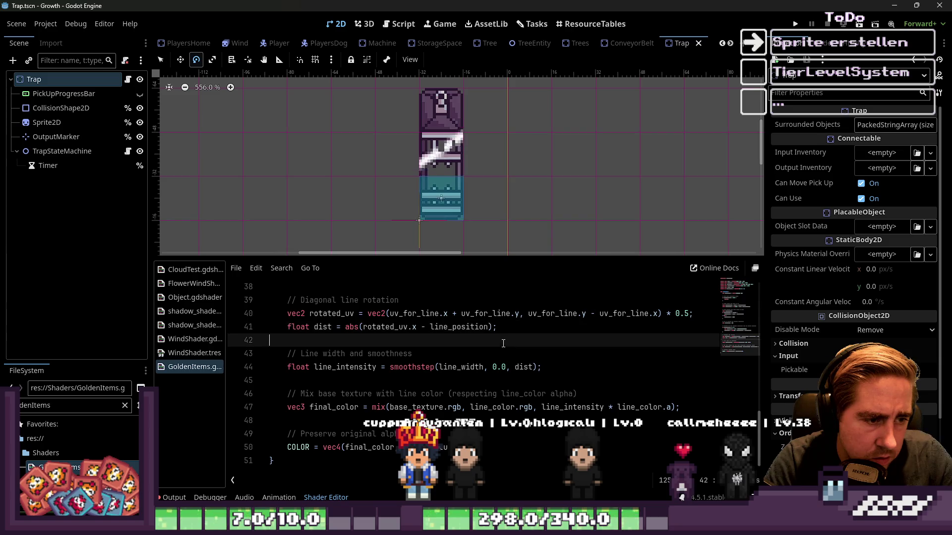
pyautogui.click(670, 315)
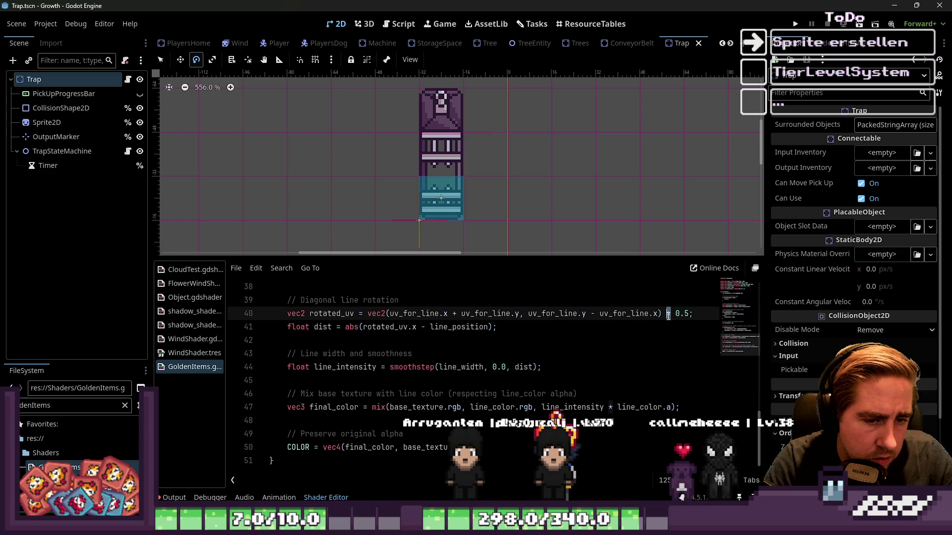
# Trial a 0.75 rotation factor instead of 0.5 on line 40, saving to refresh the preview.
pyautogui.moveTo(680, 316); pyautogui.dragTo(688, 316)
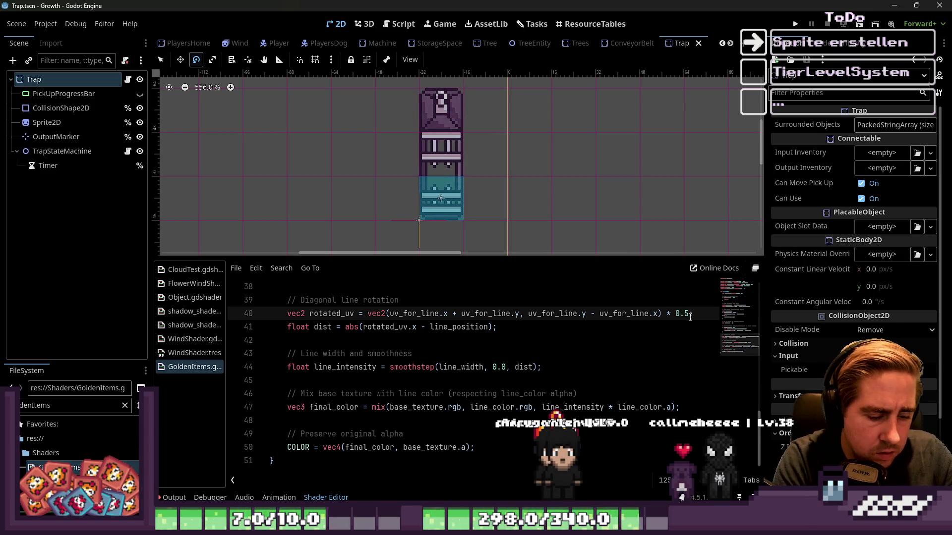
pyautogui.write('0.75')
pyautogui.hotkey('ctrl', 's')
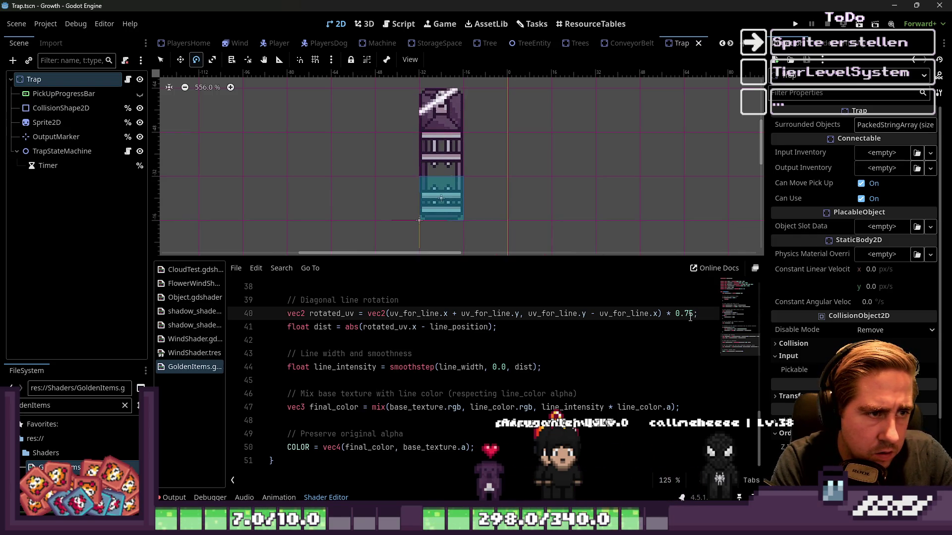
pyautogui.hotkey('ctrl', 's')
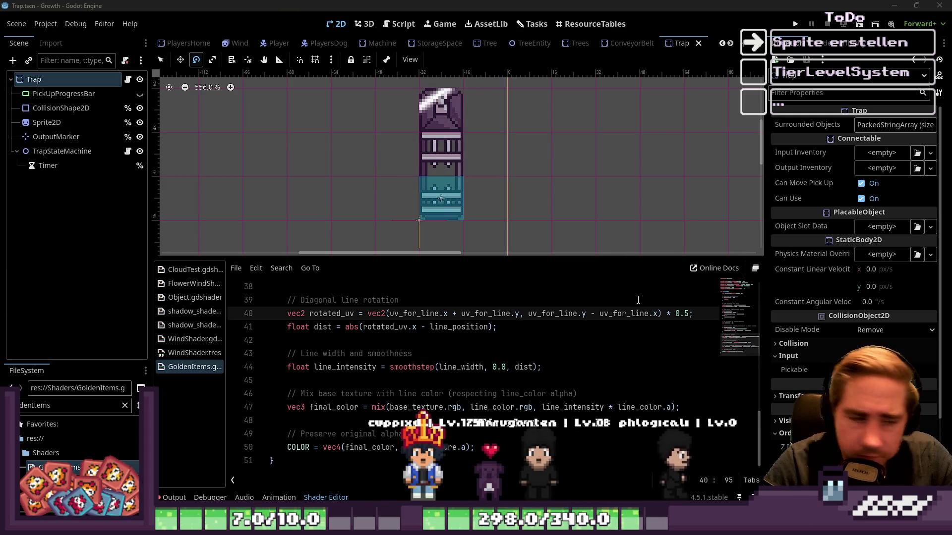
pyautogui.press('Down')
pyautogui.press('Down')
# Trace rotated_uv, line_intensity, uv_for_line and line_position through the shader code.
pyautogui.doubleClick(392, 327)
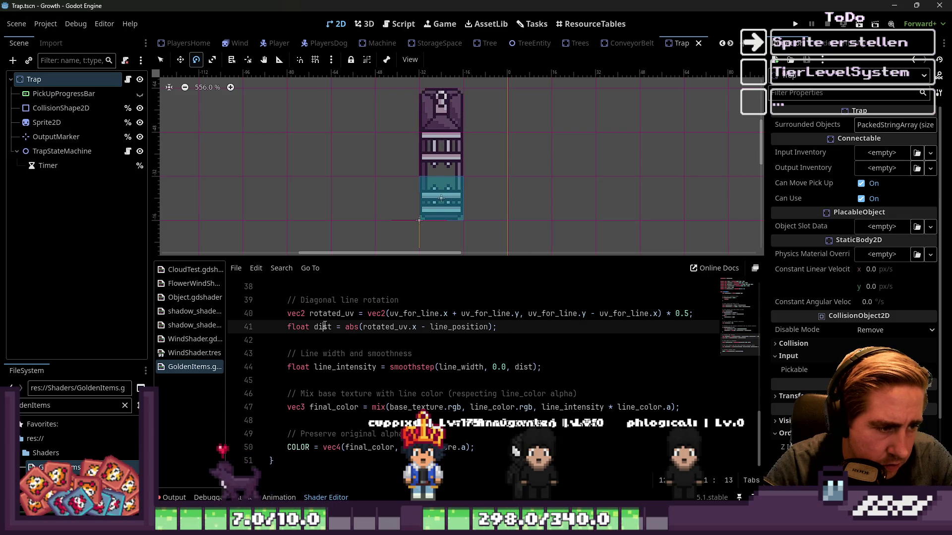
pyautogui.doubleClick(359, 373)
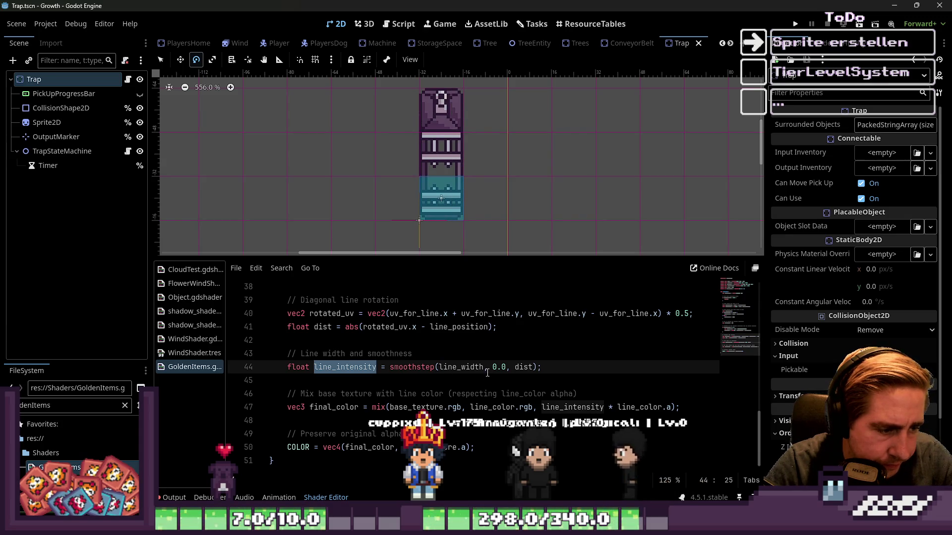
pyautogui.scroll(3, 487, 374)
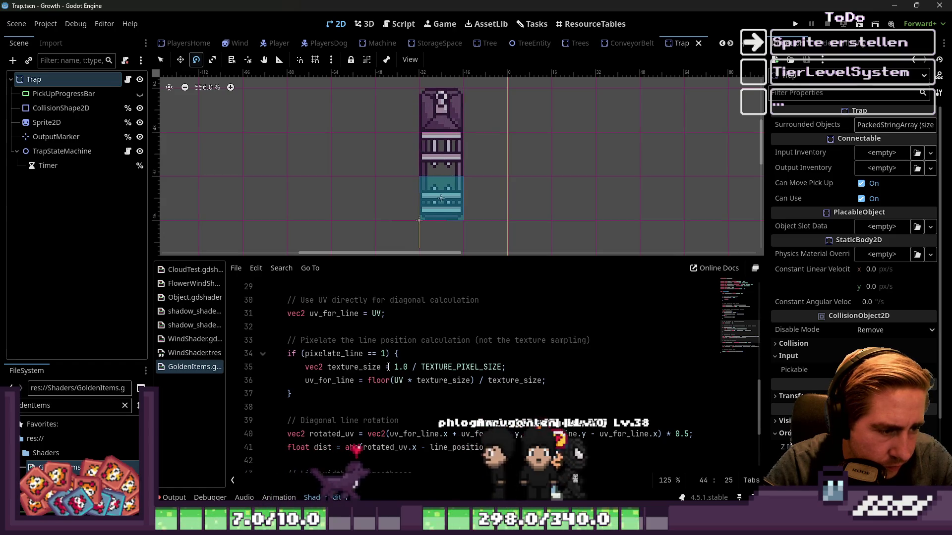
pyautogui.scroll(1, 345, 354)
pyautogui.doubleClick(345, 354)
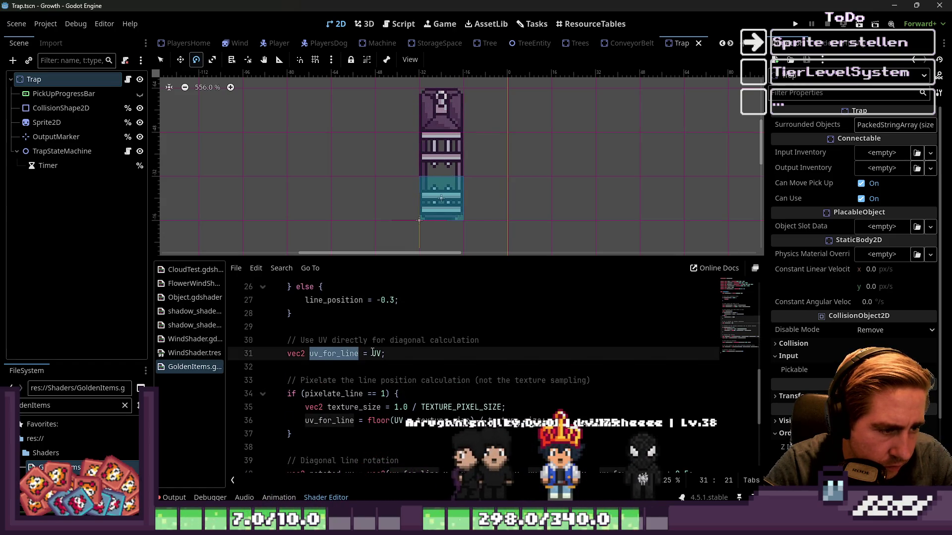
pyautogui.click(373, 354)
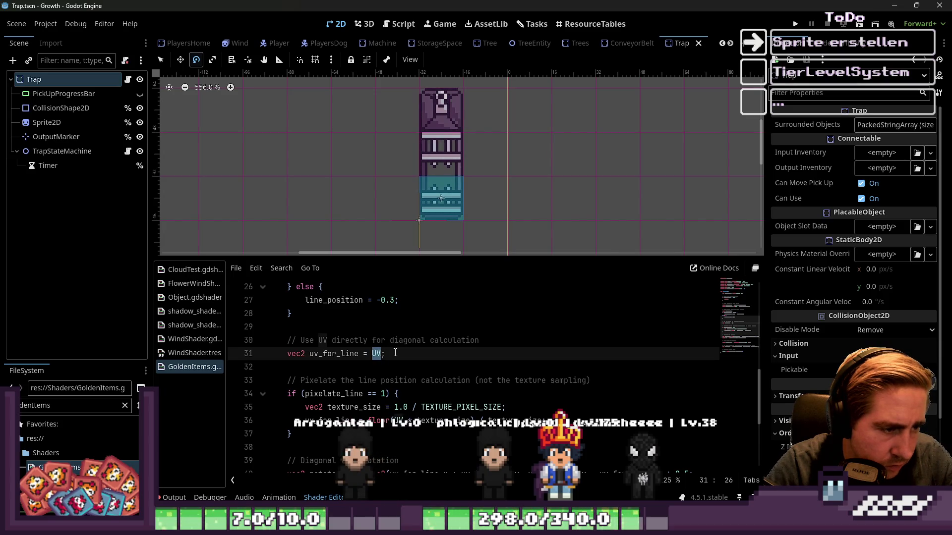
pyautogui.scroll(3, 396, 353)
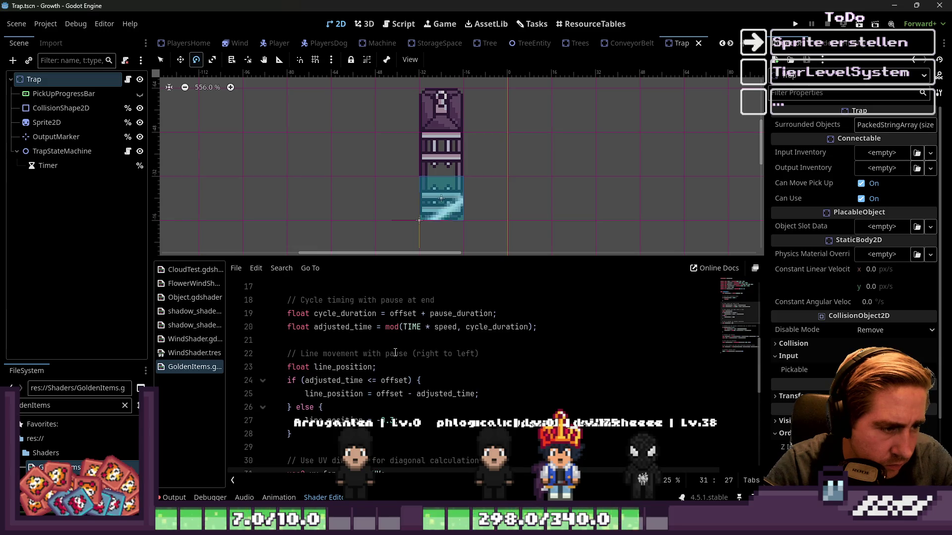
pyautogui.doubleClick(348, 368)
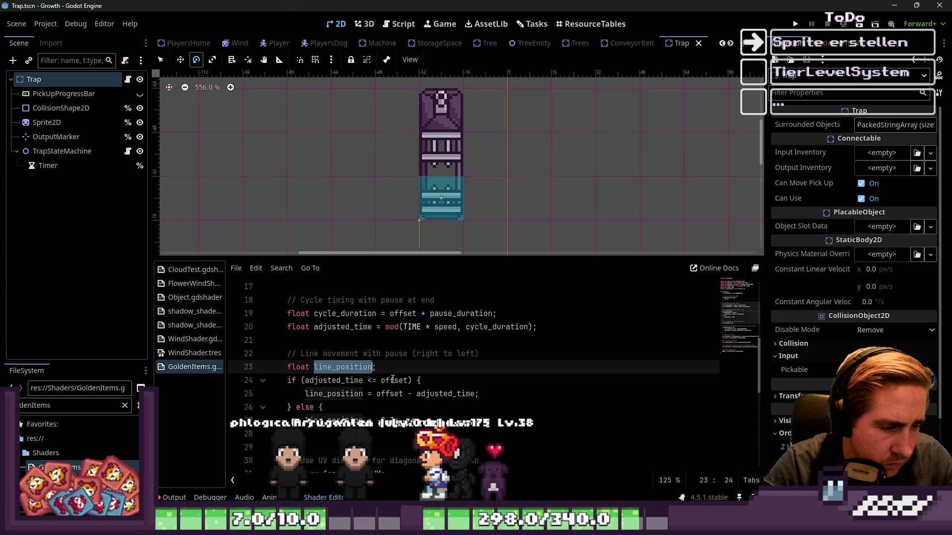
pyautogui.click(413, 394)
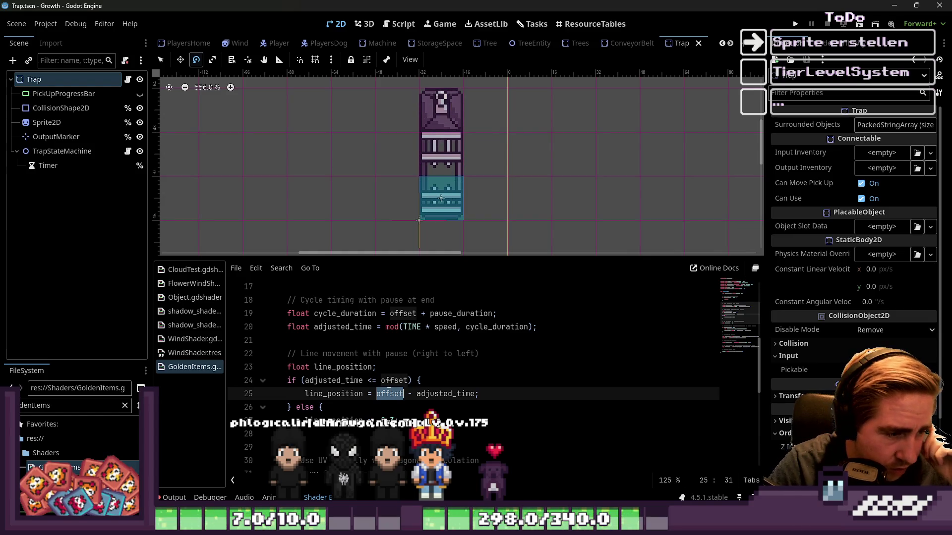
pyautogui.click(390, 380)
pyautogui.scroll(2, 391, 380)
pyautogui.scroll(-2, 390, 380)
pyautogui.click(391, 388)
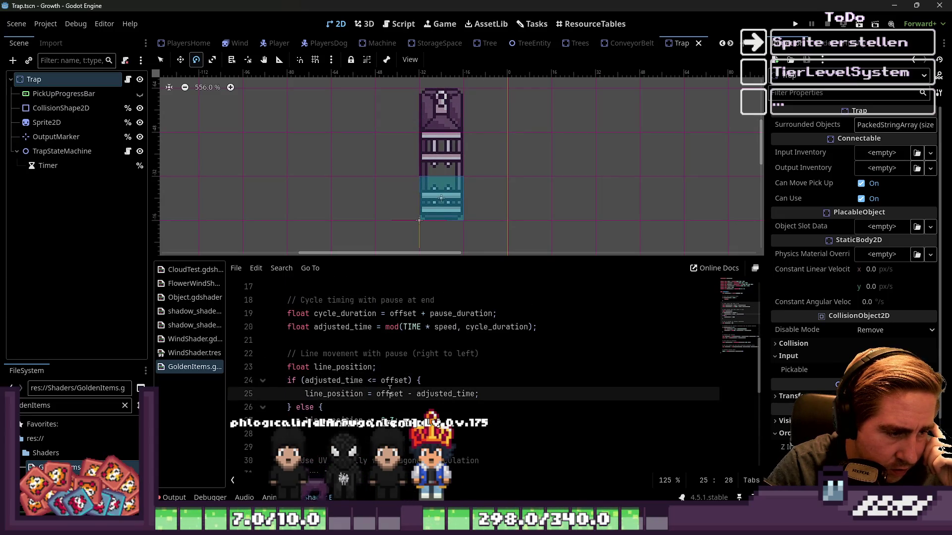
pyautogui.doubleClick(346, 381)
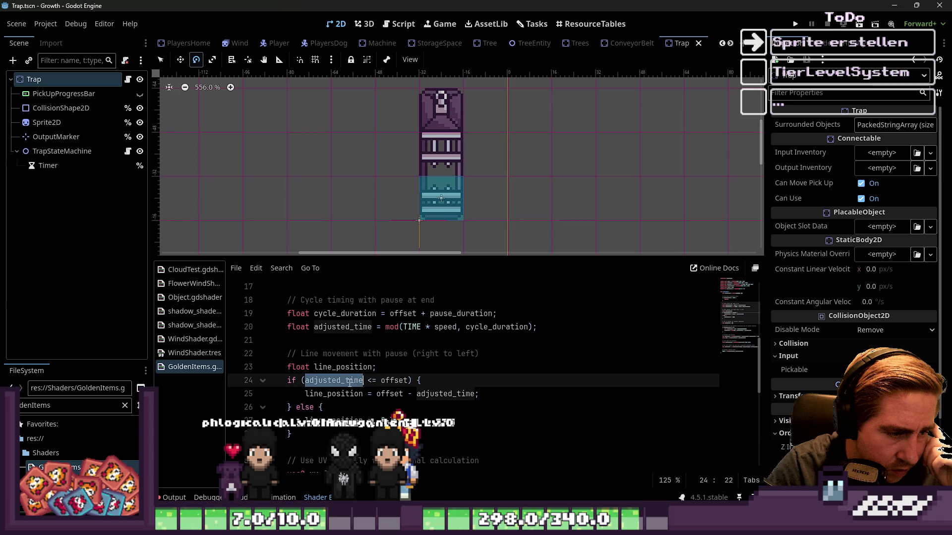
pyautogui.scroll(5, 438, 405)
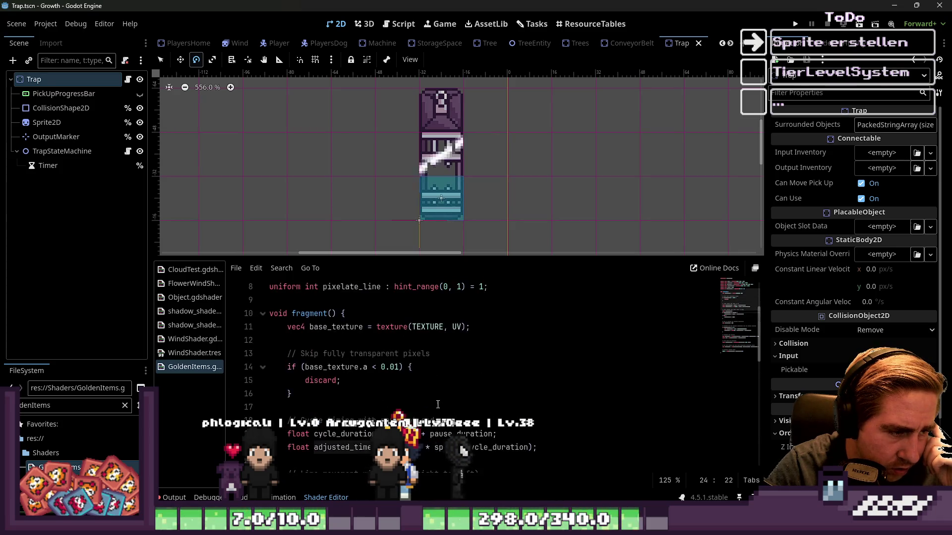
pyautogui.scroll(-3, 436, 401)
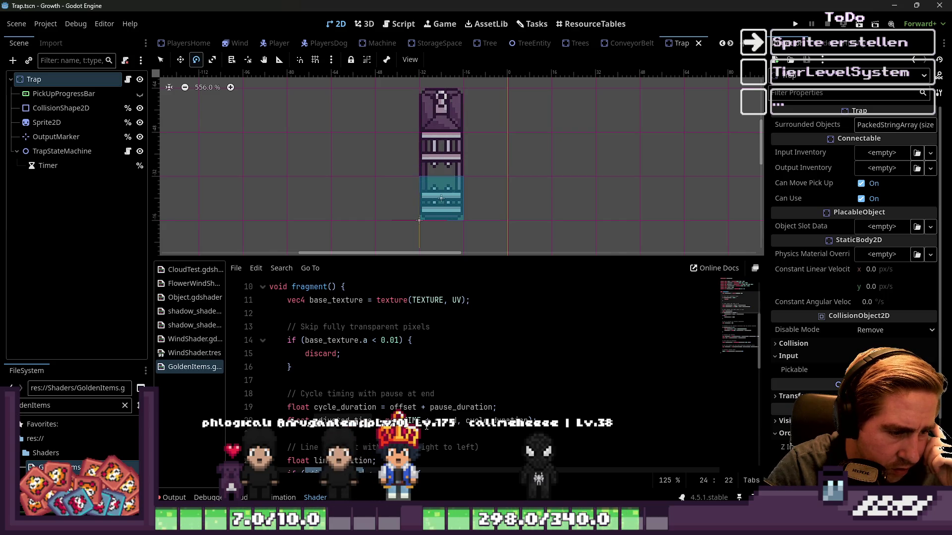
pyautogui.doubleClick(484, 419)
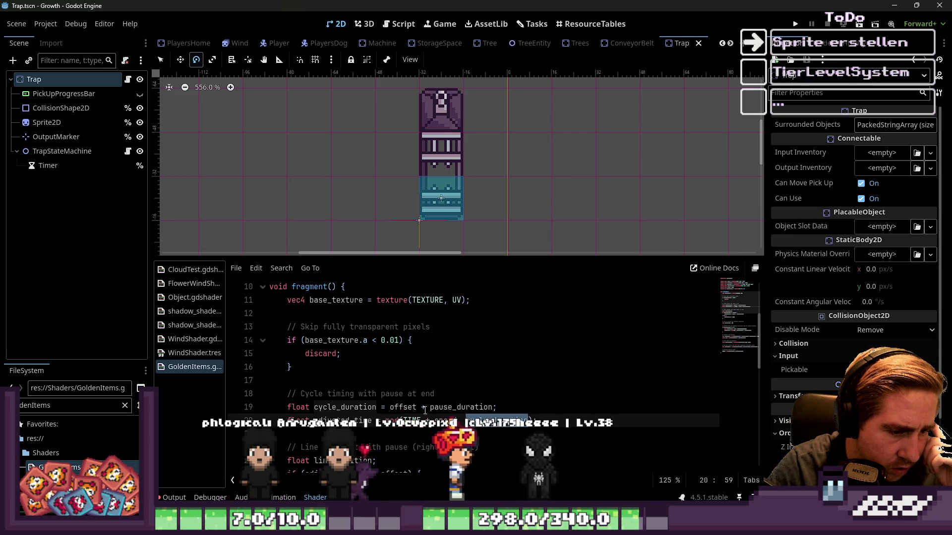
pyautogui.click(422, 407)
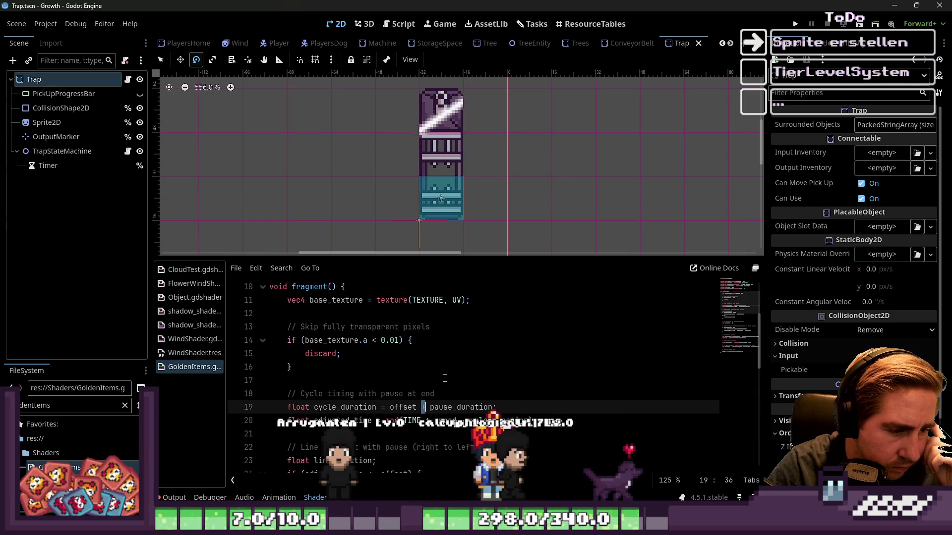
pyautogui.scroll(-1, 445, 378)
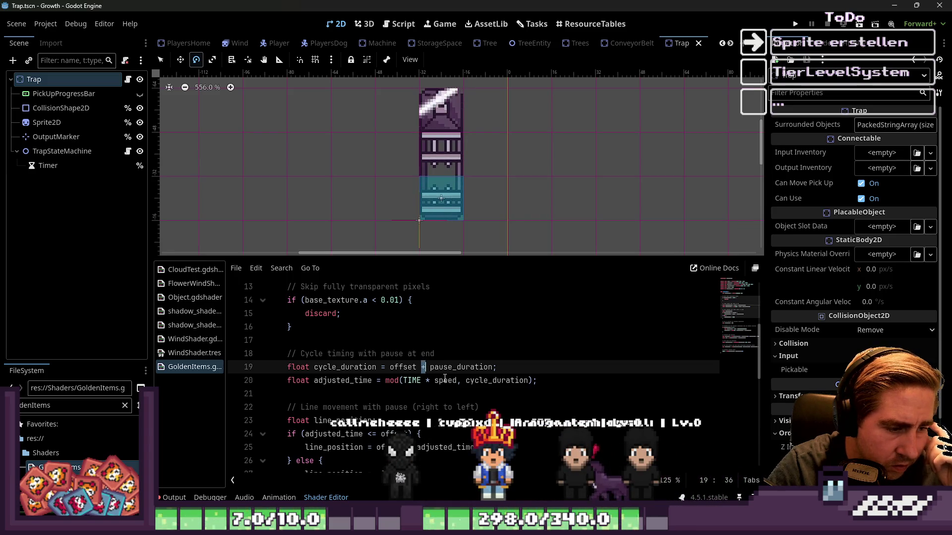
pyautogui.click(437, 354)
pyautogui.scroll(4, 434, 348)
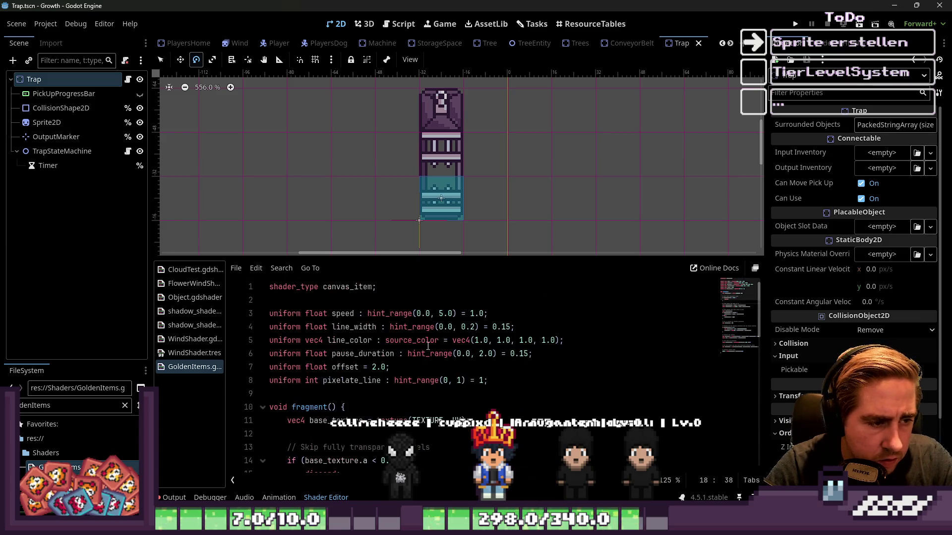
pyautogui.click(376, 367)
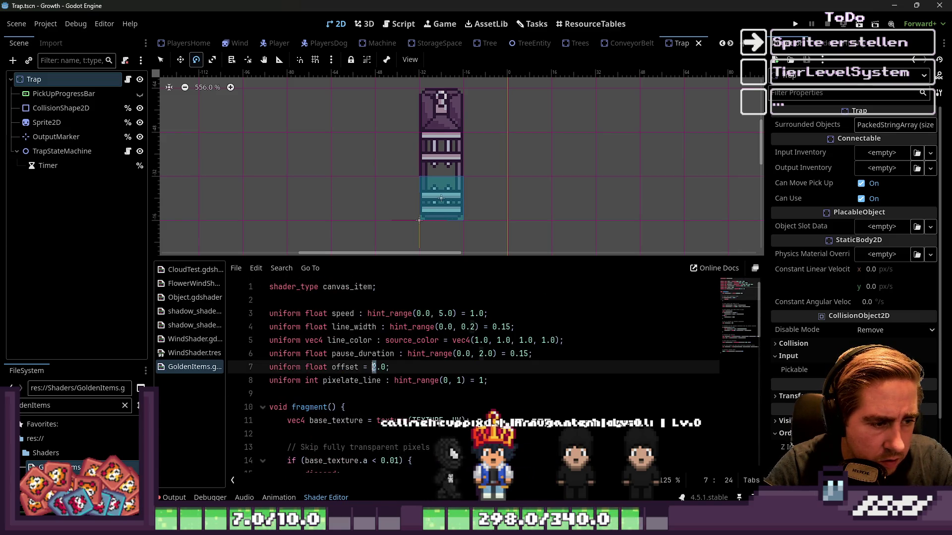
pyautogui.press('Right')
pyautogui.write('0')
pyautogui.click(416, 374)
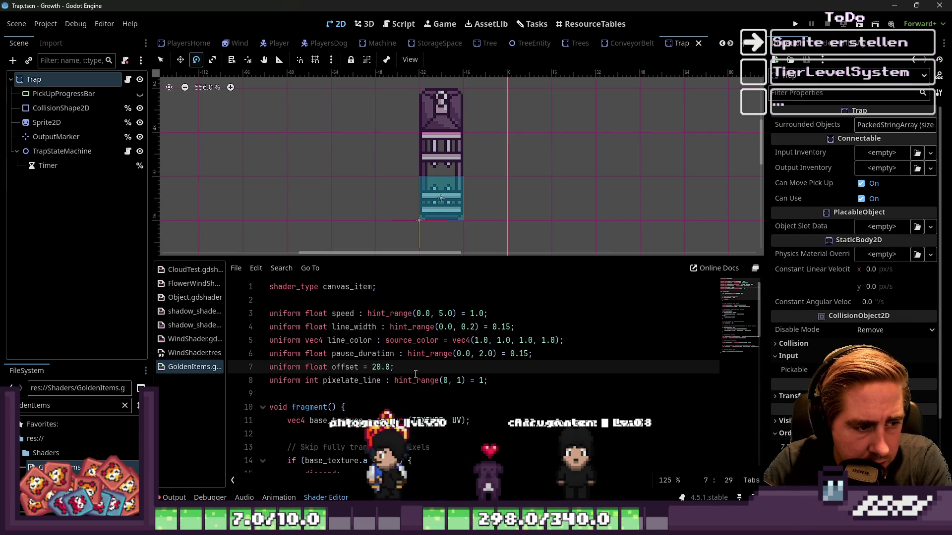
pyautogui.scroll(-3, 415, 373)
pyautogui.scroll(1, 379, 378)
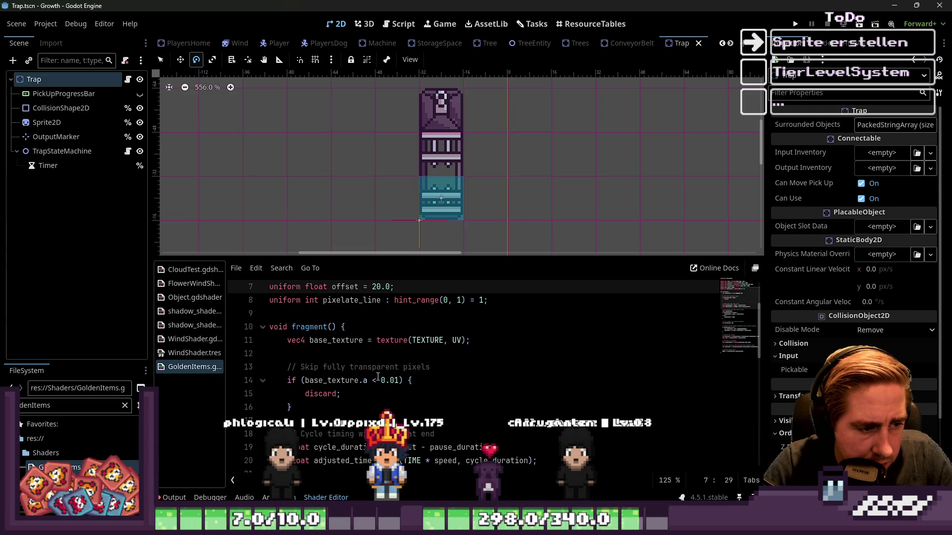
pyautogui.click(374, 380)
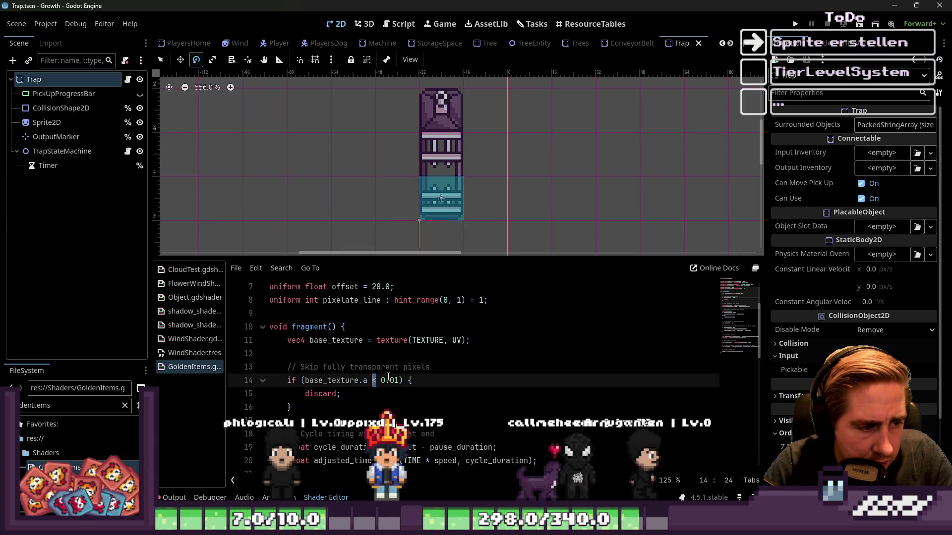
pyautogui.click(394, 403)
pyautogui.scroll(1, 394, 403)
pyautogui.scroll(-4, 394, 403)
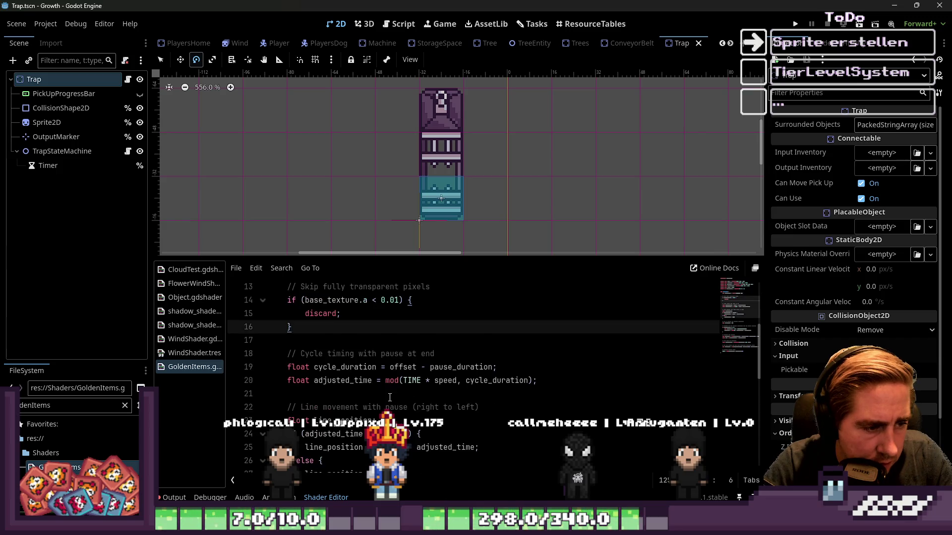
pyautogui.click(371, 394)
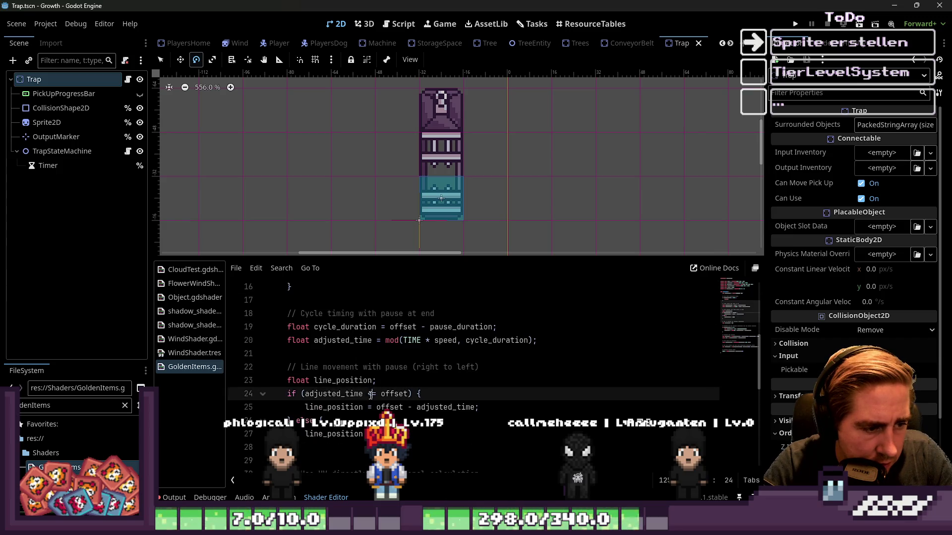
# Review the line_position formula and where cycle_duration is used in the shader.
pyautogui.click(395, 407)
pyautogui.click(377, 434)
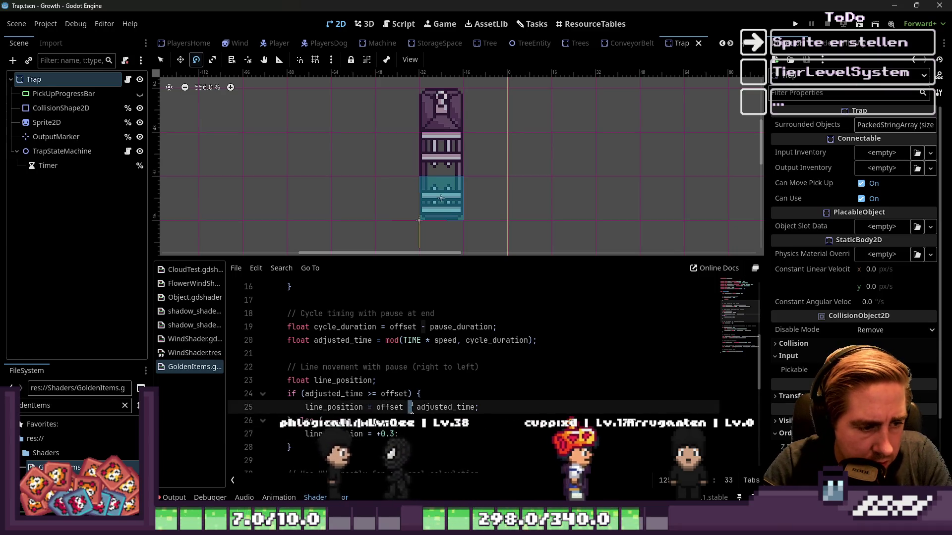
pyautogui.click(435, 394)
pyautogui.scroll(1, 435, 393)
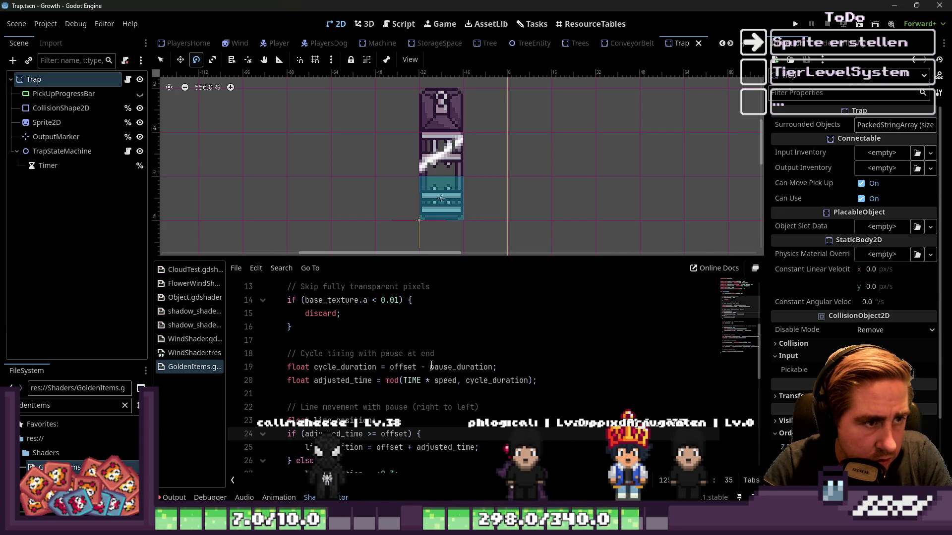
pyautogui.press('Up')
pyautogui.press('Up')
pyautogui.press('Up')
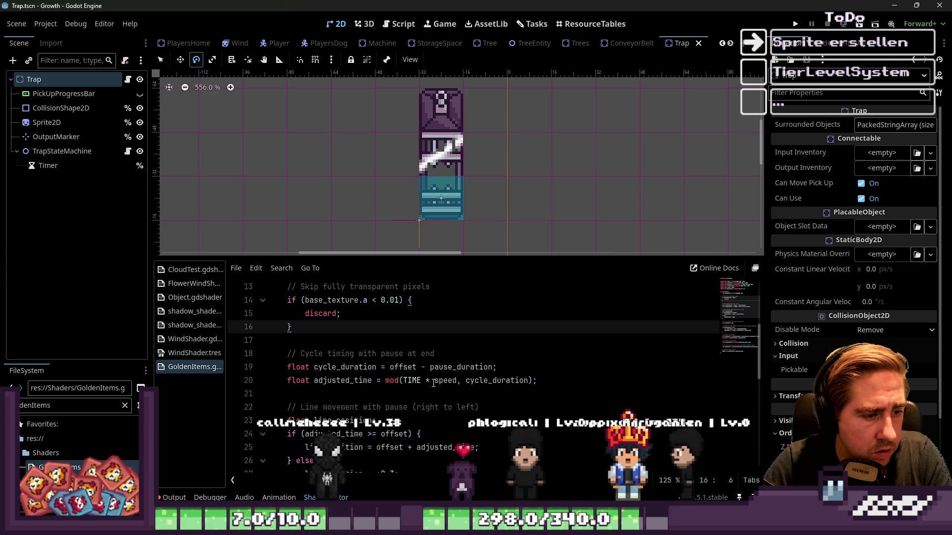
pyautogui.click(434, 380)
pyautogui.doubleClick(496, 380)
# Change line 19 so cycle_duration = offset - pause_duration.
pyautogui.click(421, 367)
pyautogui.click(425, 367)
pyautogui.press('Up')
pyautogui.press('Up')
pyautogui.press('Up')
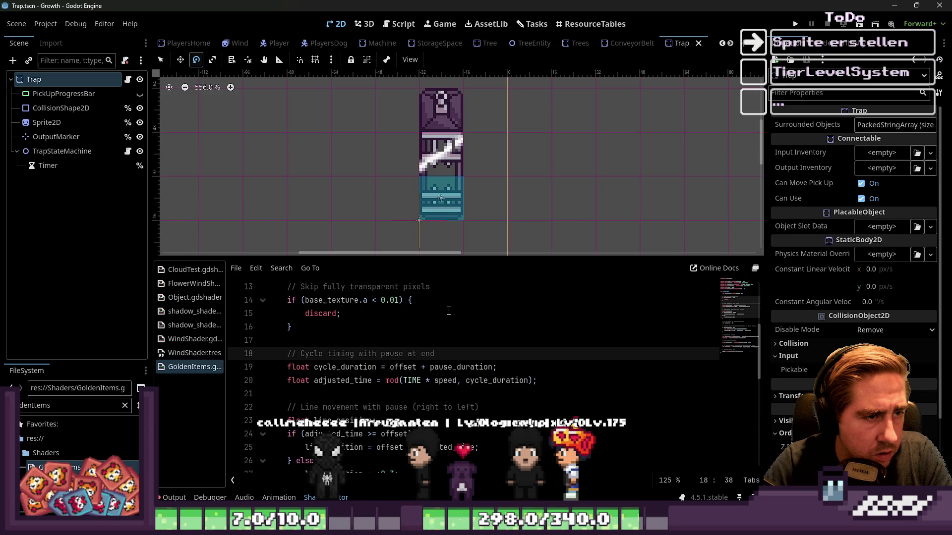
pyautogui.click(427, 367)
pyautogui.press('BackSpace')
pyautogui.write('-')
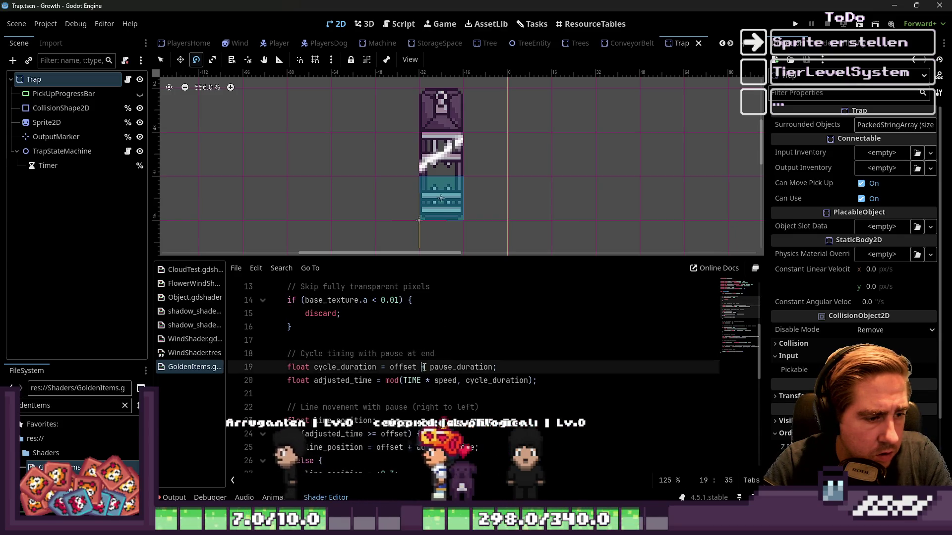
pyautogui.scroll(-6, 436, 362)
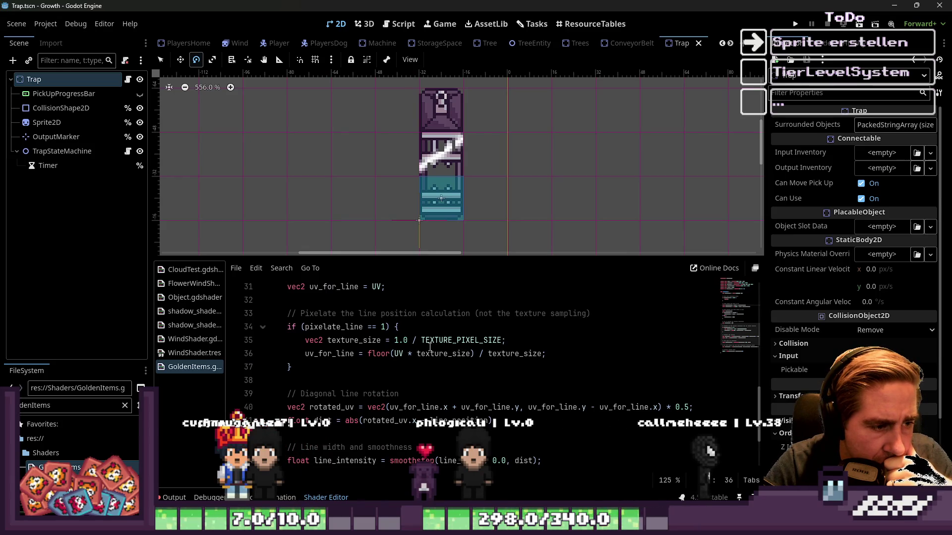
pyautogui.doubleClick(423, 355)
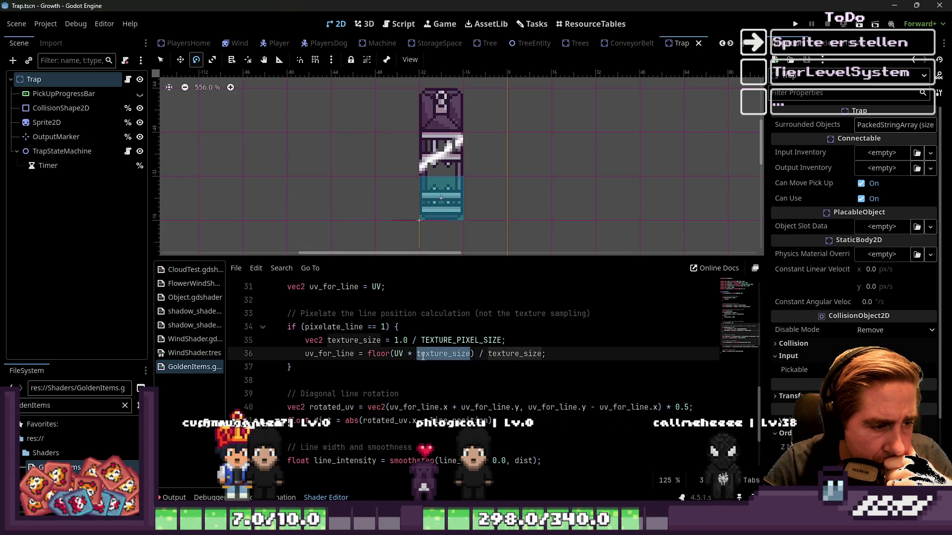
pyautogui.click(422, 355)
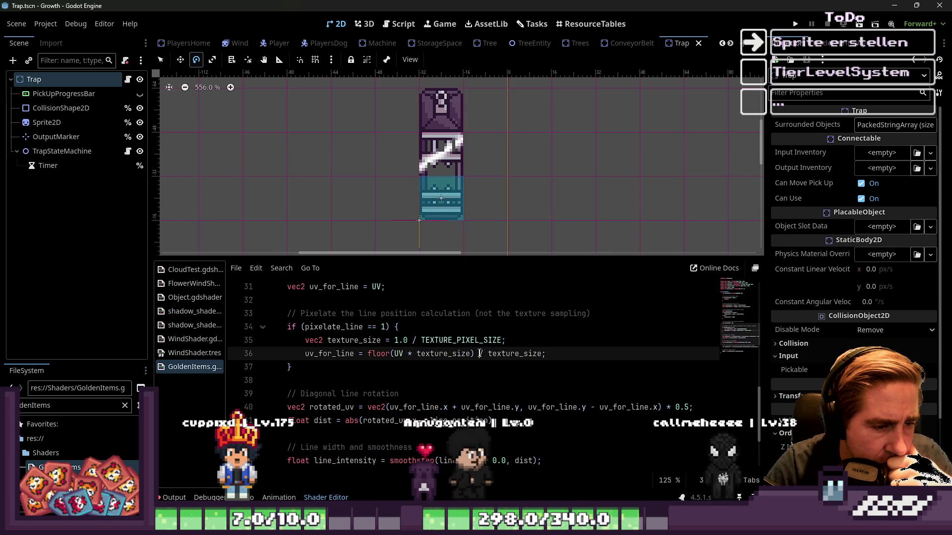
pyautogui.press('BackSpace')
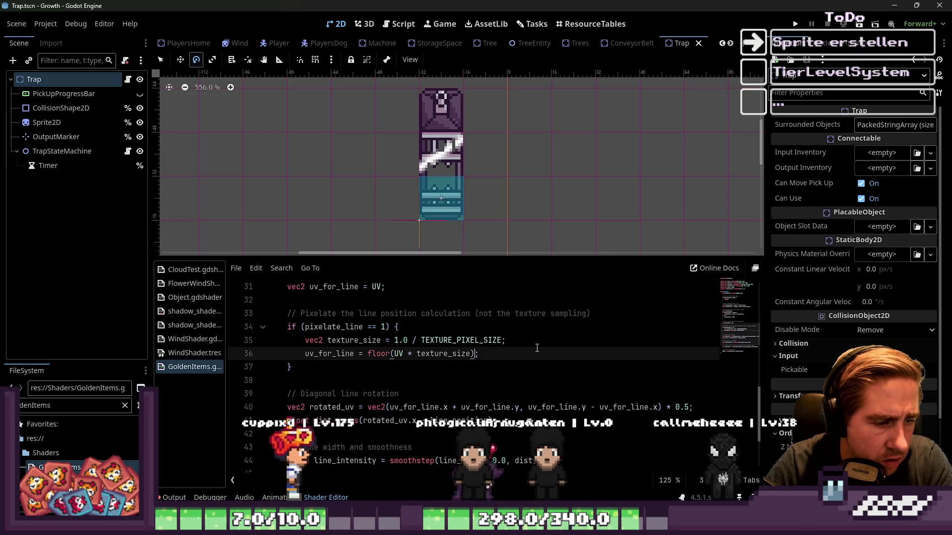
pyautogui.hotkey('ctrl', 's')
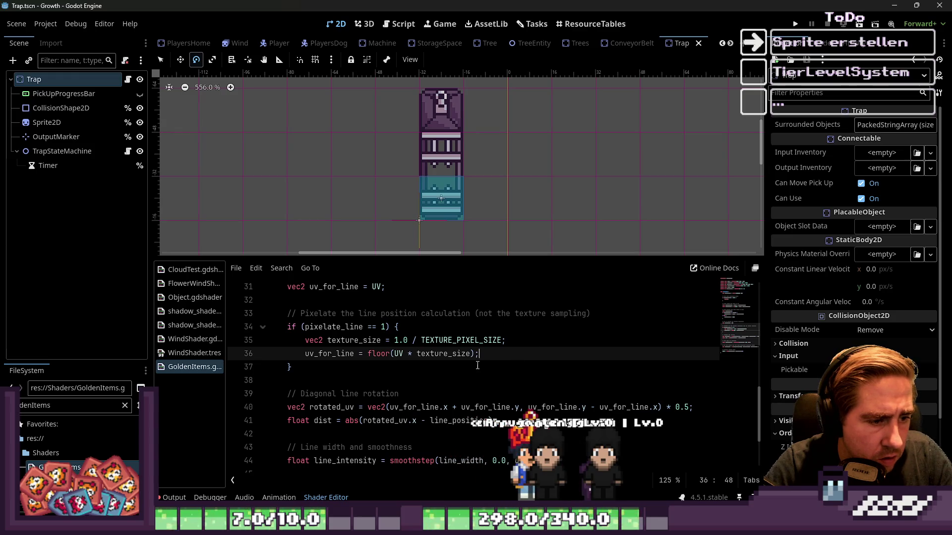
pyautogui.hotkey('ctrl', 'z')
pyautogui.click(489, 368)
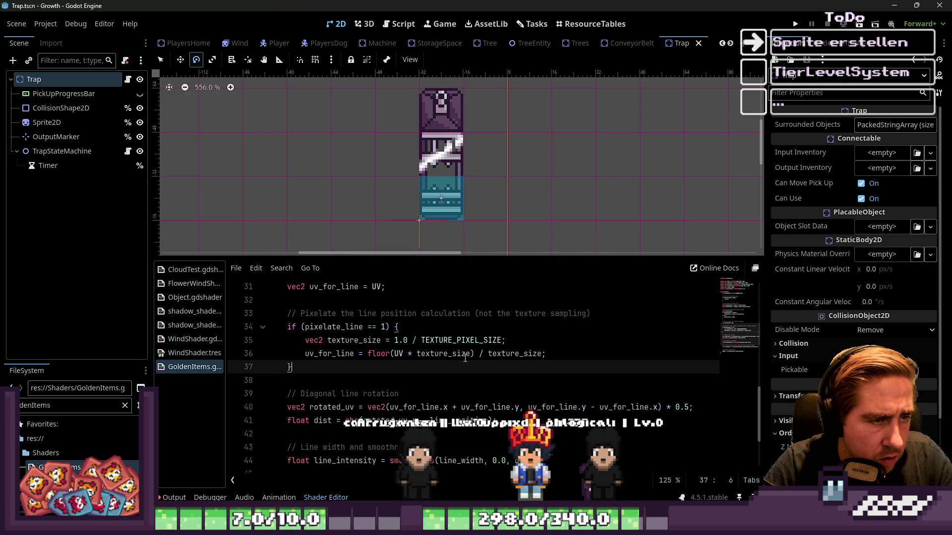
pyautogui.click(465, 355)
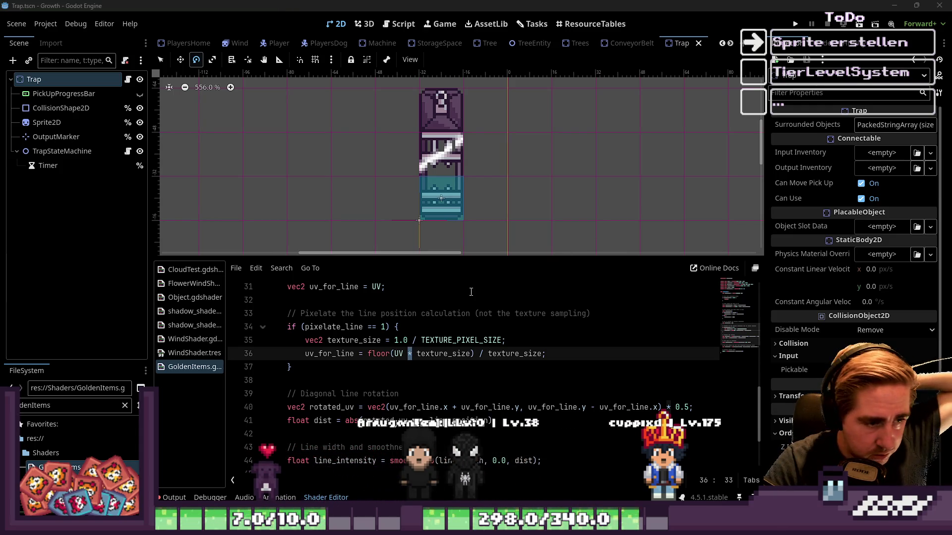
pyautogui.scroll(-2, 471, 291)
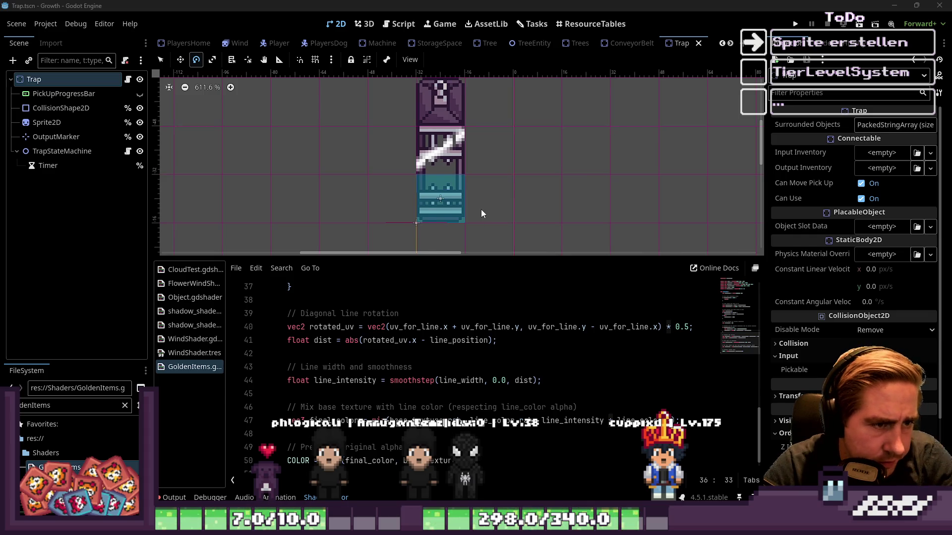
pyautogui.scroll(-3, 481, 210)
pyautogui.click(428, 326)
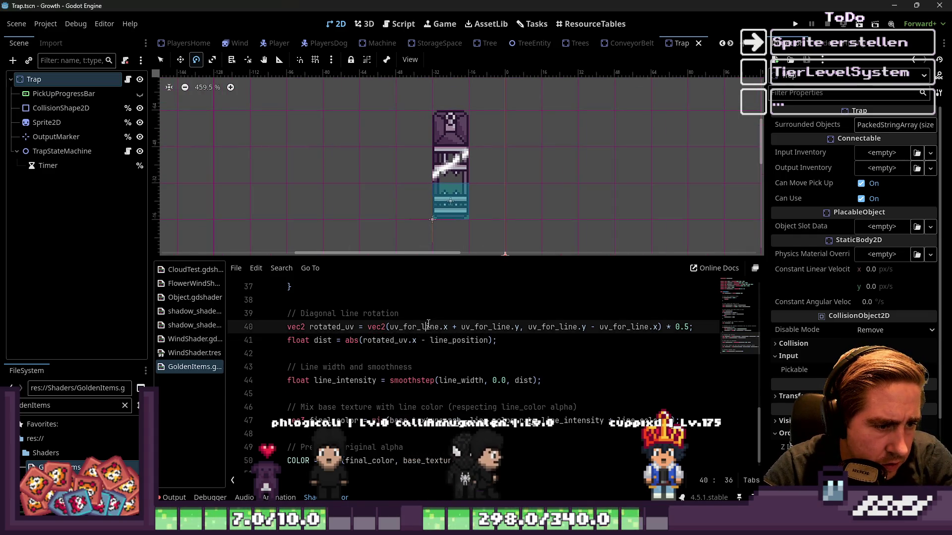
pyautogui.click(455, 327)
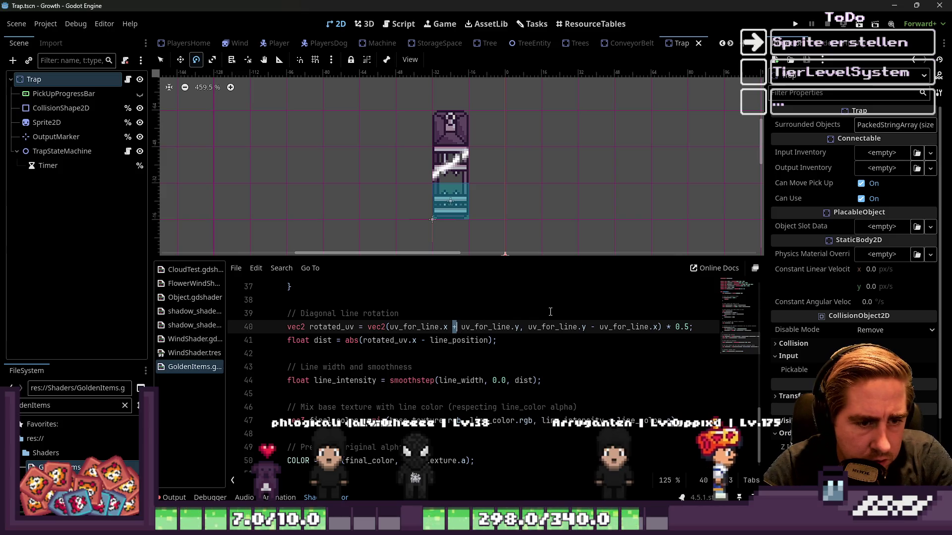
pyautogui.write('-')
pyautogui.write('+')
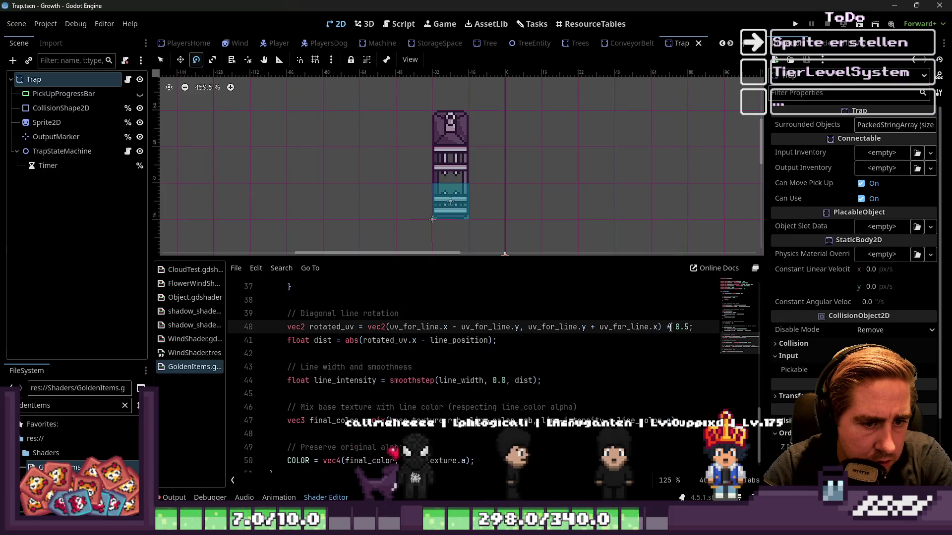
pyautogui.click(643, 378)
pyautogui.hotkey('ctrl', 'z')
pyautogui.hotkey('ctrl', 'z')
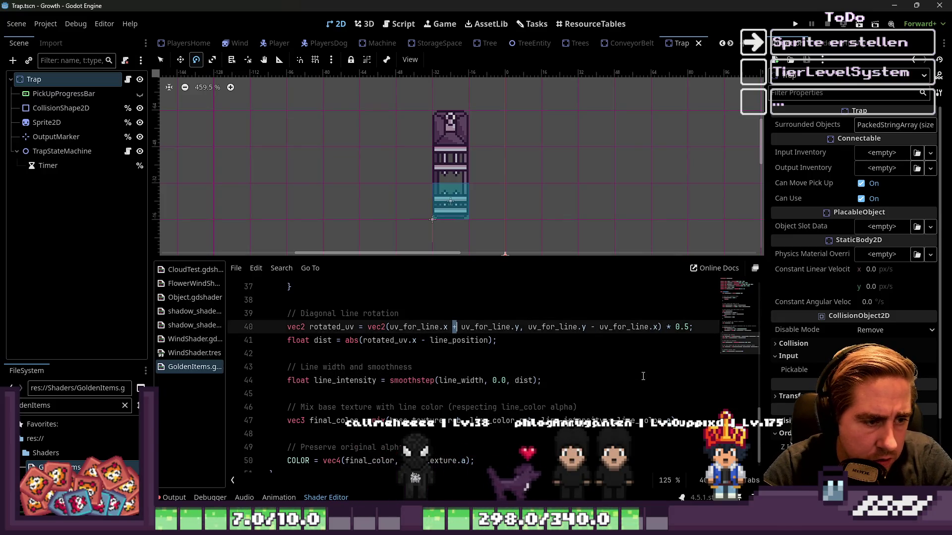
pyautogui.click(548, 372)
pyautogui.click(422, 341)
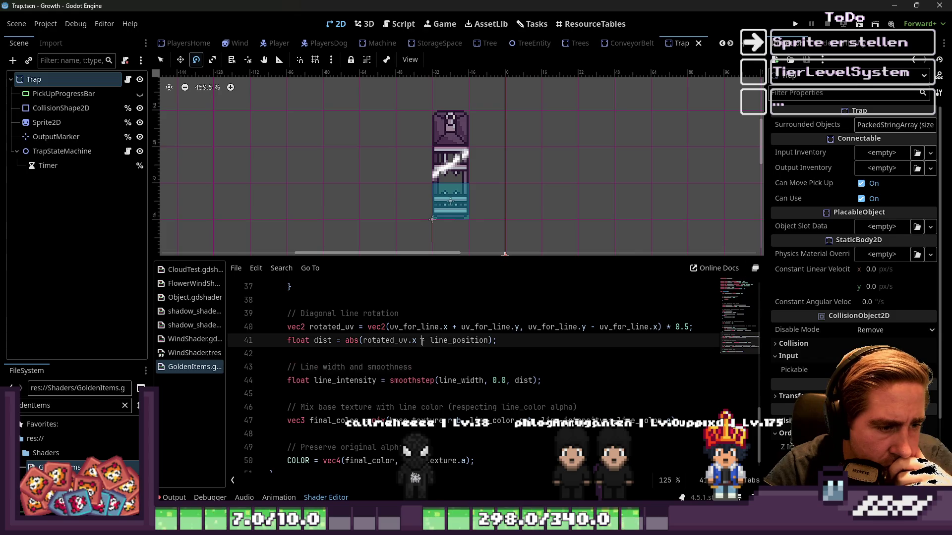
pyautogui.scroll(3, 420, 346)
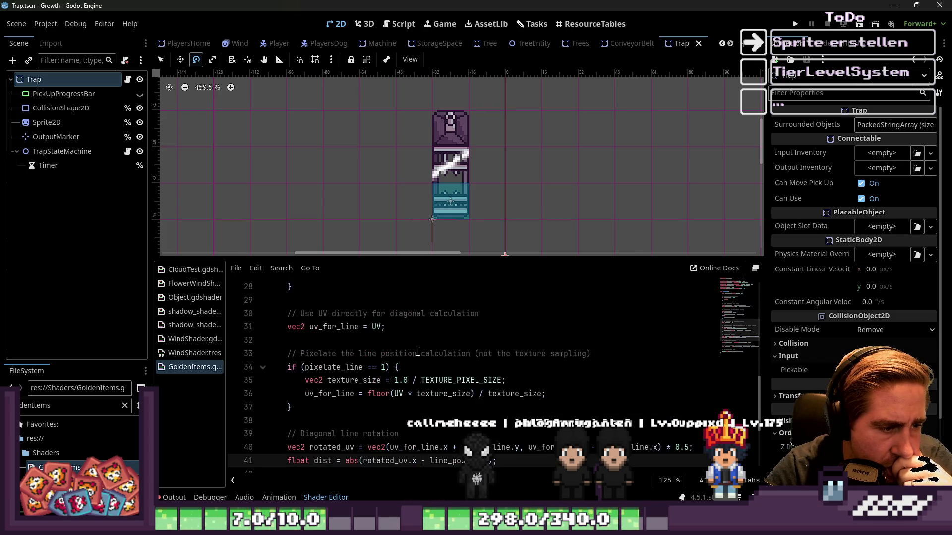
pyautogui.click(388, 391)
pyautogui.click(422, 380)
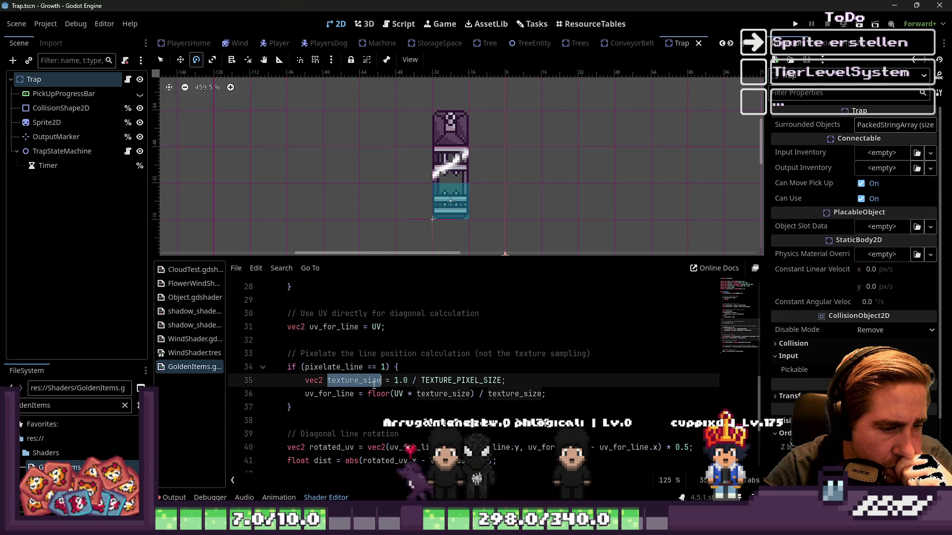
# Inspect the texture_size, TEXTURE_PIXEL_SIZE and uv_for_line terms on lines 35-36.
pyautogui.click(477, 396)
pyautogui.doubleClick(360, 381)
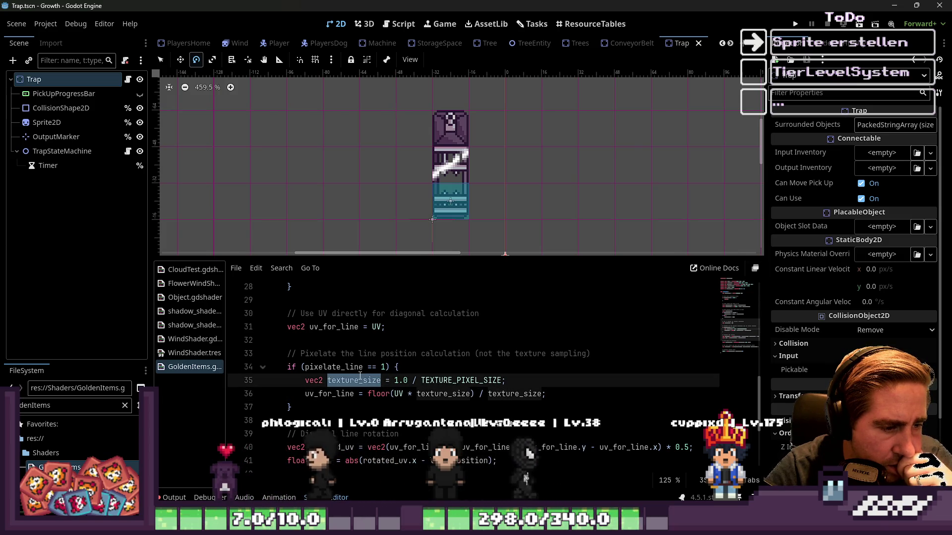
pyautogui.doubleClick(483, 380)
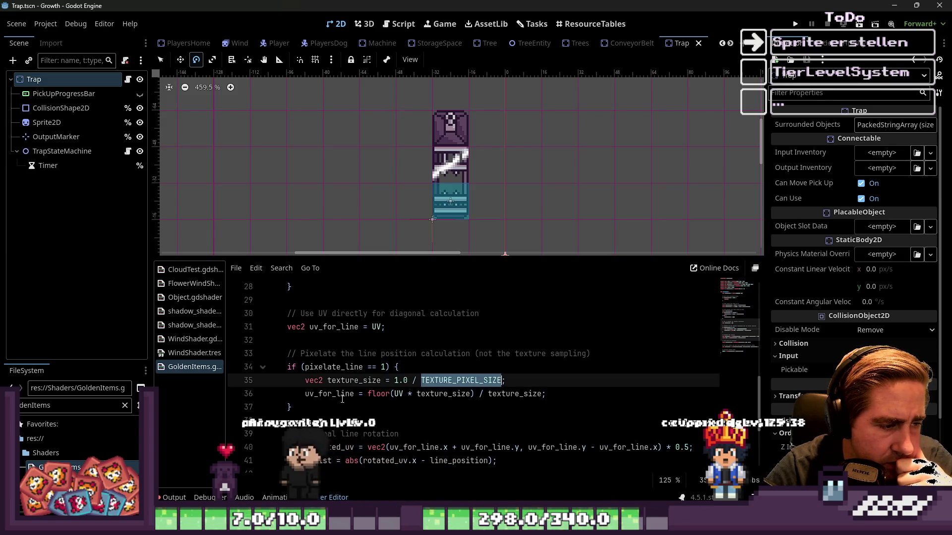
pyautogui.doubleClick(327, 394)
pyautogui.doubleClick(439, 394)
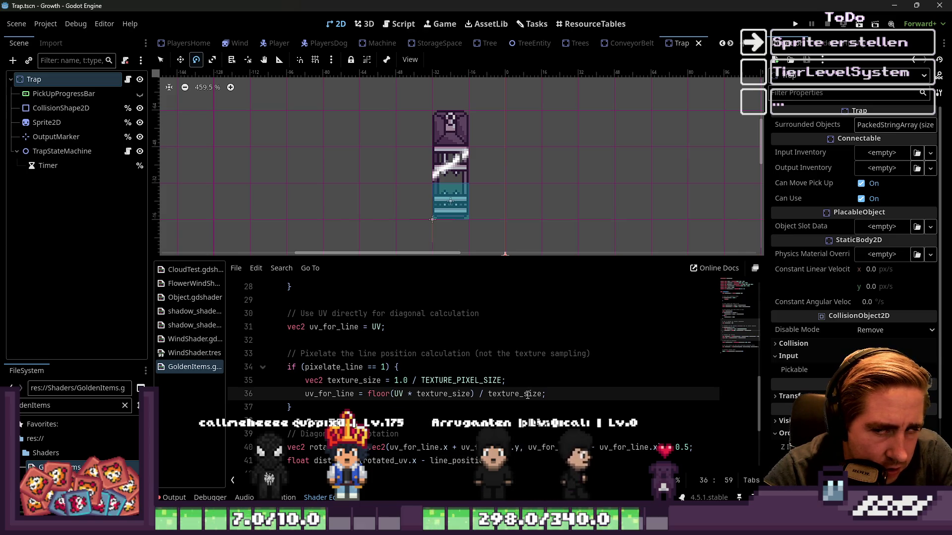
# Change the division before texture_size on line 36 to a multiplication.
pyautogui.scroll(2, 430, 213)
pyautogui.scroll(1, 430, 213)
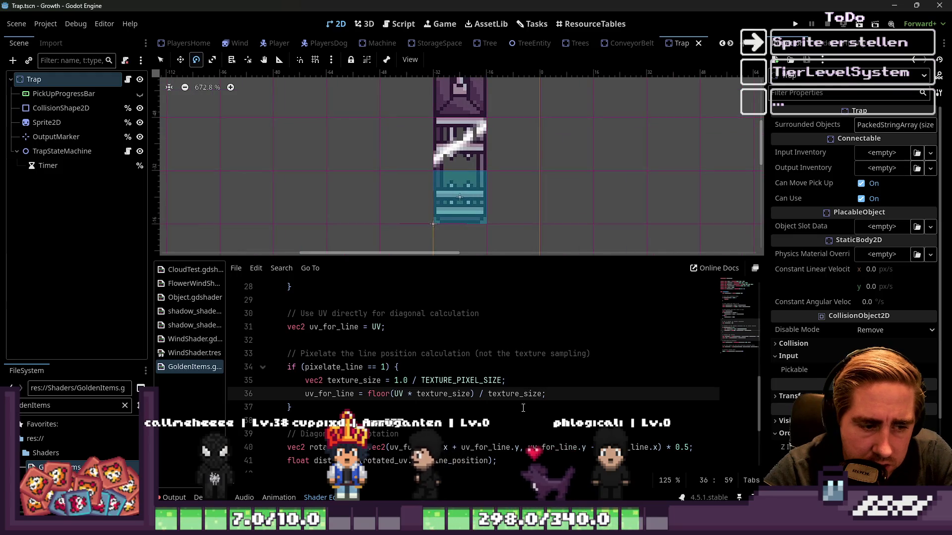
pyautogui.moveTo(489, 394); pyautogui.dragTo(539, 394)
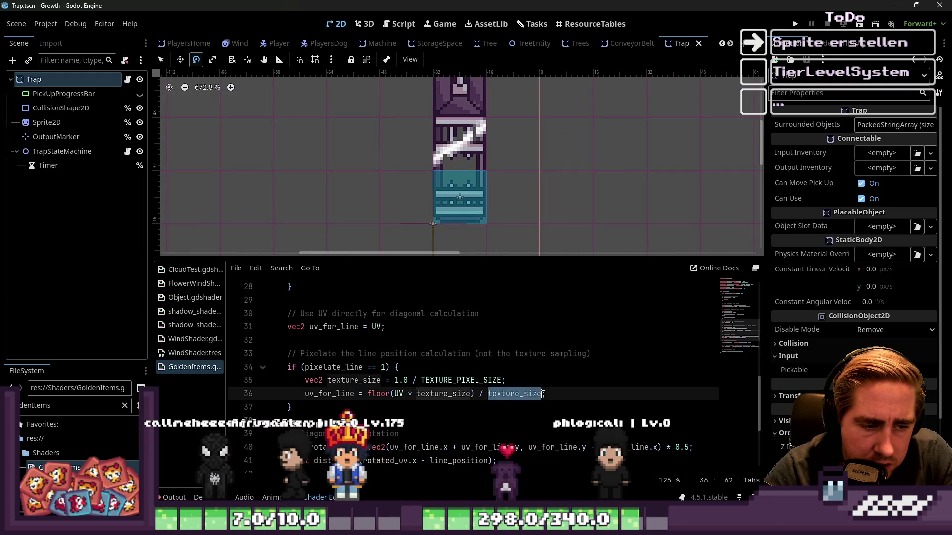
pyautogui.click(487, 394)
pyautogui.press('BackSpace')
pyautogui.write('*')
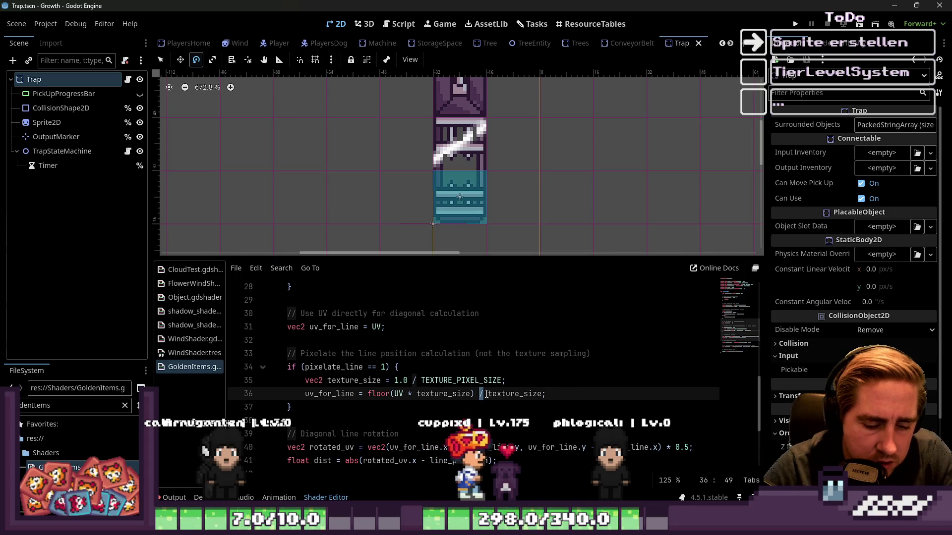
pyautogui.click(540, 338)
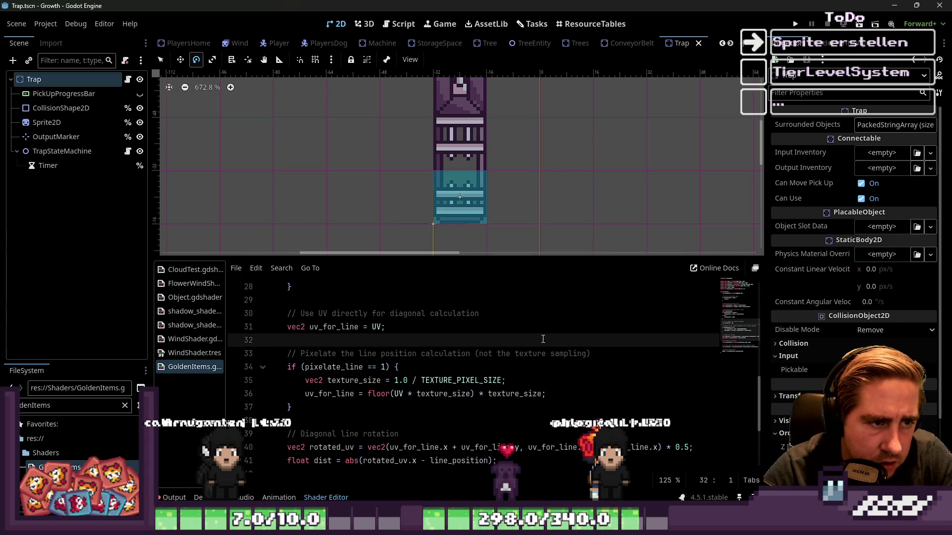
# Swap the operator after UV on line 36 back to a division, then undo it.
pyautogui.scroll(-2, 477, 242)
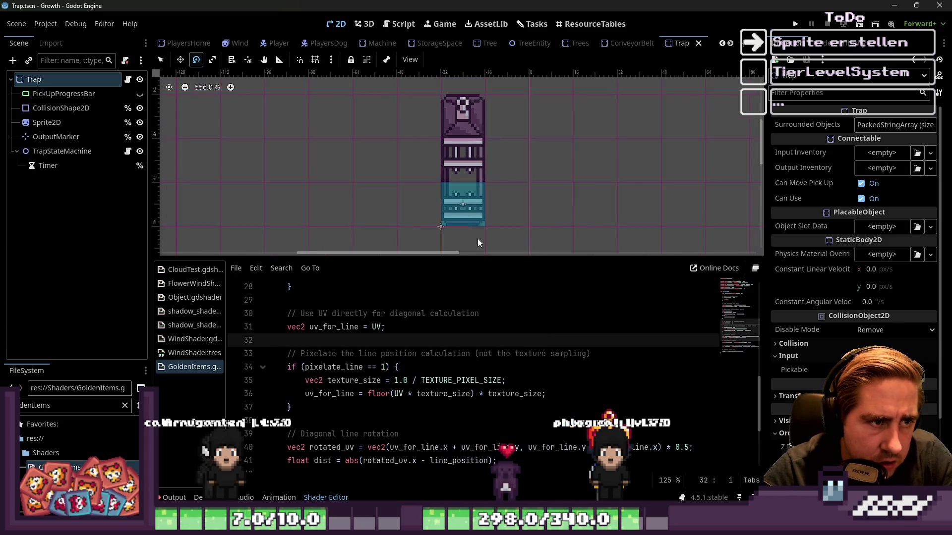
pyautogui.click(480, 396)
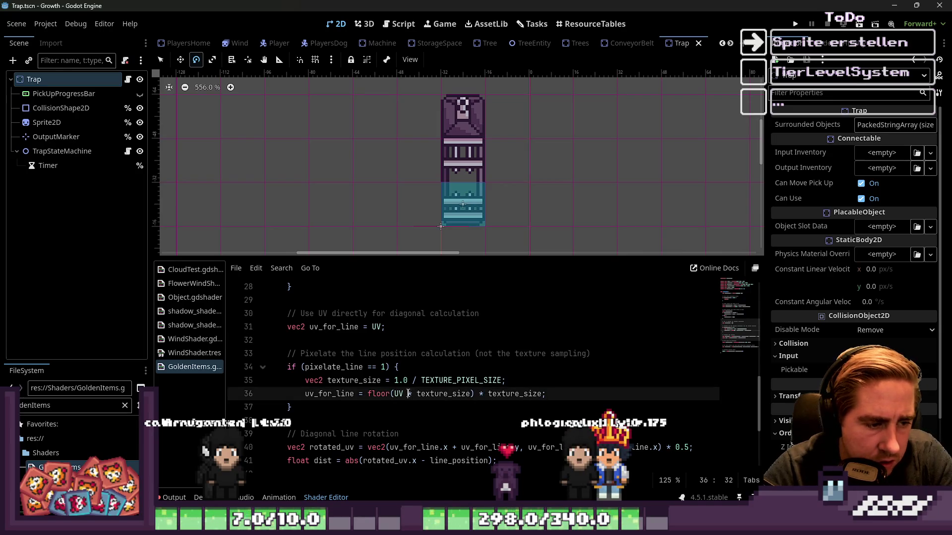
pyautogui.press('BackSpace')
pyautogui.write('/')
pyautogui.click(465, 370)
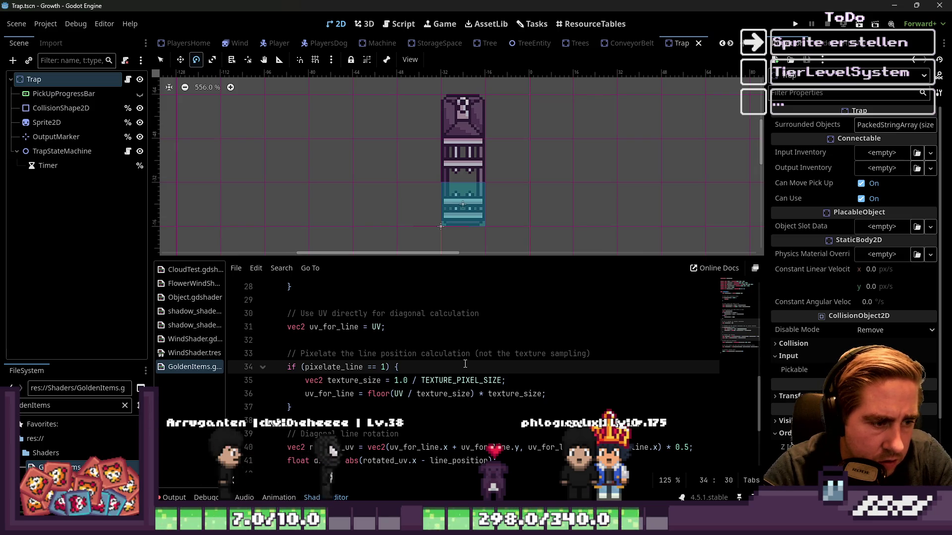
pyautogui.hotkey('ctrl', 'z')
pyautogui.hotkey('ctrl', 'z')
pyautogui.click(465, 362)
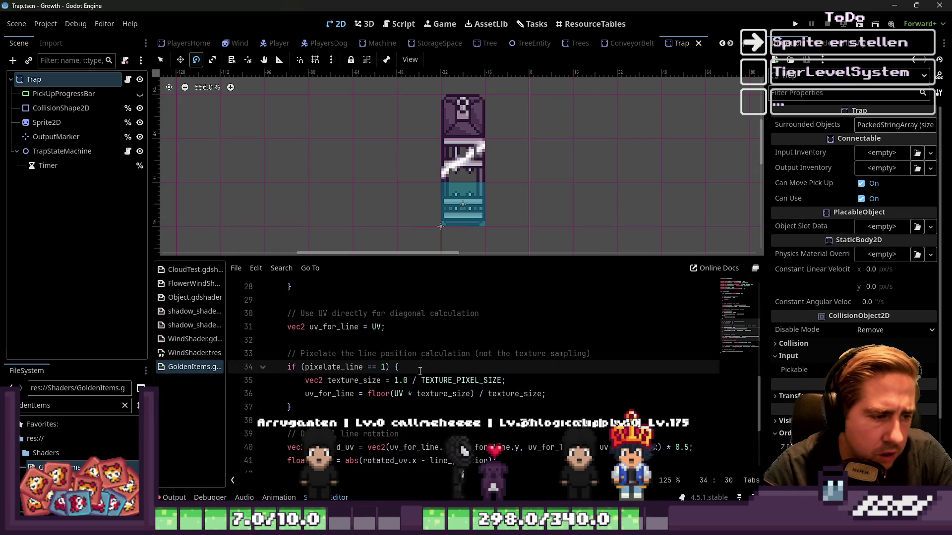
# Step back through the shader's undo history, then select the entire script.
pyautogui.hotkey('ctrl', 'z')
pyautogui.hotkey('ctrl', 'z')
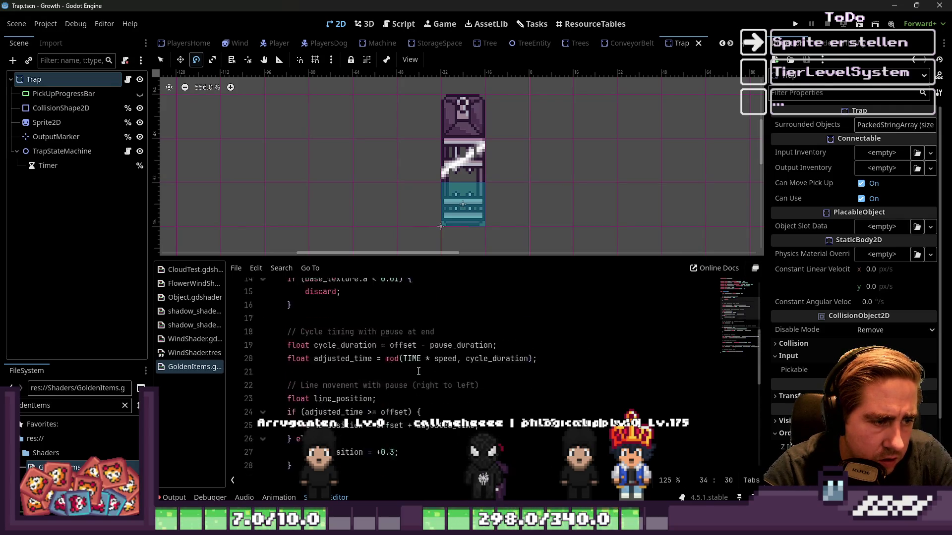
pyautogui.hotkey('ctrl', 'z')
pyautogui.hotkey('ctrl', 'z')
pyautogui.hotkey('ctrl', 'z')
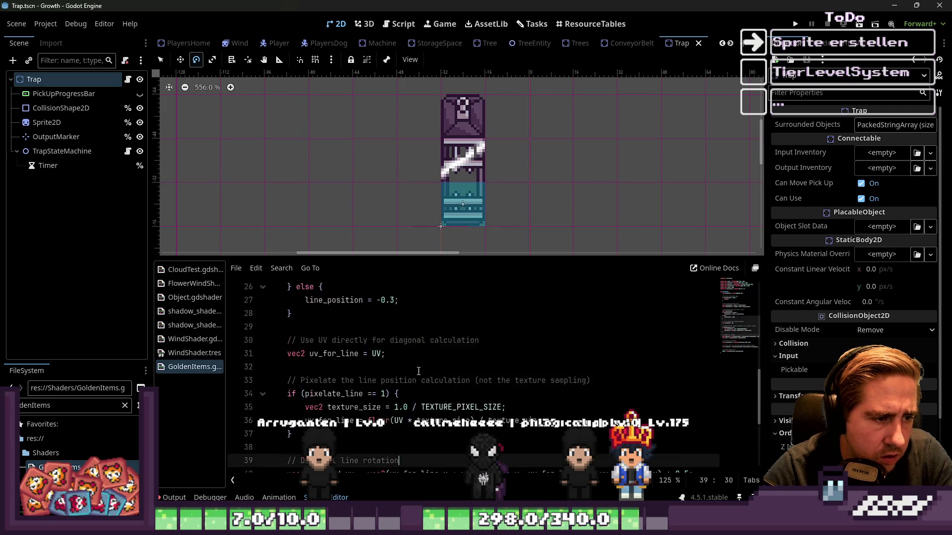
pyautogui.hotkey('ctrl', 'z')
pyautogui.hotkey('ctrl', 'z')
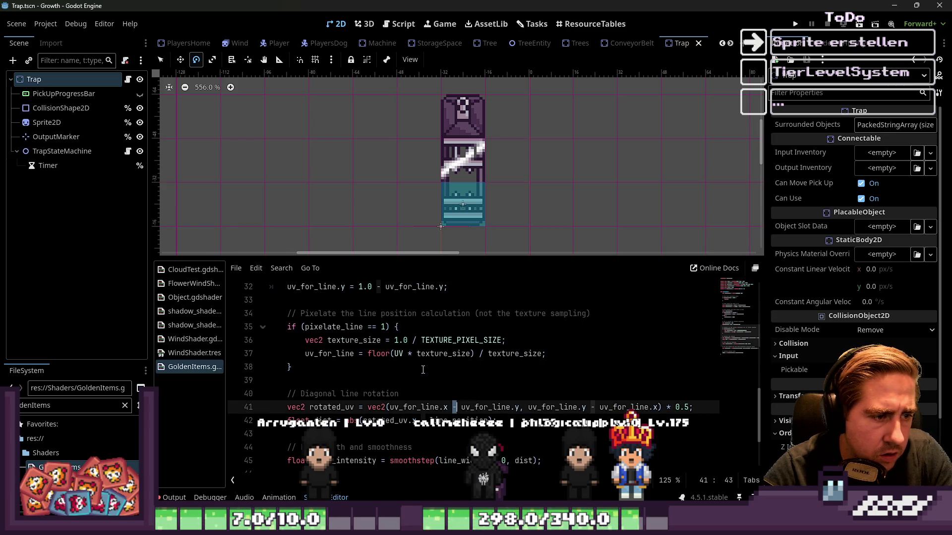
pyautogui.hotkey('ctrl', 'z')
pyautogui.hotkey('ctrl', 'z')
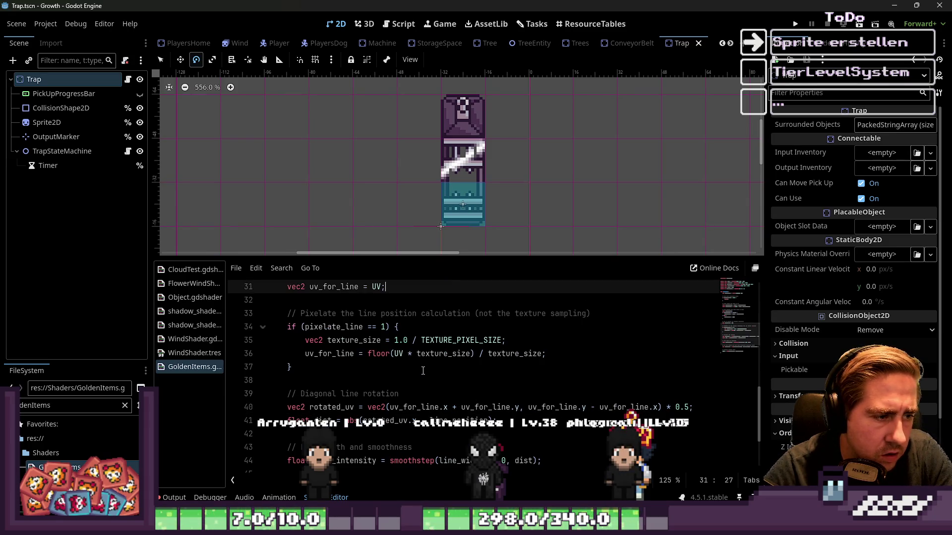
pyautogui.hotkey('ctrl', 'z')
pyautogui.scroll(2, 423, 371)
pyautogui.click(423, 370)
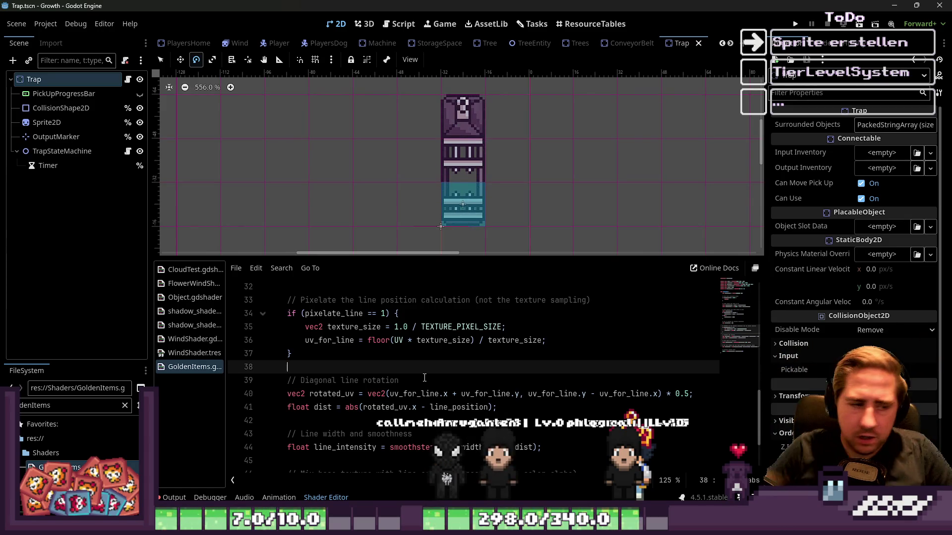
pyautogui.hotkey('ctrl', 'a')
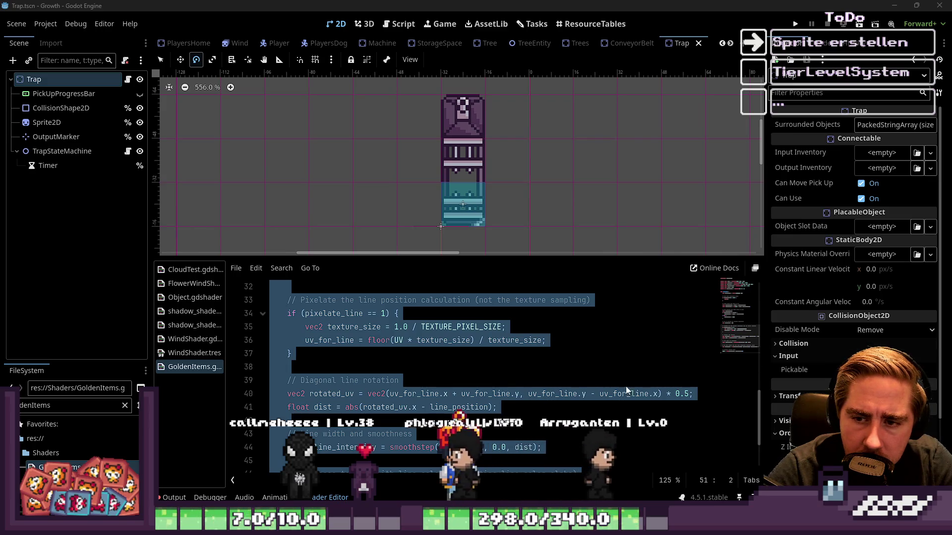
# Clear the selection and scroll down to the diagonal uv_for_line rotation code.
pyautogui.click(411, 394)
pyautogui.scroll(-1, 412, 392)
pyautogui.scroll(1, 321, 377)
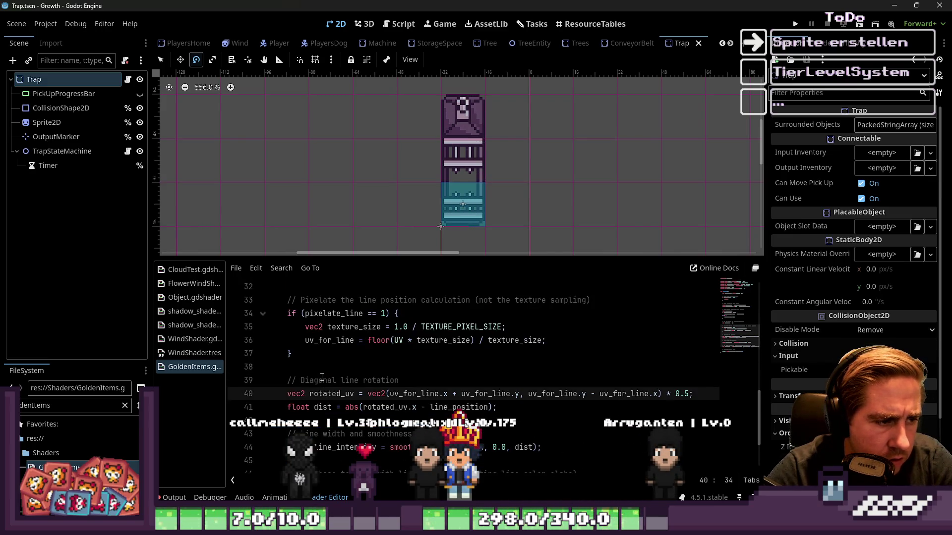
pyautogui.click(337, 342)
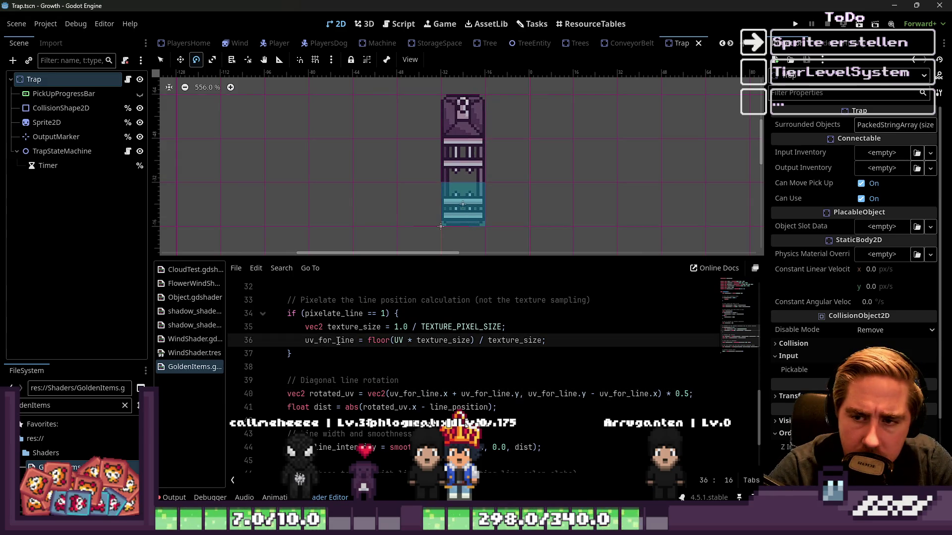
pyautogui.scroll(-2, 337, 341)
pyautogui.scroll(7, 338, 341)
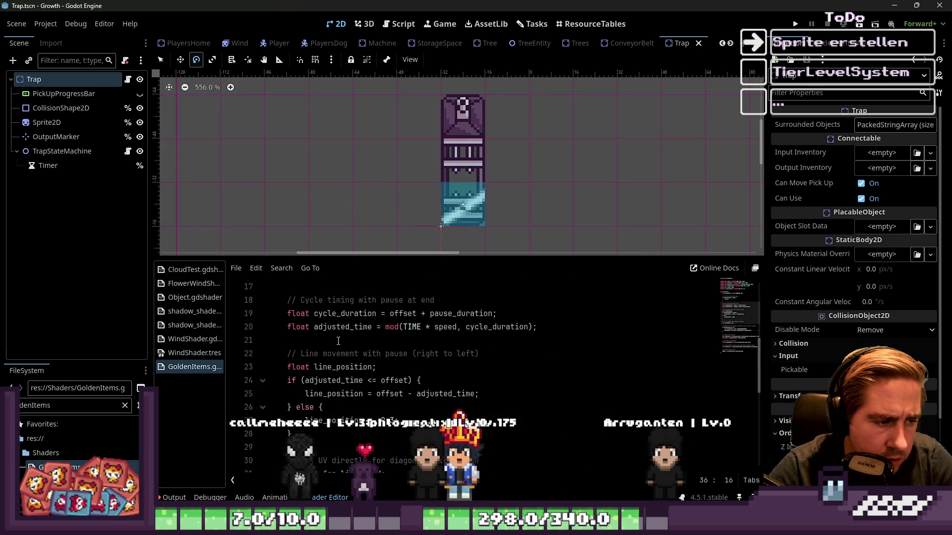
pyautogui.scroll(3, 338, 341)
pyautogui.scroll(-2, 338, 341)
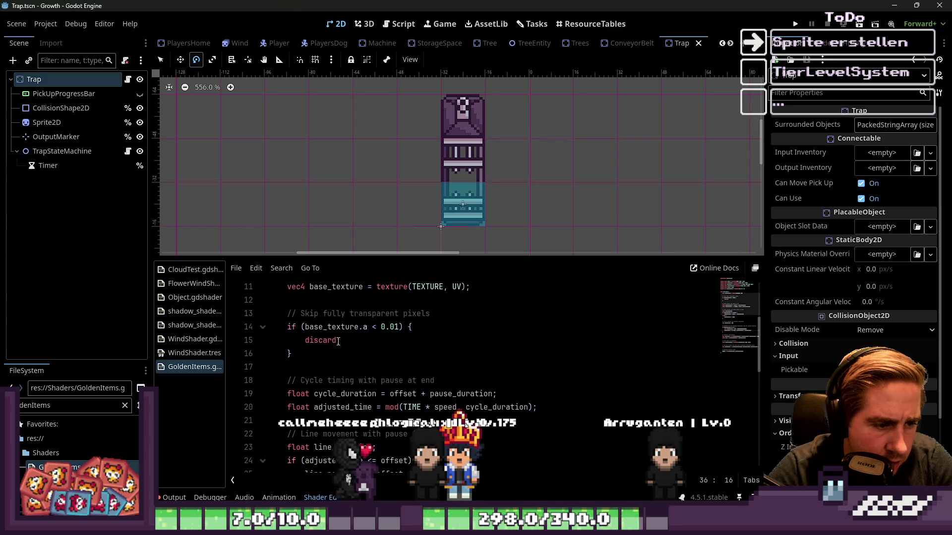
pyautogui.scroll(-5, 338, 341)
pyautogui.click(358, 371)
pyautogui.write('uv_for_line.y = 1.0 - uv_for_line.y;')
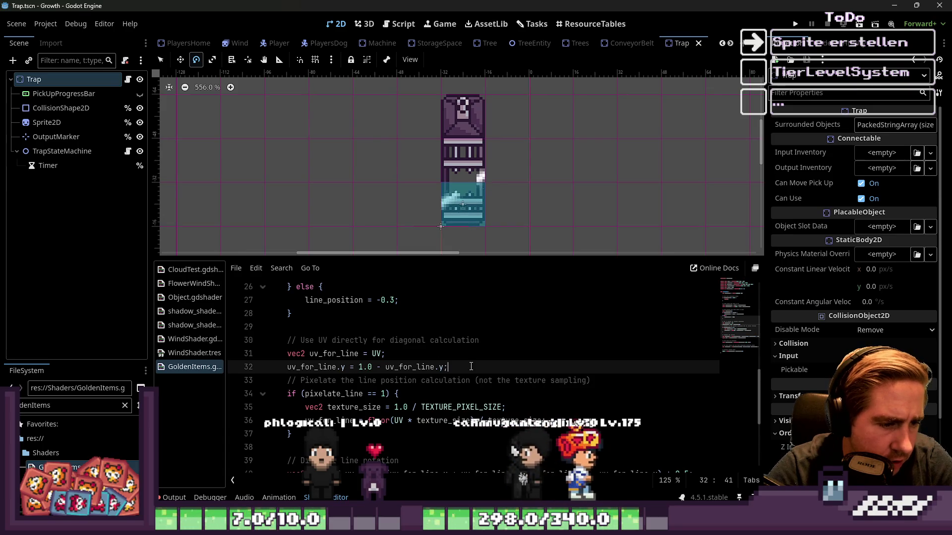
pyautogui.press('Return')
pyautogui.press('BackSpace')
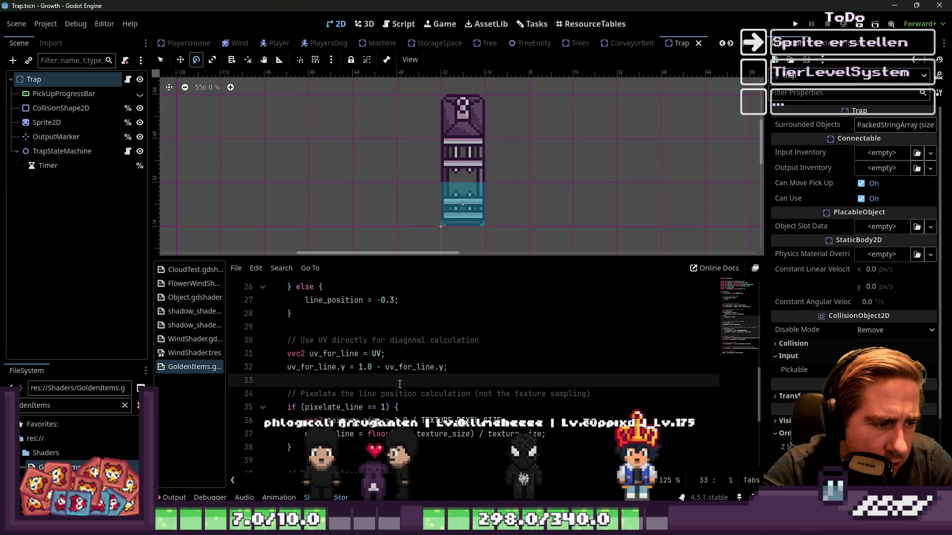
pyautogui.click(430, 341)
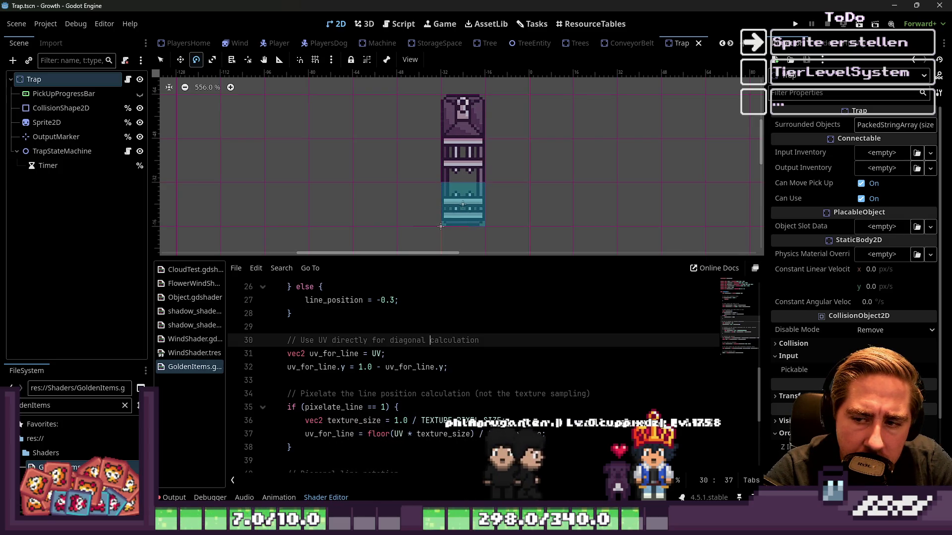
pyautogui.click(515, 326)
pyautogui.press('Down')
pyautogui.press('Down')
pyautogui.press('Down')
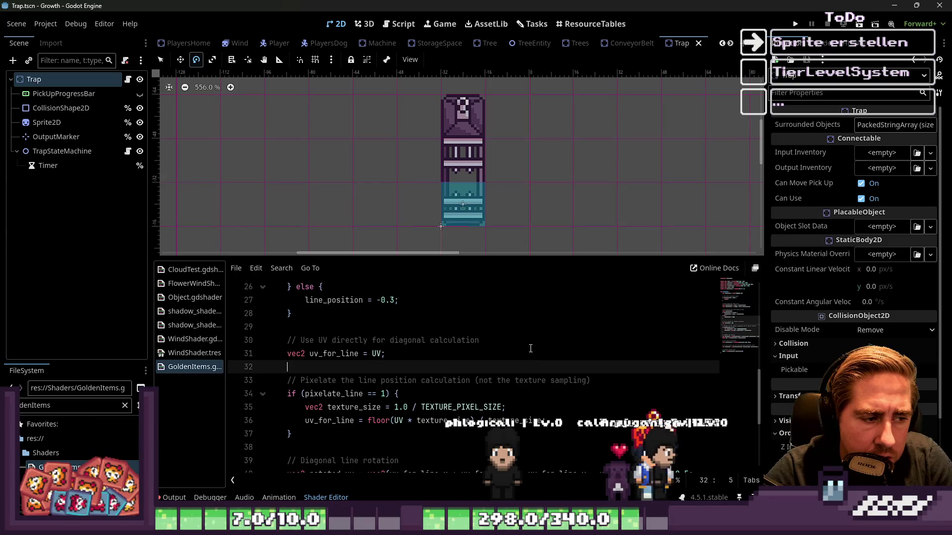
pyautogui.hotkey('ctrl', 'shift', 'End')
pyautogui.press('Right')
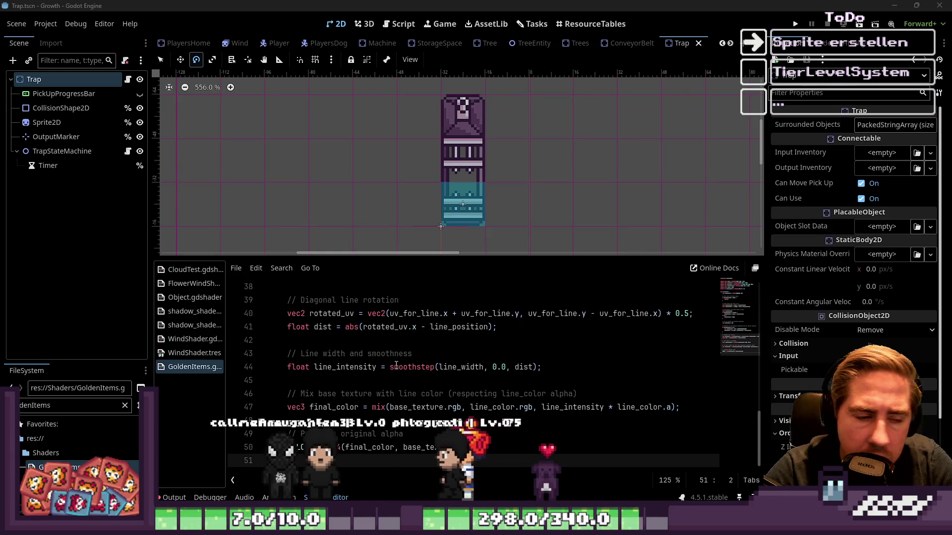
# Add an unindented reverse_direction uniform declaration on a new line 30 after the line_position block.
pyautogui.scroll(3, 309, 357)
pyautogui.scroll(-3, 309, 357)
pyautogui.scroll(4, 309, 357)
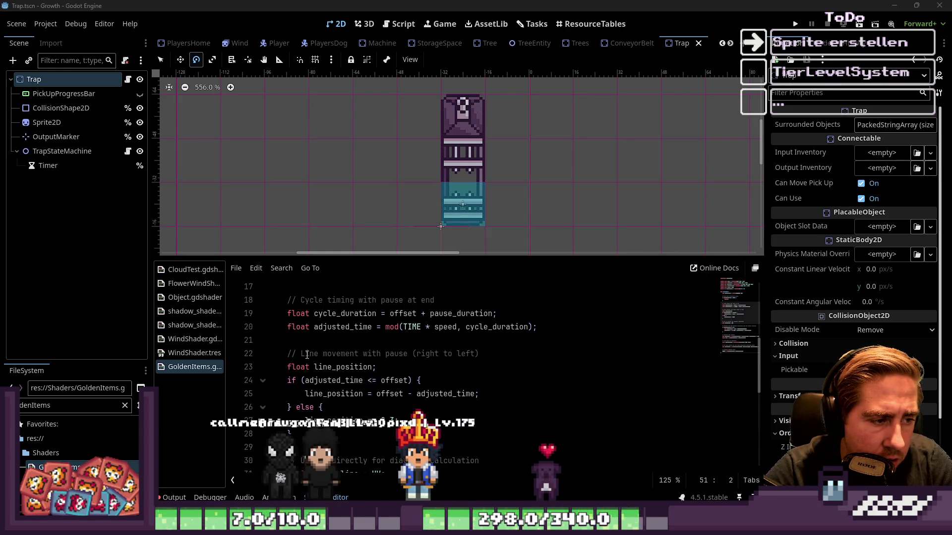
pyautogui.click(304, 343)
pyautogui.press('Return')
pyautogui.press('Return')
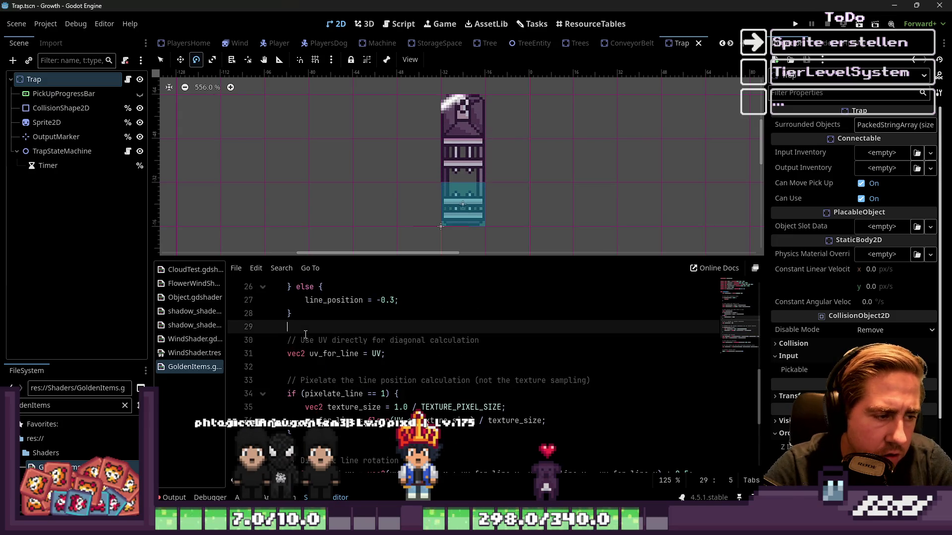
pyautogui.click(305, 335)
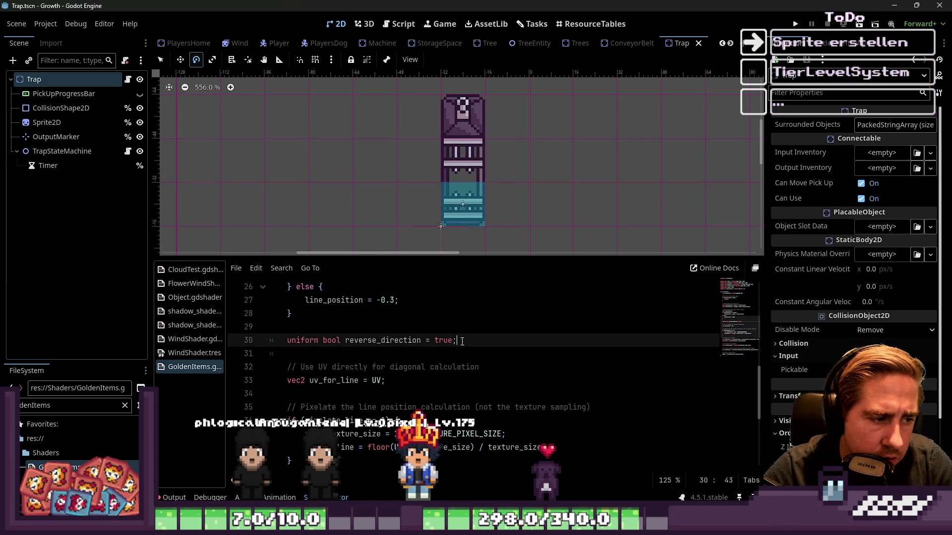
pyautogui.hotkey('ctrl', 's')
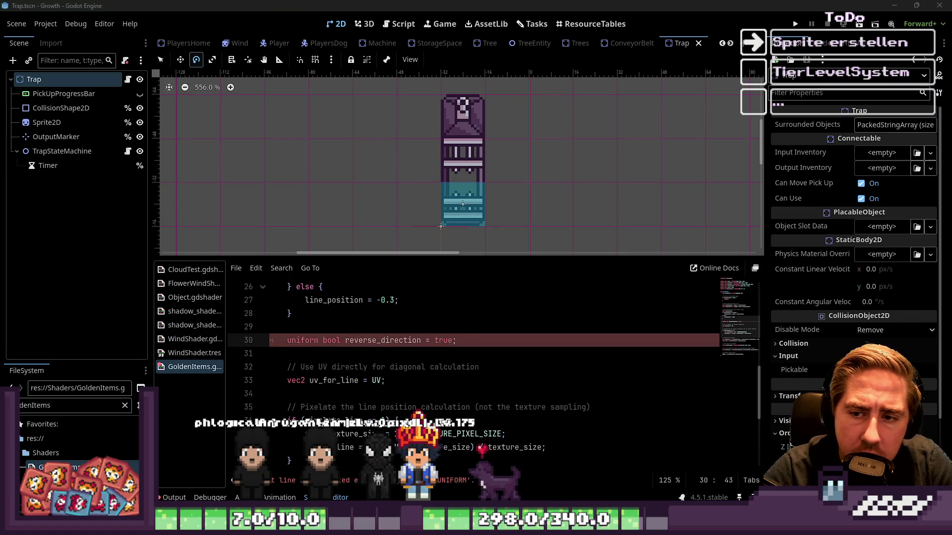
pyautogui.press('Home')
pyautogui.press('BackSpace')
# Locate the reverse_direction line flagged with an error.
pyautogui.click(304, 407)
pyautogui.scroll(8, 327, 391)
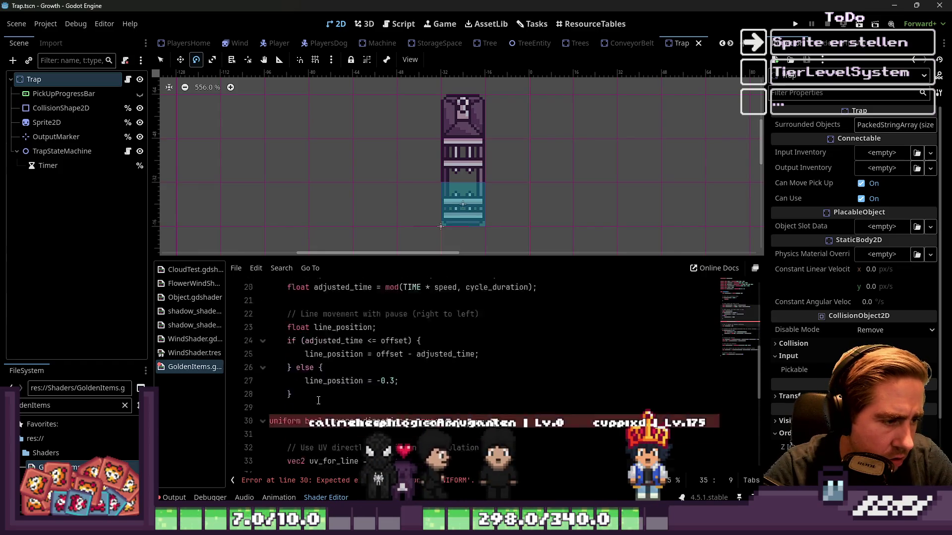
pyautogui.scroll(-5, 318, 400)
pyautogui.scroll(-2, 318, 401)
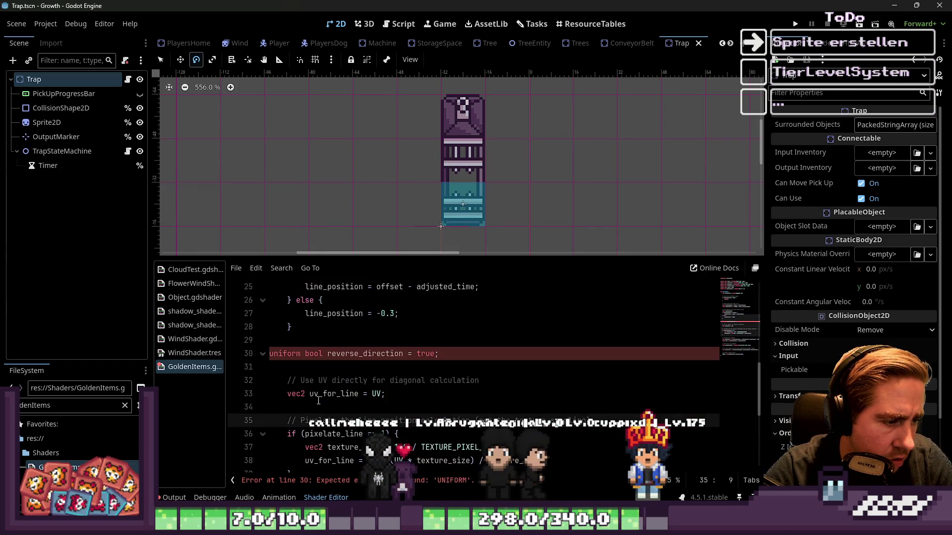
pyautogui.click(328, 354)
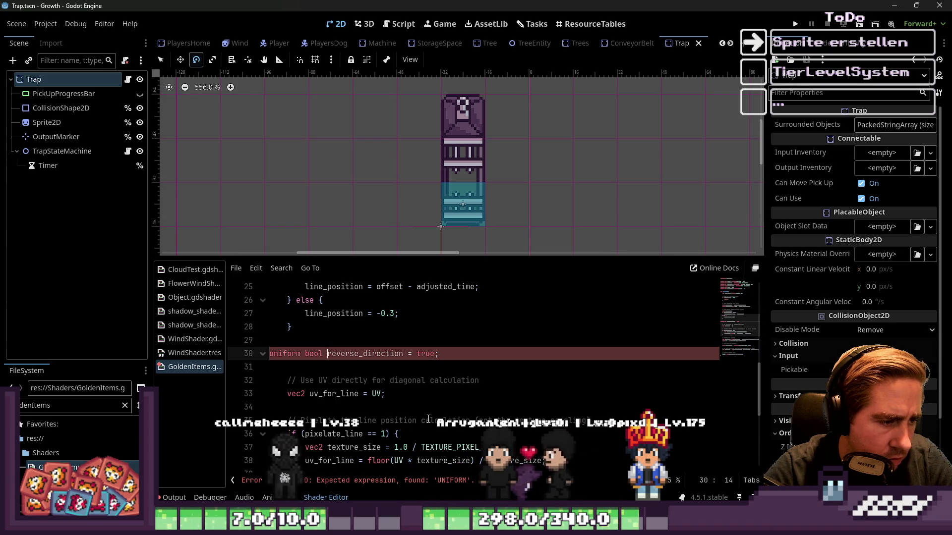
# Paste an if (reverse_direction) y-flip block after uv_for_line = UV and save.
pyautogui.click(291, 412)
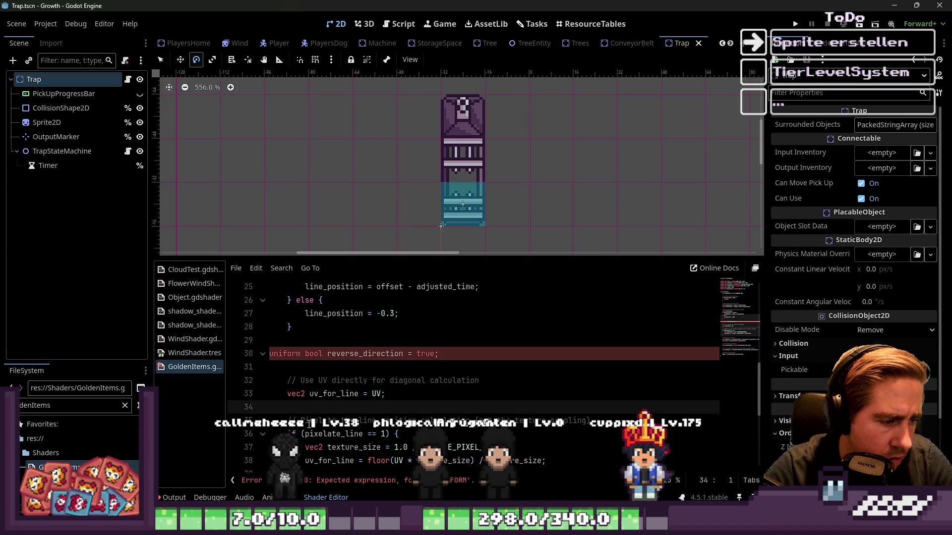
pyautogui.press('Return')
pyautogui.hotkey('ctrl', 'v')
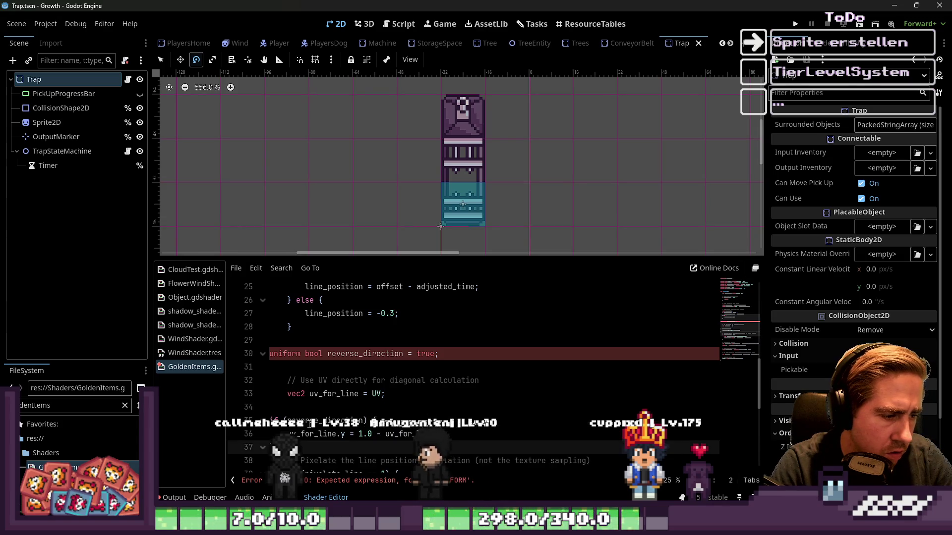
pyautogui.hotkey('shift', 'Up')
pyautogui.hotkey('shift', 'Up')
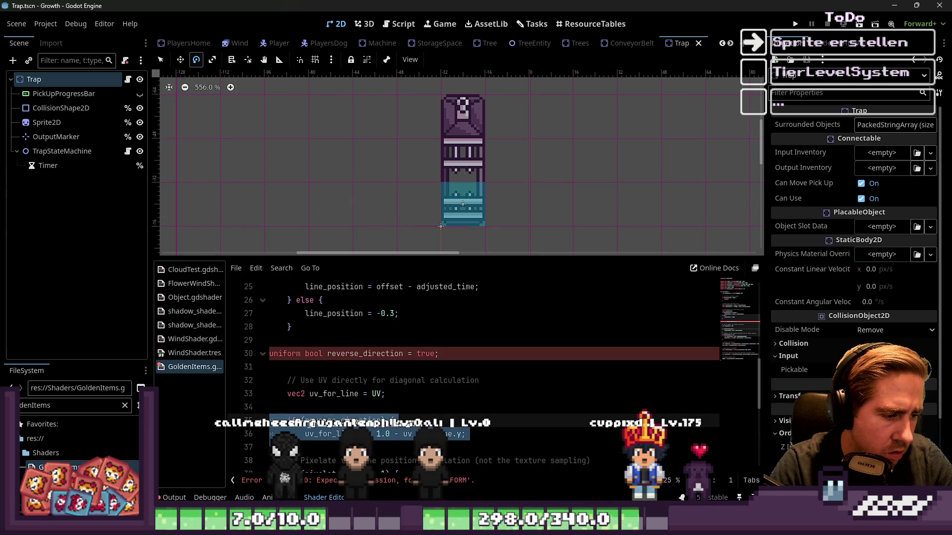
pyautogui.press('Up')
pyautogui.scroll(-1, 321, 407)
pyautogui.hotkey('ctrl', 's')
# Cut the misplaced reverse_direction uniform from line 30.
pyautogui.click(237, 315)
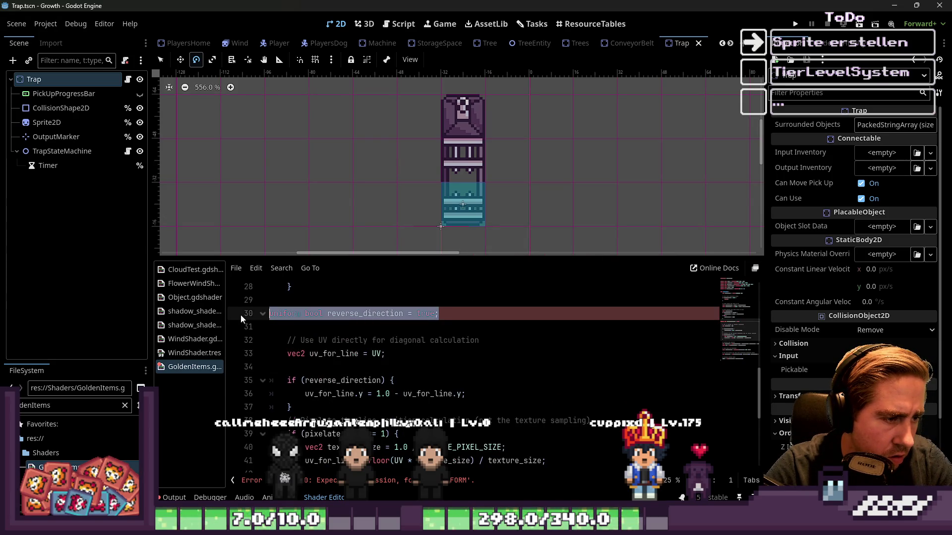
pyautogui.press('Up')
pyautogui.press('Up')
pyautogui.press('Up')
pyautogui.press('Up')
pyautogui.press('Up')
pyautogui.press('Up')
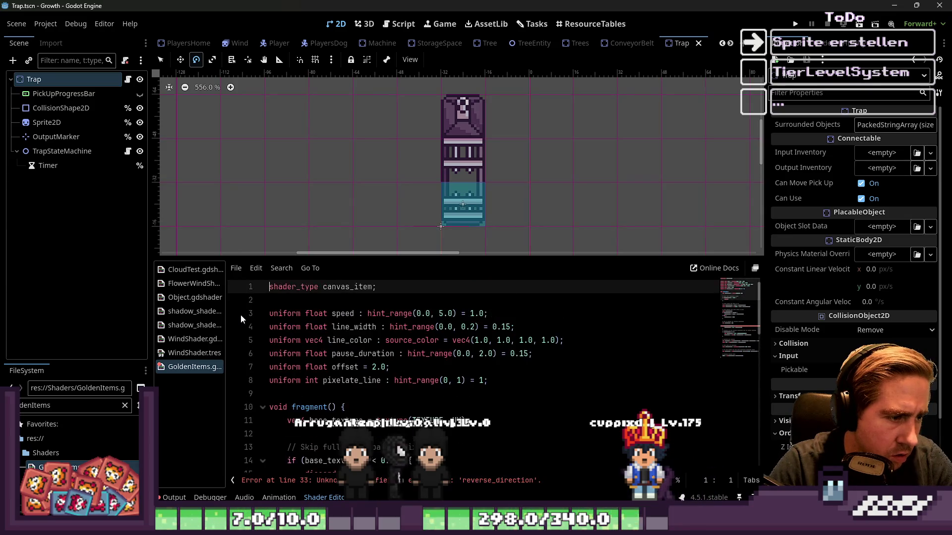
# Declare 'uniform bool reverse_direction = true;' among the uniforms and save.
pyautogui.press('Up')
pyautogui.press('Return')
pyautogui.press('Return')
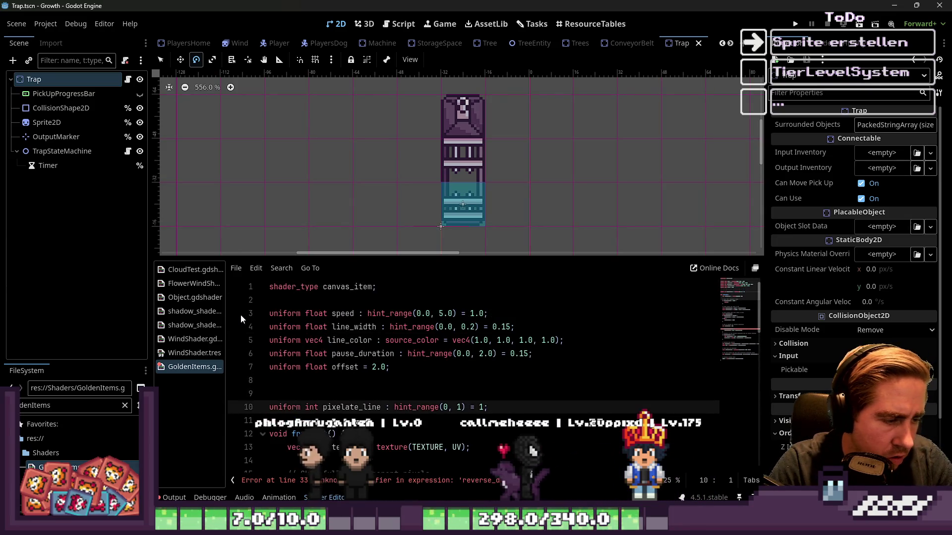
pyautogui.press('Up')
pyautogui.press('Up')
pyautogui.write('uniform bool reverse_direction = true;')
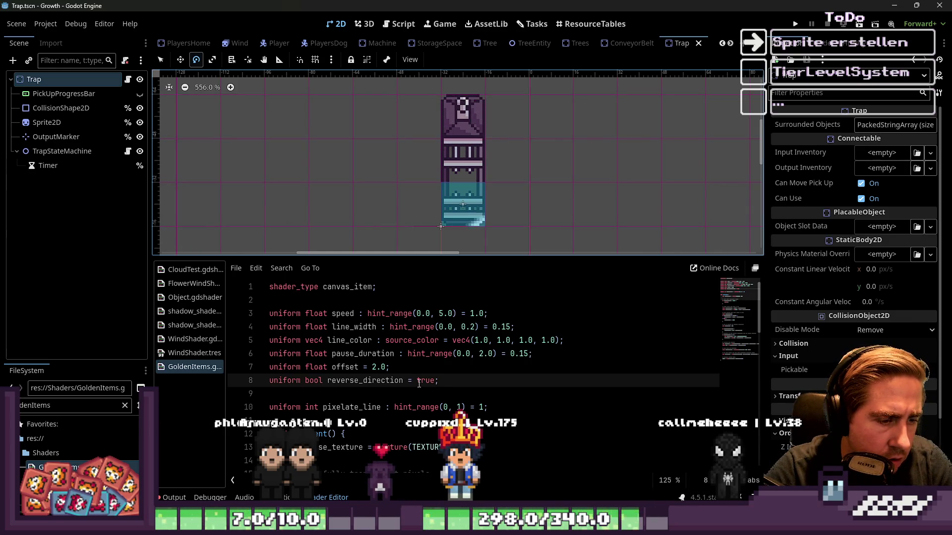
pyautogui.hotkey('ctrl', 's')
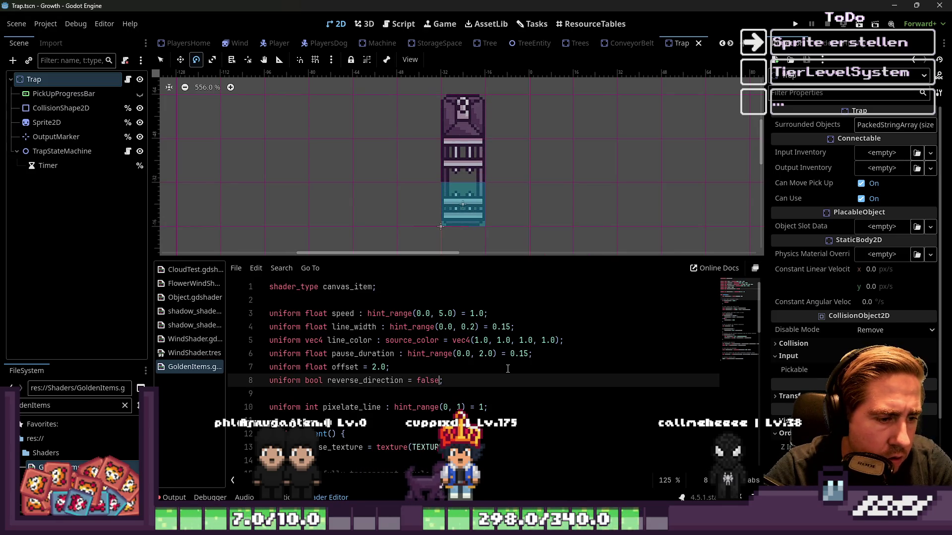
# Delete the if (reverse_direction) block and its leftover empty line, then save.
pyautogui.scroll(-8, 507, 368)
pyautogui.scroll(5, 490, 371)
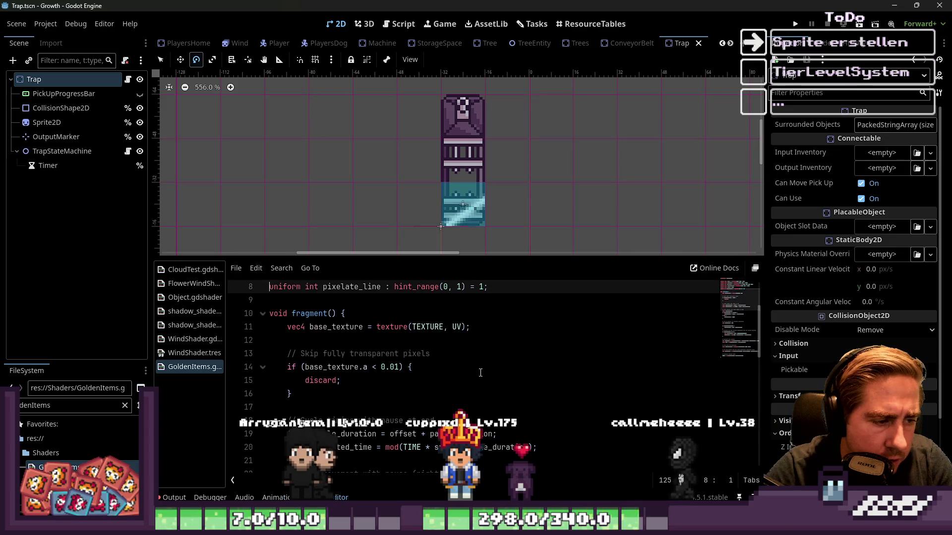
pyautogui.scroll(-2, 481, 373)
pyautogui.press('Down')
pyautogui.press('Down')
pyautogui.press('Down')
pyautogui.hotkey('shift', 'Down')
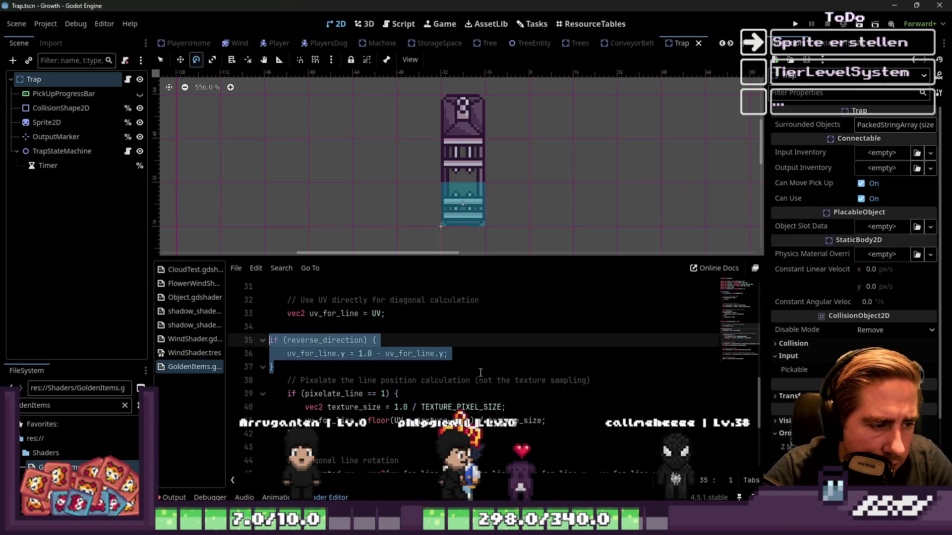
pyautogui.press('Delete')
pyautogui.press('BackSpace')
pyautogui.hotkey('ctrl', 's')
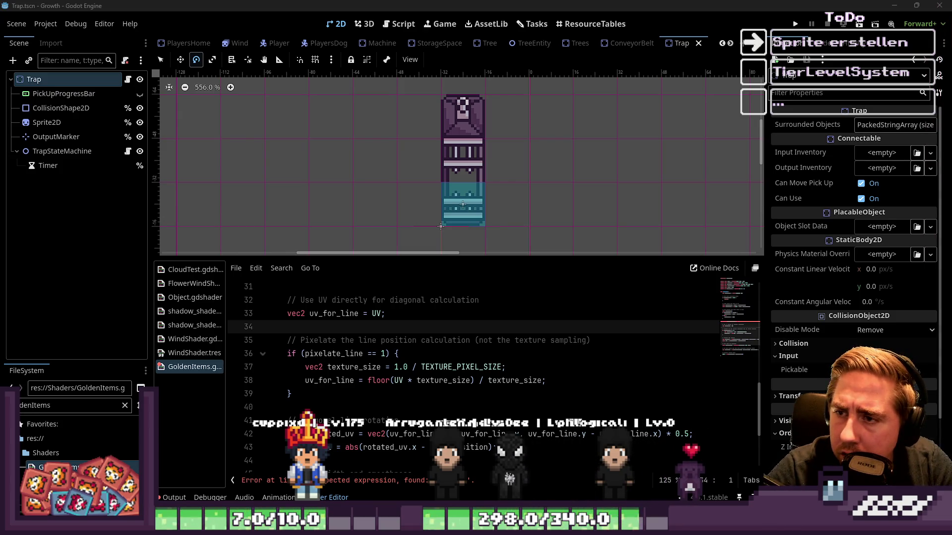
# Delete the misplaced reverse_direction uniform line and the blank line after it.
pyautogui.click(454, 381)
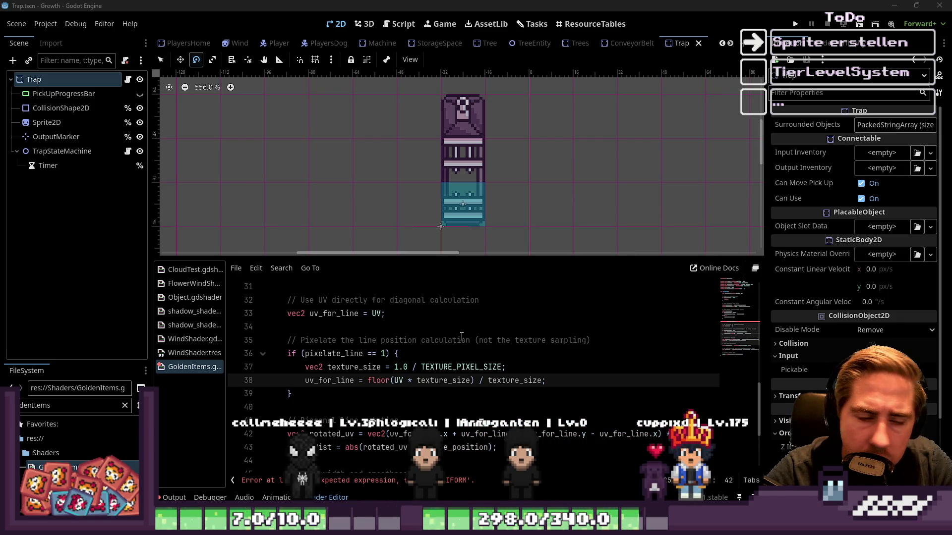
pyautogui.click(321, 404)
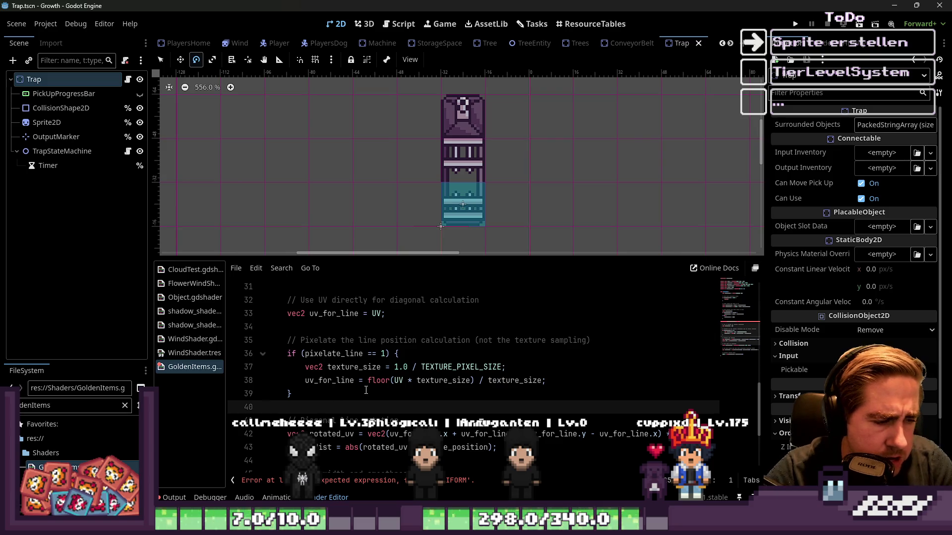
pyautogui.scroll(1, 366, 390)
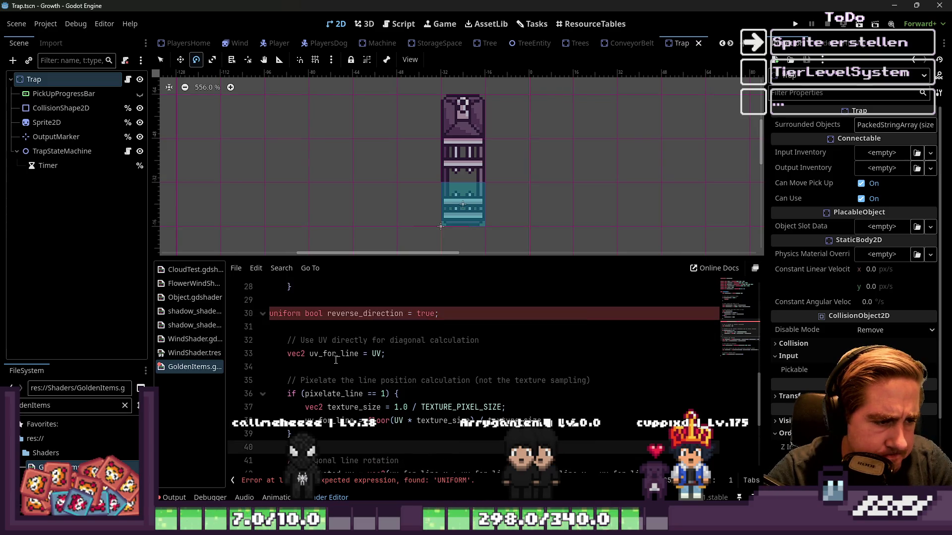
pyautogui.click(331, 366)
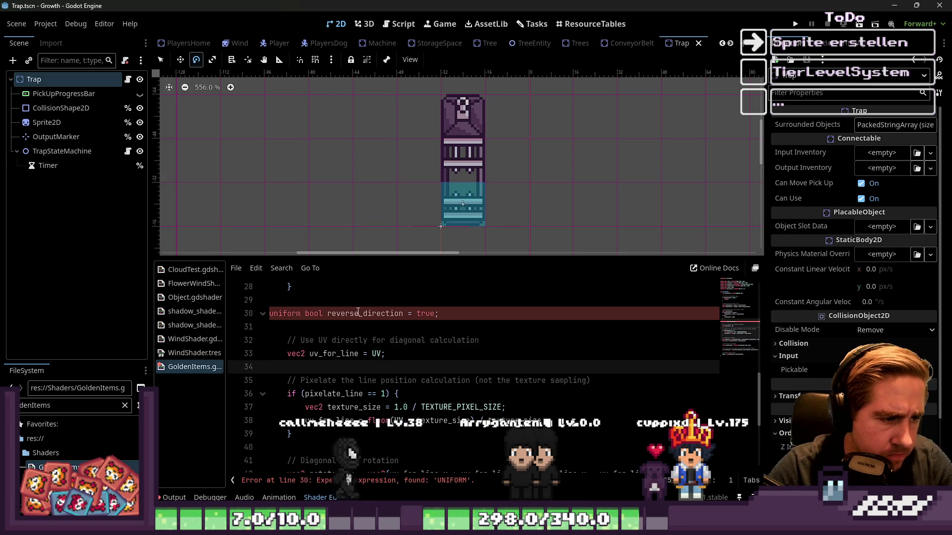
pyautogui.click(321, 329)
pyautogui.hotkey('shift', 'Up')
pyautogui.press('BackSpace')
pyautogui.press('BackSpace')
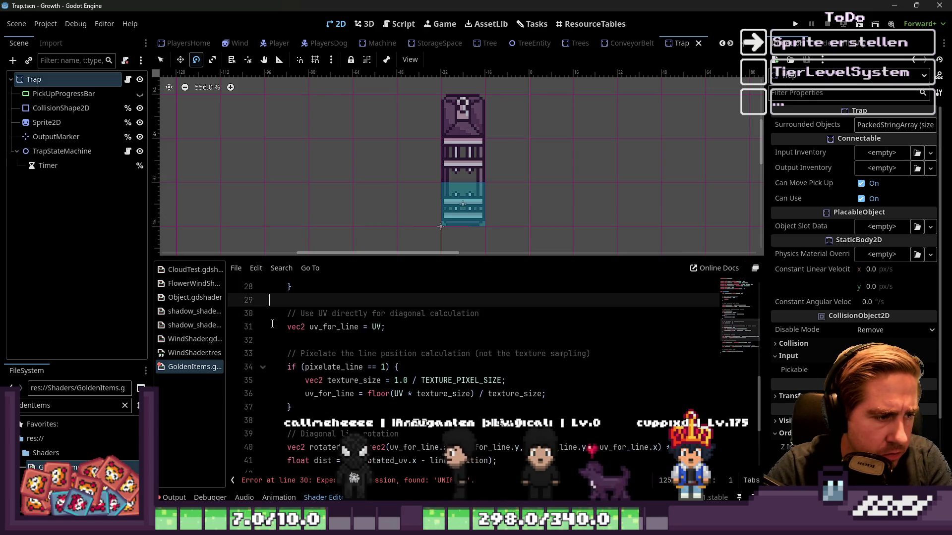
# Add 'uv_for_line.y = 1.0 - uv_for_line.y;' under the uv_for_line declaration and save.
pyautogui.click(332, 340)
pyautogui.press('Up')
pyautogui.press('End')
pyautogui.press('Return')
pyautogui.write('uv_for_line.y = 1.0 - uv_for_line.y;')
pyautogui.hotkey('ctrl', 's')
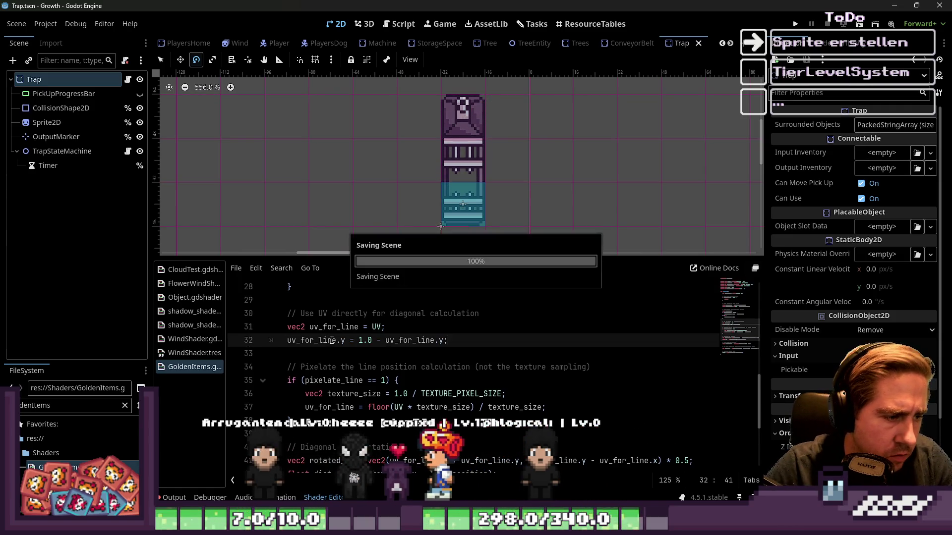
# Select the whole script, then highlight uv_for_line to check its uses.
pyautogui.hotkey('ctrl', 'a')
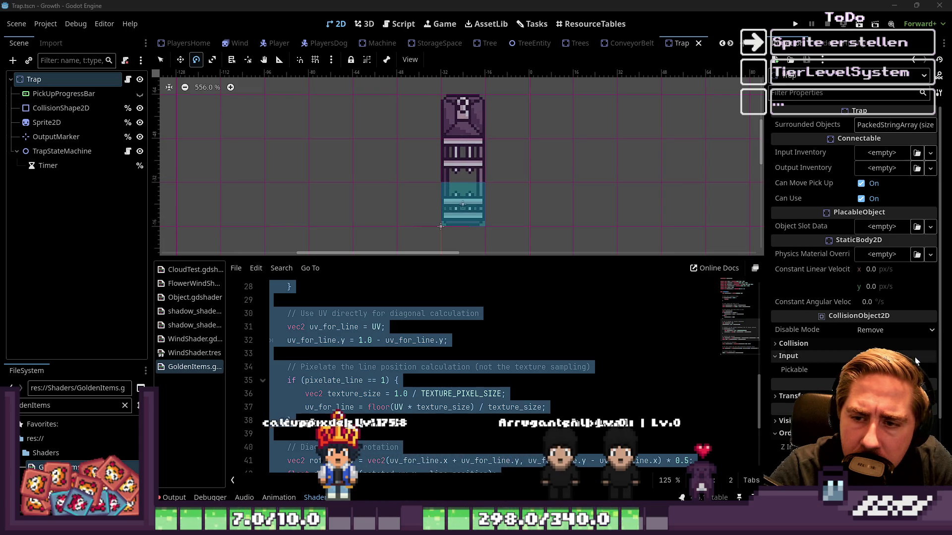
pyautogui.click(304, 341)
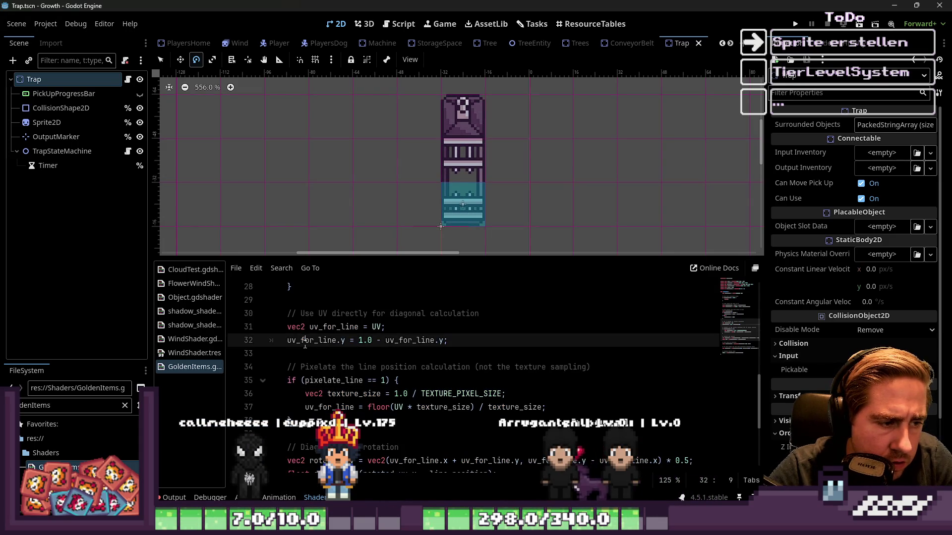
pyautogui.doubleClick(305, 341)
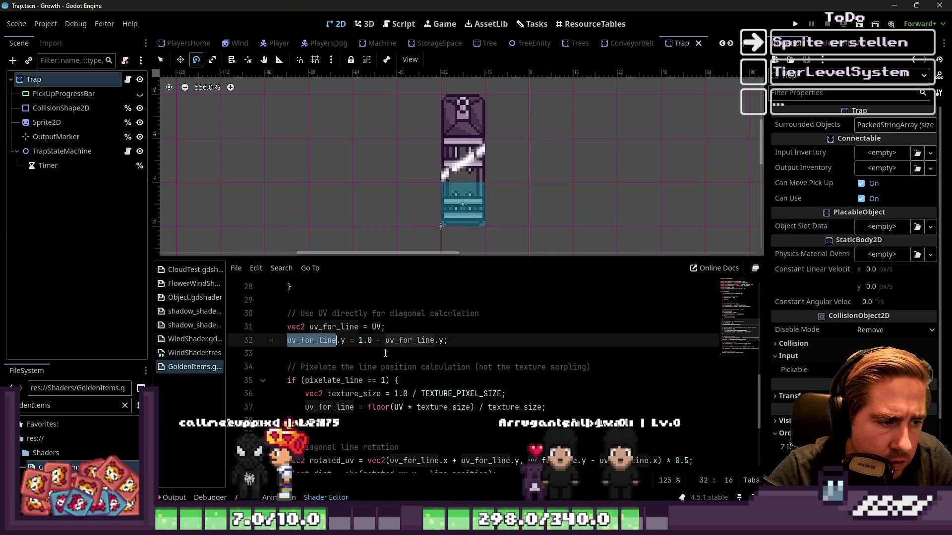
# Replace UV with uv_for_line inside floor() on line 37 and save.
pyautogui.scroll(-1, 406, 370)
pyautogui.click(399, 367)
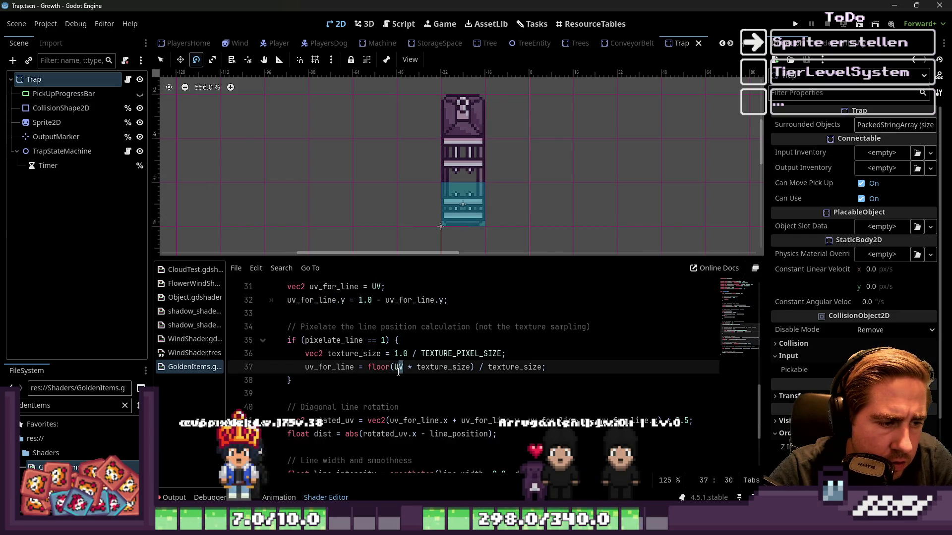
pyautogui.write('uv_for_line')
pyautogui.press('Down')
pyautogui.hotkey('ctrl', 's')
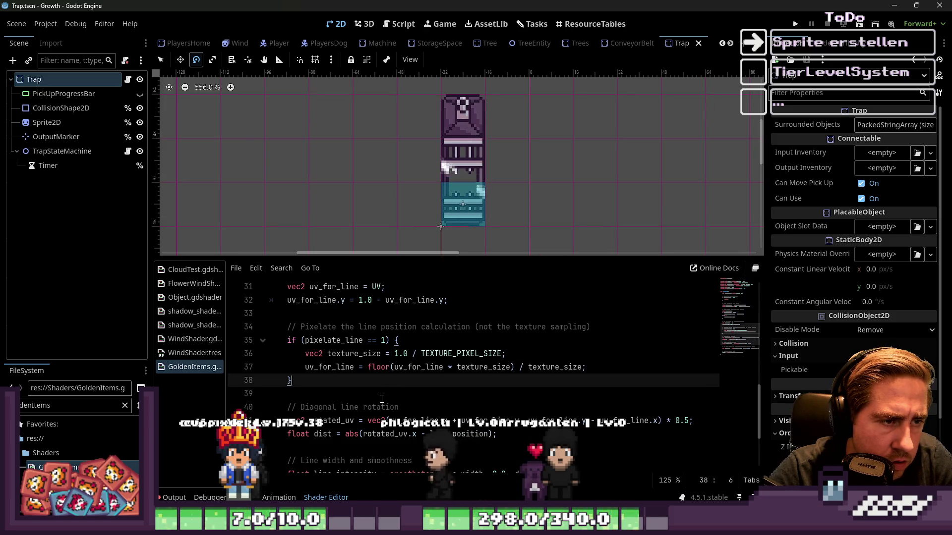
# Swap the sign in the line 41 rotation formula and save to preview the effect.
pyautogui.click(455, 420)
pyautogui.hotkey('shift', 'Right')
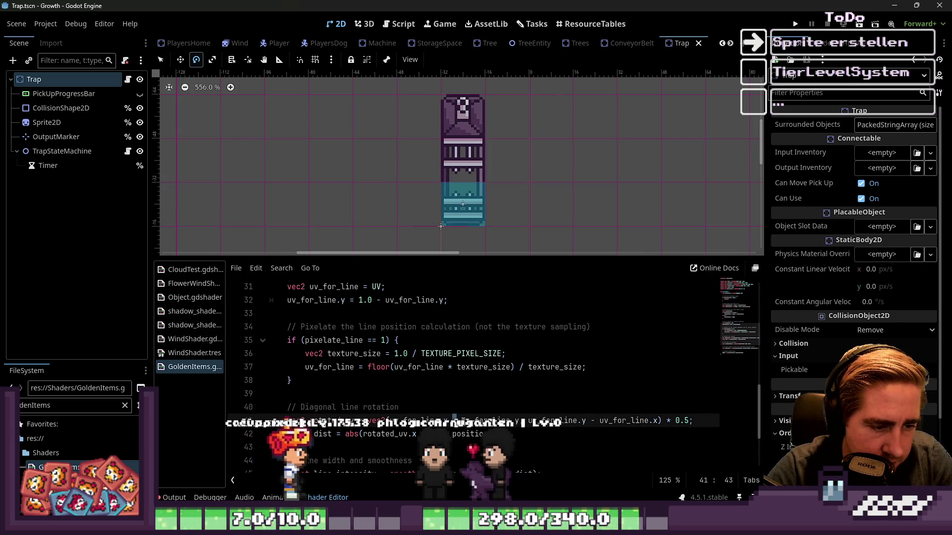
pyautogui.click(595, 421)
pyautogui.click(602, 392)
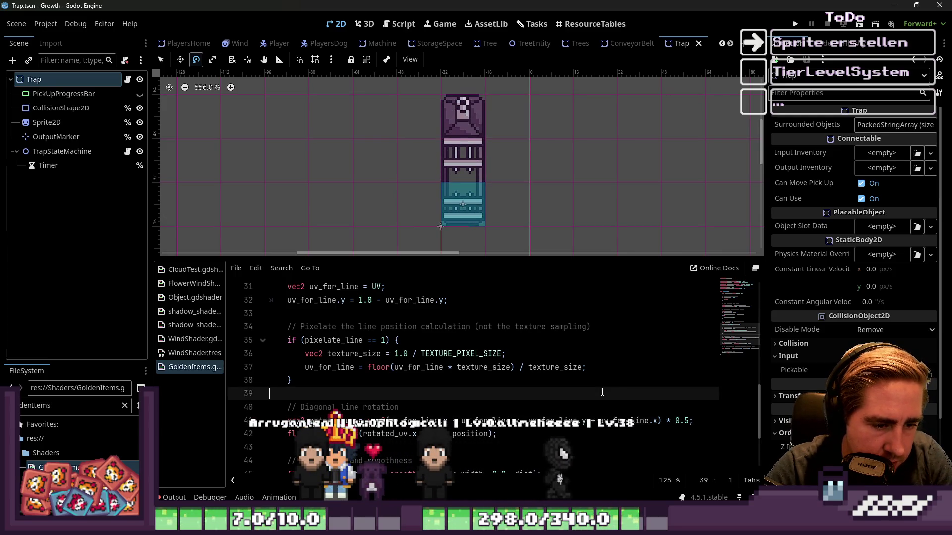
pyautogui.hotkey('ctrl', 's')
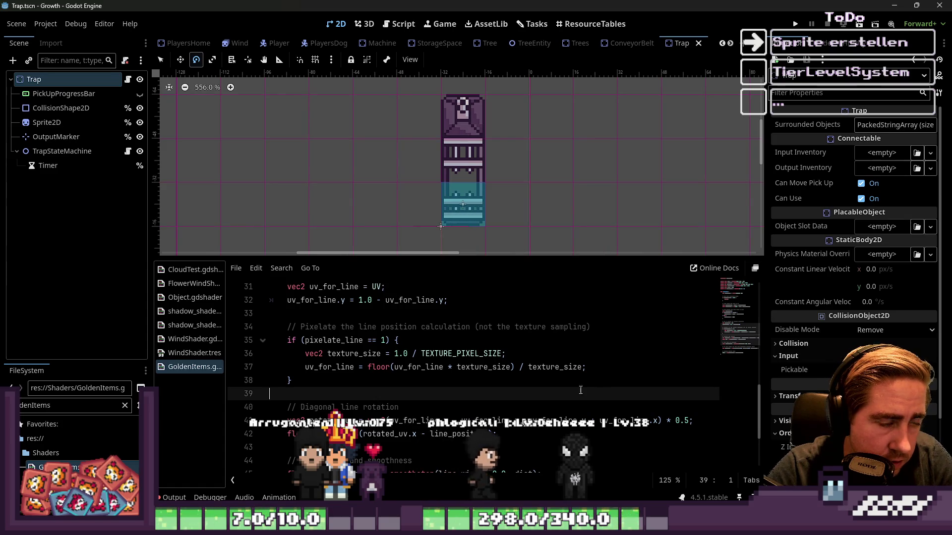
# Undo the swap to restore the plus sign in the rotation formula, then save.
pyautogui.click(492, 367)
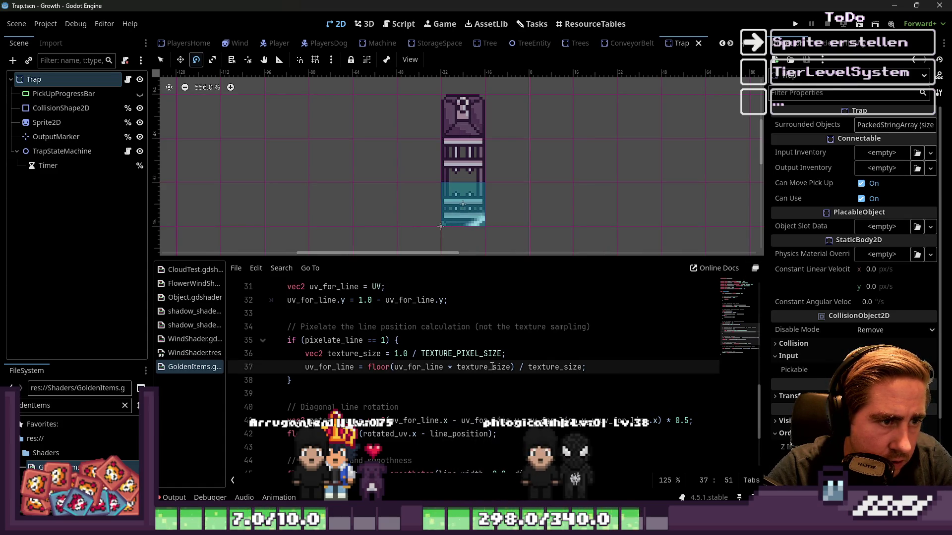
pyautogui.click(461, 394)
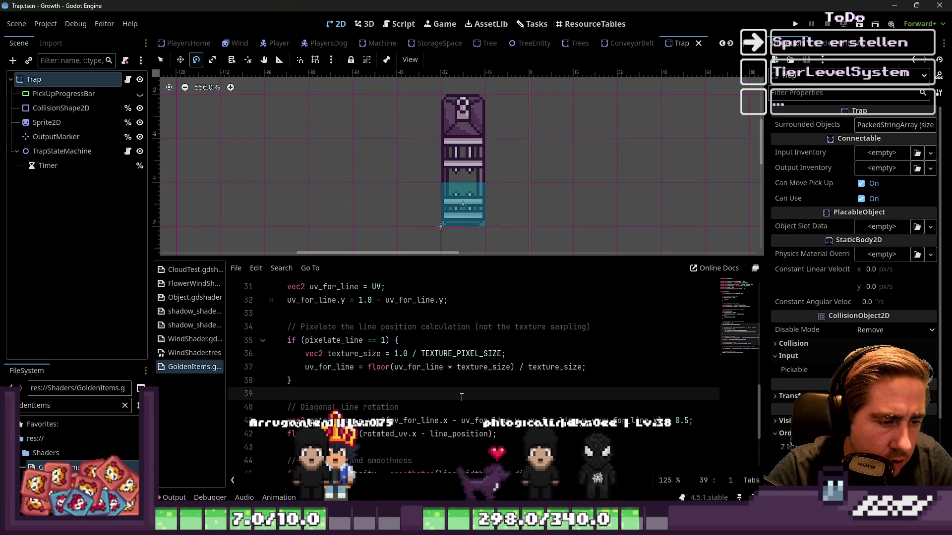
pyautogui.hotkey('ctrl', 'z')
pyautogui.click(461, 395)
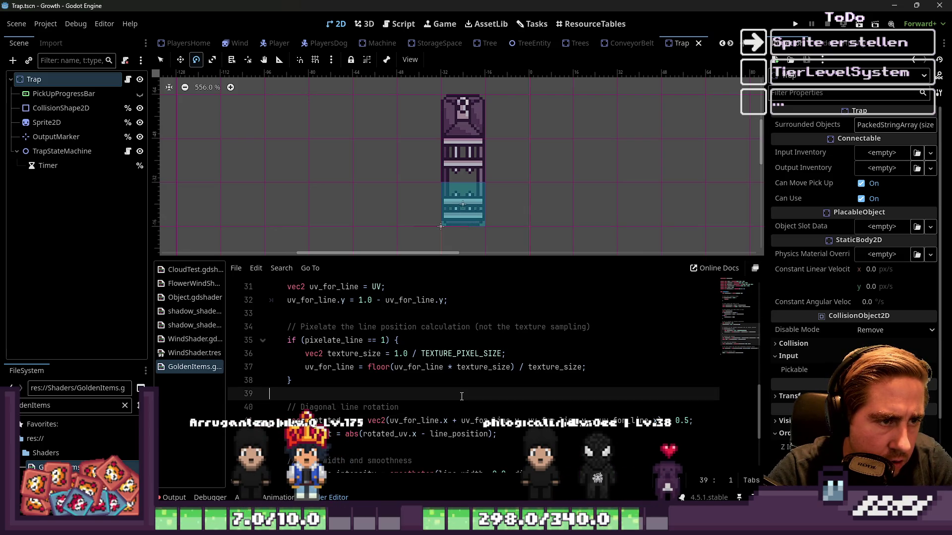
pyautogui.hotkey('ctrl', 's')
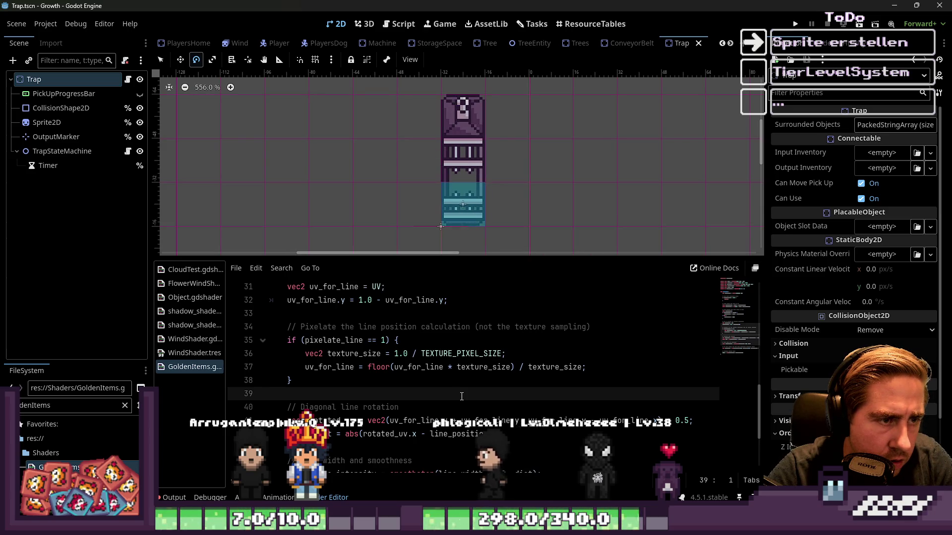
pyautogui.scroll(2, 462, 396)
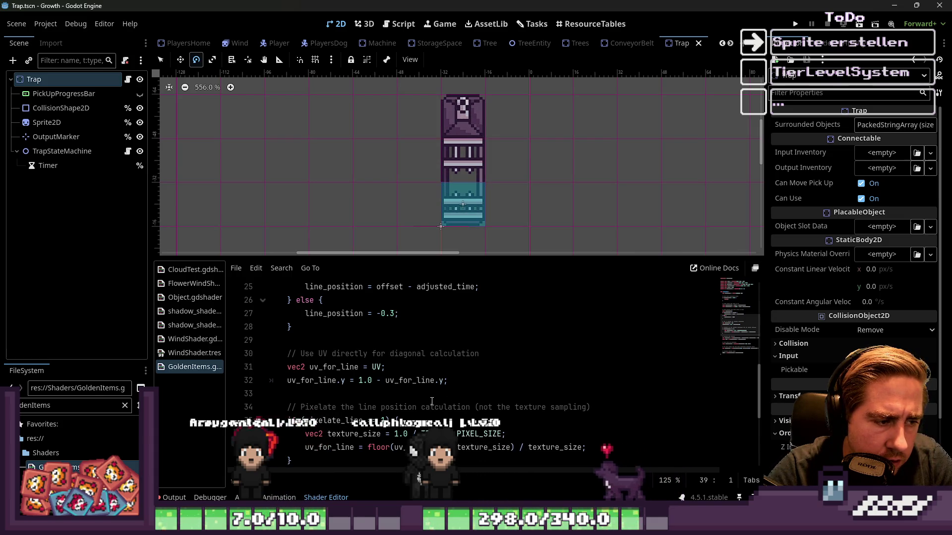
pyautogui.click(359, 381)
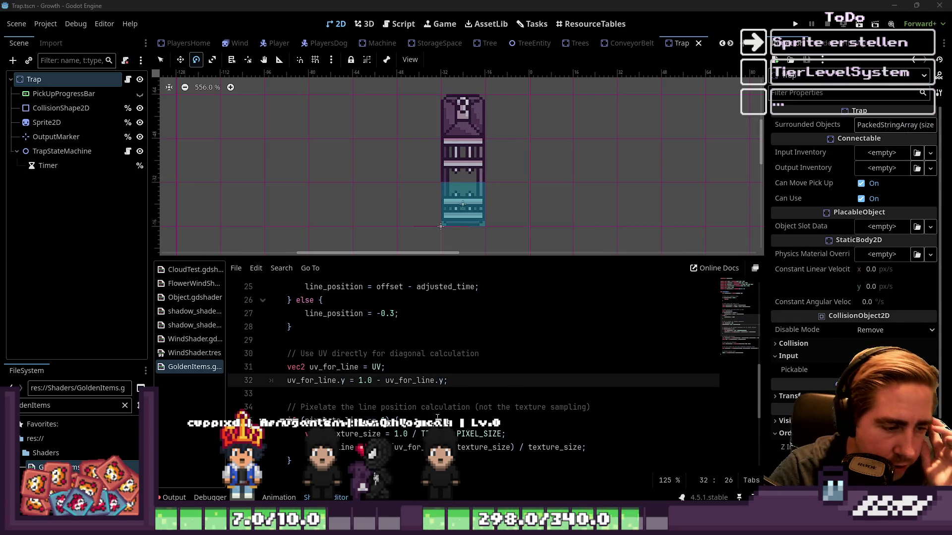
pyautogui.scroll(-1, 413, 430)
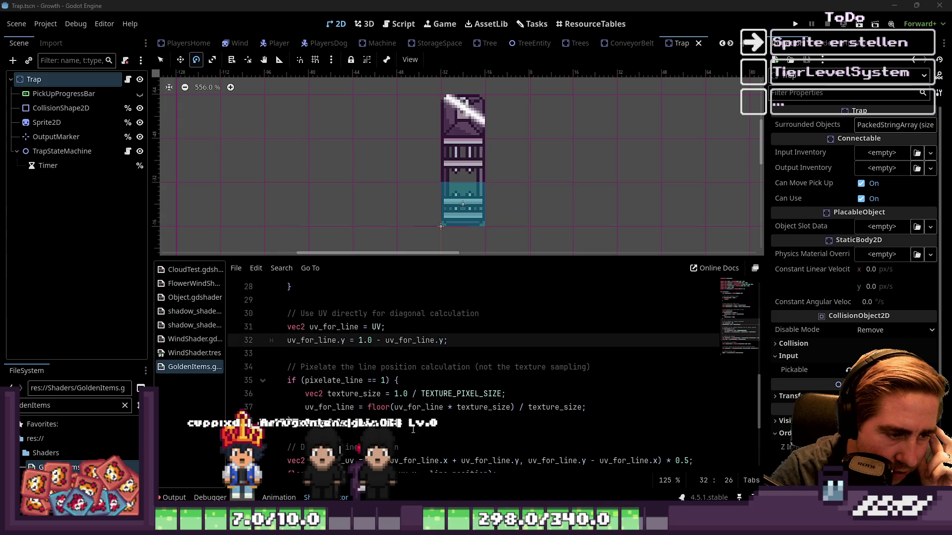
pyautogui.doubleClick(411, 408)
pyautogui.click(339, 327)
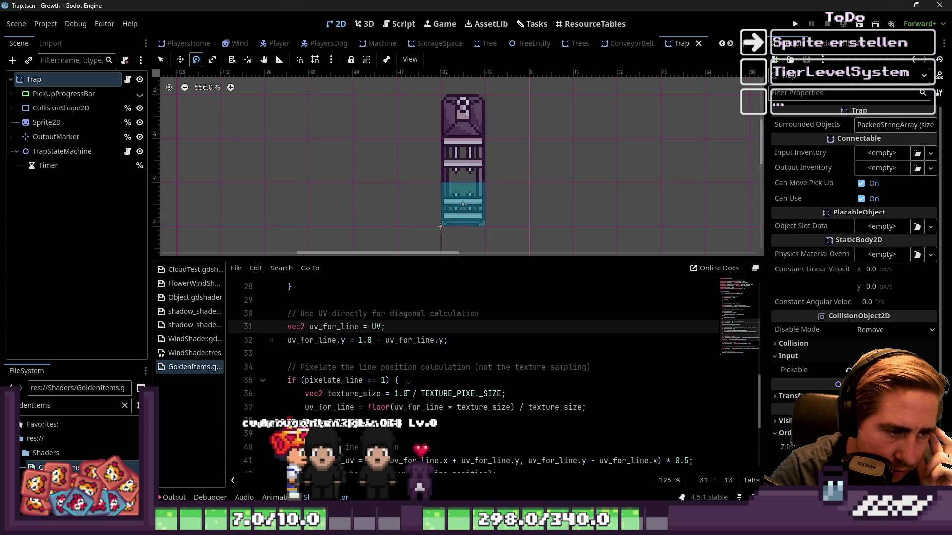
pyautogui.click(427, 407)
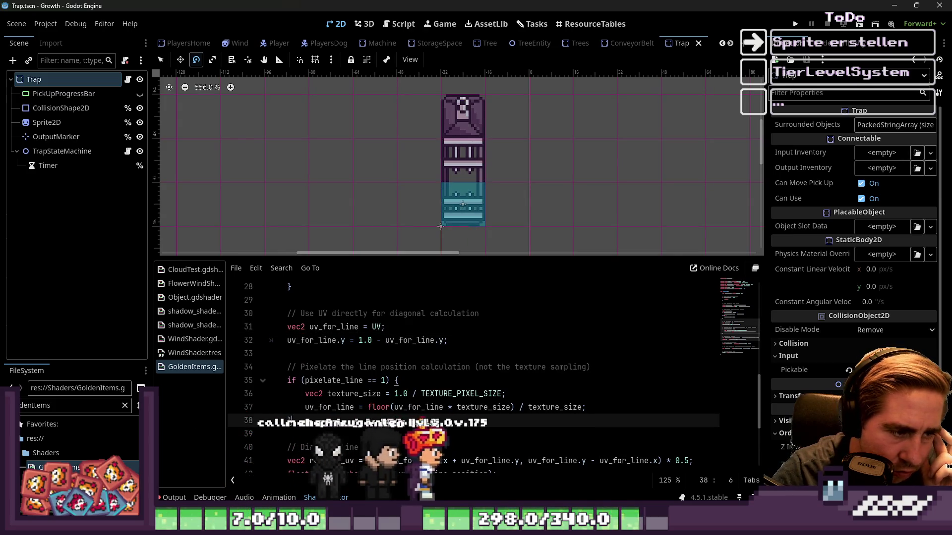
pyautogui.click(448, 395)
pyautogui.scroll(-1, 376, 358)
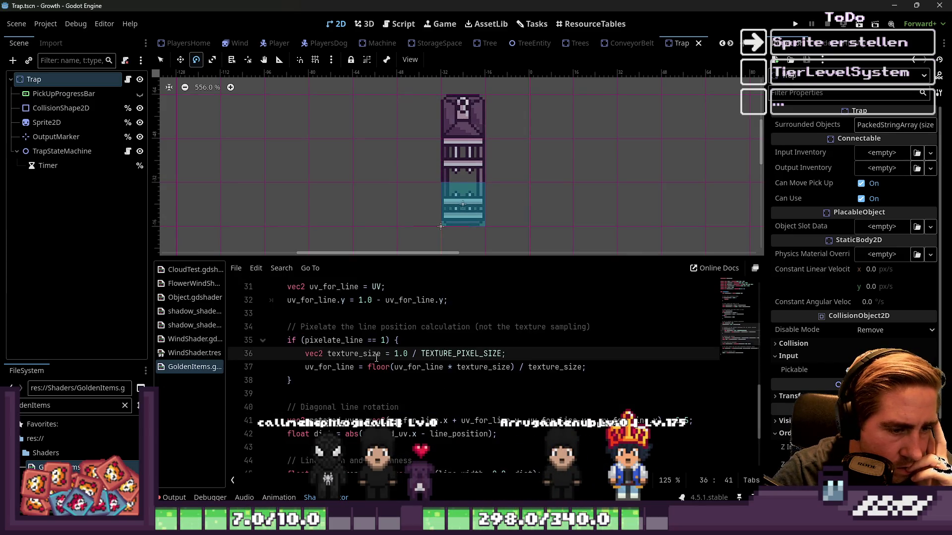
pyautogui.scroll(3, 376, 358)
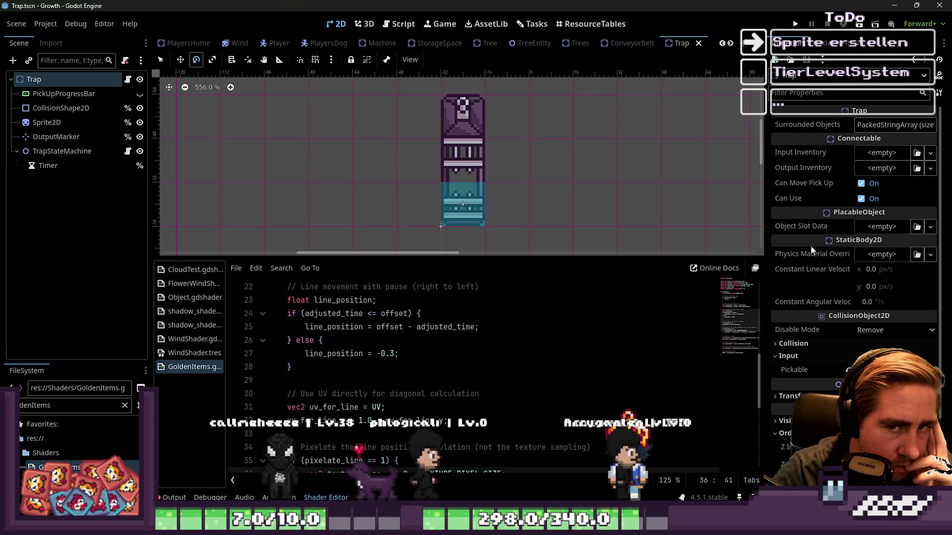
pyautogui.click(32, 126)
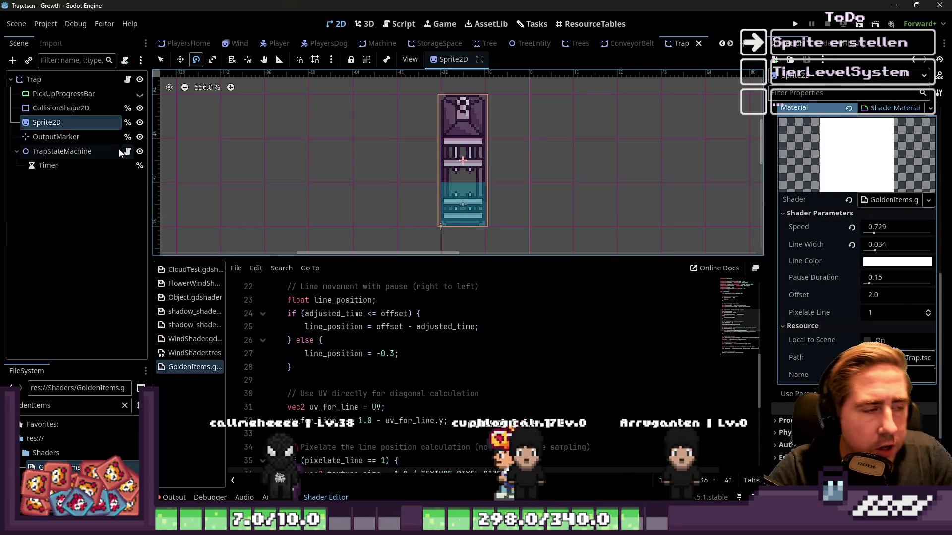
# Reset Speed and Line Width to their defaults, then set Line Width to 0.1.
pyautogui.click(878, 233)
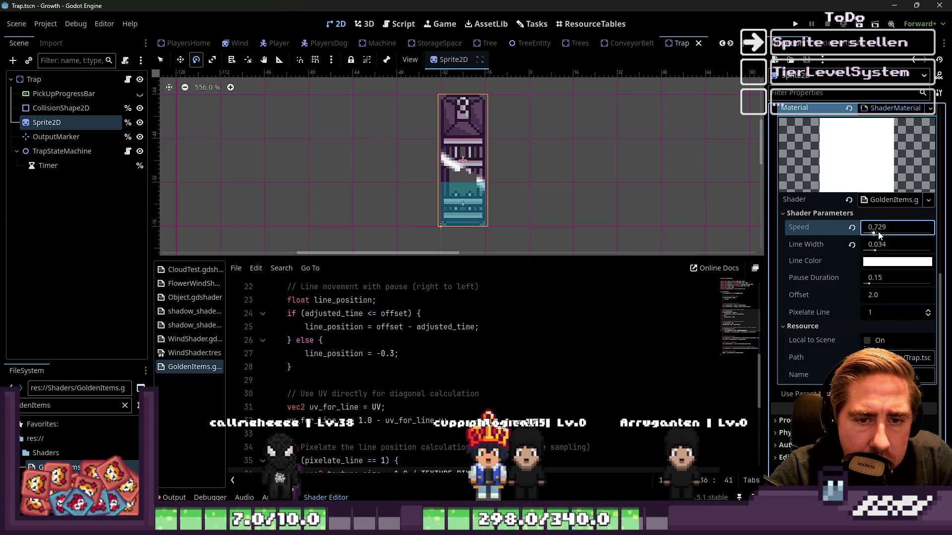
pyautogui.click(852, 227)
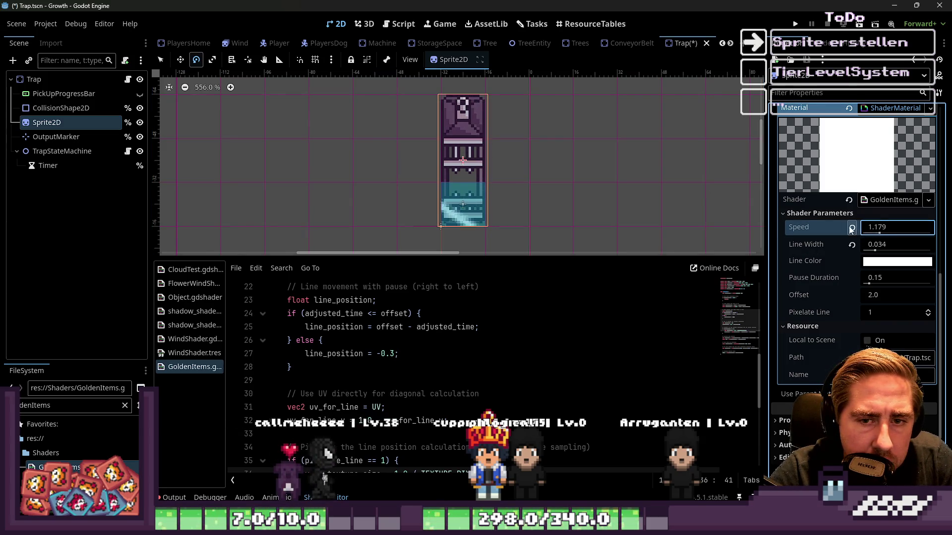
pyautogui.click(852, 245)
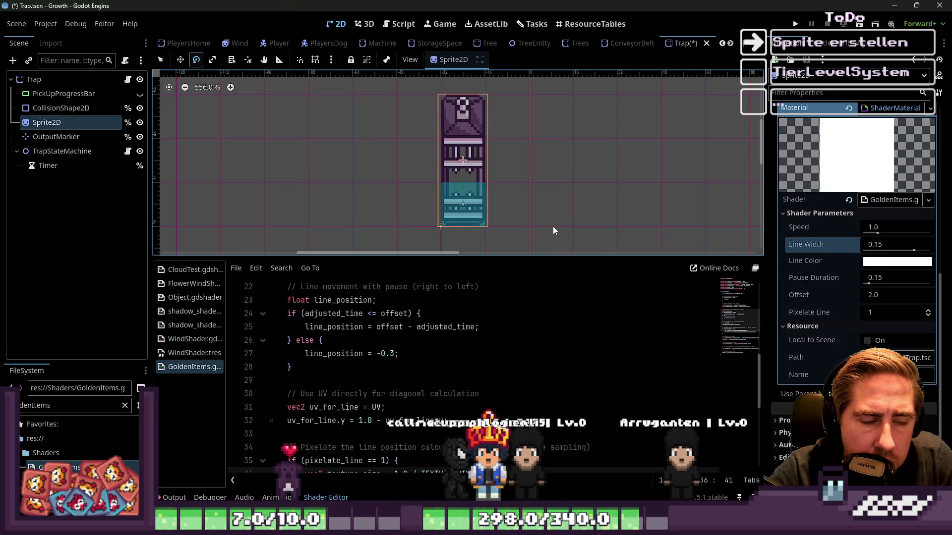
pyautogui.click(868, 245)
pyautogui.write('.1')
pyautogui.press('Return')
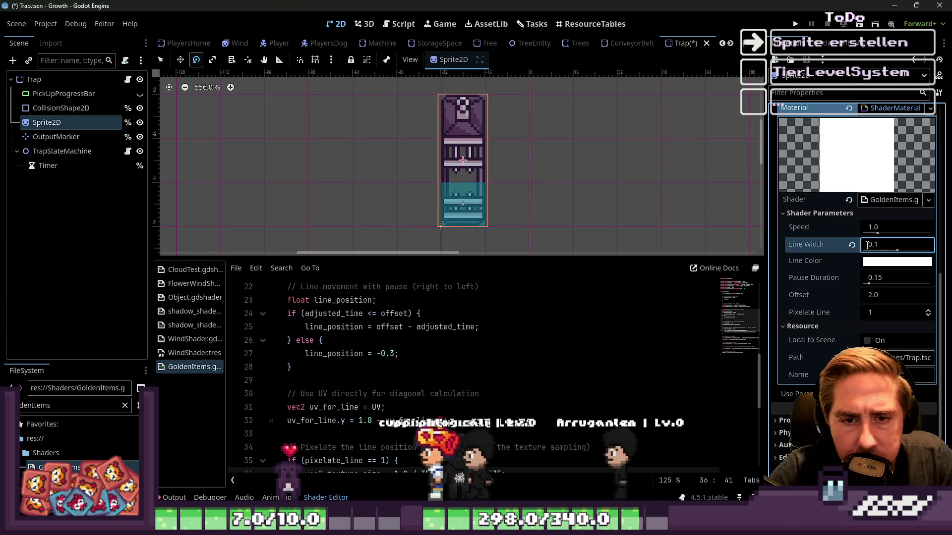
# Narrow Line Width through 0.05 and 0.025 to 0.03, then edit the Line Color.
pyautogui.click(882, 243)
pyautogui.write('0.05')
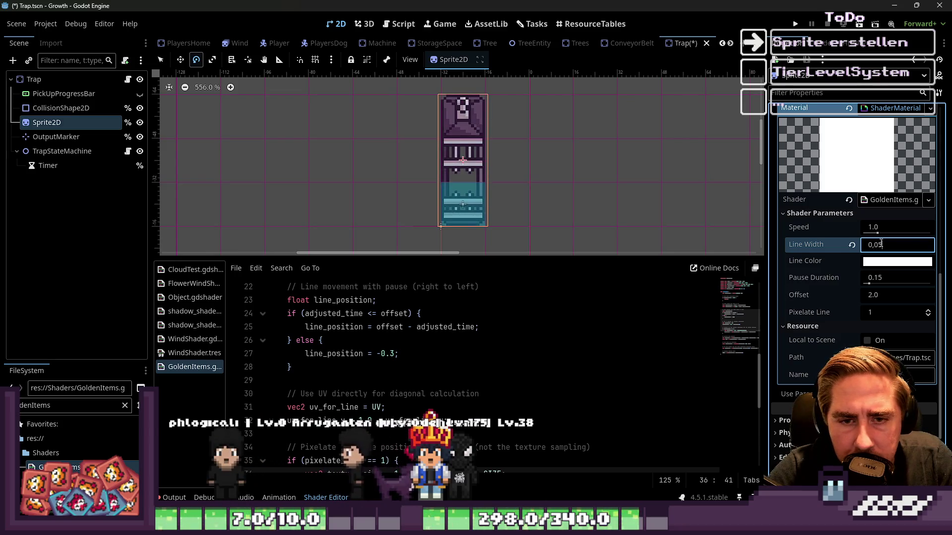
pyautogui.press('Return')
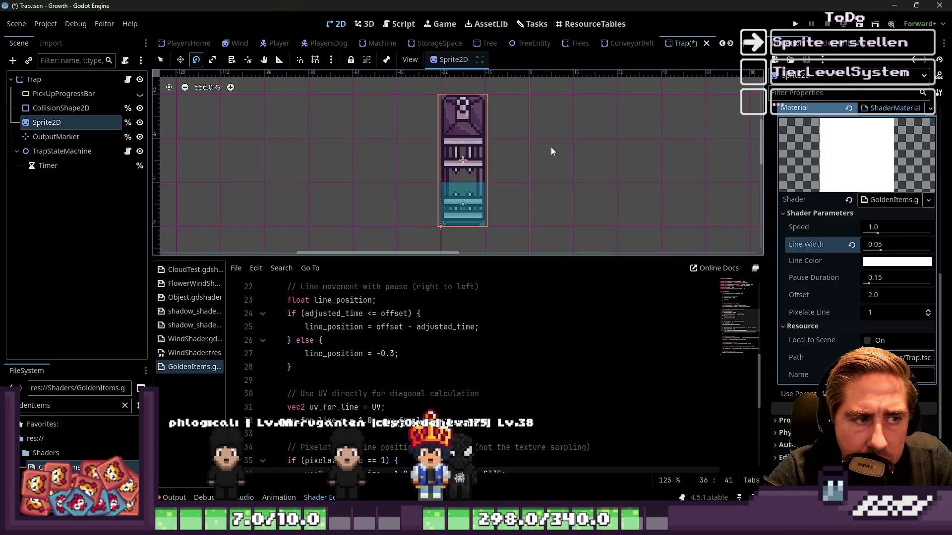
pyautogui.click(871, 245)
pyautogui.write('0')
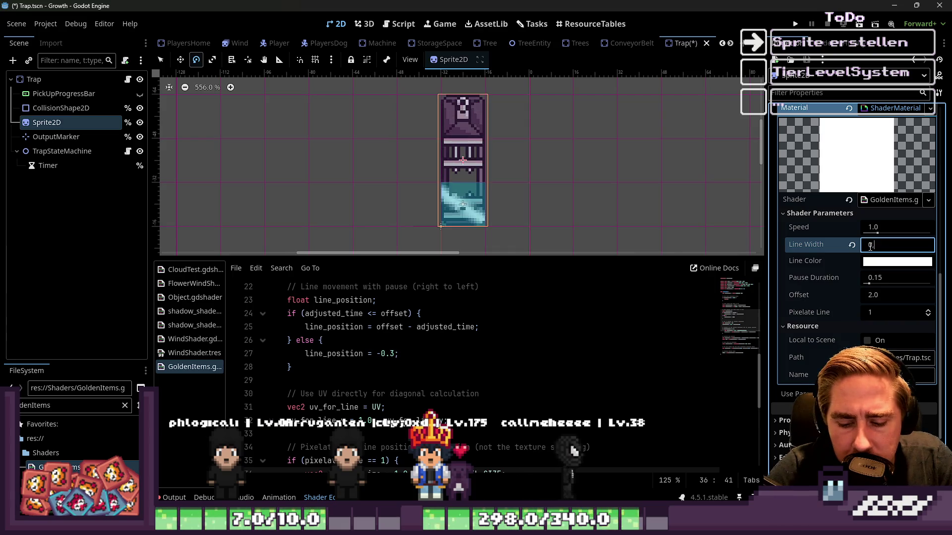
pyautogui.write('.025')
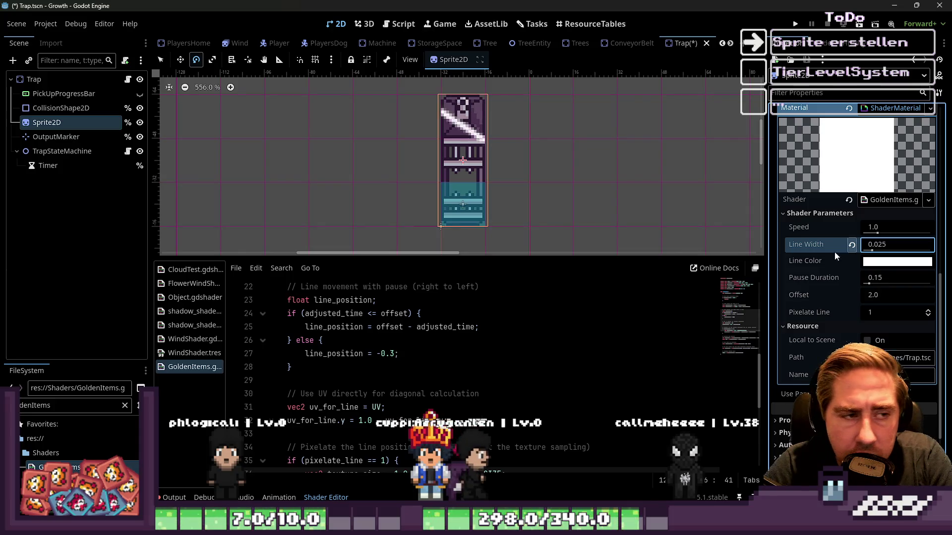
pyautogui.click(792, 236)
pyautogui.click(886, 244)
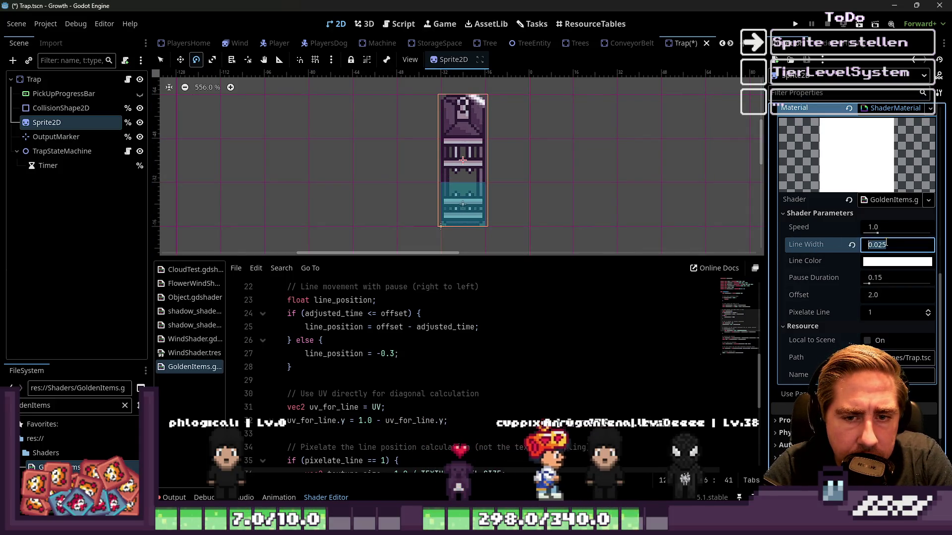
pyautogui.write('0,03')
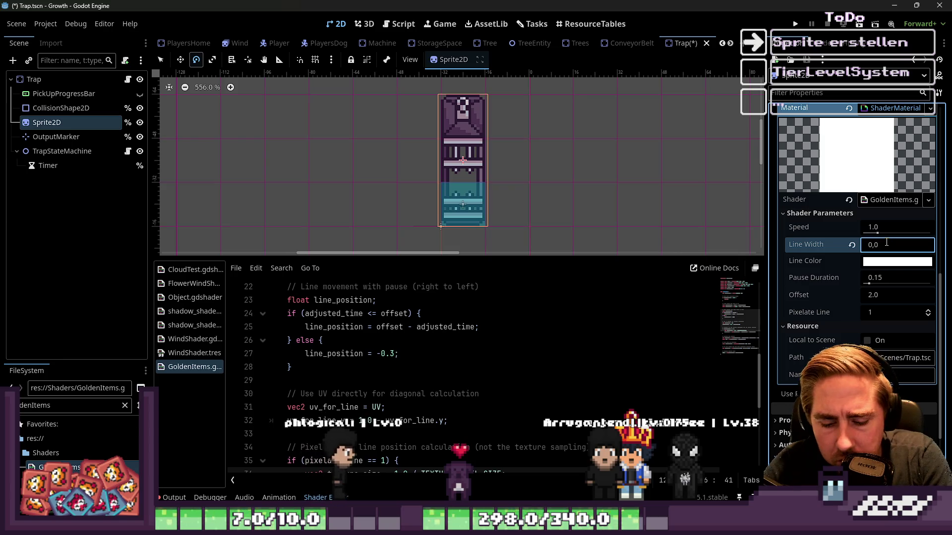
pyautogui.press('Return')
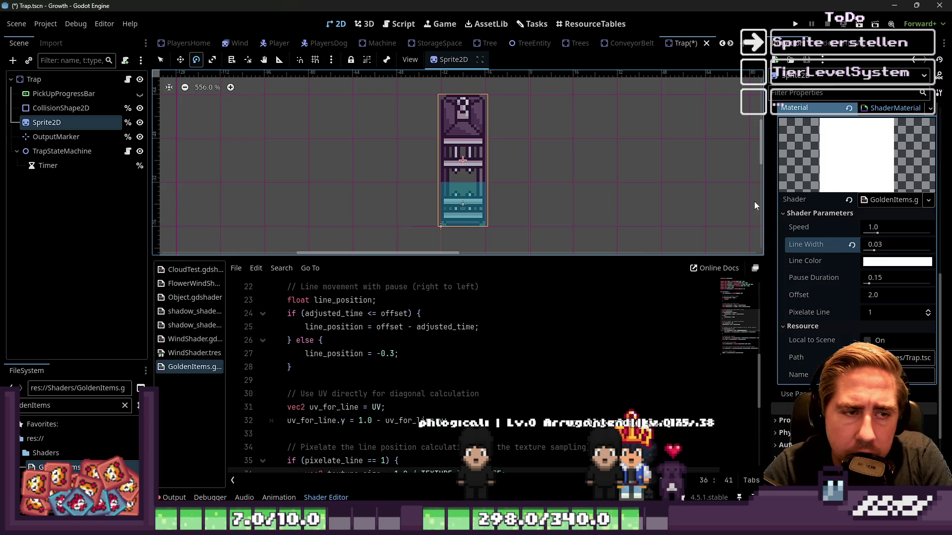
pyautogui.click(887, 261)
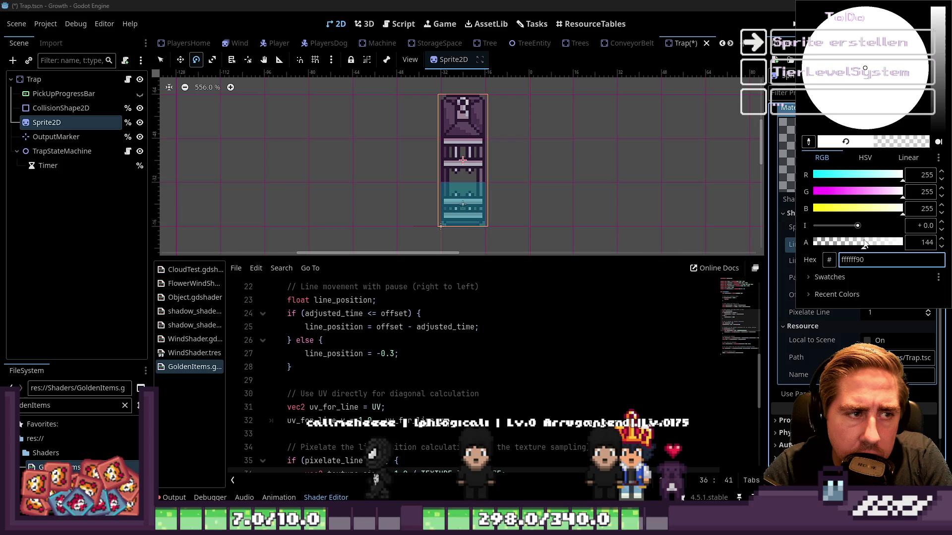
# Apply the semi-transparent line colour, reset Line Width, and drag it to 0.2.
pyautogui.click(785, 298)
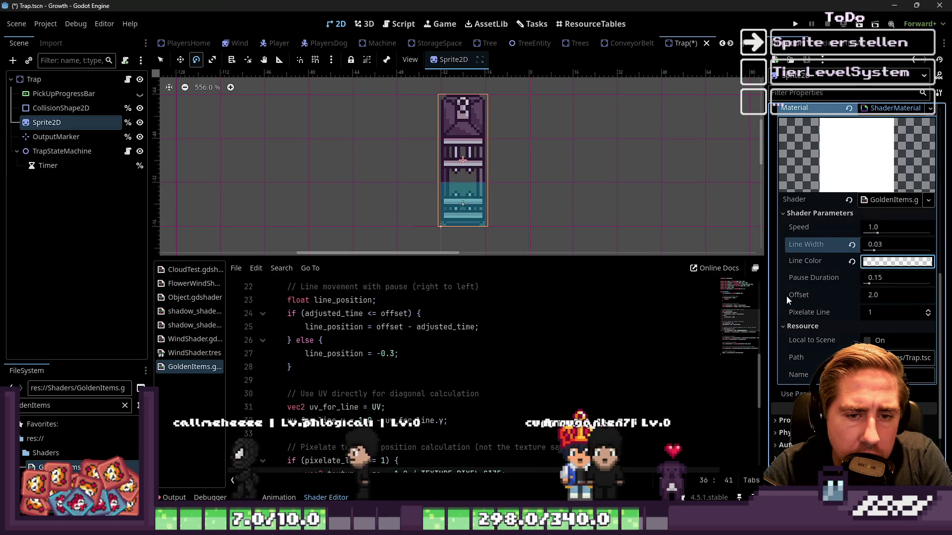
pyautogui.click(886, 277)
pyautogui.click(884, 248)
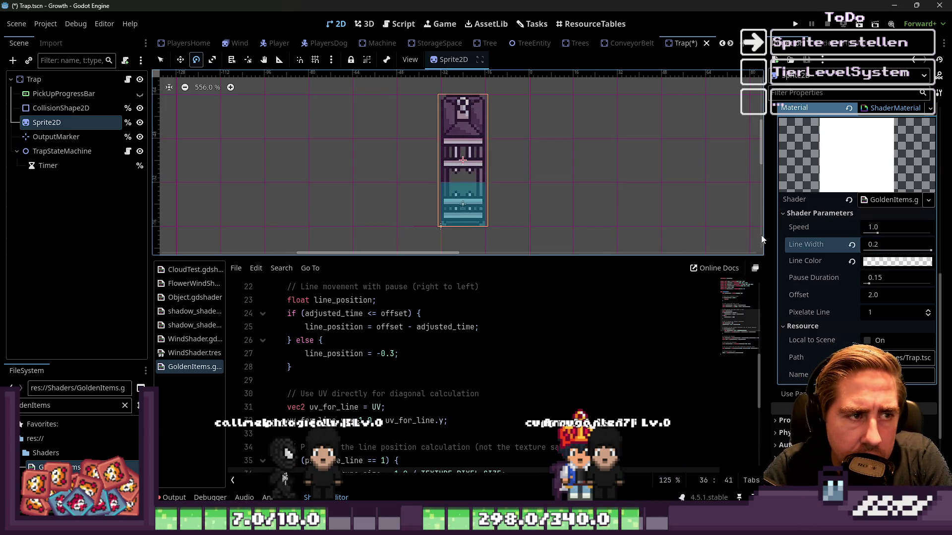
pyautogui.click(881, 248)
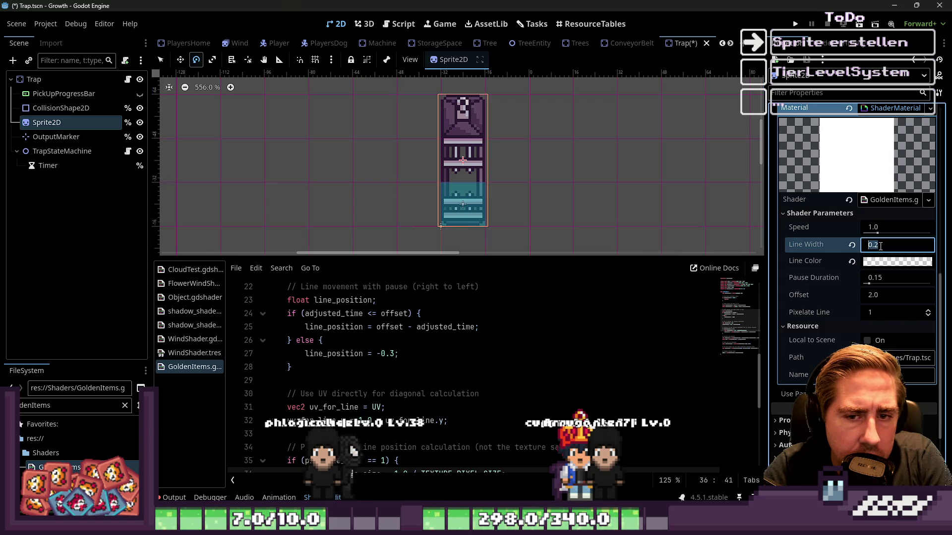
pyautogui.click(852, 245)
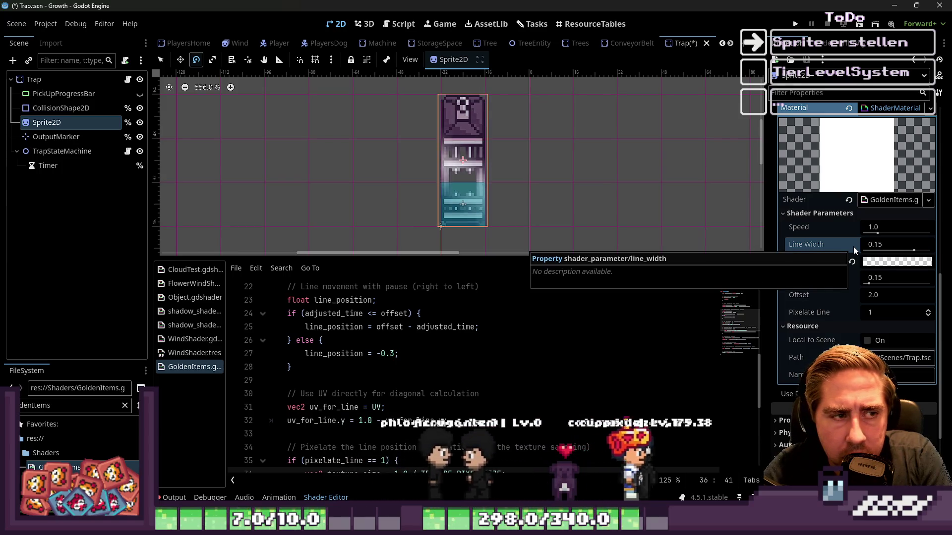
pyautogui.moveTo(914, 251); pyautogui.dragTo(950, 262)
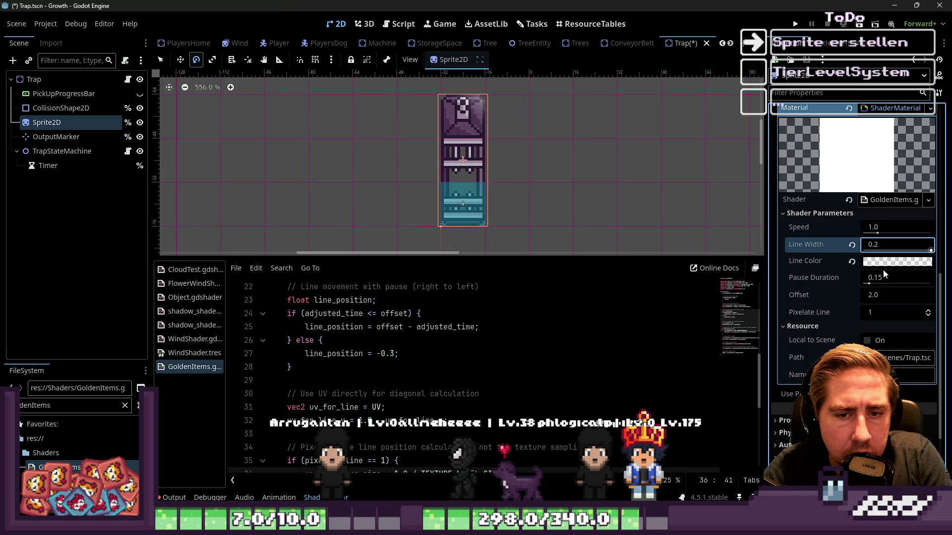
# Slow the sweep Speed to 0.8 and save the Trap scene.
pyautogui.moveTo(878, 227); pyautogui.dragTo(874, 227)
pyautogui.scroll(-4, 537, 150)
pyautogui.hotkey('ctrl', 's')
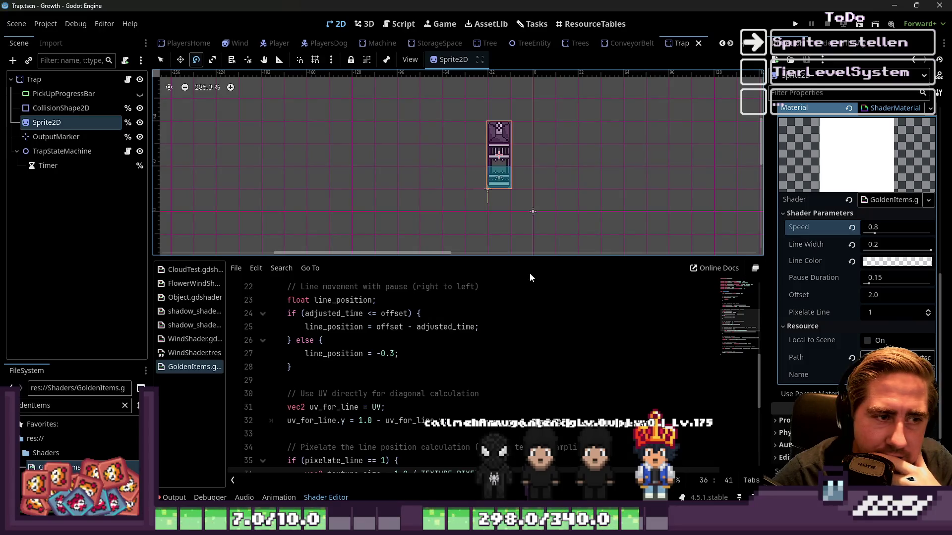
# Scroll through the GoldenItems shader code to review the final version.
pyautogui.scroll(3, 498, 149)
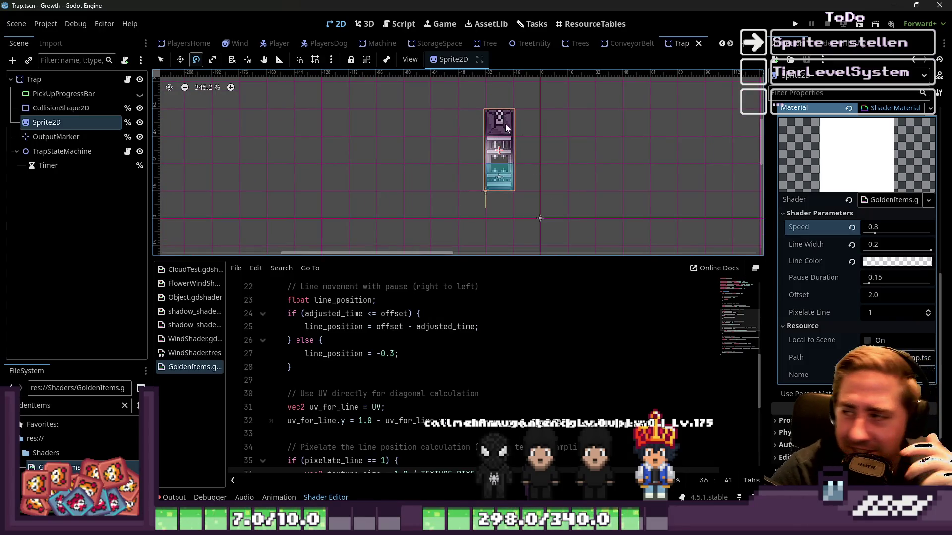
pyautogui.scroll(-2, 570, 335)
pyautogui.scroll(2, 570, 335)
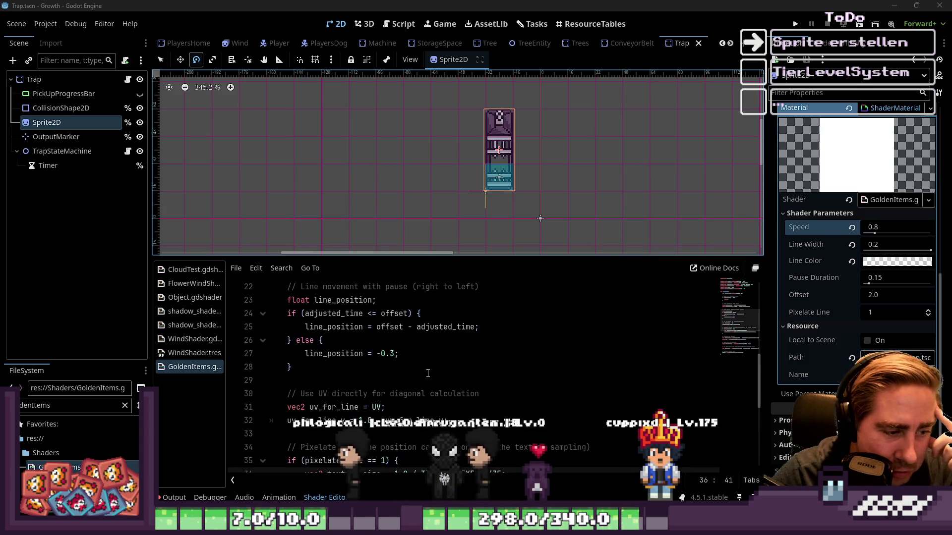
pyautogui.scroll(-1, 427, 373)
pyautogui.click(389, 394)
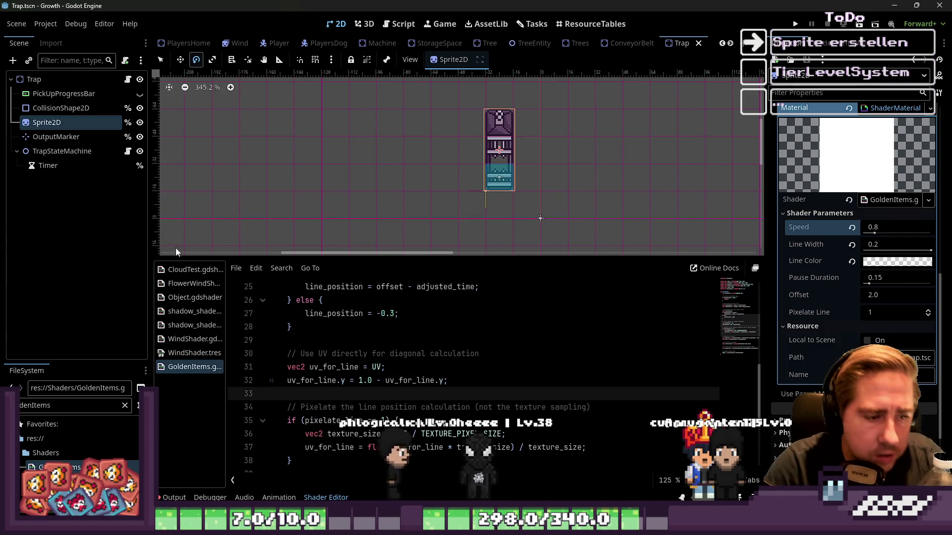
# Type a minus sign at the plus in line 41's rotation formula and save the scene.
pyautogui.click(444, 434)
pyautogui.scroll(-2, 445, 427)
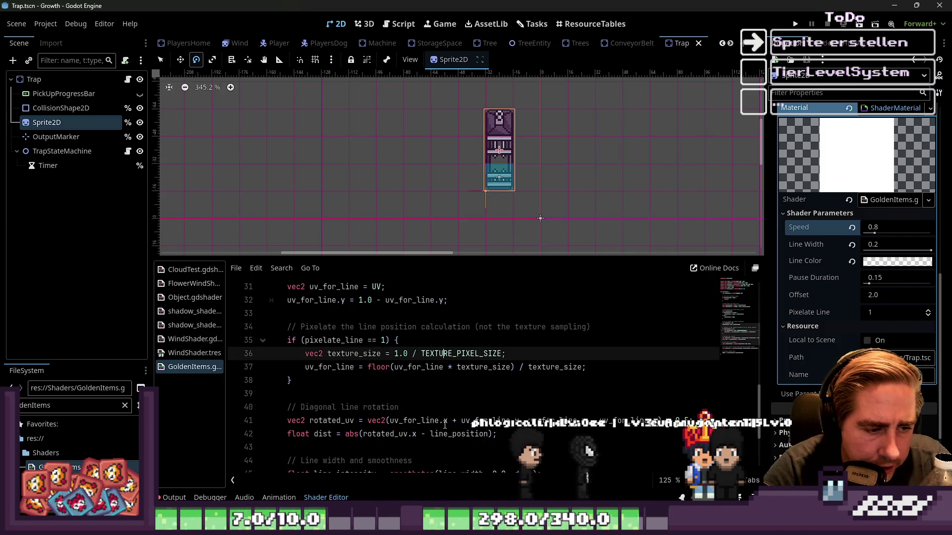
pyautogui.click(453, 420)
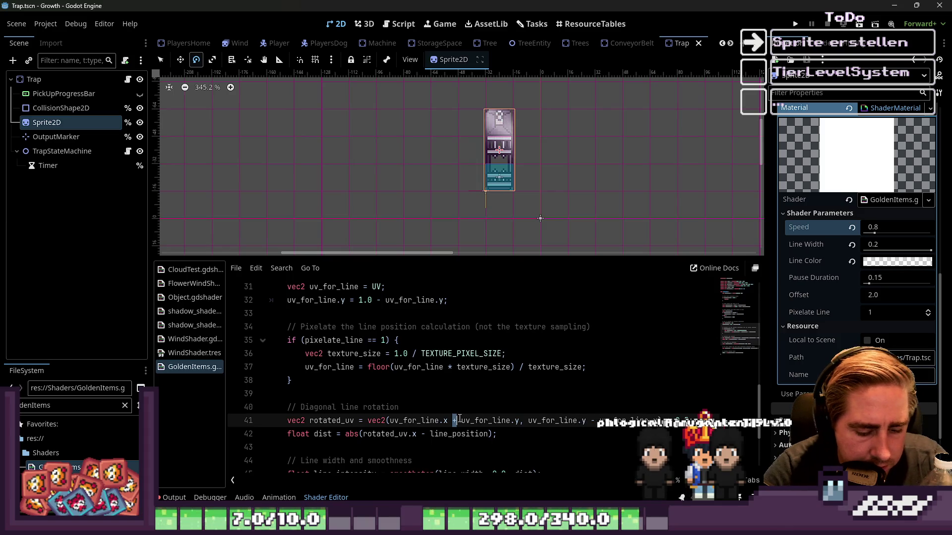
pyautogui.write('-')
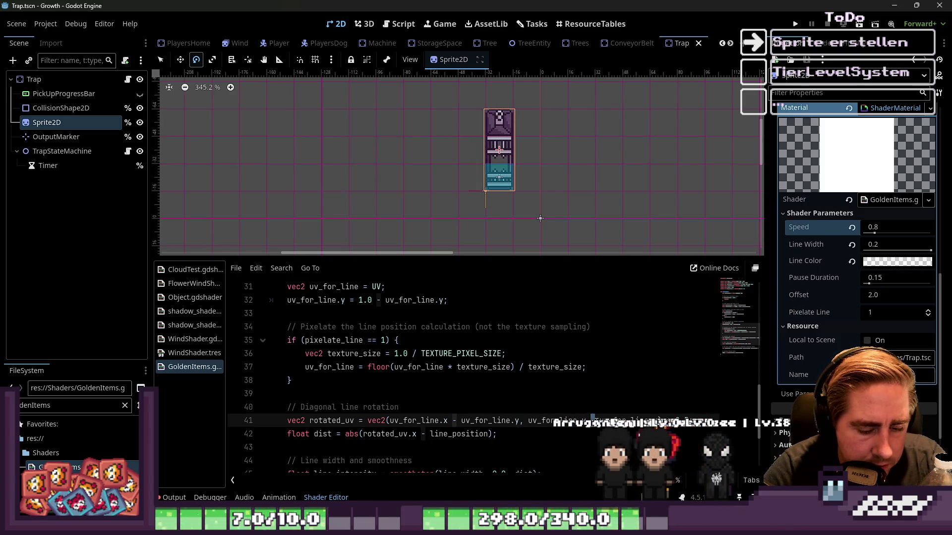
pyautogui.click(589, 399)
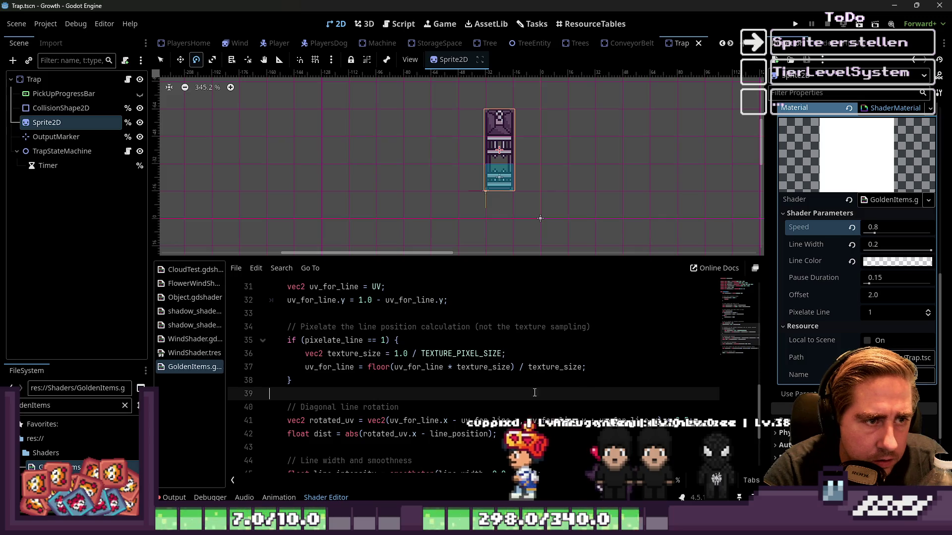
pyautogui.click(435, 331)
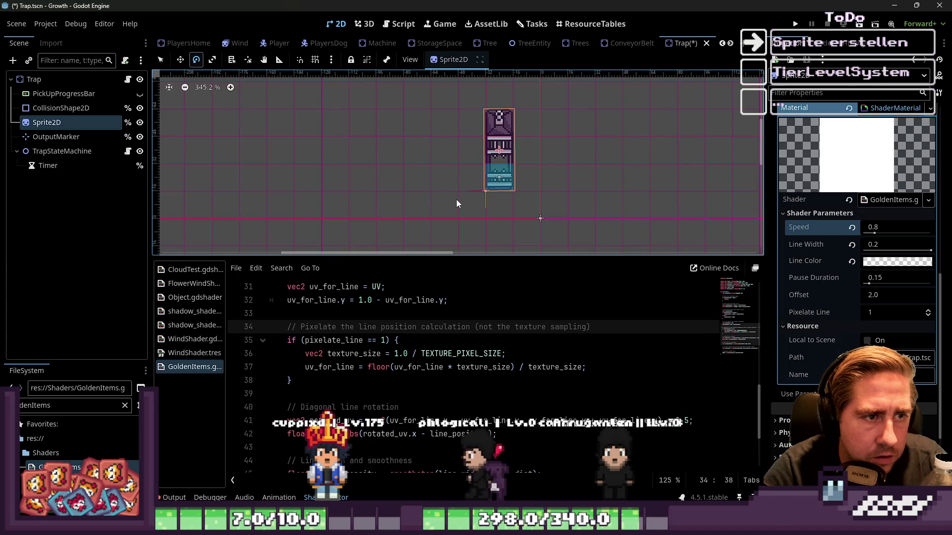
pyautogui.hotkey('ctrl', 's')
# Move the caret along line 41 to the second uv_for_line.y component.
pyautogui.click(593, 421)
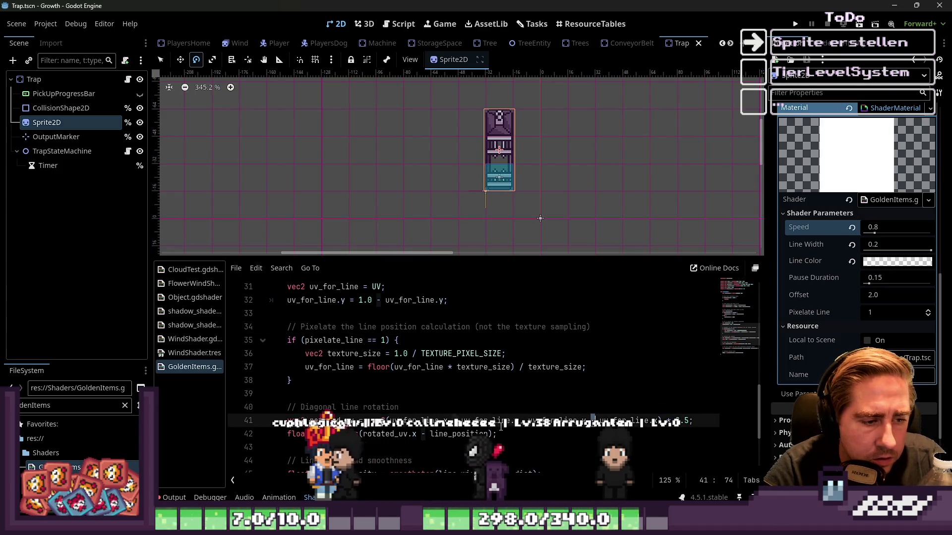
pyautogui.click(513, 421)
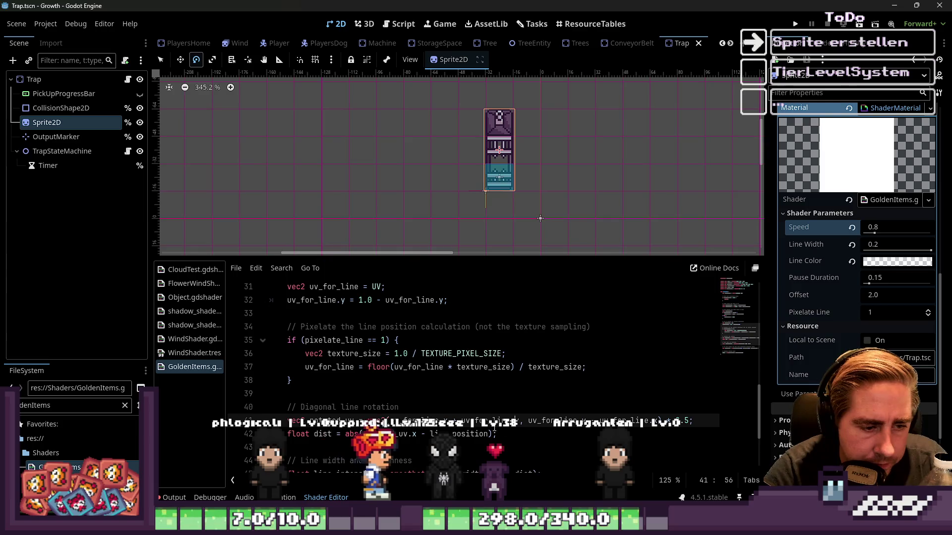
pyautogui.click(471, 421)
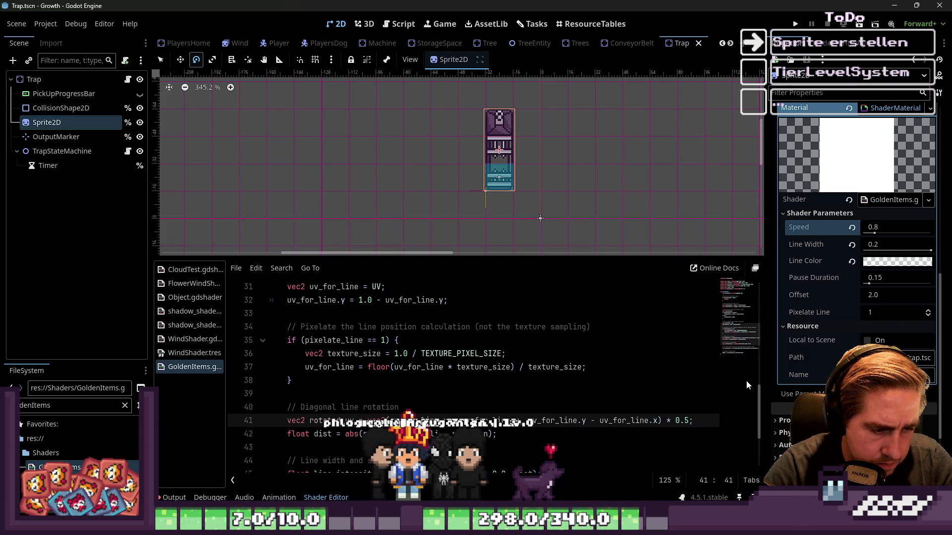
pyautogui.press('Right')
pyautogui.press('Right')
pyautogui.press('Left')
pyautogui.press('Left')
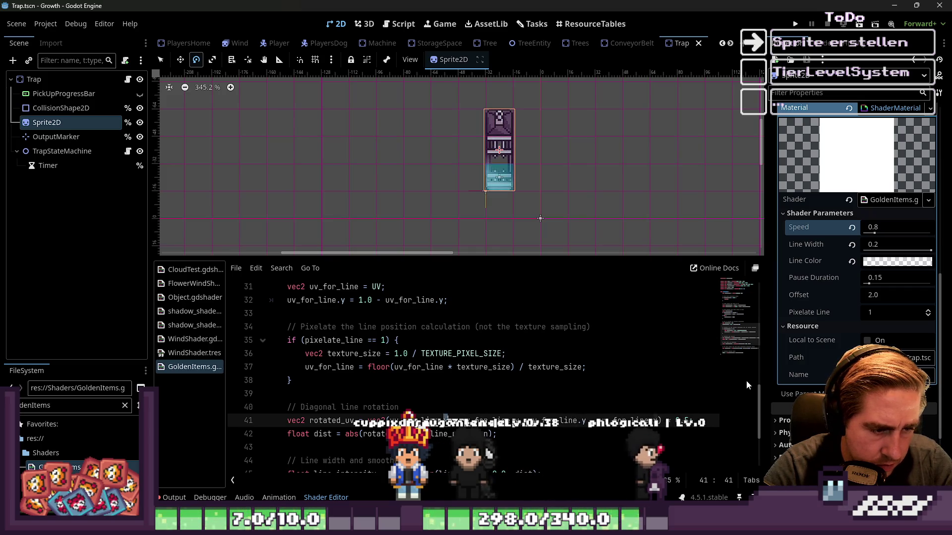
pyautogui.press('Right')
pyautogui.press('Right')
pyautogui.press('Right')
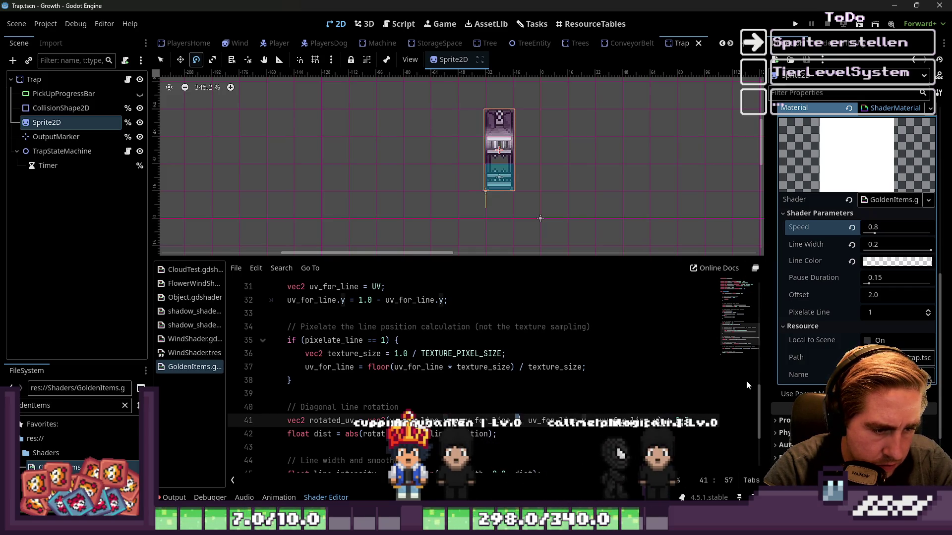
pyautogui.hotkey('ctrl', 'space')
pyautogui.press('Escape')
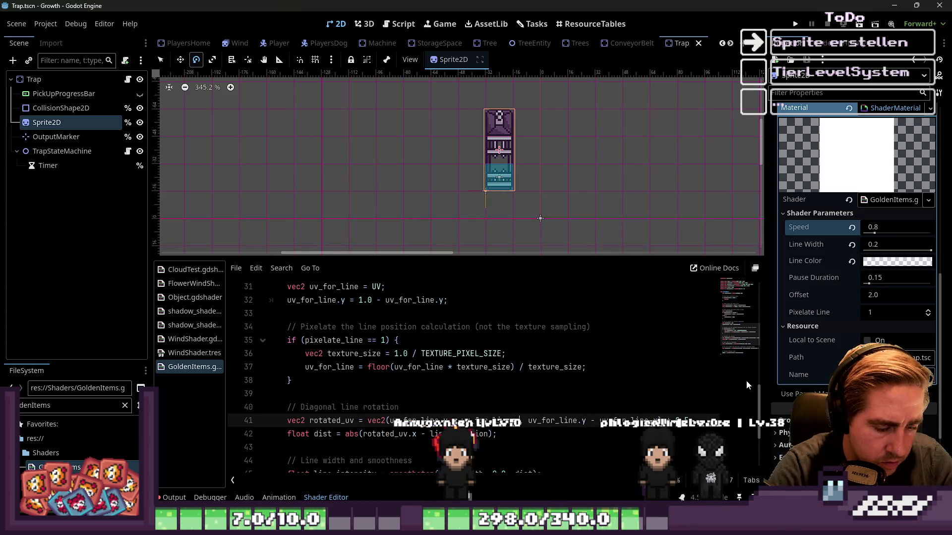
pyautogui.press('Left')
pyautogui.press('Left')
pyautogui.press('Left')
pyautogui.press('Right')
pyautogui.press('Right')
pyautogui.press('Right')
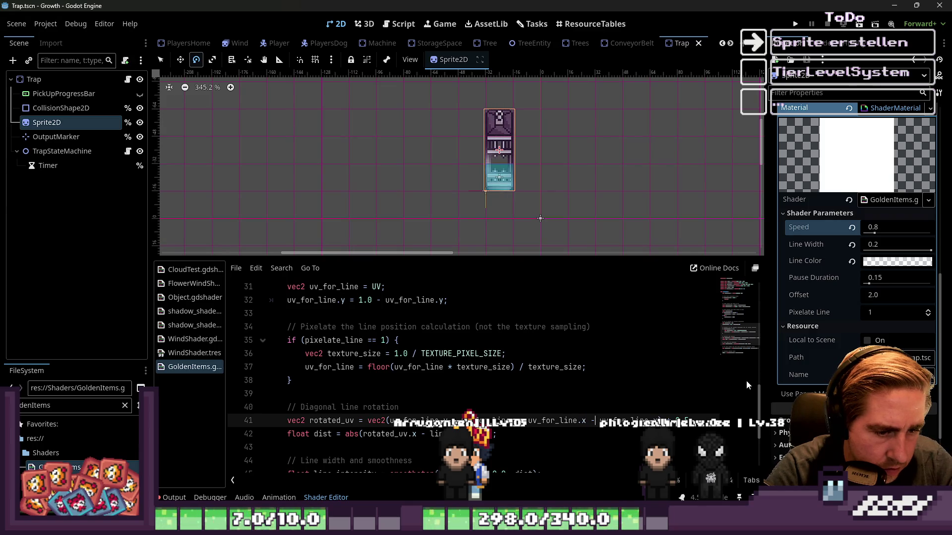
pyautogui.hotkey('ctrl', 'space')
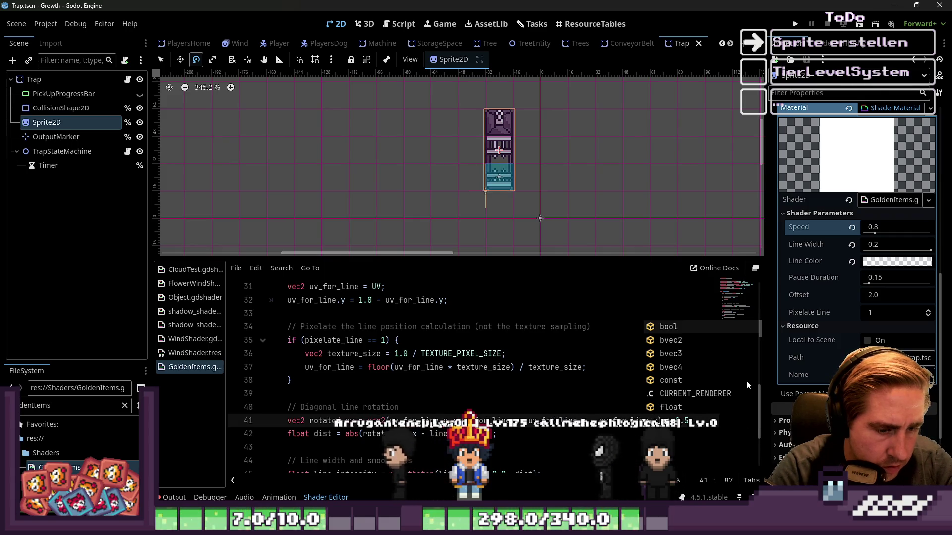
pyautogui.press('Right')
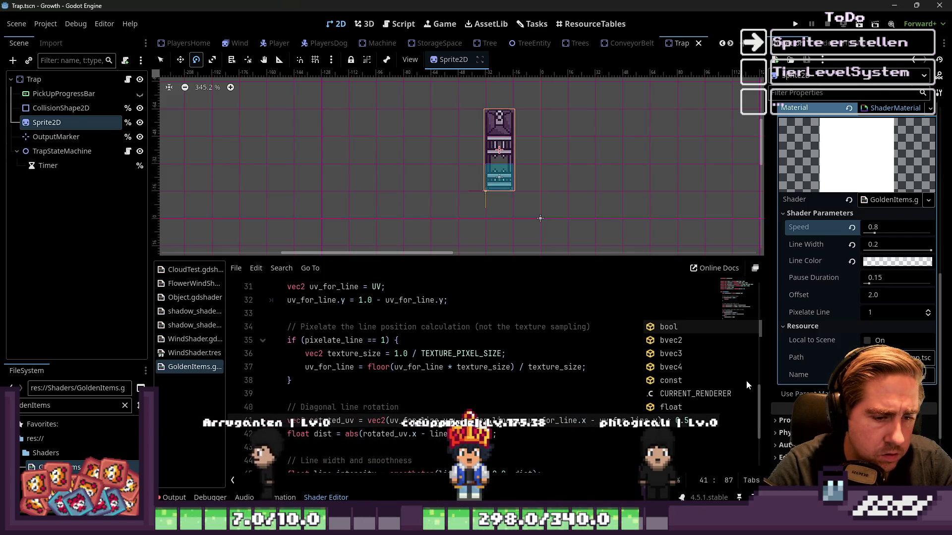
pyautogui.press('Left')
pyautogui.press('Left')
pyautogui.press('Left')
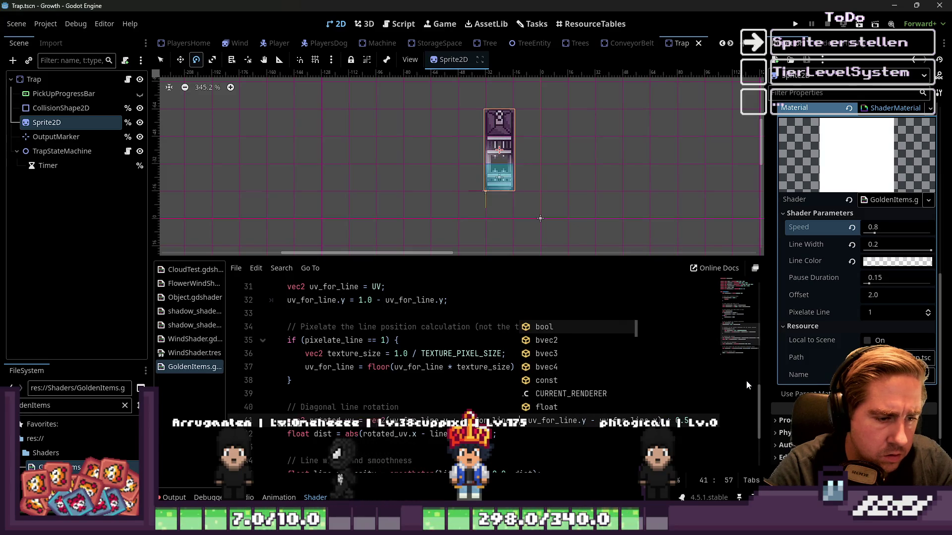
pyautogui.press('Left')
pyautogui.press('Left')
pyautogui.press('Left')
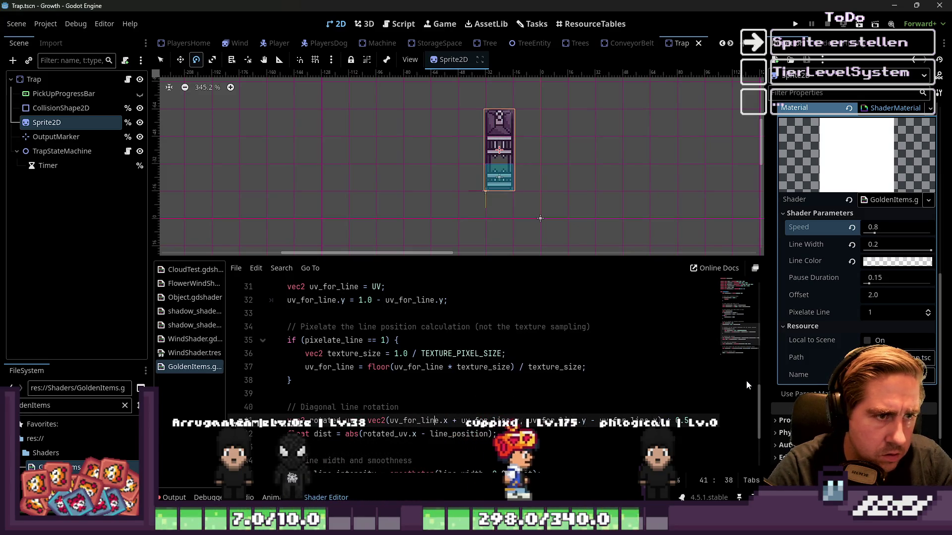
pyautogui.press('Right')
pyautogui.press('Right')
pyautogui.press('Right')
# Change line 41's second component to x, then try x on the first component and restore y.
pyautogui.press('BackSpace')
pyautogui.write('x')
pyautogui.press('Right')
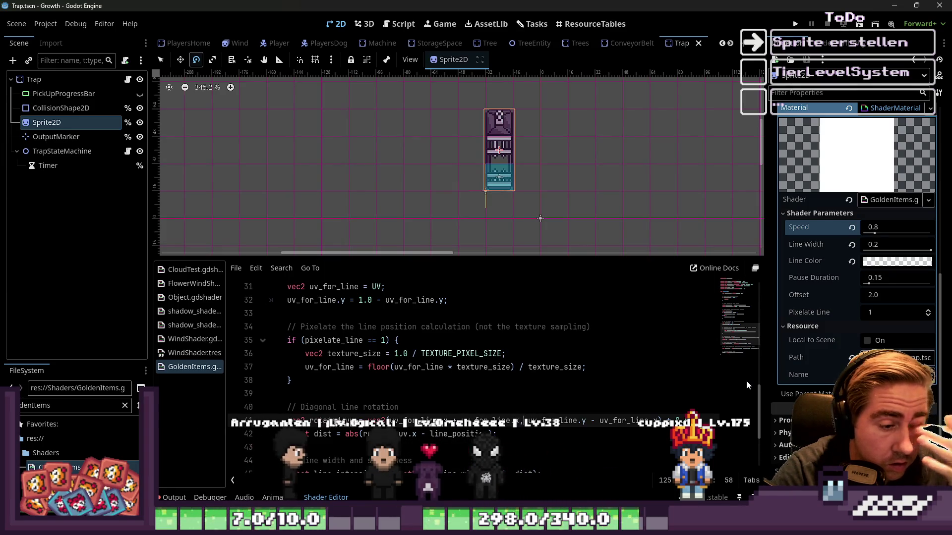
pyautogui.hotkey('ctrl', 'Left')
pyautogui.hotkey('ctrl', 'Left')
pyautogui.hotkey('ctrl', 'Left')
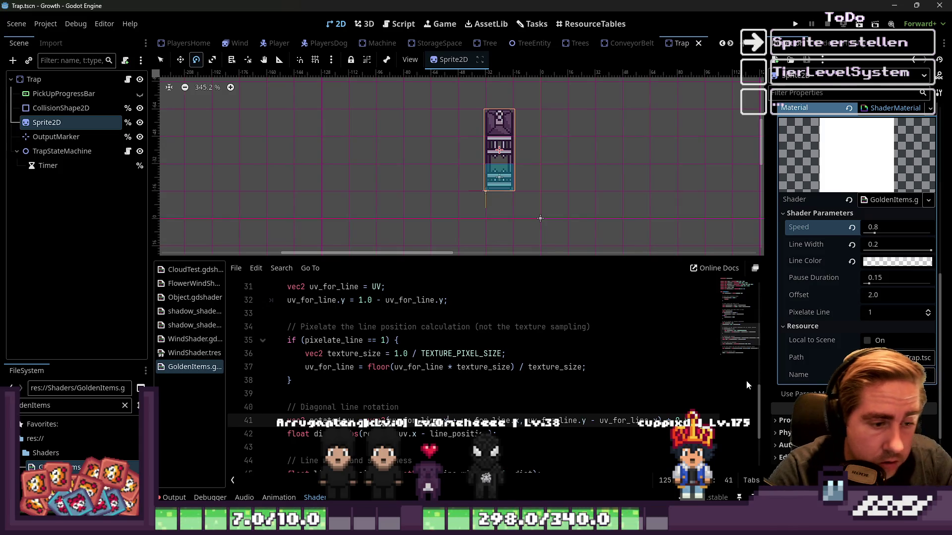
pyautogui.press('BackSpace')
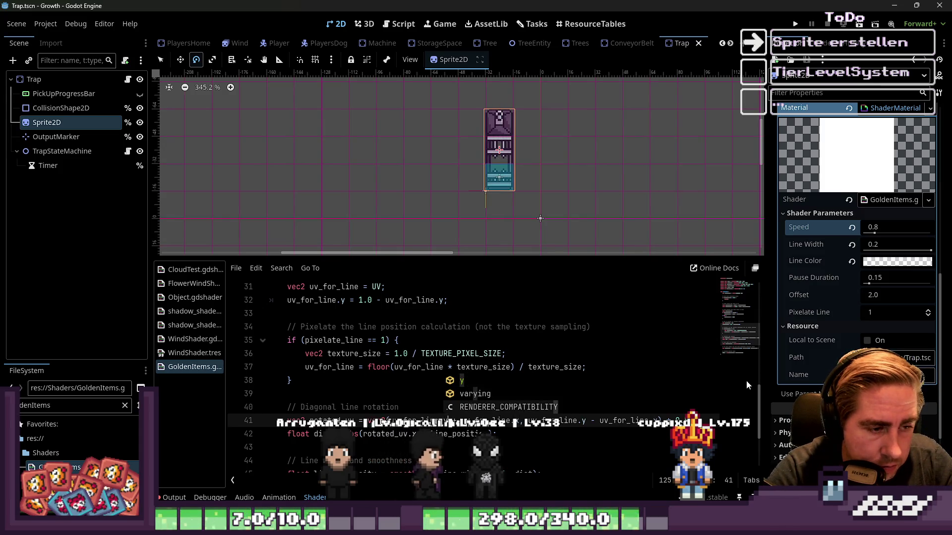
pyautogui.press('Escape')
pyautogui.write('x')
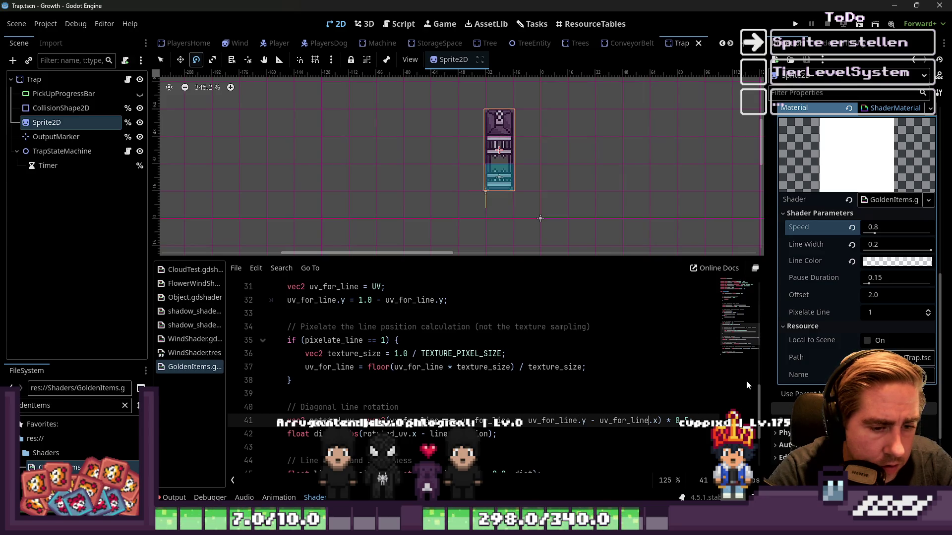
pyautogui.press('BackSpace')
pyautogui.write('y')
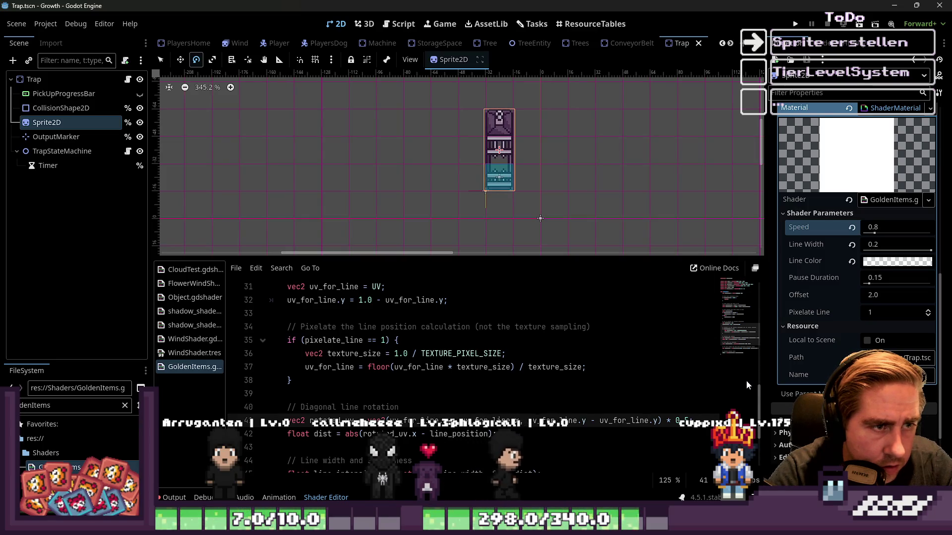
# Save, undo the component swaps, retype the first component as y, and save again.
pyautogui.press('Left')
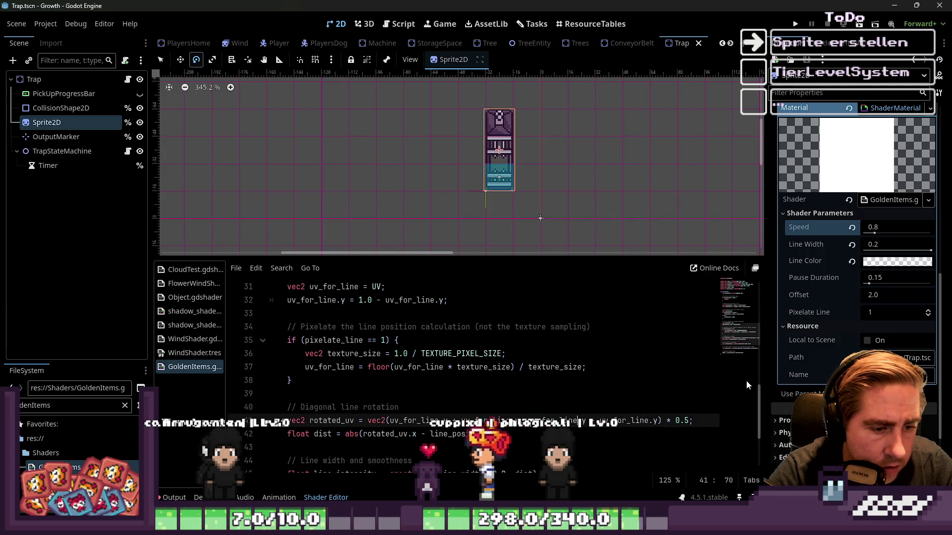
pyautogui.press('Left')
pyautogui.press('Left')
pyautogui.press('Left')
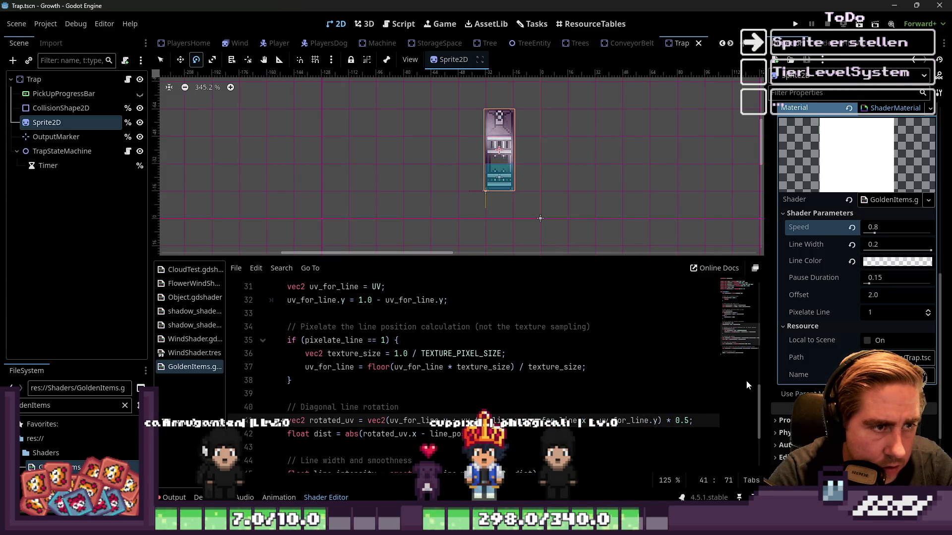
pyautogui.hotkey('ctrl', 's')
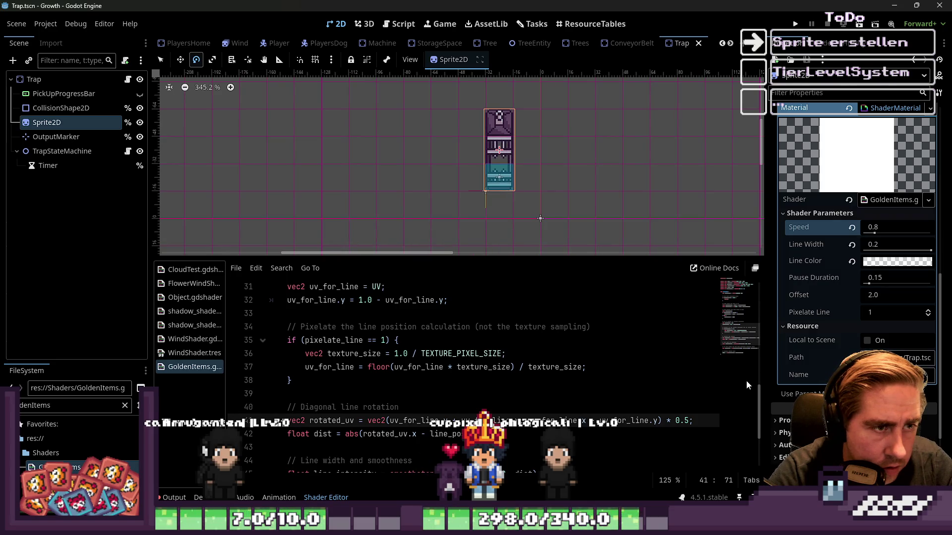
pyautogui.hotkey('ctrl', 'z')
pyautogui.hotkey('ctrl', 'z')
pyautogui.hotkey('ctrl', 'z')
pyautogui.hotkey('ctrl', 'z')
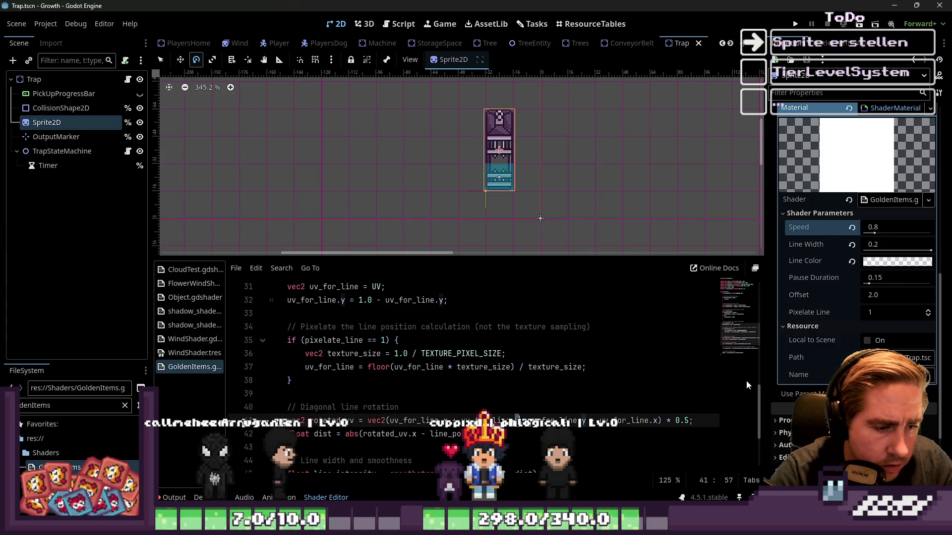
pyautogui.hotkey('ctrl', 's')
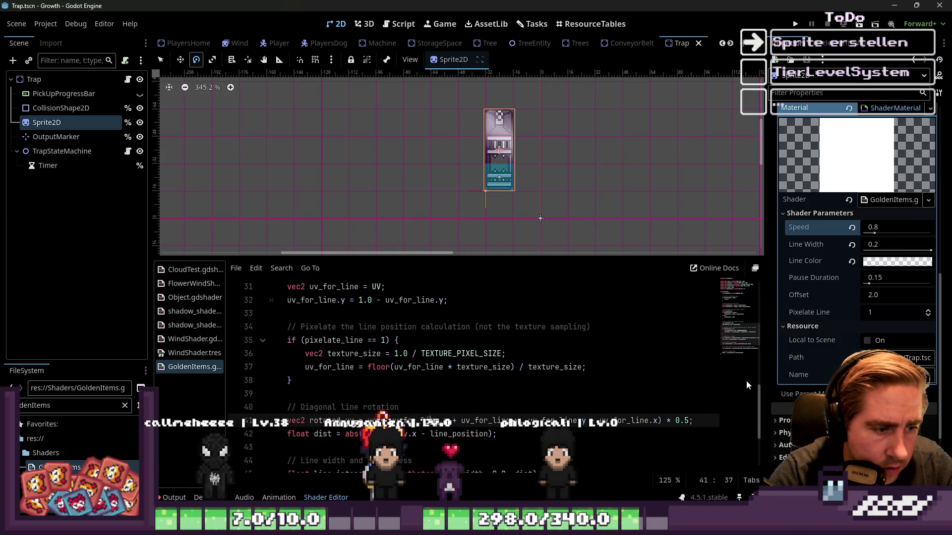
pyautogui.press('Left')
pyautogui.press('Left')
pyautogui.press('Left')
pyautogui.press('BackSpace')
pyautogui.write('y')
pyautogui.hotkey('ctrl', 's')
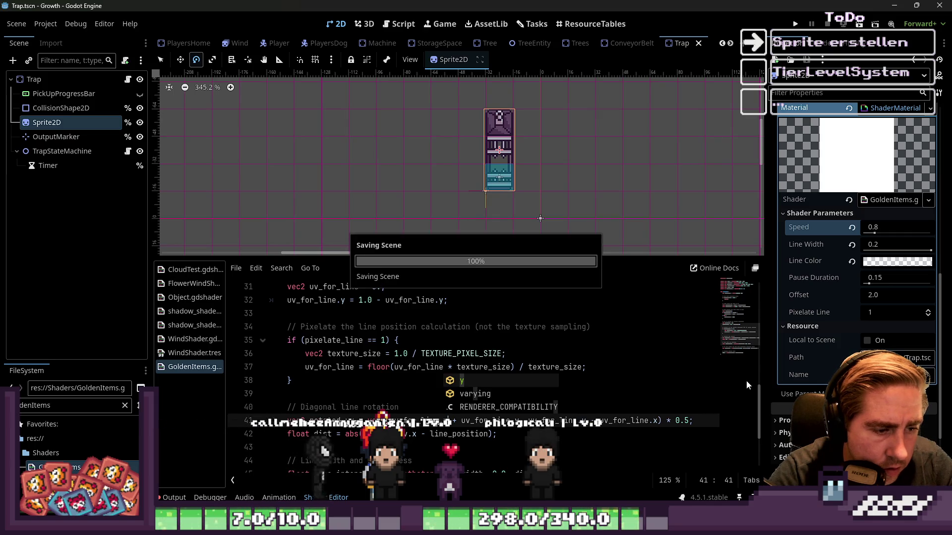
# Retype the next uv_for_line component on line 41 as x, then y, saving after each change.
pyautogui.hotkey('ctrl', 'd')
pyautogui.hotkey('ctrl', 'd')
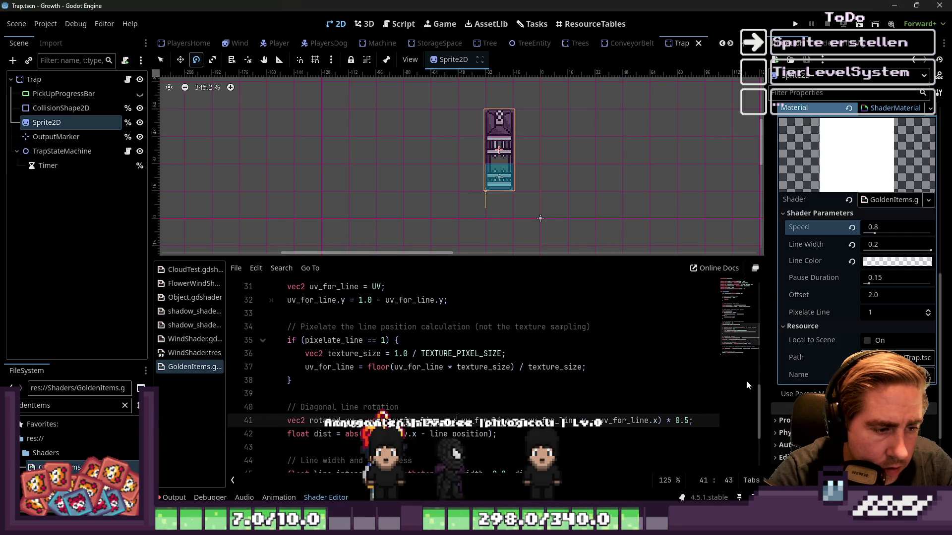
pyautogui.write('x')
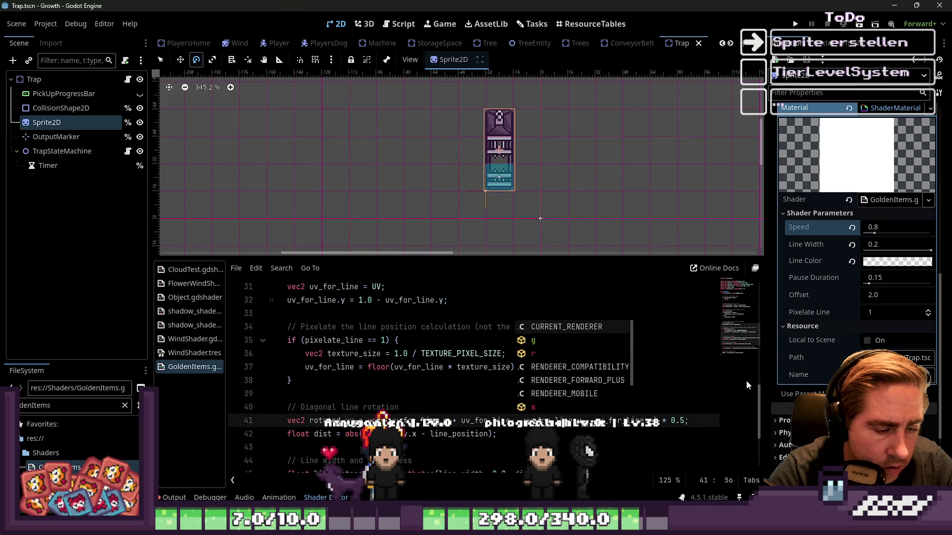
pyautogui.hotkey('ctrl', 's')
pyautogui.press('BackSpace')
pyautogui.write('y')
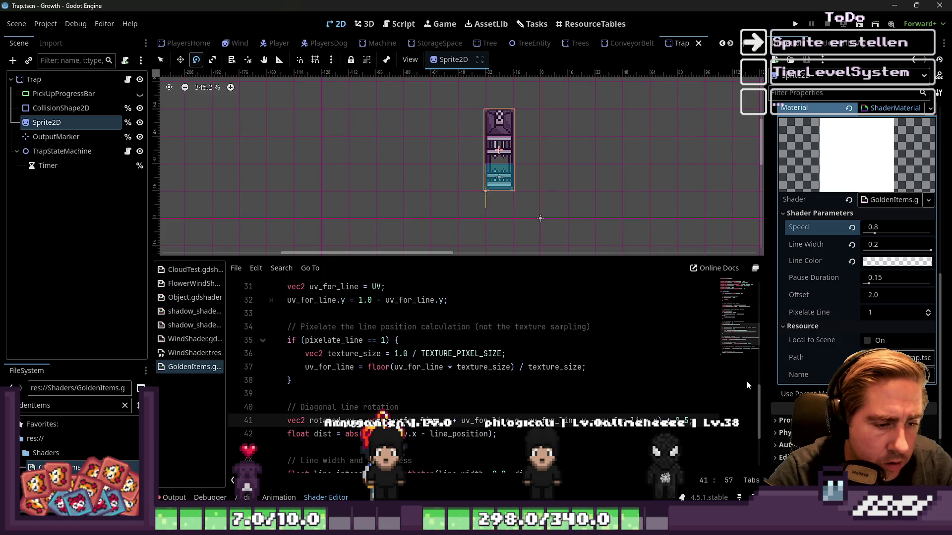
pyautogui.hotkey('ctrl', 's')
# Set the final component of the rotation expression on line 41 to y.
pyautogui.press('Right')
pyautogui.press('Right')
pyautogui.press('Right')
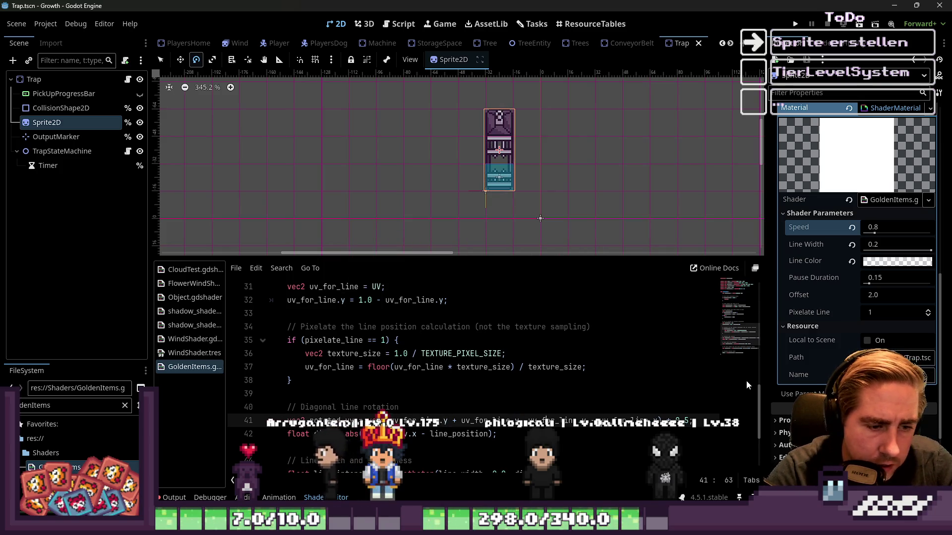
pyautogui.press('Right')
pyautogui.press('Right')
pyautogui.press('Right')
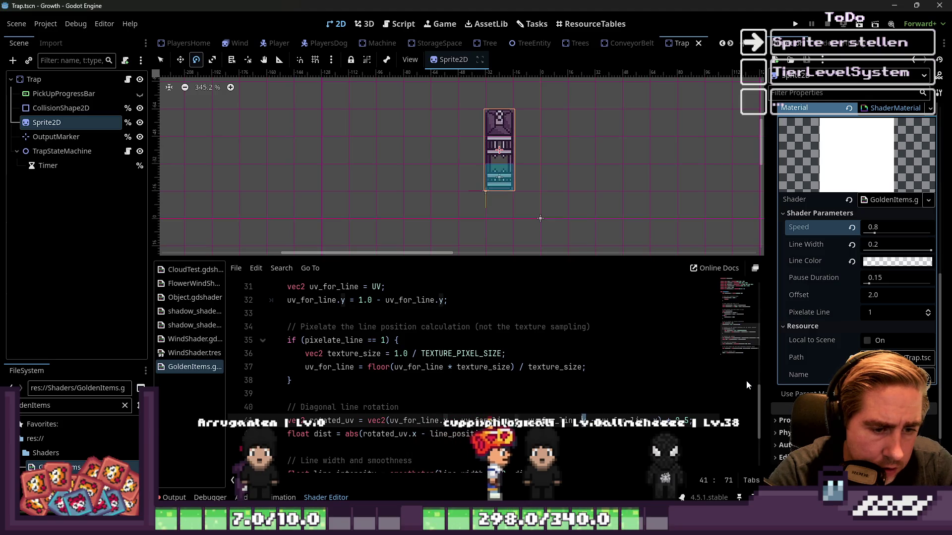
pyautogui.press('Right')
pyautogui.hotkey('ctrl', 's')
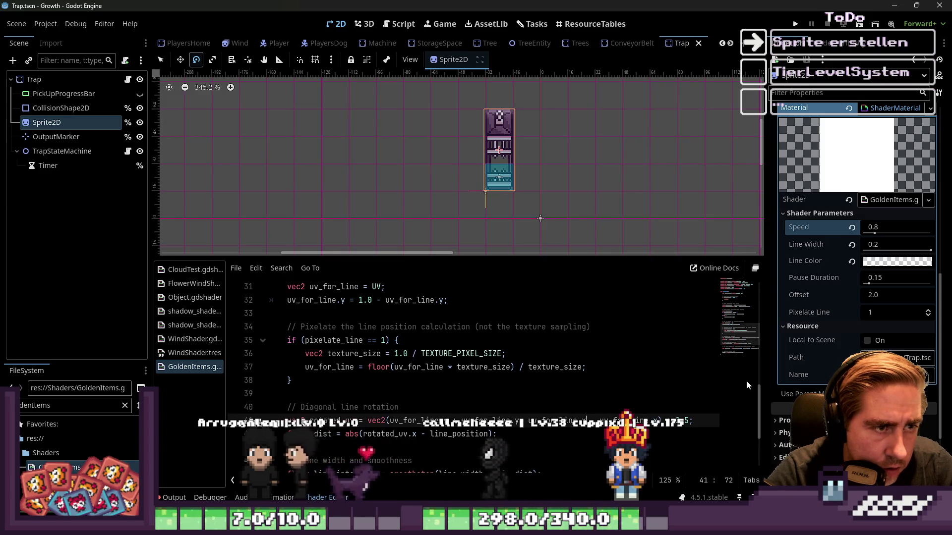
pyautogui.press('Left')
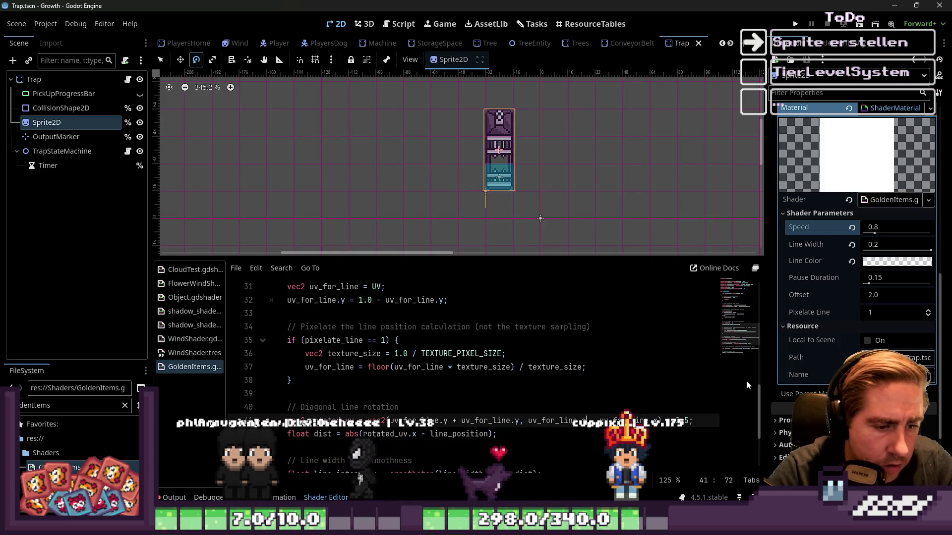
pyautogui.hotkey('ctrl', 'Right')
pyautogui.hotkey('ctrl', 'Right')
pyautogui.hotkey('ctrl', 'Right')
pyautogui.press('BackSpace')
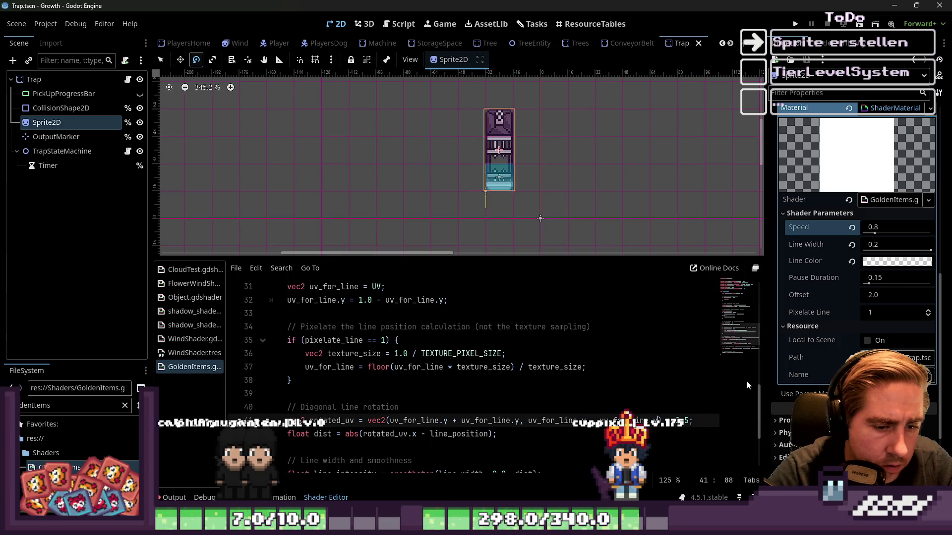
pyautogui.write('y')
pyautogui.press('Escape')
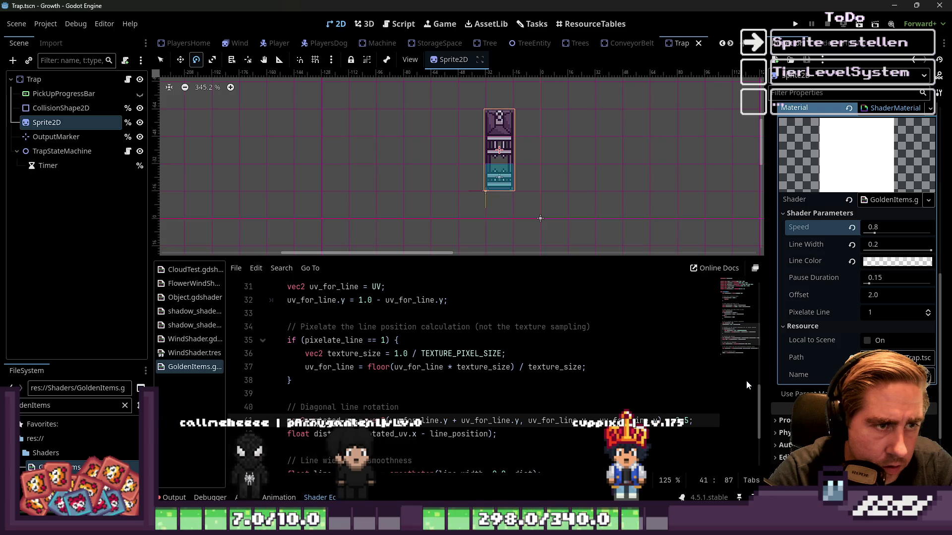
# Switch the middle component to x, try y, undo that change, and save the scene.
pyautogui.press('Left')
pyautogui.press('Left')
pyautogui.press('Left')
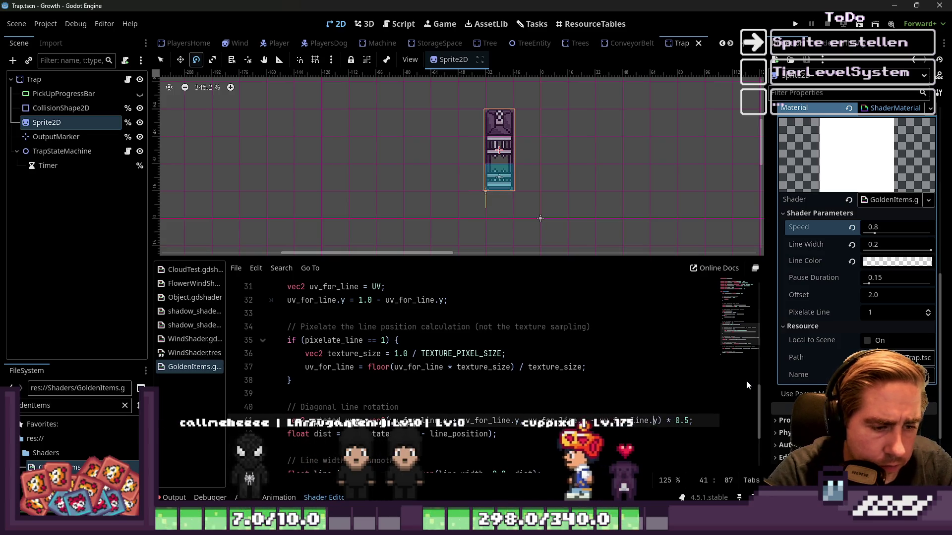
pyautogui.press('BackSpace')
pyautogui.write('x')
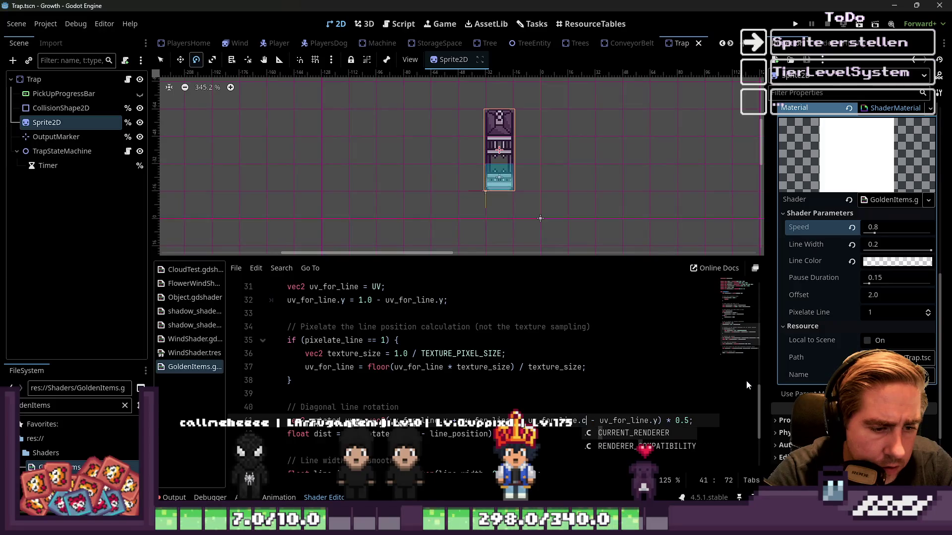
pyautogui.press('Escape')
pyautogui.hotkey('ctrl', 's')
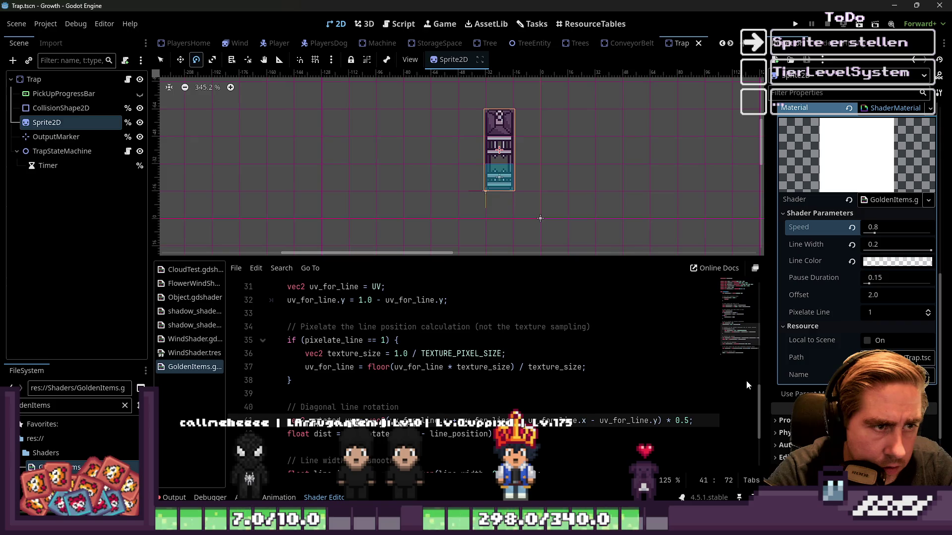
pyautogui.press('BackSpace')
pyautogui.write('y')
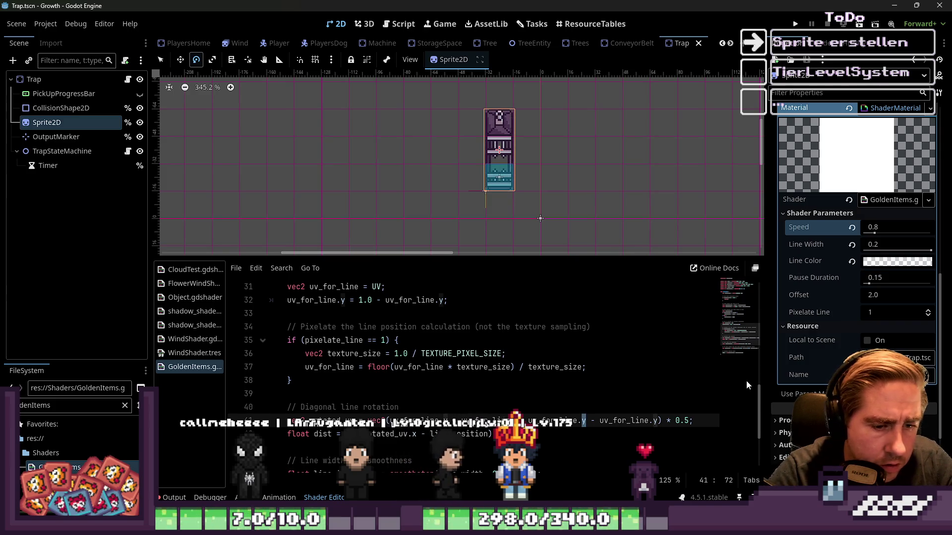
pyautogui.hotkey('ctrl', 'z')
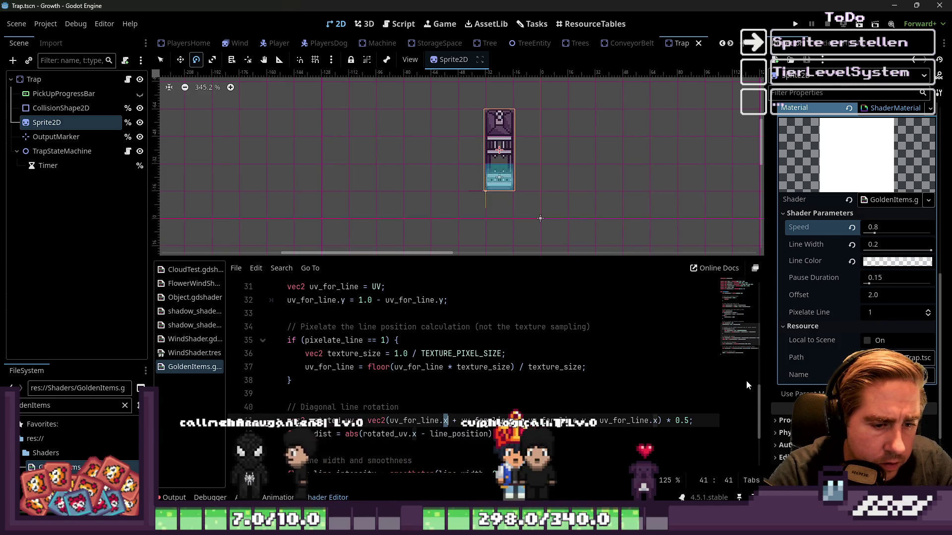
pyautogui.hotkey('ctrl', 's')
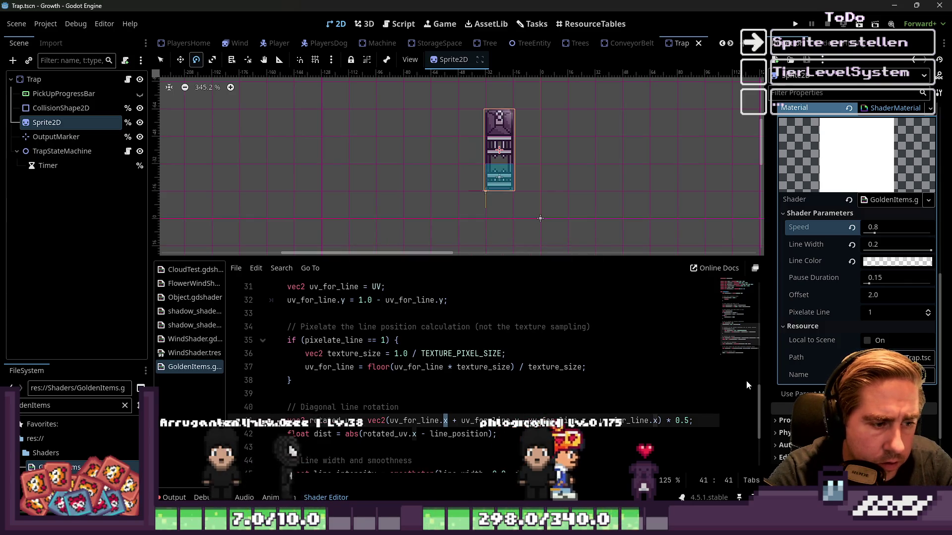
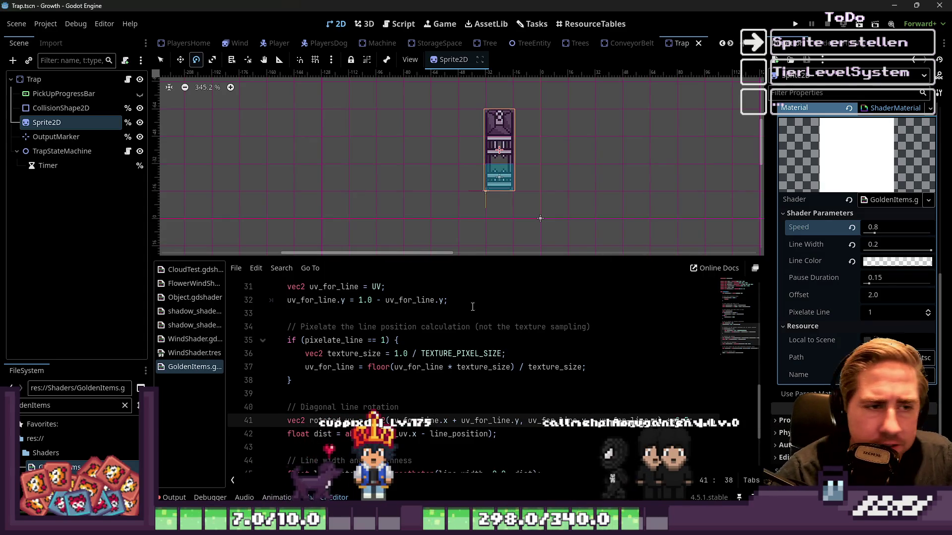
# Switch the rotation line's component from x to y, then try and undo a sign change in the distance line.
pyautogui.click(419, 340)
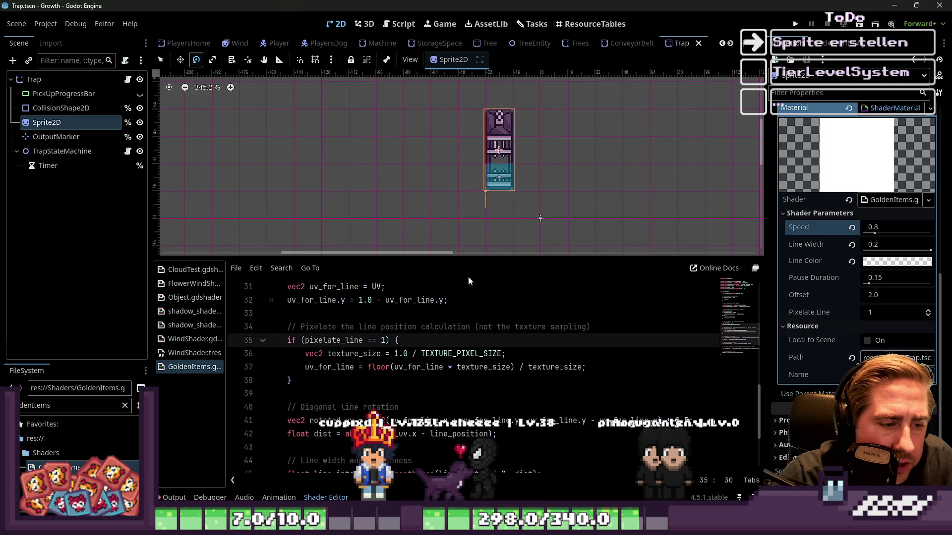
pyautogui.click(456, 367)
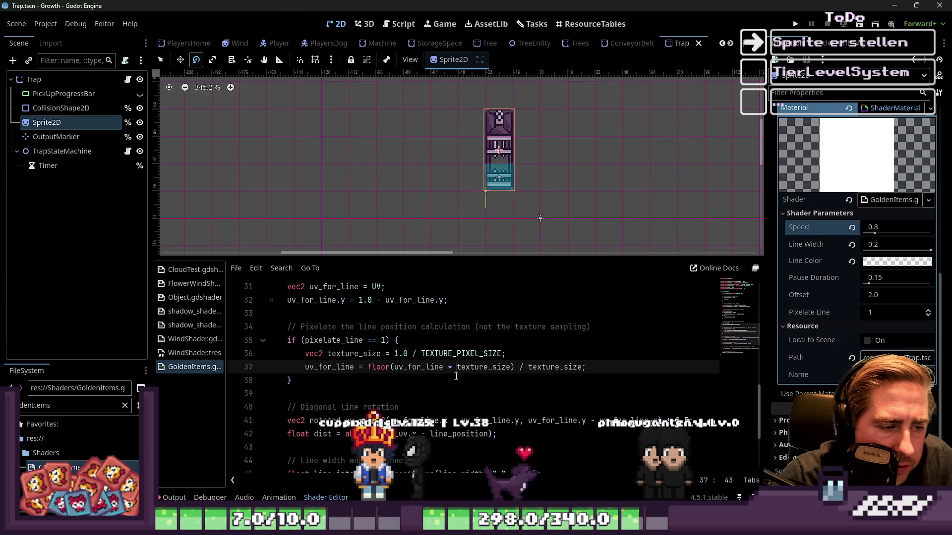
pyautogui.click(446, 421)
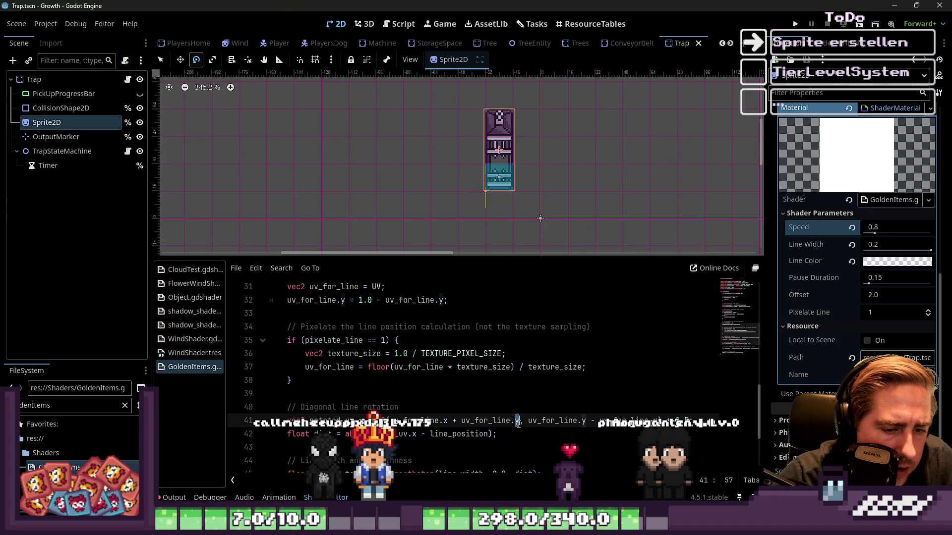
pyautogui.write('x')
pyautogui.press('BackSpace')
pyautogui.write('y')
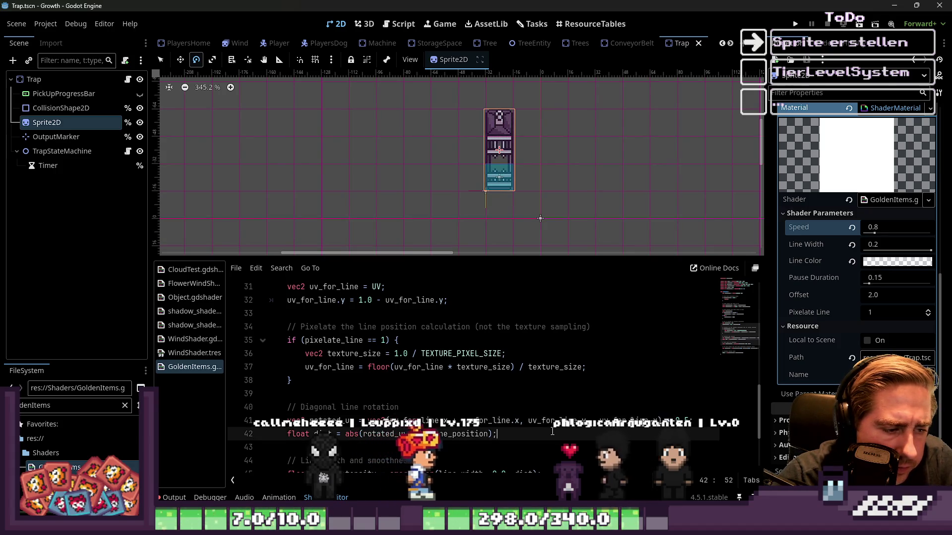
pyautogui.click(429, 434)
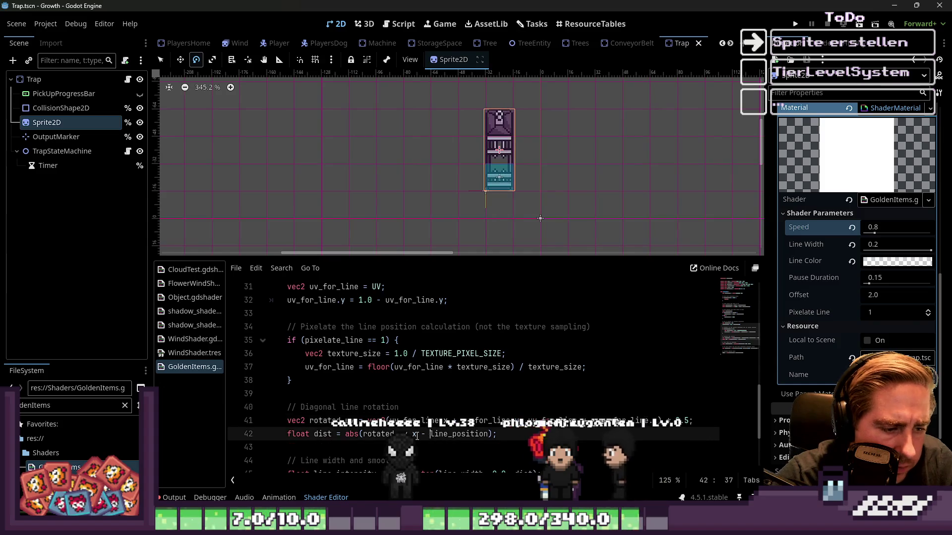
pyautogui.write('+')
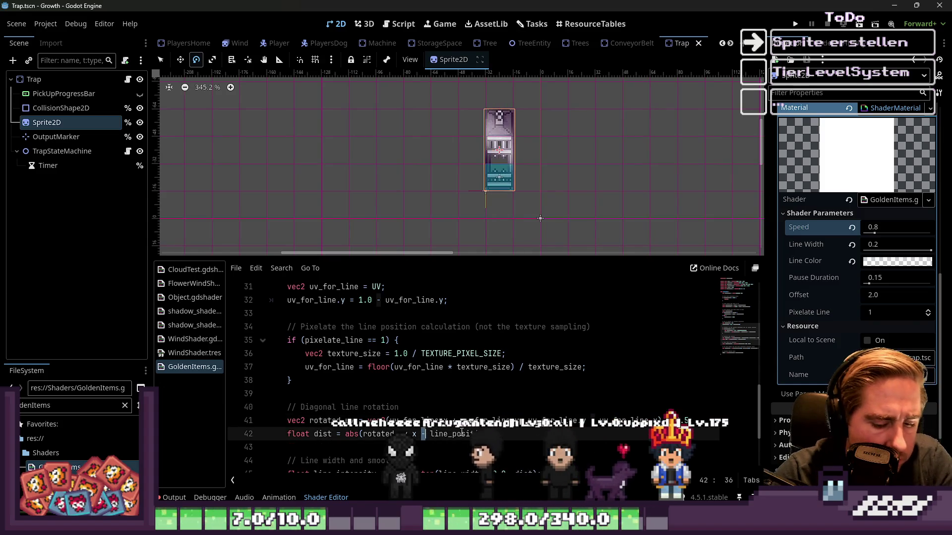
pyautogui.click(478, 408)
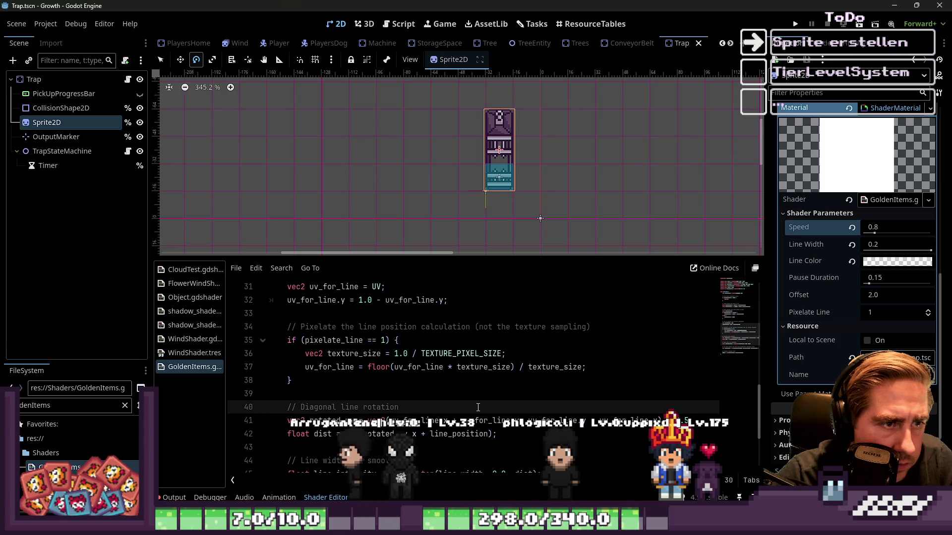
pyautogui.click(468, 458)
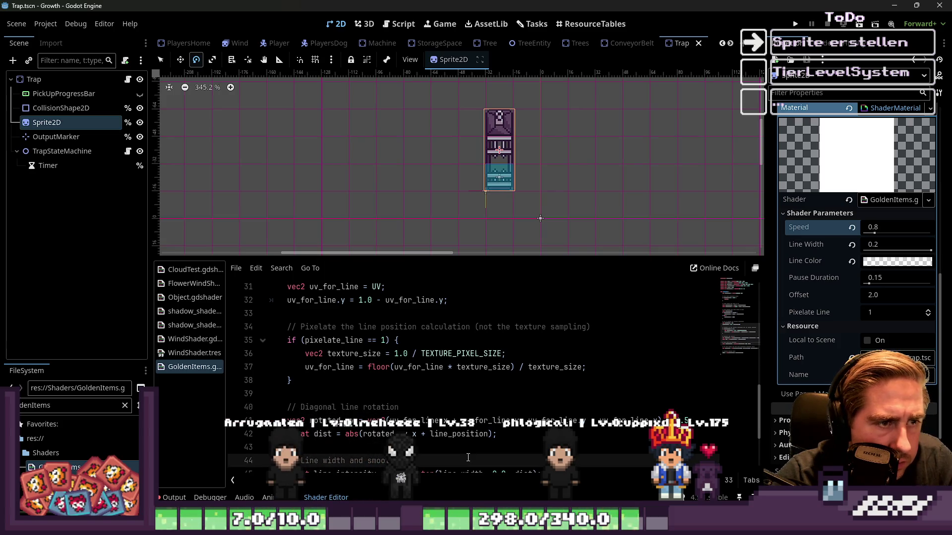
pyautogui.click(468, 448)
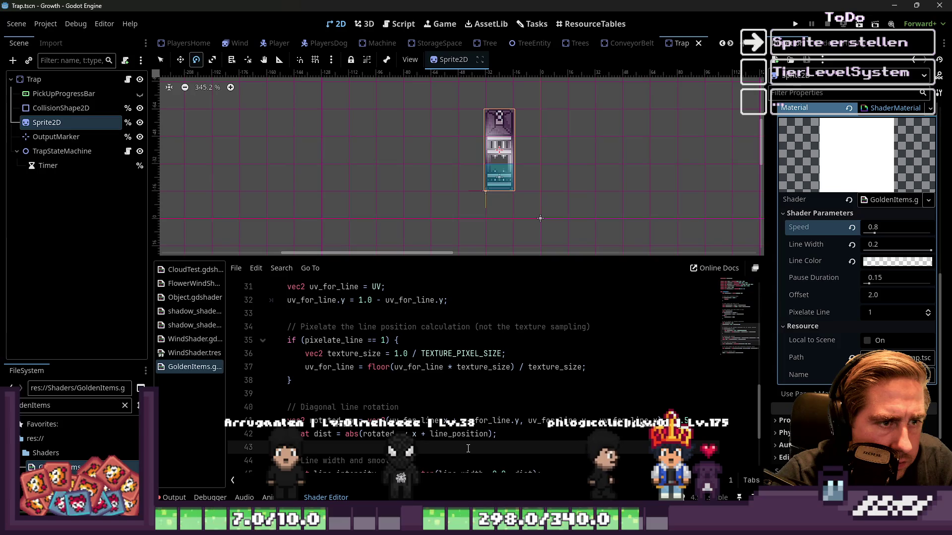
pyautogui.hotkey('ctrl', 'z')
# Remove the 'uv_for_line.y = 1.0 - uv_for_line.y;' line from the GoldenItems shader.
pyautogui.click(434, 389)
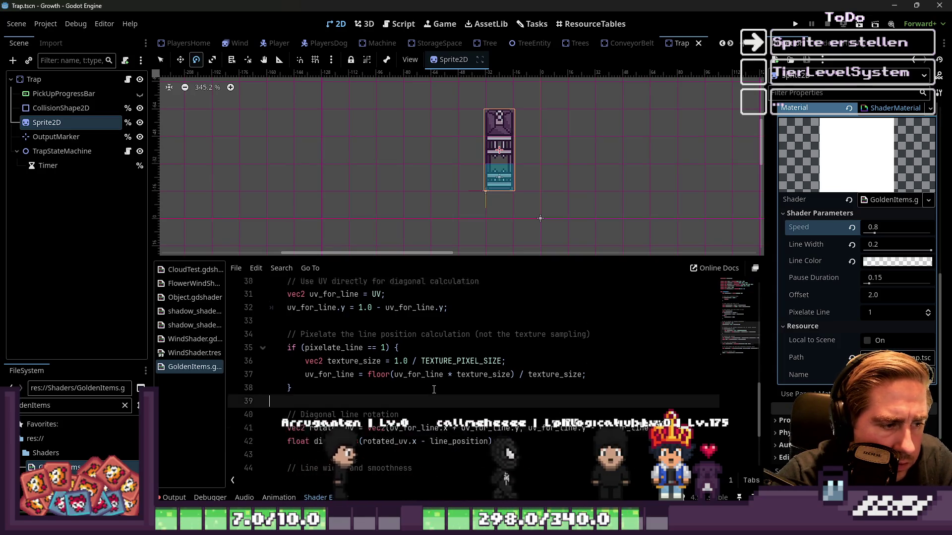
pyautogui.scroll(1, 430, 385)
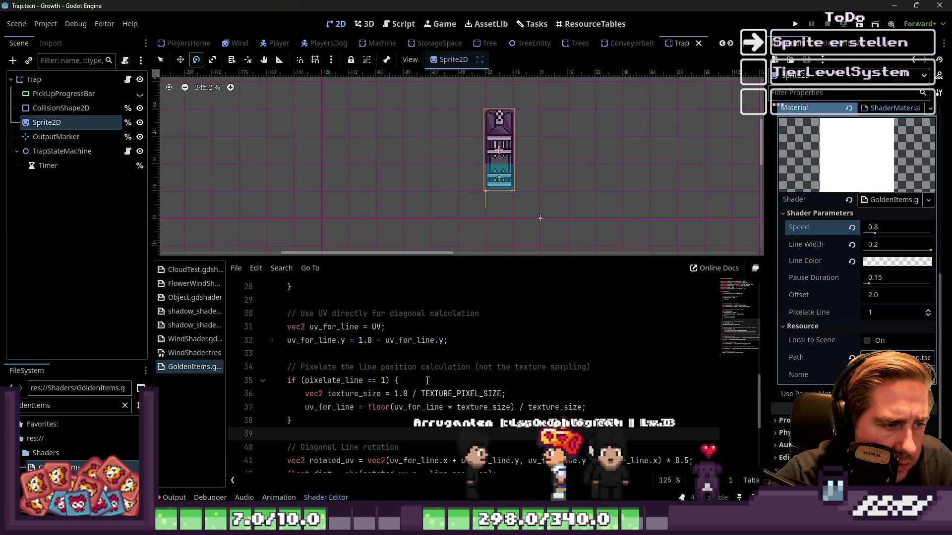
pyautogui.moveTo(448, 340); pyautogui.dragTo(252, 349)
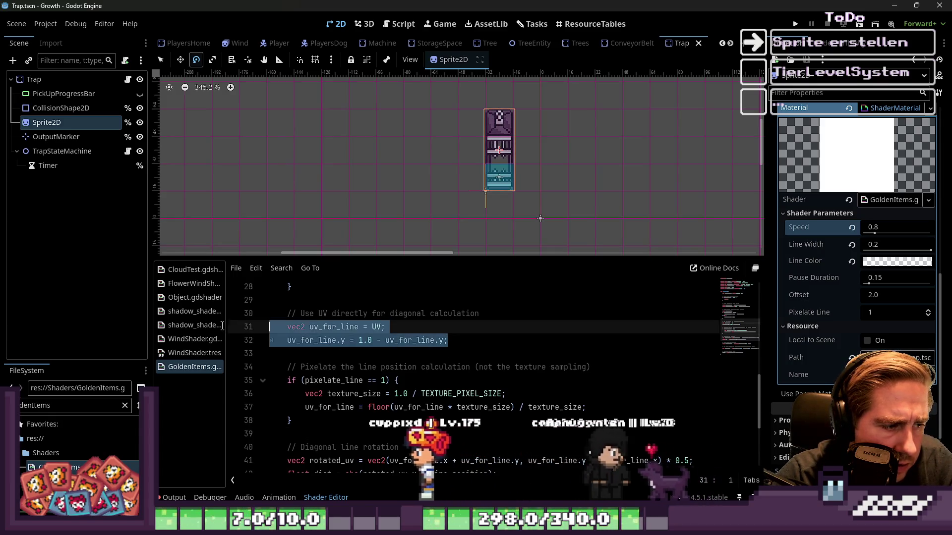
pyautogui.click(272, 340)
pyautogui.write('#')
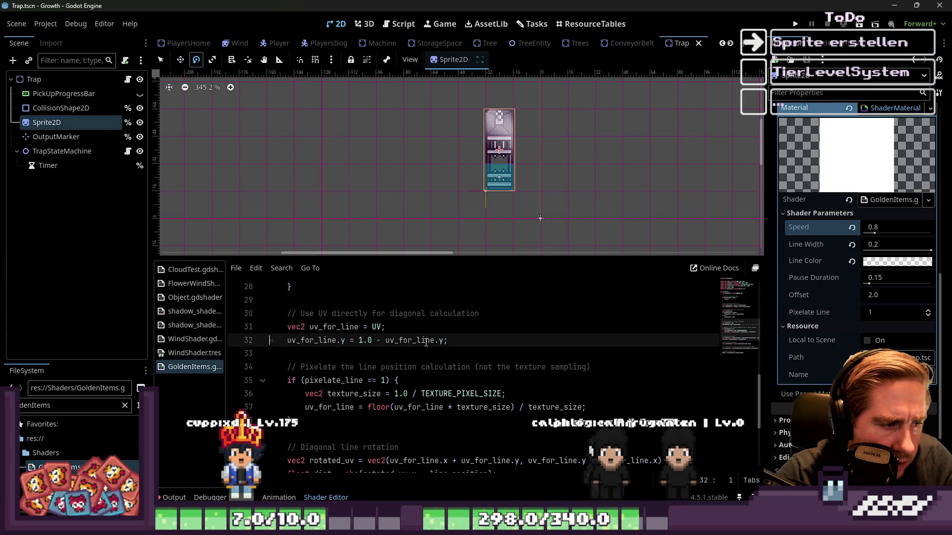
pyautogui.tripleClick(425, 341)
pyautogui.press('BackSpace')
pyautogui.press('BackSpace')
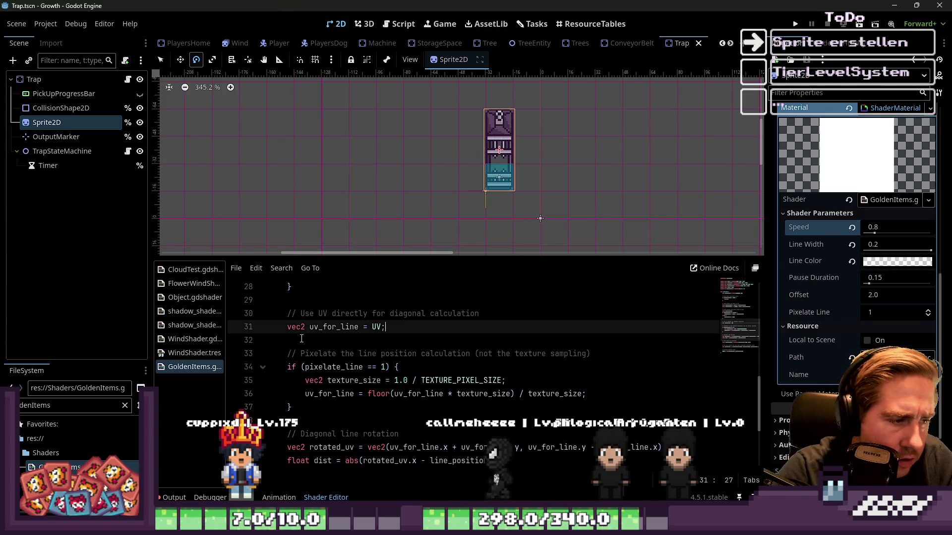
pyautogui.press('Down')
pyautogui.press('Down')
pyautogui.press('Down')
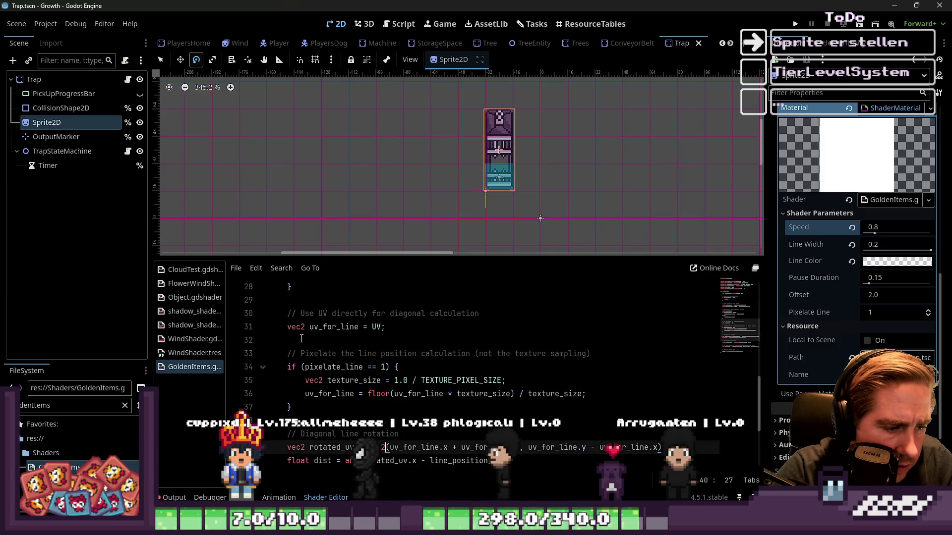
pyautogui.press('Down')
pyautogui.press('Right')
pyautogui.press('Right')
pyautogui.press('Right')
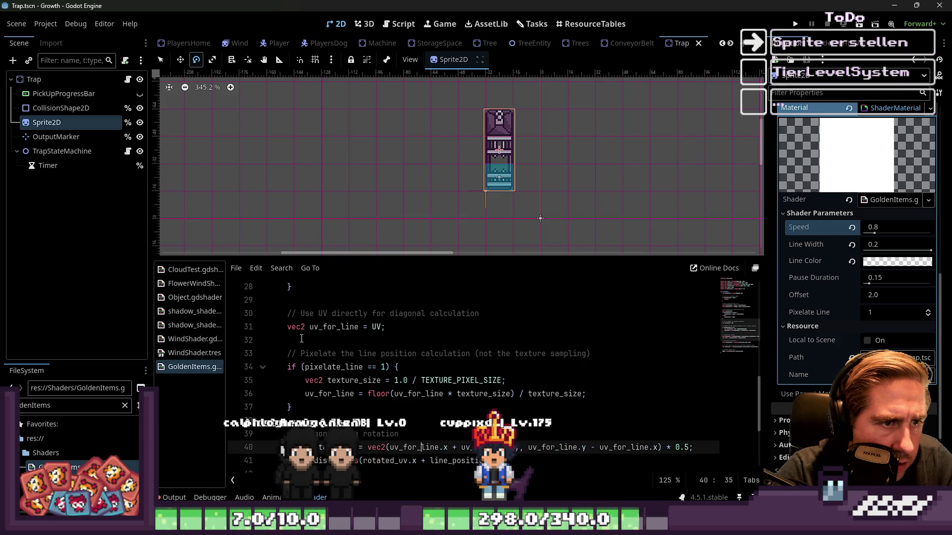
pyautogui.press('Up')
pyautogui.press('Up')
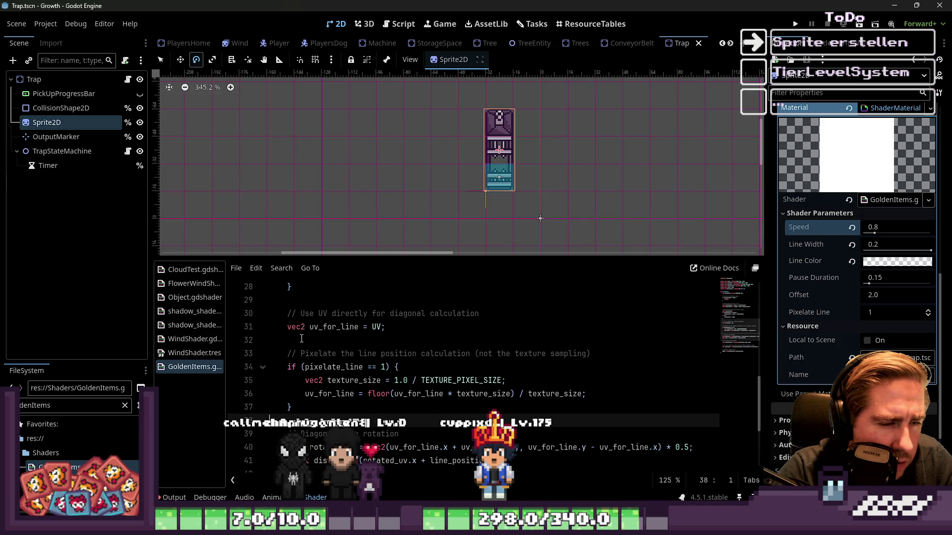
pyautogui.scroll(4, 327, 380)
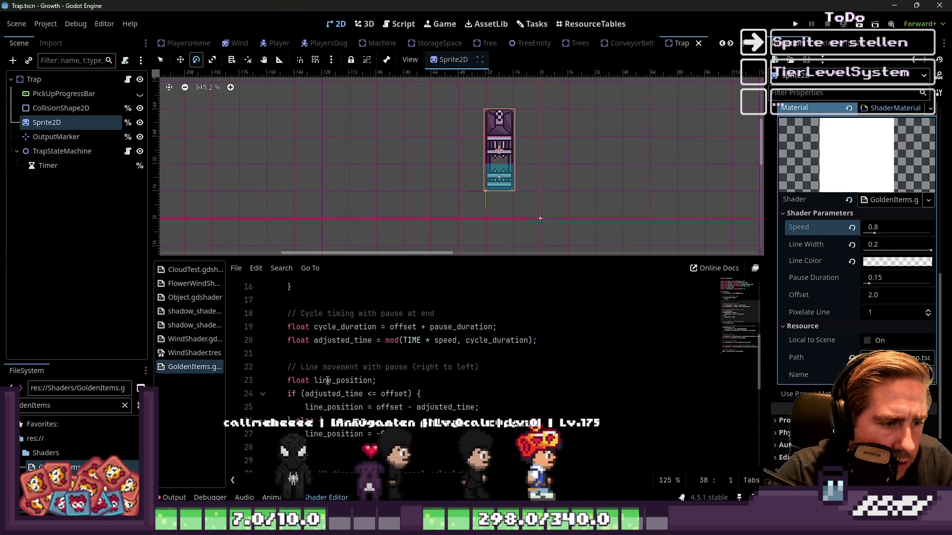
pyautogui.click(428, 394)
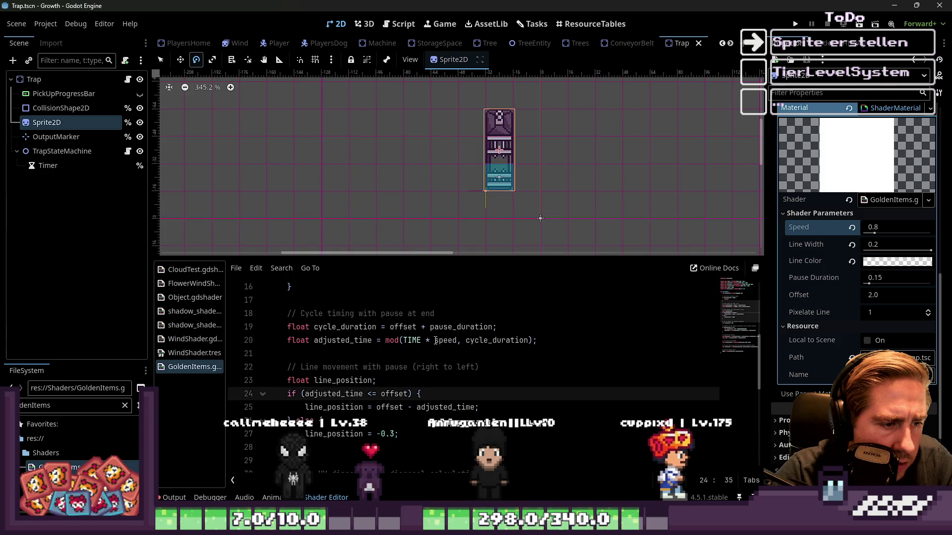
pyautogui.click(422, 327)
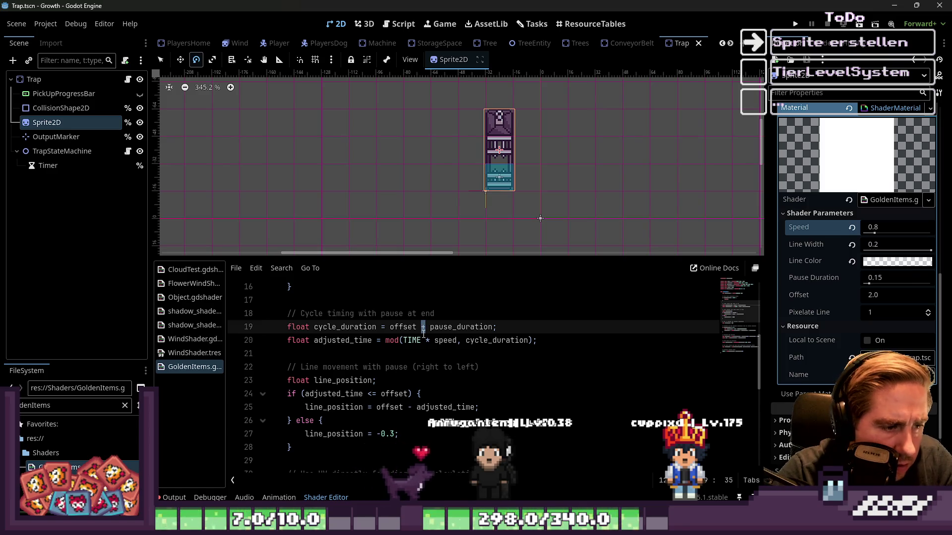
pyautogui.scroll(-1, 423, 334)
pyautogui.click(377, 394)
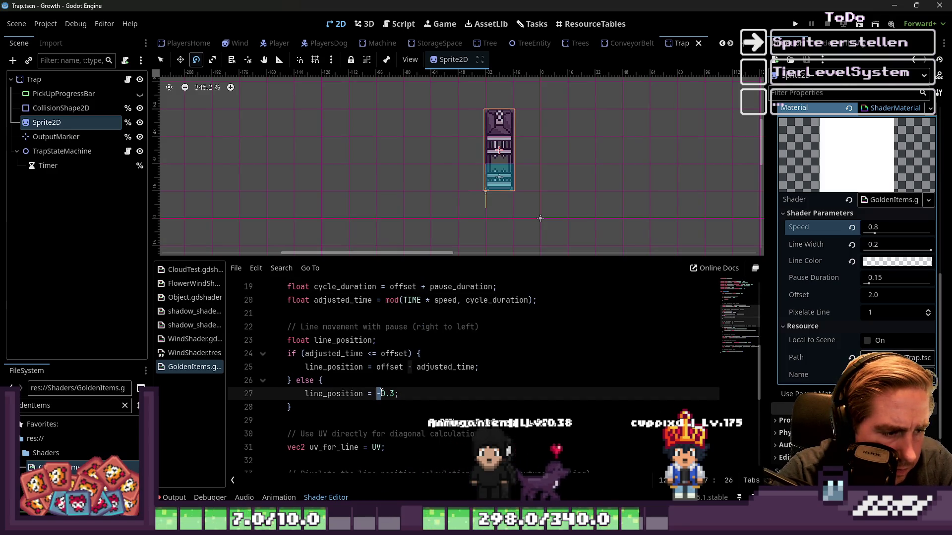
pyautogui.write('+')
pyautogui.click(399, 385)
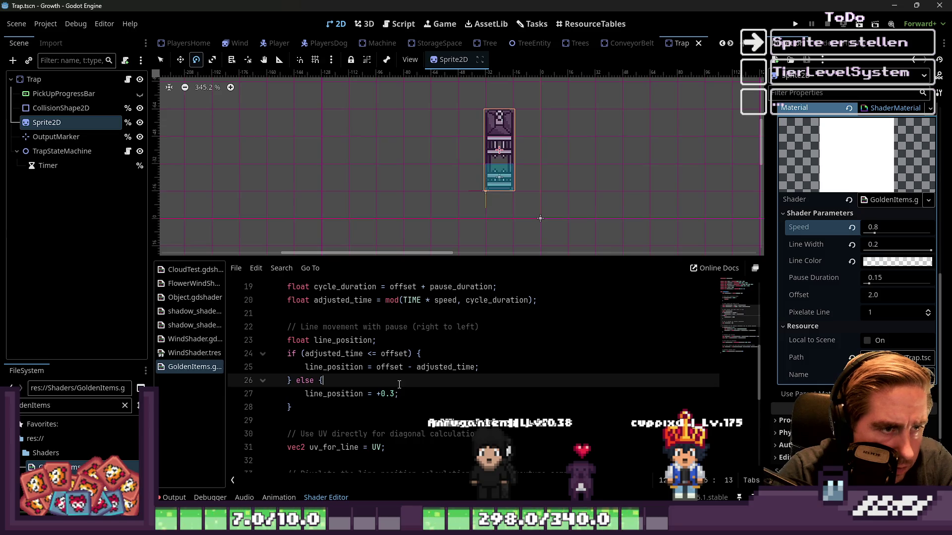
pyautogui.click(407, 368)
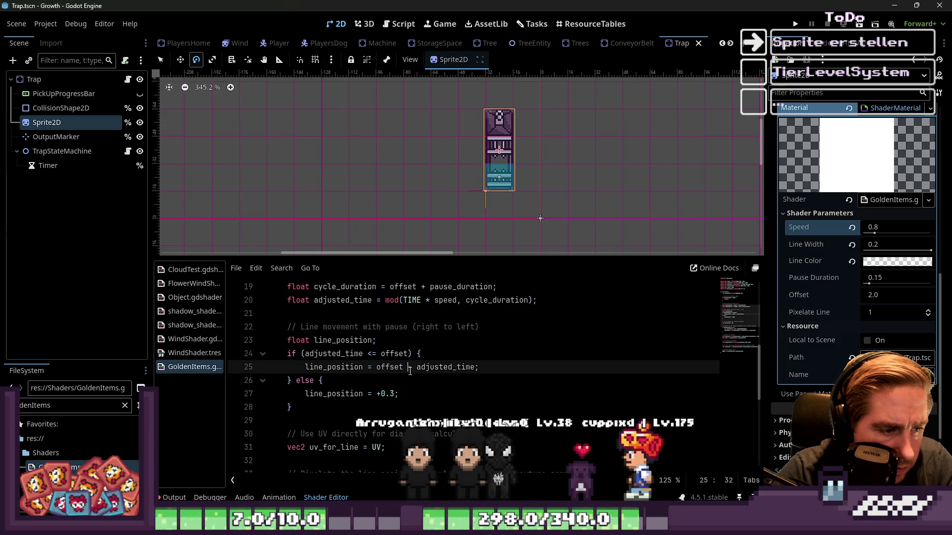
pyautogui.write('+')
pyautogui.click(410, 382)
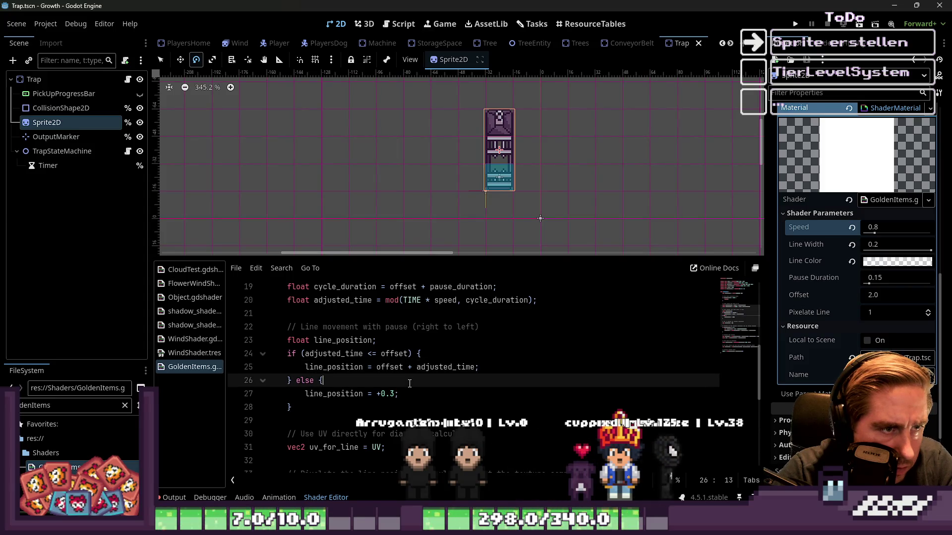
pyautogui.click(381, 394)
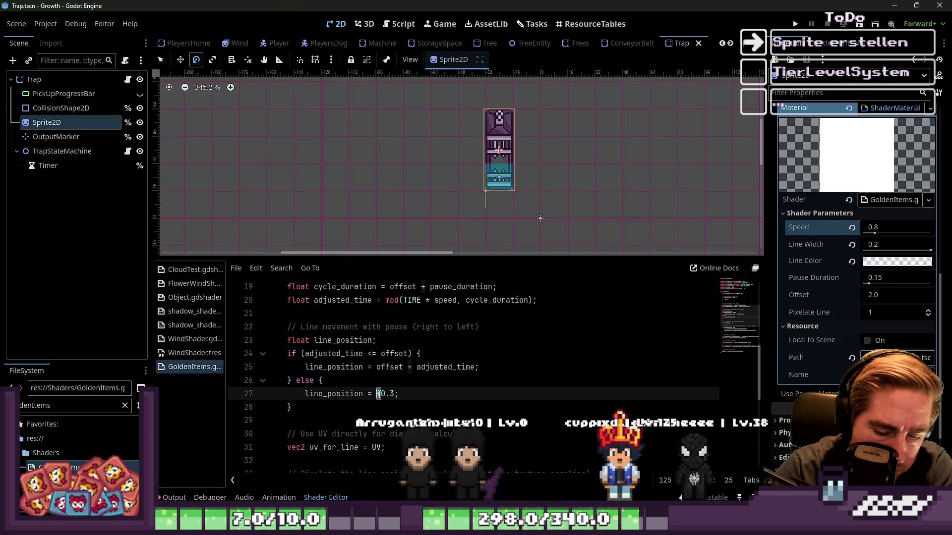
pyautogui.write('-')
pyautogui.click(400, 381)
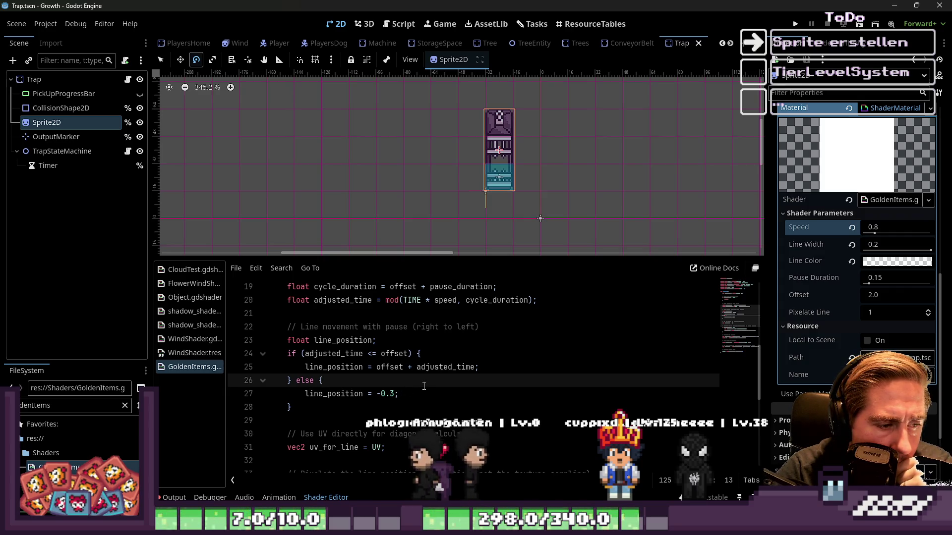
pyautogui.click(369, 353)
pyautogui.write('>')
pyautogui.click(414, 367)
pyautogui.write('-')
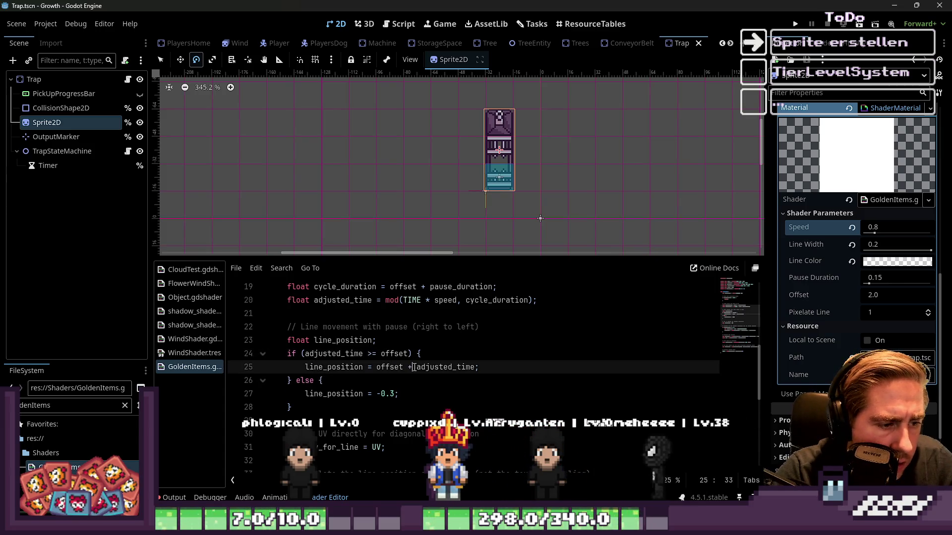
pyautogui.click(381, 394)
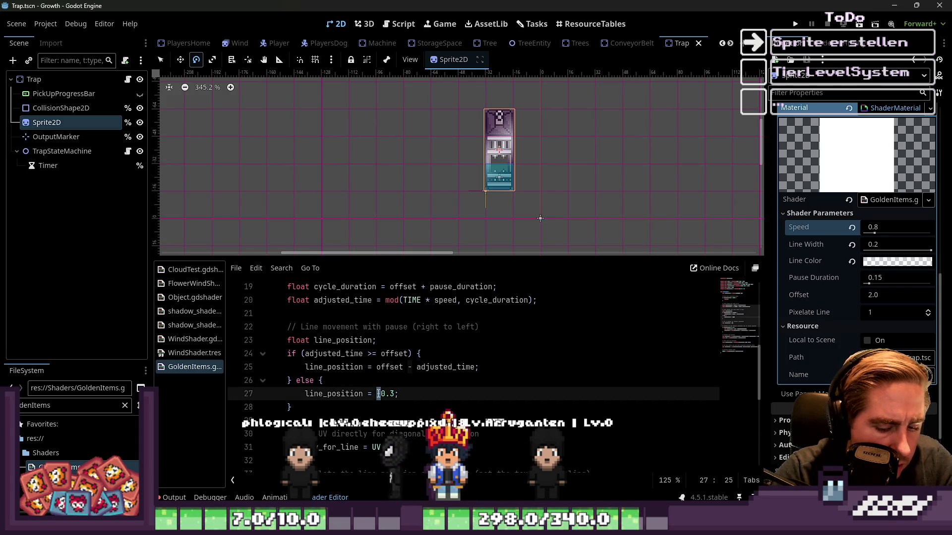
pyautogui.write('+')
pyautogui.click(405, 384)
pyautogui.click(410, 344)
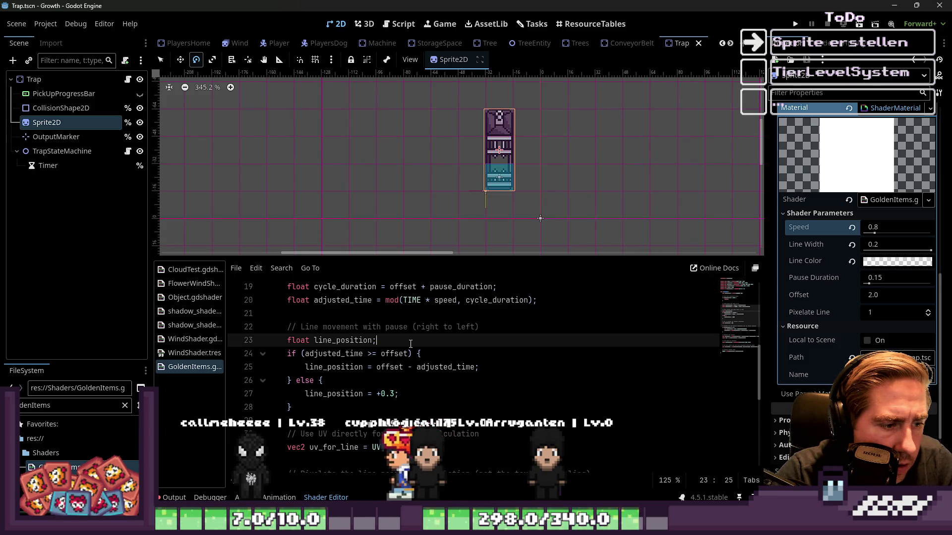
pyautogui.click(369, 354)
pyautogui.write('<')
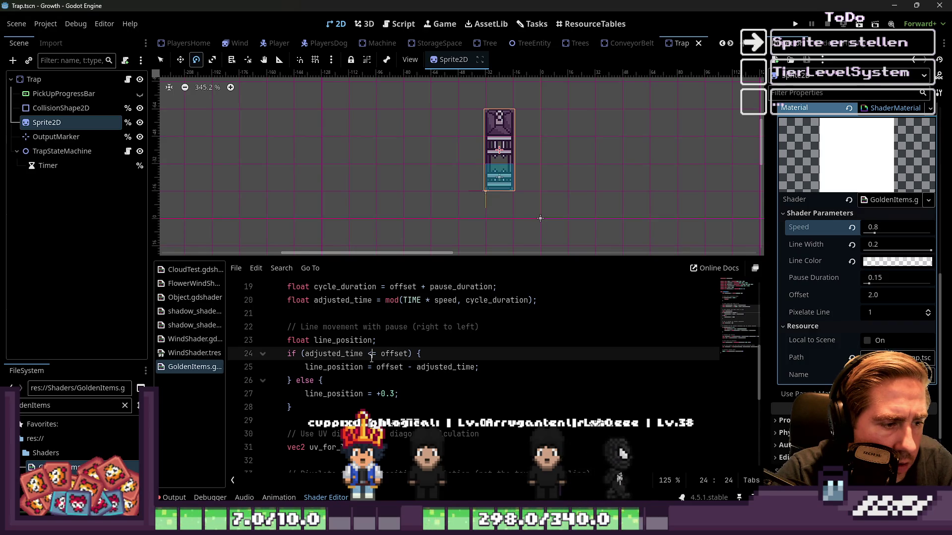
pyautogui.click(377, 367)
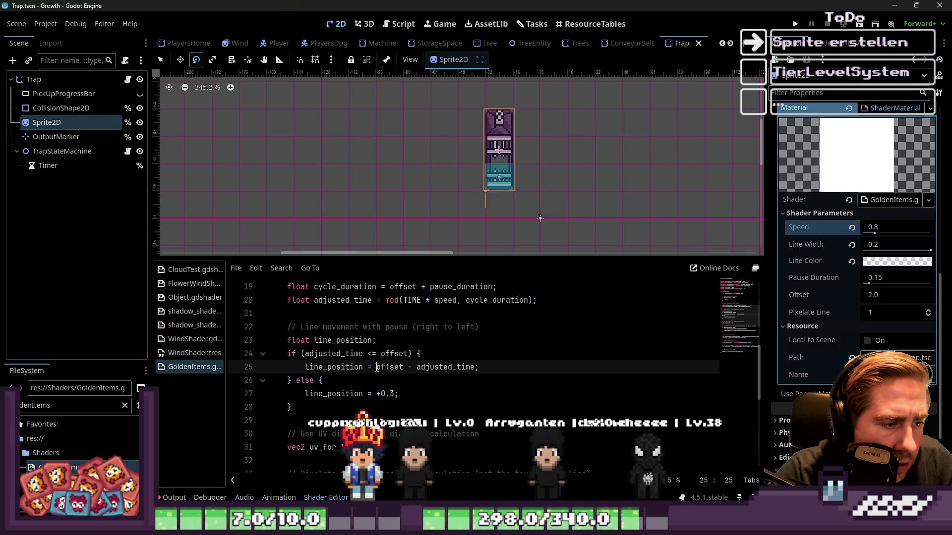
pyautogui.scroll(4, 397, 386)
pyautogui.scroll(2, 410, 403)
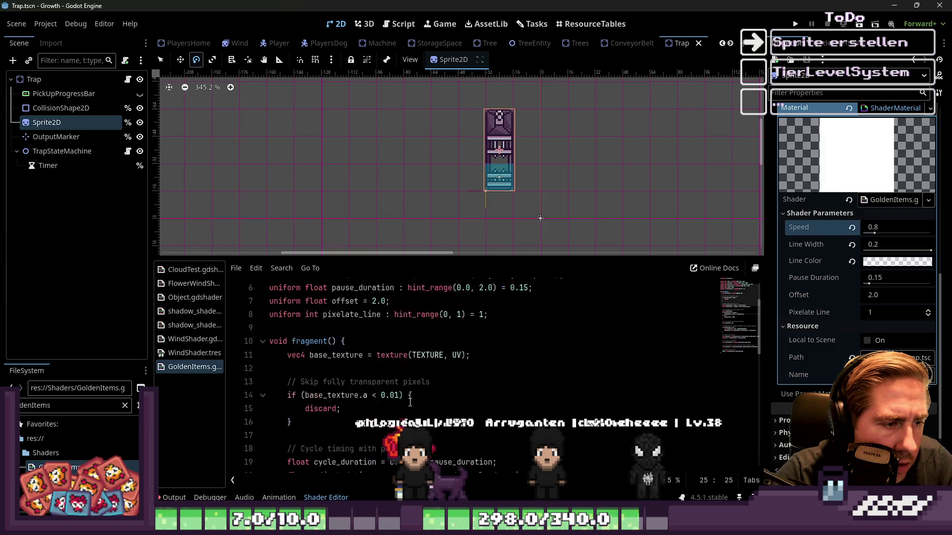
# Try an offset default of 10, restore it to 2.0, and save with Ctrl+S.
pyautogui.click(373, 327)
pyautogui.write('10')
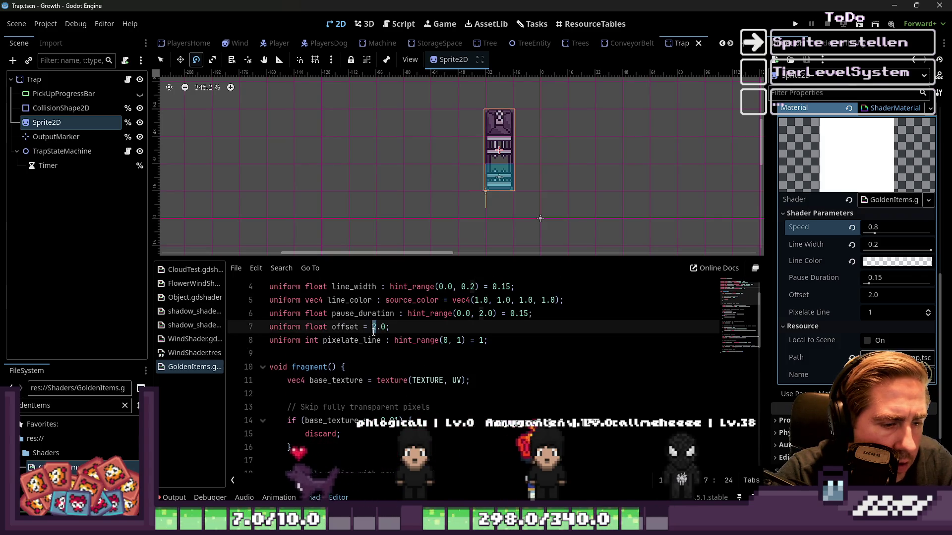
pyautogui.click(375, 353)
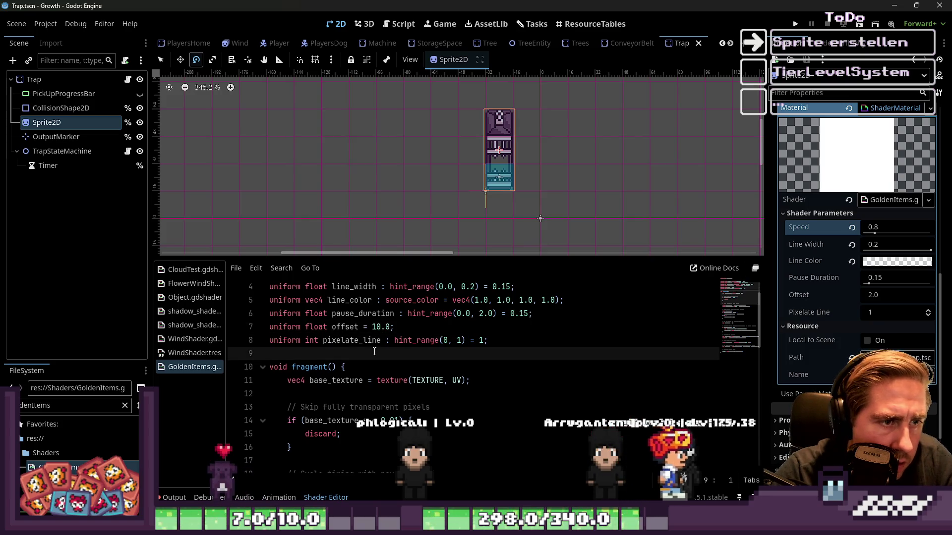
pyautogui.click(380, 327)
pyautogui.click(414, 352)
pyautogui.hotkey('ctrl', 's')
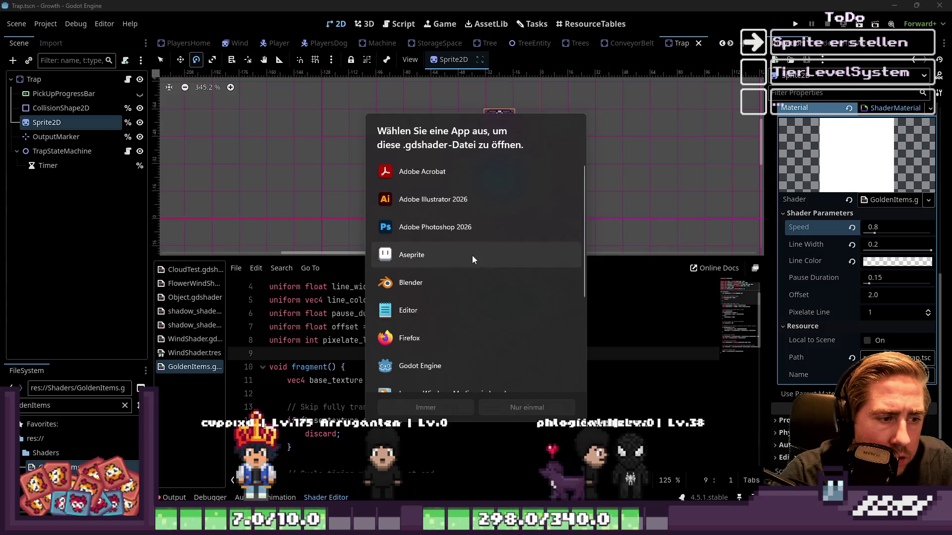
pyautogui.click(613, 5)
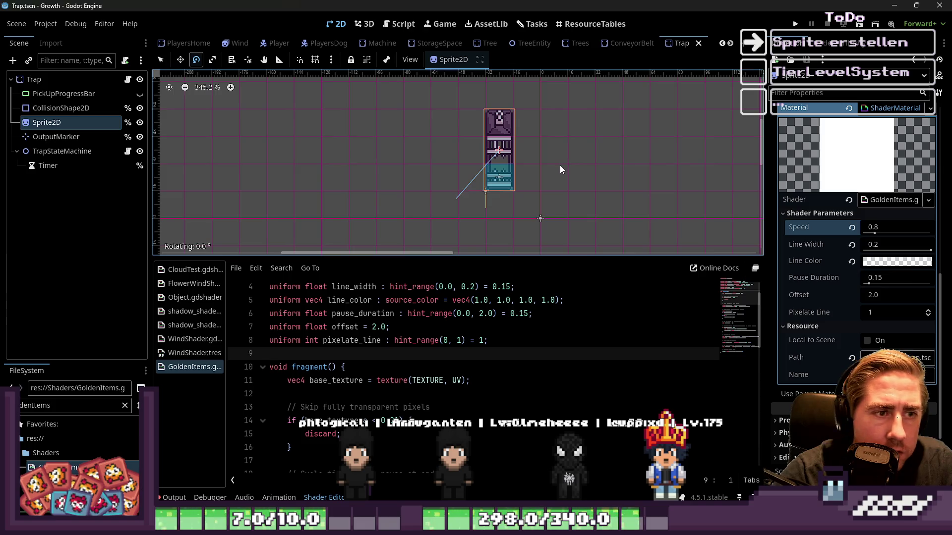
# Replace the entire shader code with the pasted version that adds a travel_angle uniform defaulting to 90.0.
pyautogui.click(435, 340)
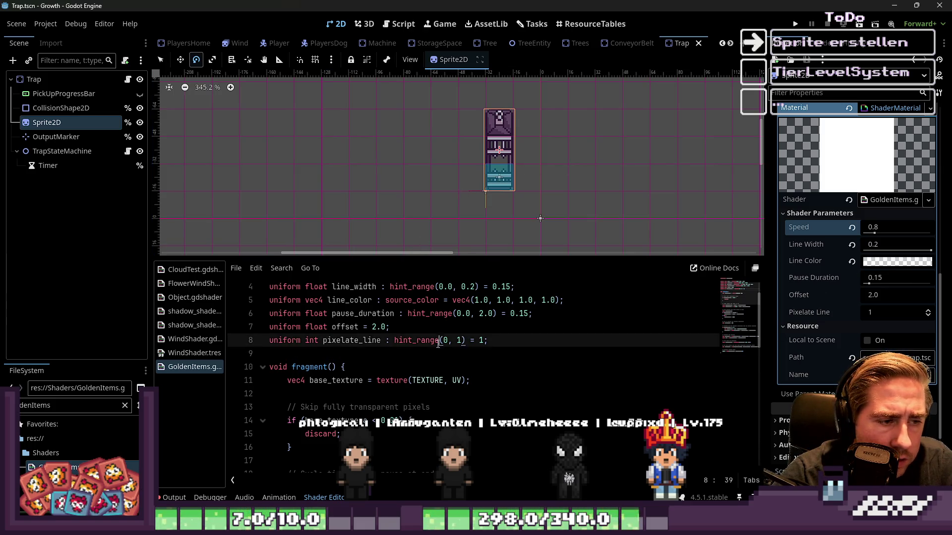
pyautogui.hotkey('ctrl', 'End')
pyautogui.scroll(5, 472, 347)
pyautogui.scroll(10, 473, 347)
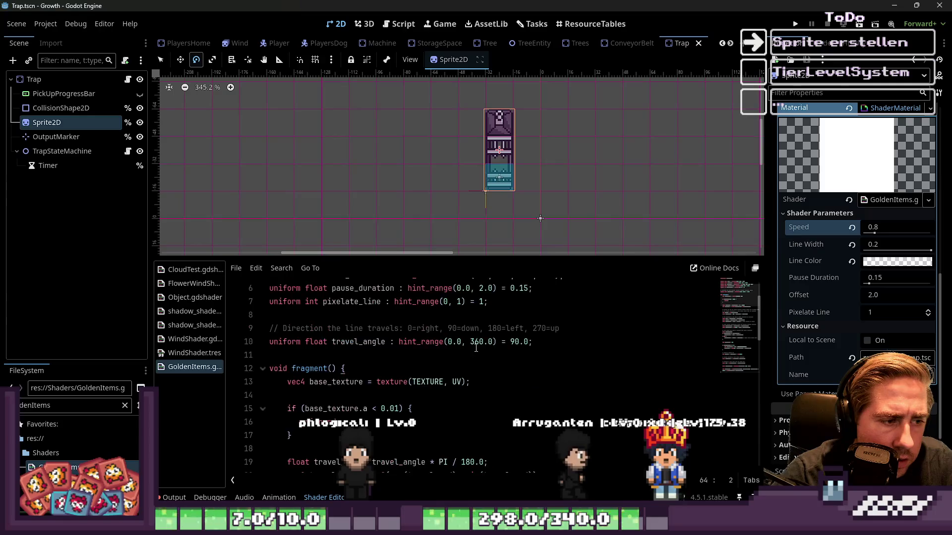
pyautogui.click(501, 340)
pyautogui.hotkey('ctrl', 'a')
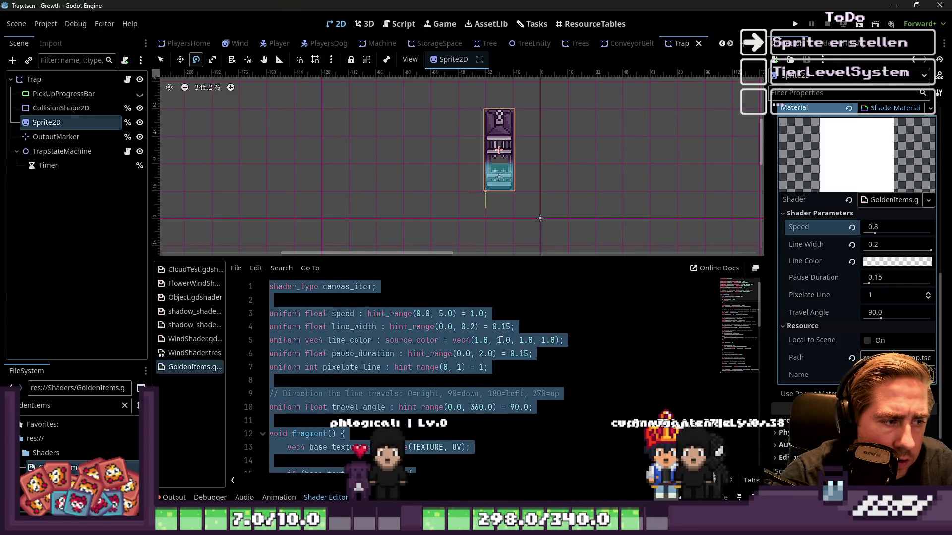
pyautogui.click(501, 340)
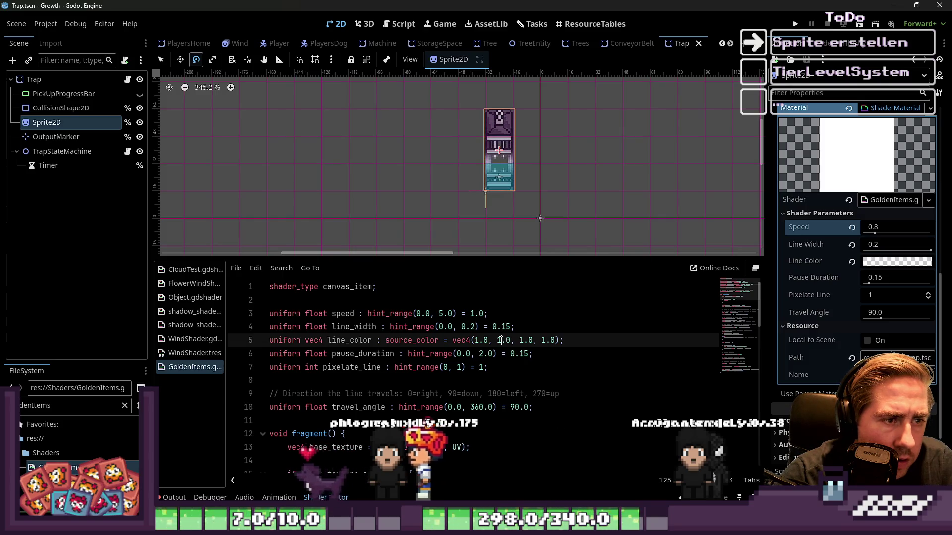
pyautogui.scroll(-3, 486, 347)
pyautogui.hotkey('ctrl', 'a')
pyautogui.hotkey('ctrl', 'v')
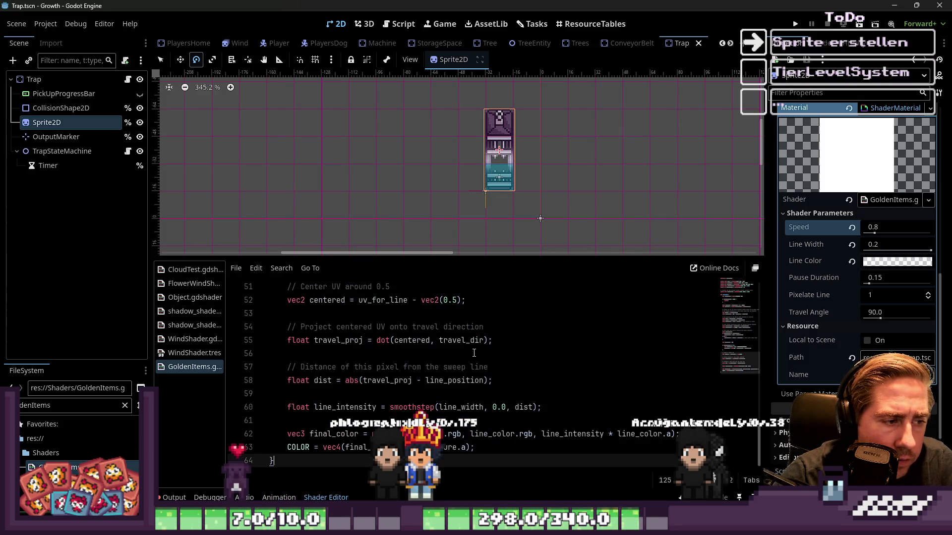
pyautogui.scroll(2, 474, 353)
pyautogui.click(474, 353)
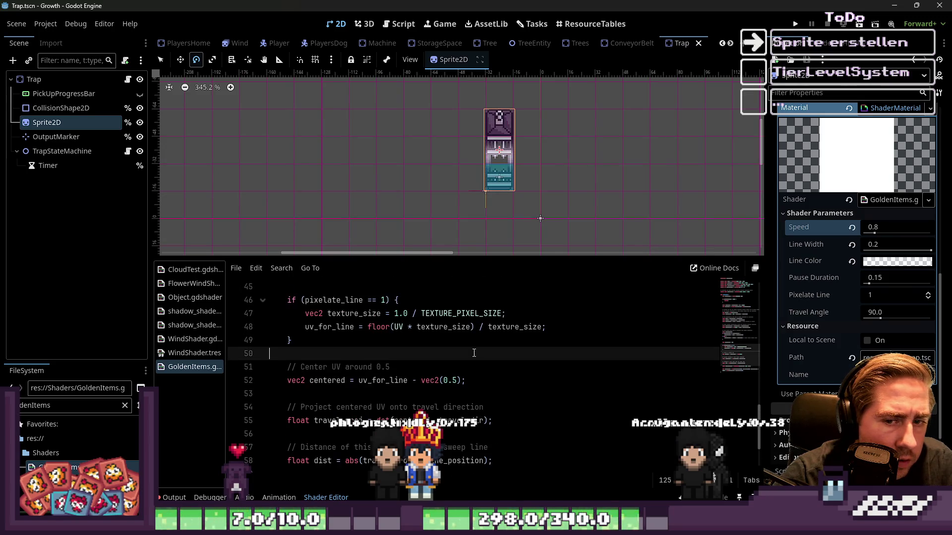
# Try Travel Angle values of 90, 45, 0 and 135 in the Shader Parameters.
pyautogui.click(886, 319)
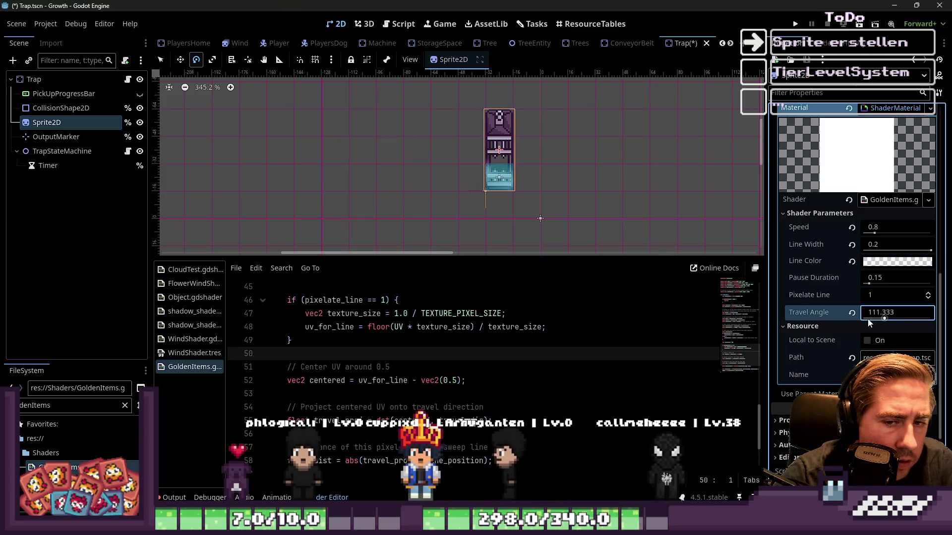
pyautogui.moveTo(855, 317); pyautogui.dragTo(865, 317)
pyautogui.click(865, 317)
pyautogui.write('15')
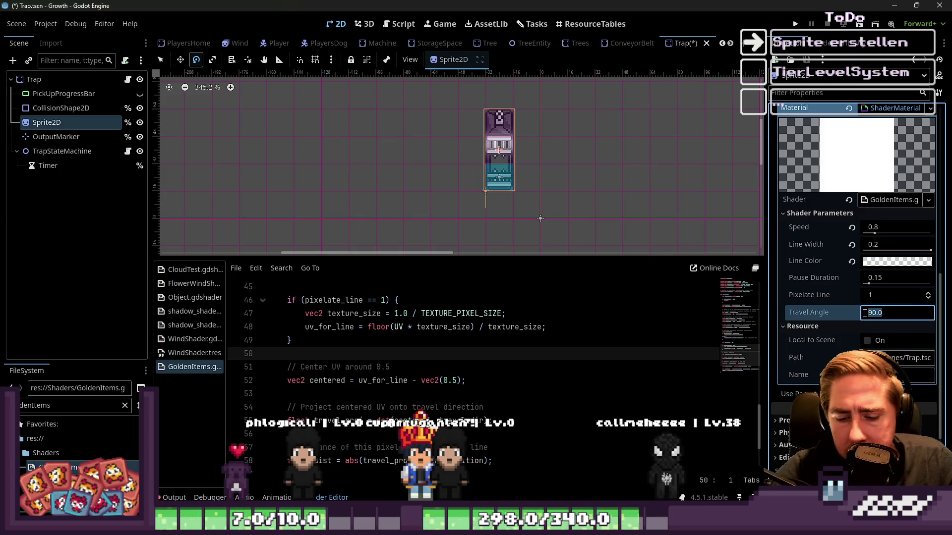
pyautogui.press('BackSpace')
pyautogui.press('BackSpace')
pyautogui.write('45')
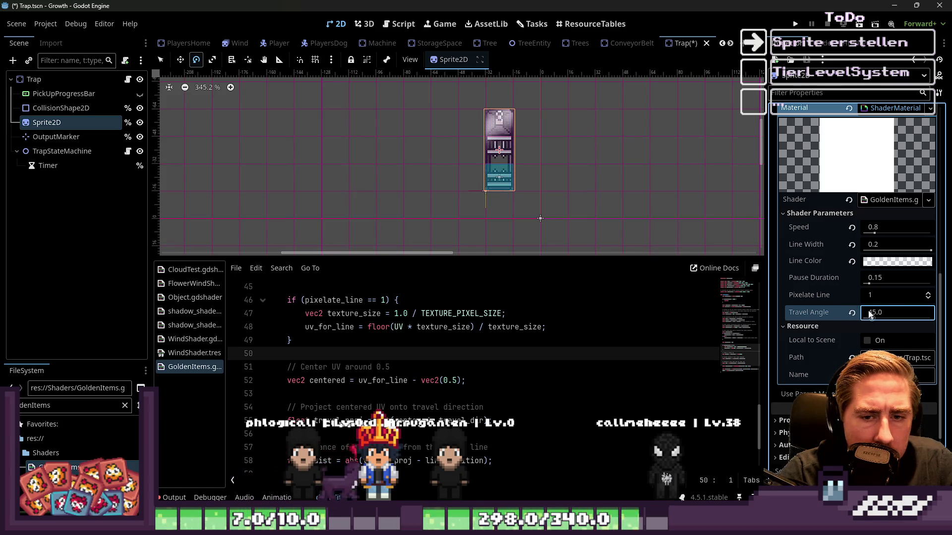
pyautogui.write('0')
pyautogui.press('Return')
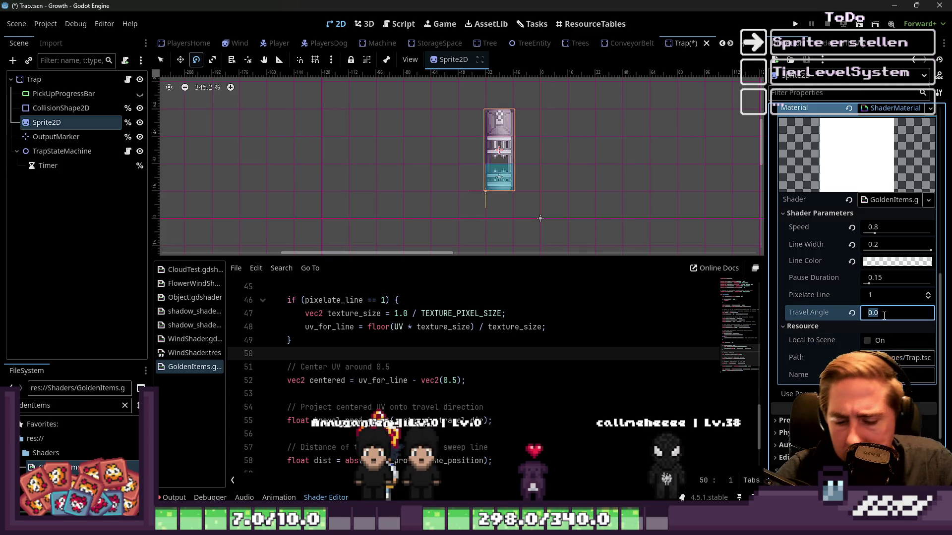
pyautogui.write('35')
pyautogui.press('Return')
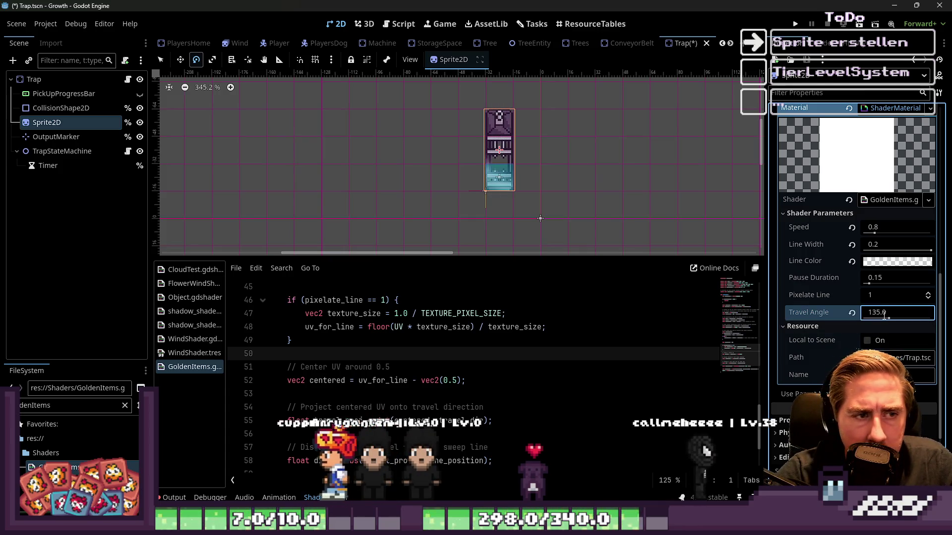
pyautogui.hotkey('ctrl', 'a')
pyautogui.press('Escape')
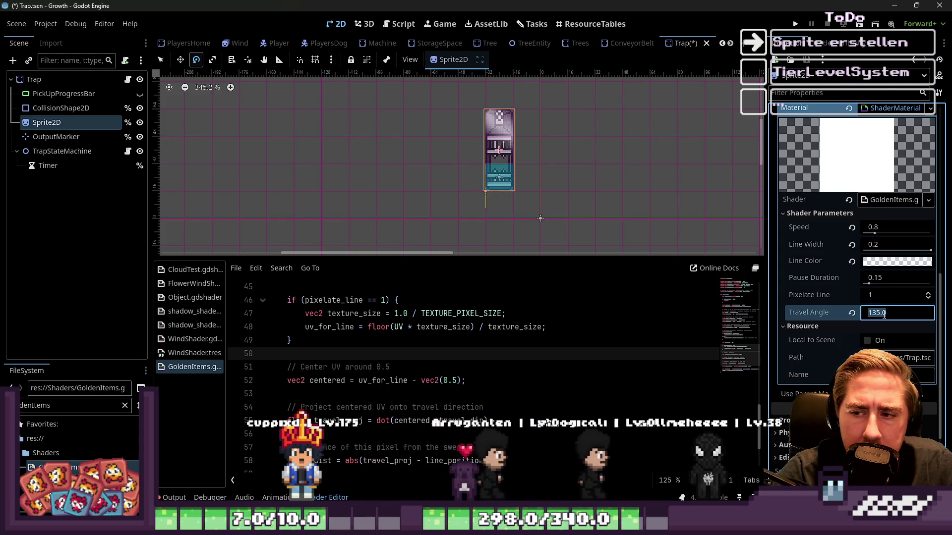
pyautogui.click(589, 378)
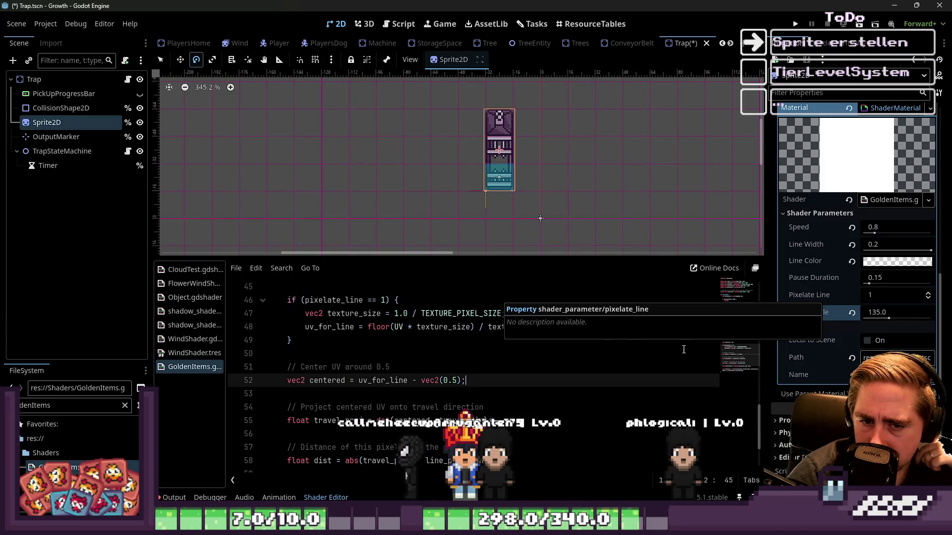
# Sweep through travel directions and settle on a Travel Angle of 180.
pyautogui.scroll(5, 330, 397)
pyautogui.scroll(-4, 331, 397)
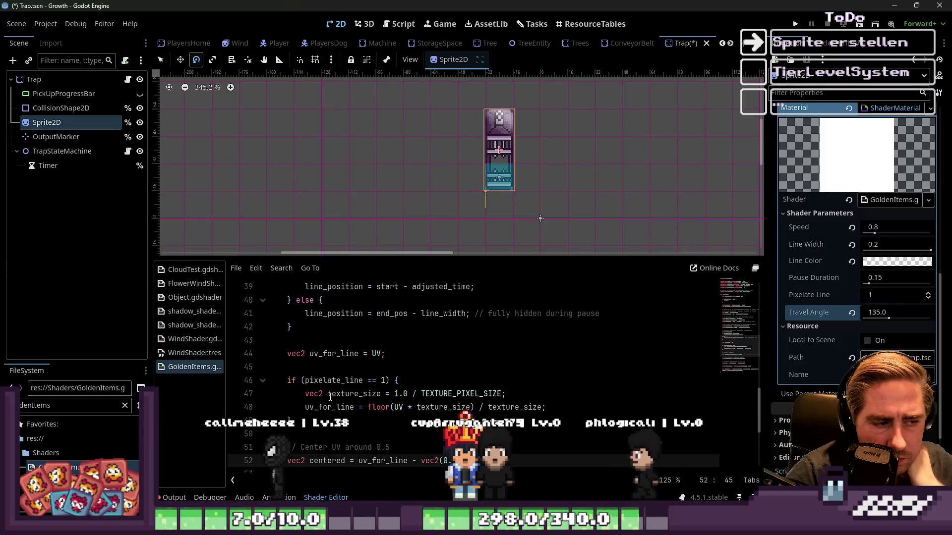
pyautogui.click(381, 369)
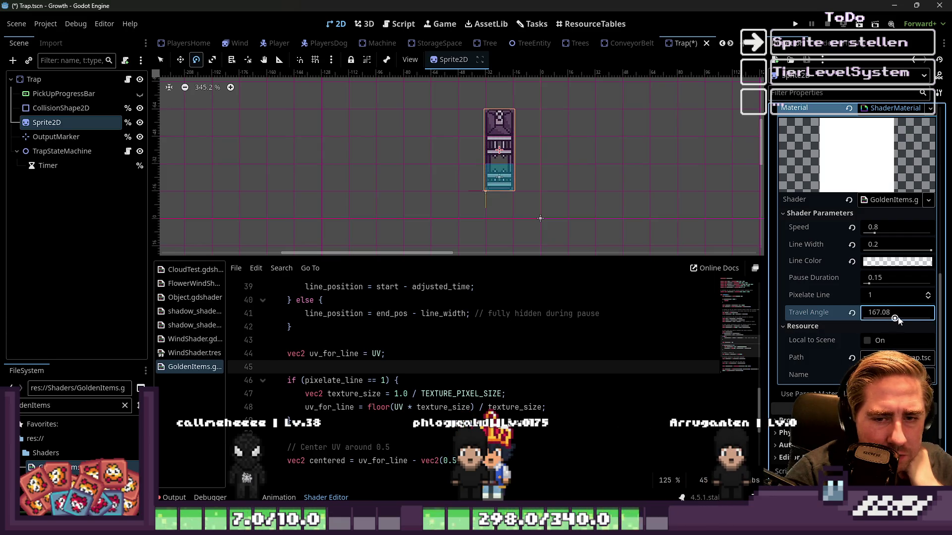
pyautogui.moveTo(911, 318); pyautogui.dragTo(905, 318)
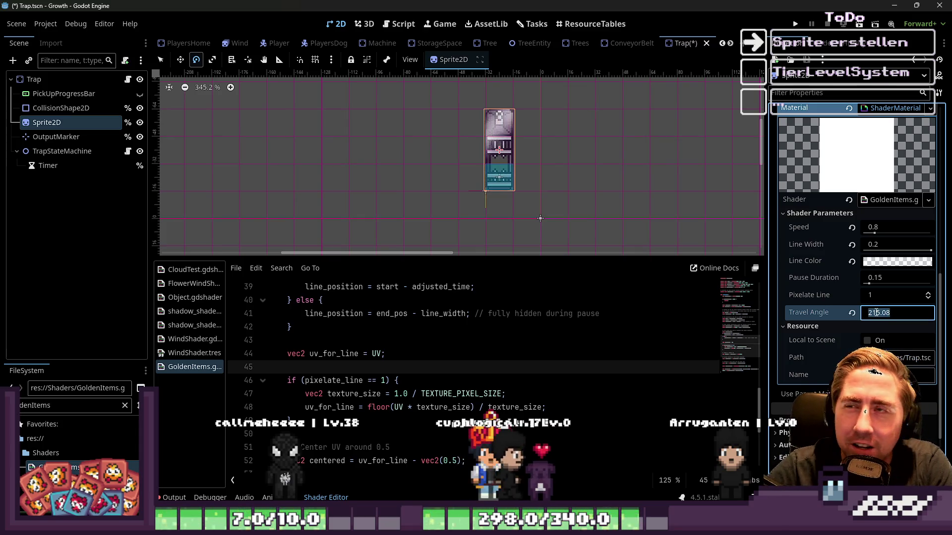
pyautogui.write('180')
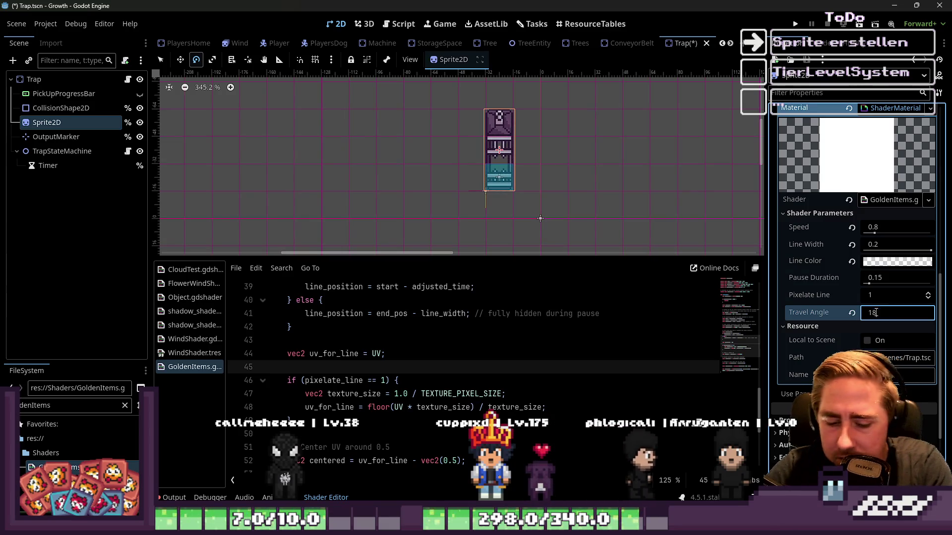
pyautogui.press('Return')
pyautogui.scroll(2, 875, 318)
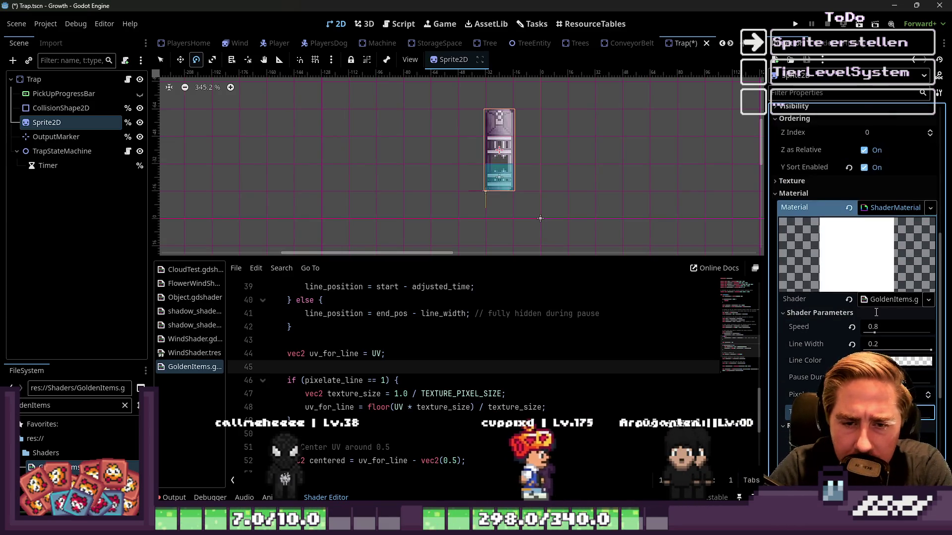
# Reset Speed to its default 1.0 and adjust the sweep line colour's transparency.
pyautogui.scroll(-1, 872, 332)
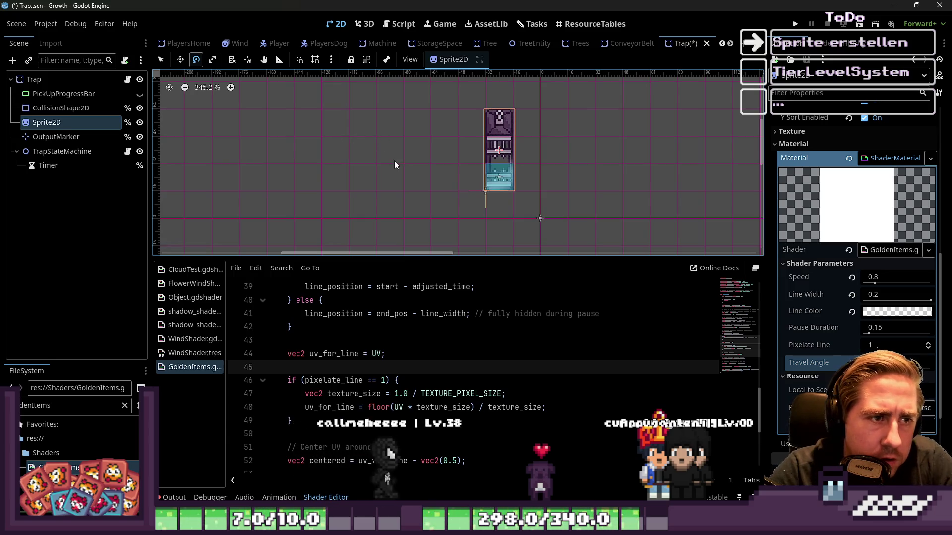
pyautogui.click(876, 282)
pyautogui.click(853, 278)
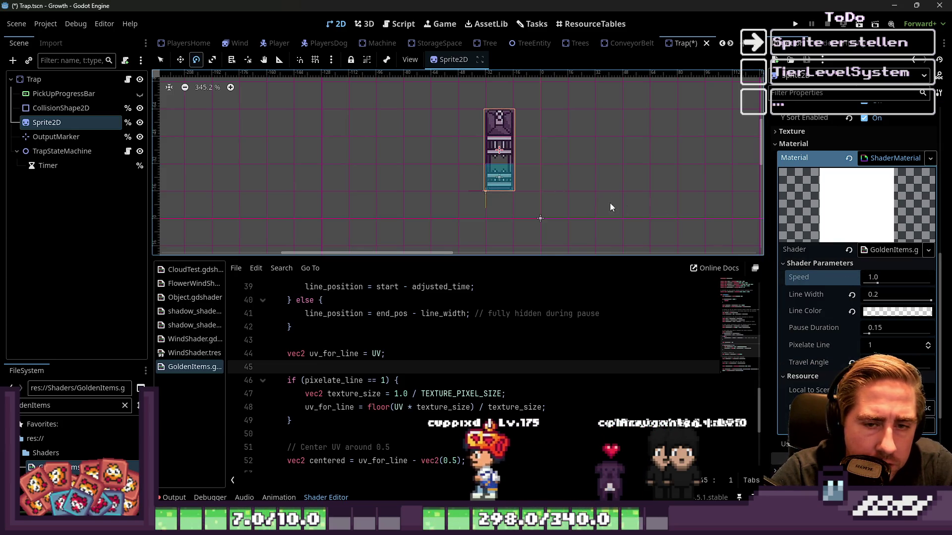
pyautogui.scroll(2, 505, 166)
pyautogui.click(898, 311)
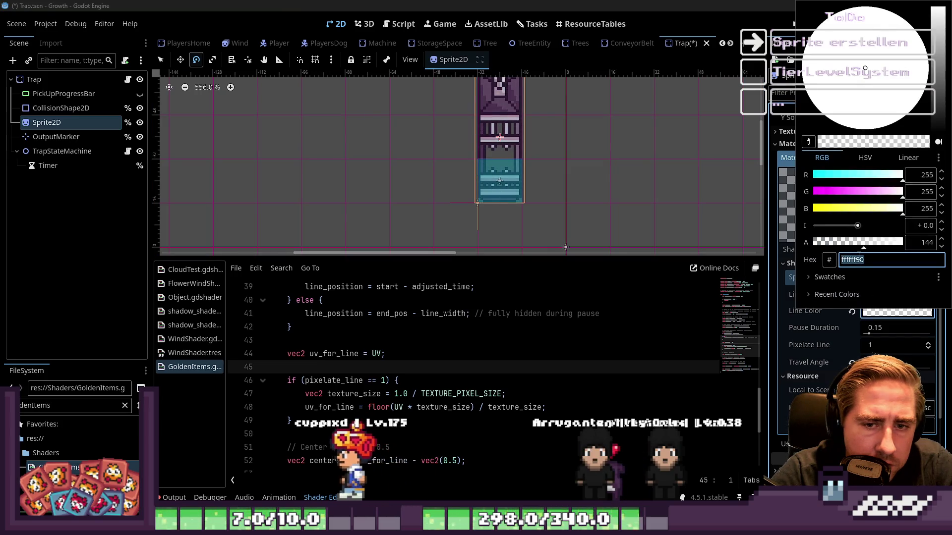
pyautogui.moveTo(859, 251); pyautogui.dragTo(863, 250)
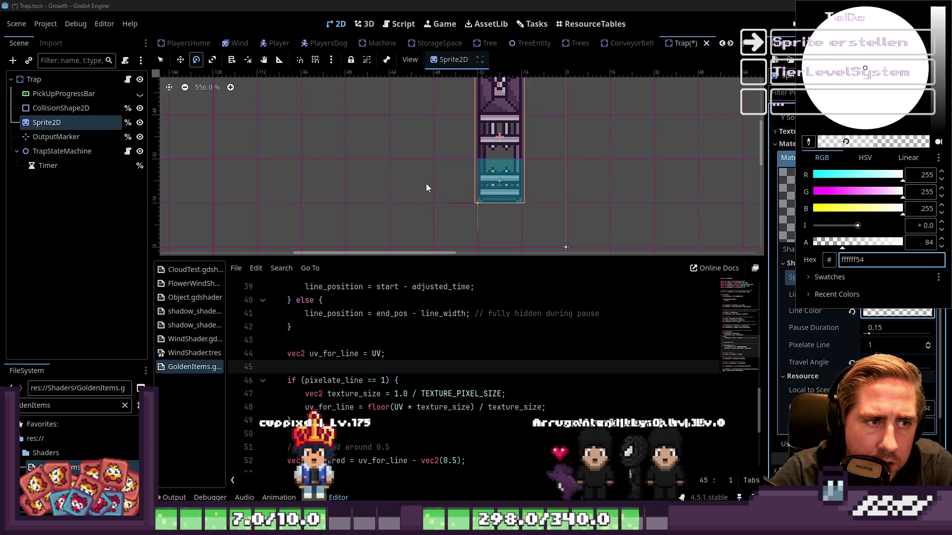
pyautogui.moveTo(847, 243); pyautogui.dragTo(854, 243)
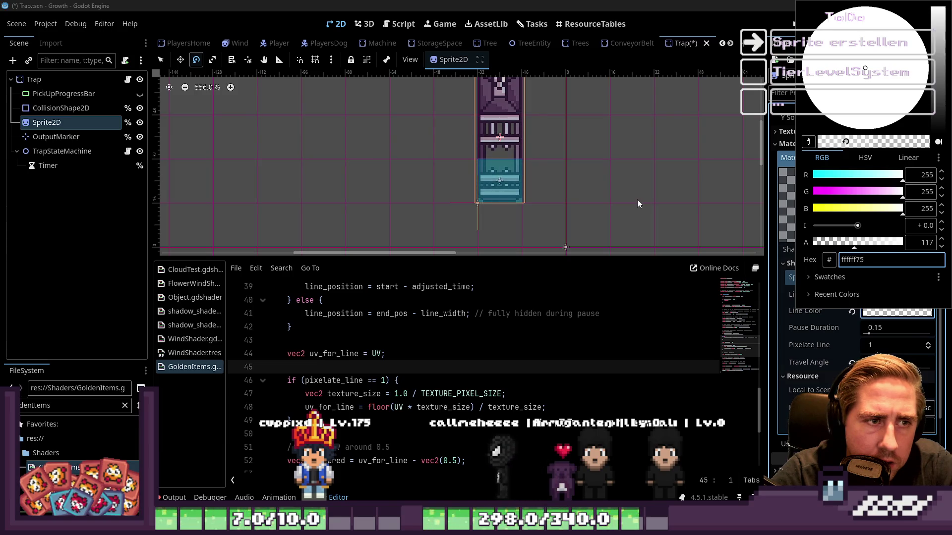
# Set the sweep Speed to 0.5, then 0.8, and save the Trap scene.
pyautogui.click(638, 204)
pyautogui.scroll(-4, 612, 225)
pyautogui.click(883, 278)
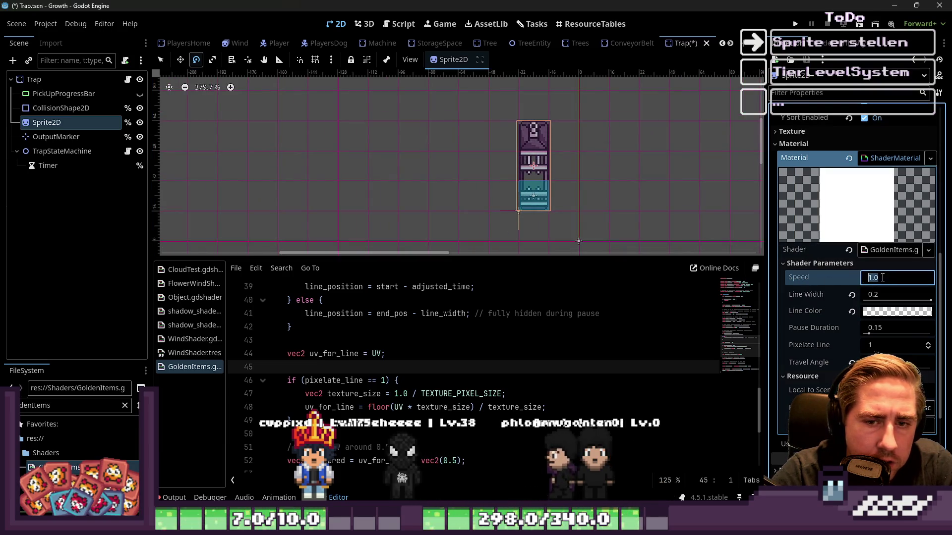
pyautogui.write('0.5')
pyautogui.press('Return')
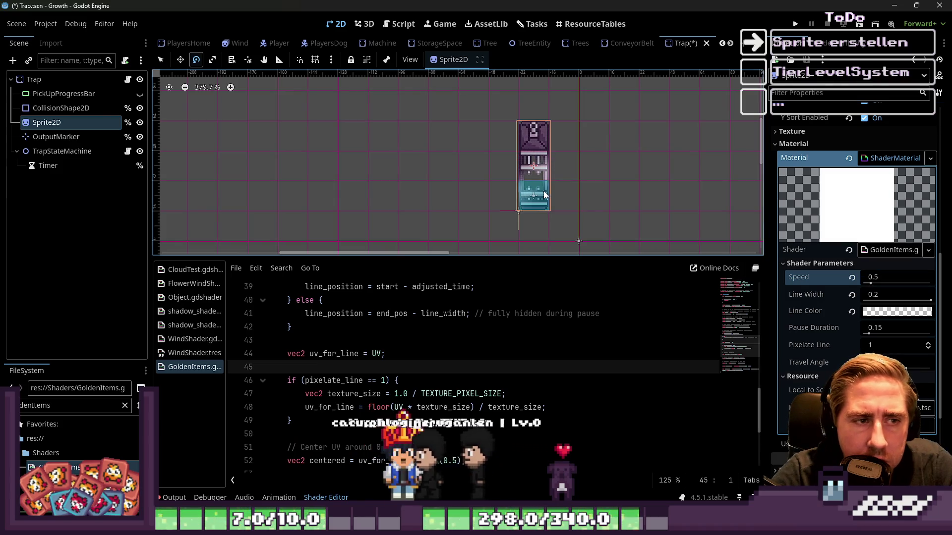
pyautogui.click(883, 278)
pyautogui.write('10.8')
pyautogui.press('Return')
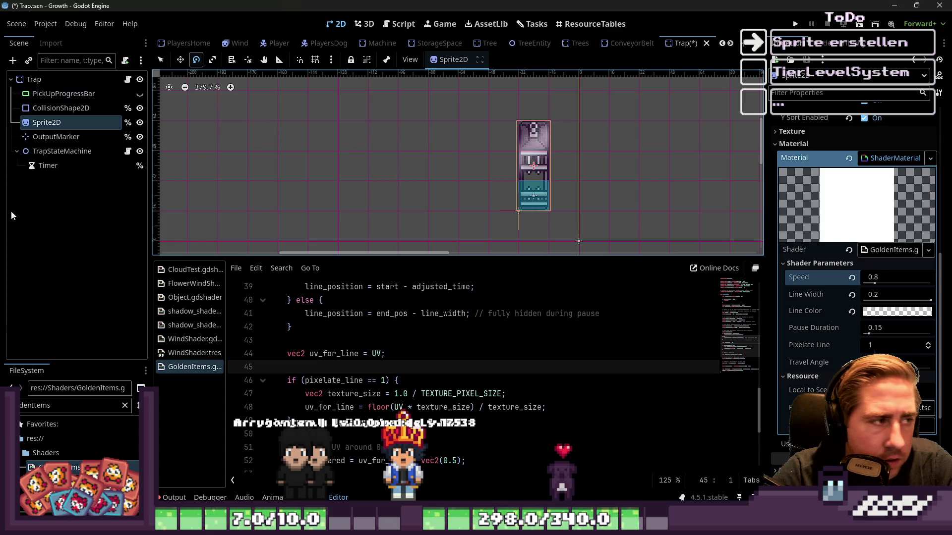
pyautogui.hotkey('ctrl', 's')
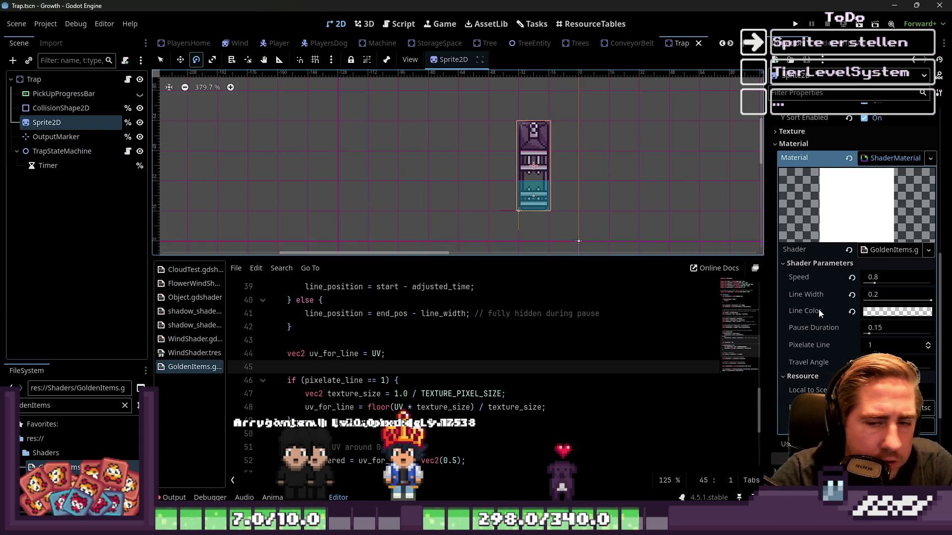
# Clear the material's shader, save, and reassign the GoldenItems shader from the FileSystem.
pyautogui.click(850, 251)
pyautogui.hotkey('ctrl', 's')
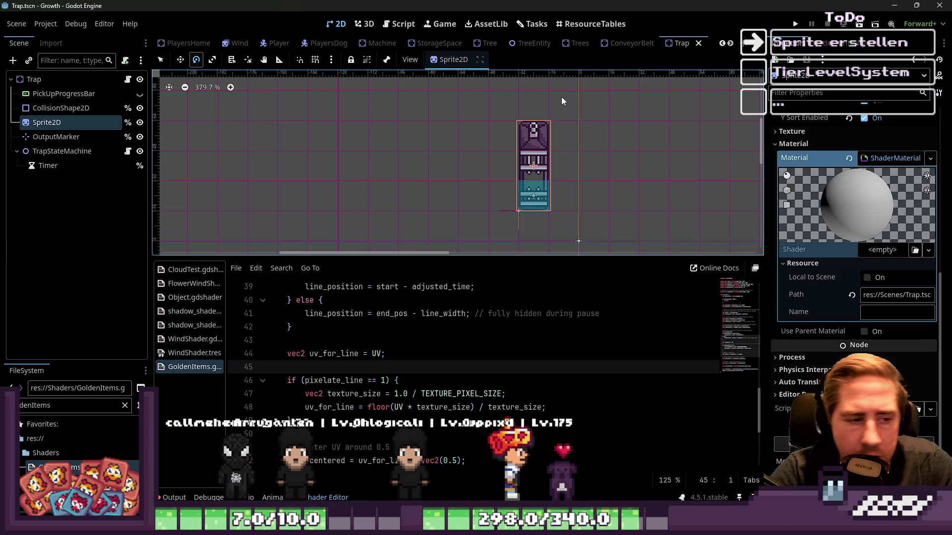
pyautogui.scroll(5, 461, 352)
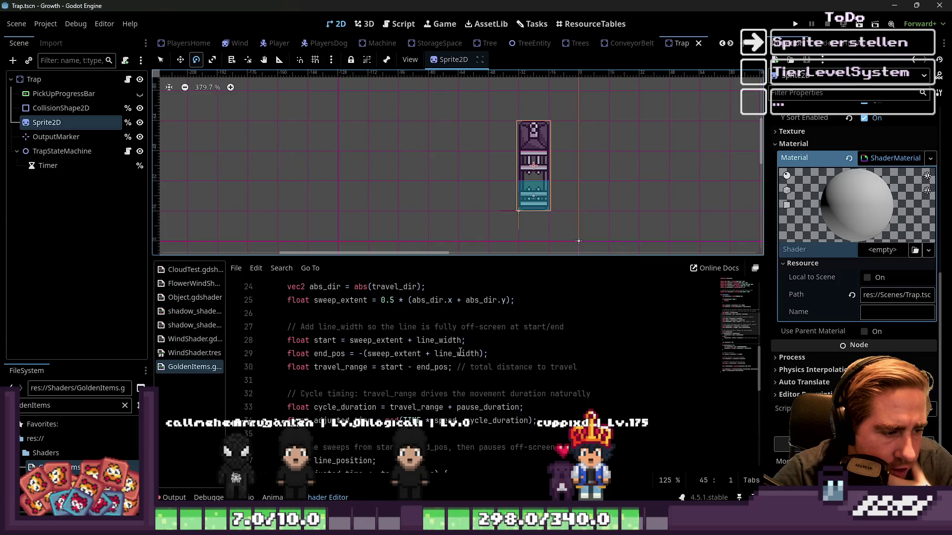
pyautogui.scroll(-2, 342, 412)
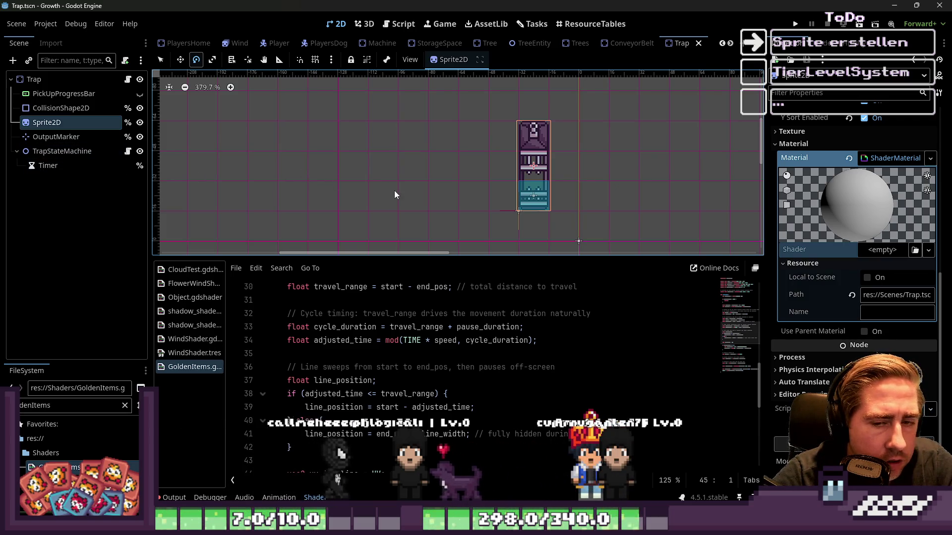
pyautogui.moveTo(814, 172)
pyautogui.mouseDown()
pyautogui.moveTo(860, 155)
pyautogui.moveTo(887, 159)
pyautogui.mouseUp()
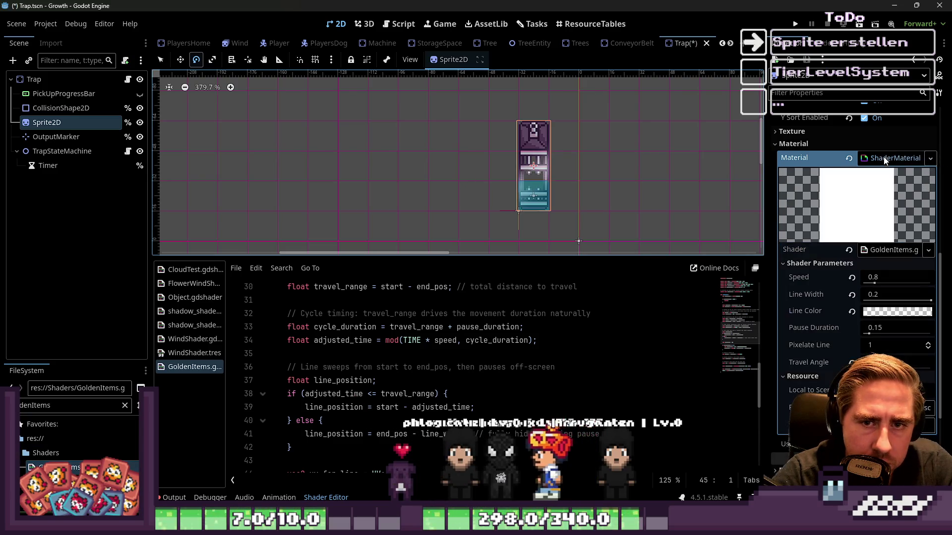
pyautogui.click(895, 313)
# Change the sweep Line Color to a semi-transparent orange, ff8600c1.
pyautogui.moveTo(882, 210); pyautogui.dragTo(795, 212)
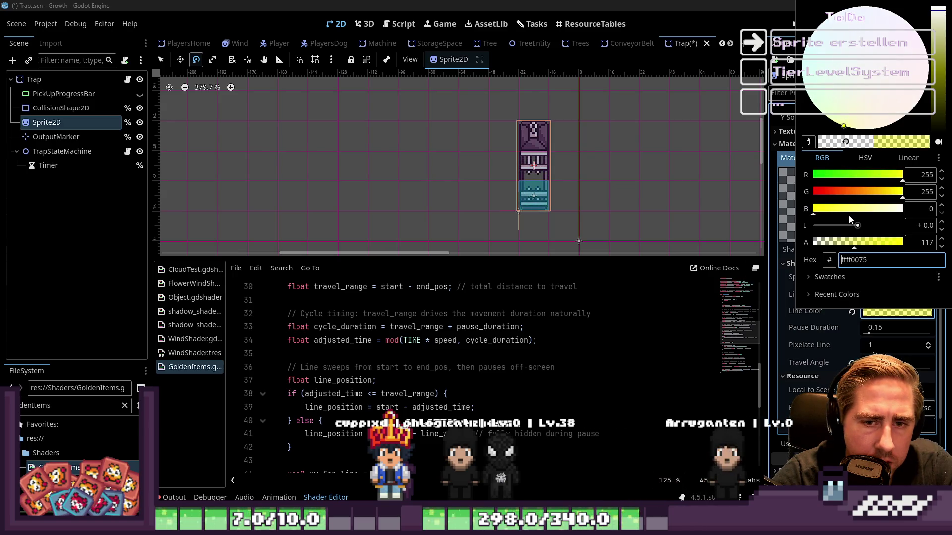
pyautogui.click(864, 192)
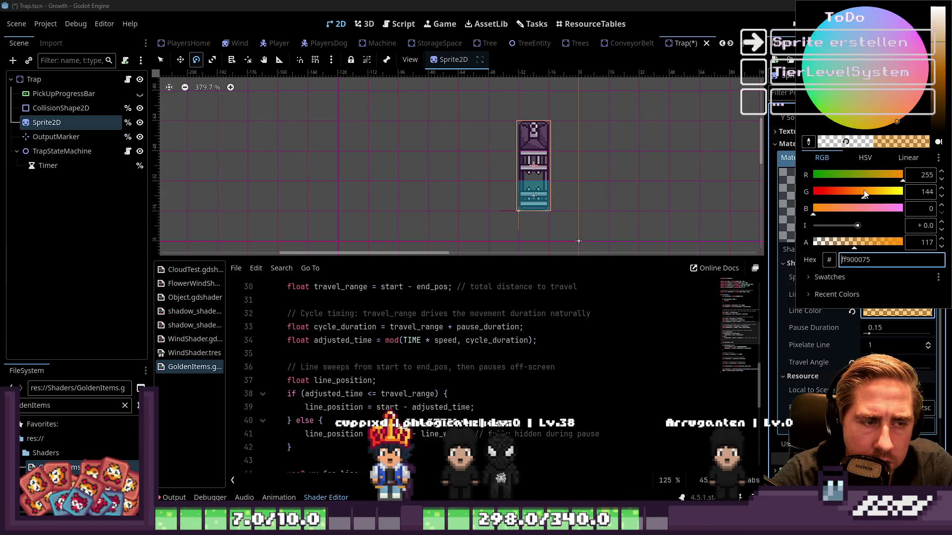
pyautogui.click(880, 320)
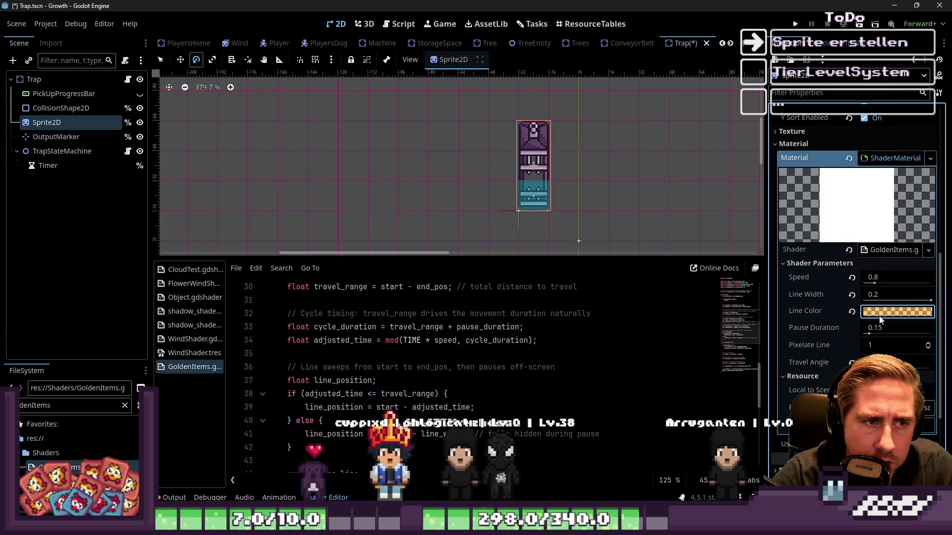
pyautogui.click(869, 313)
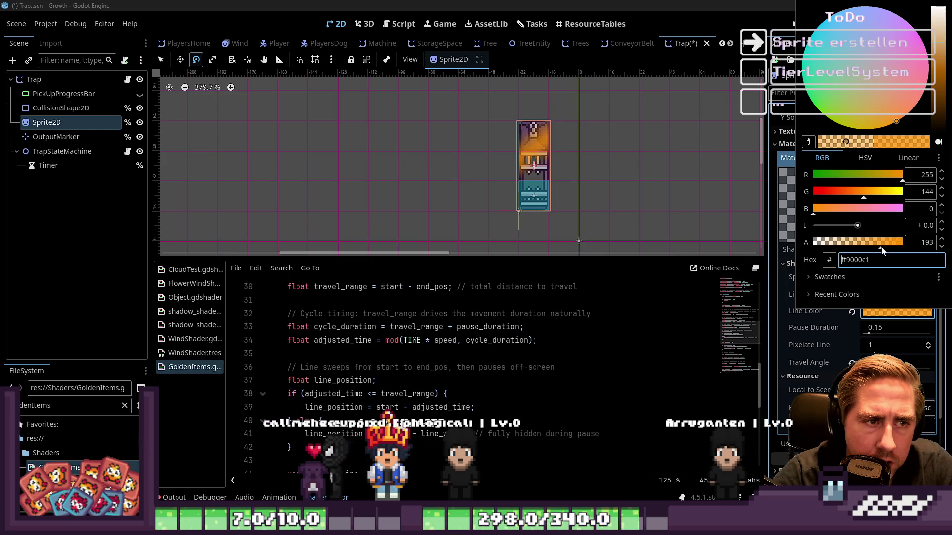
pyautogui.click(819, 346)
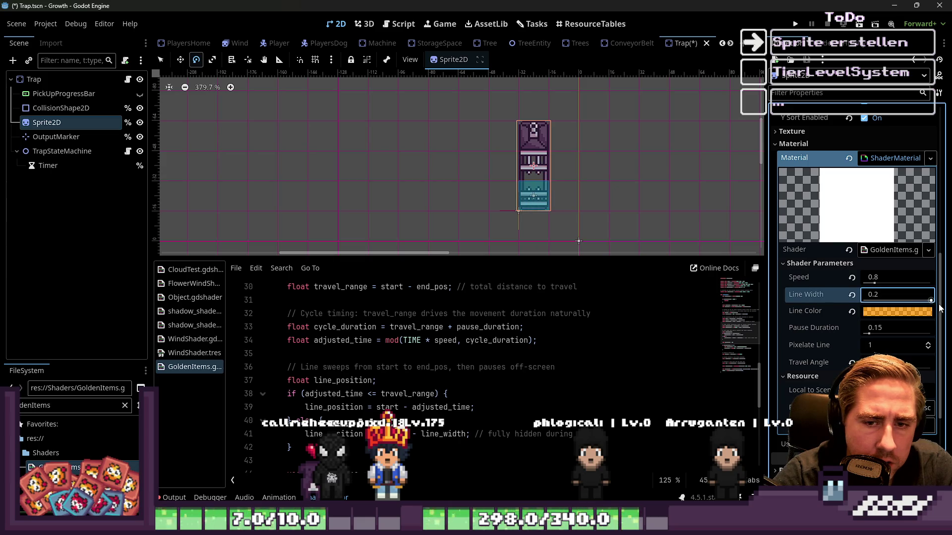
# Raise line_width's hint_range maximum from 0.2 to 1.0 and set Line Width to 1.0.
pyautogui.scroll(10, 472, 335)
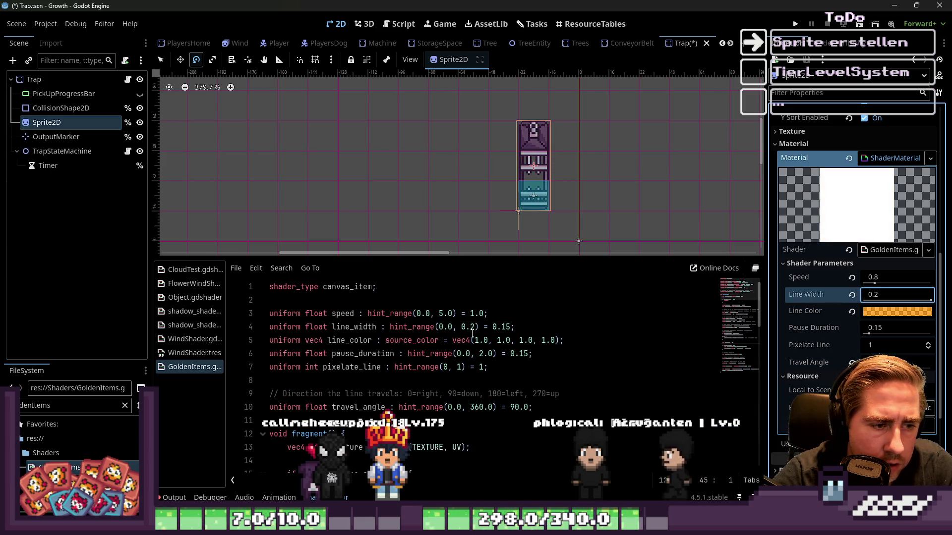
pyautogui.doubleClick(471, 327)
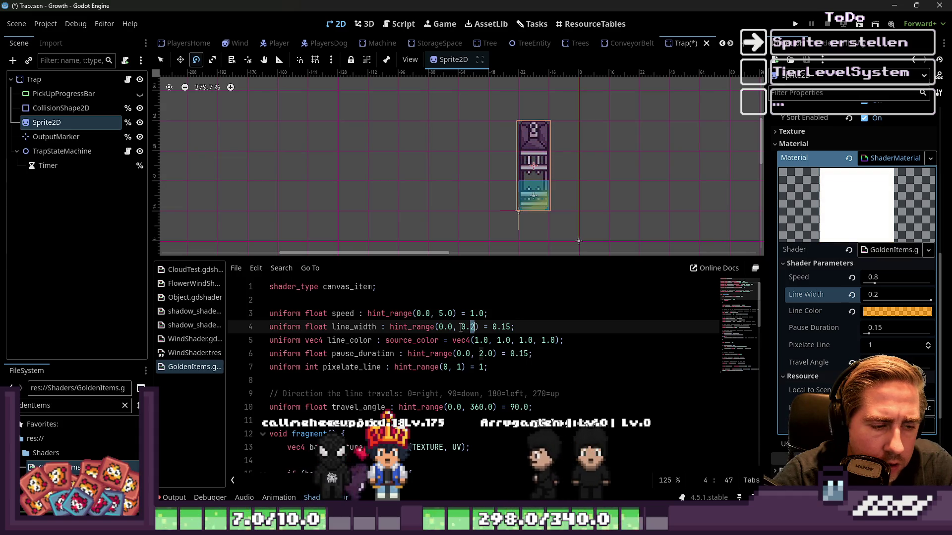
pyautogui.doubleClick(468, 329)
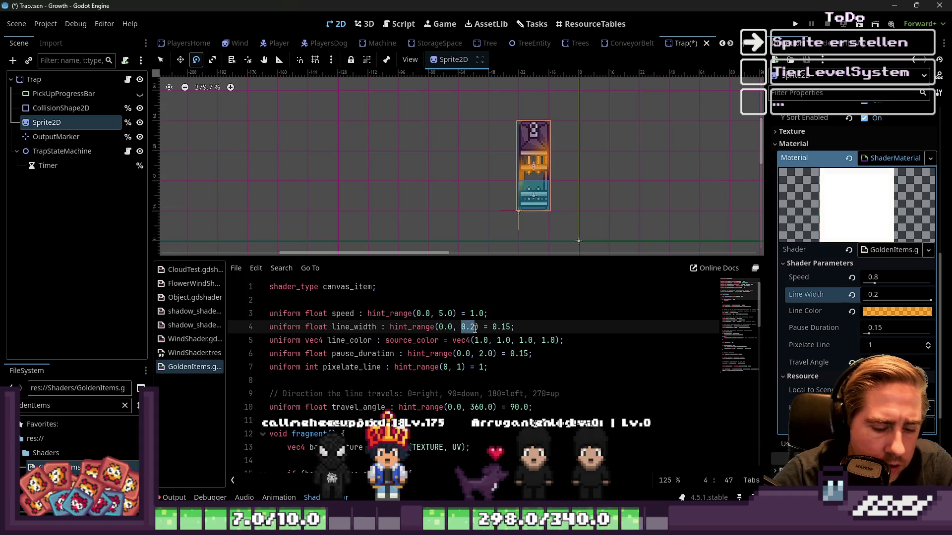
pyautogui.write('1.0')
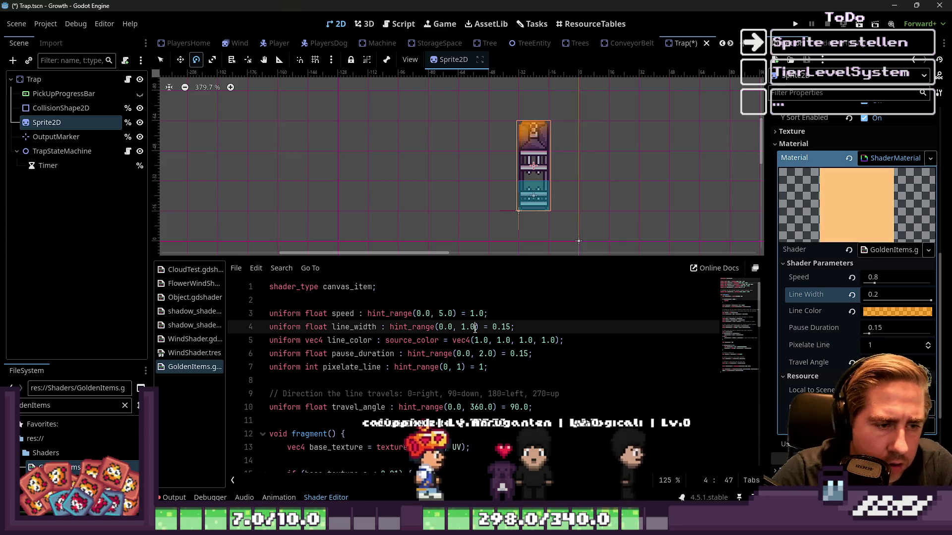
pyautogui.moveTo(884, 302); pyautogui.dragTo(932, 301)
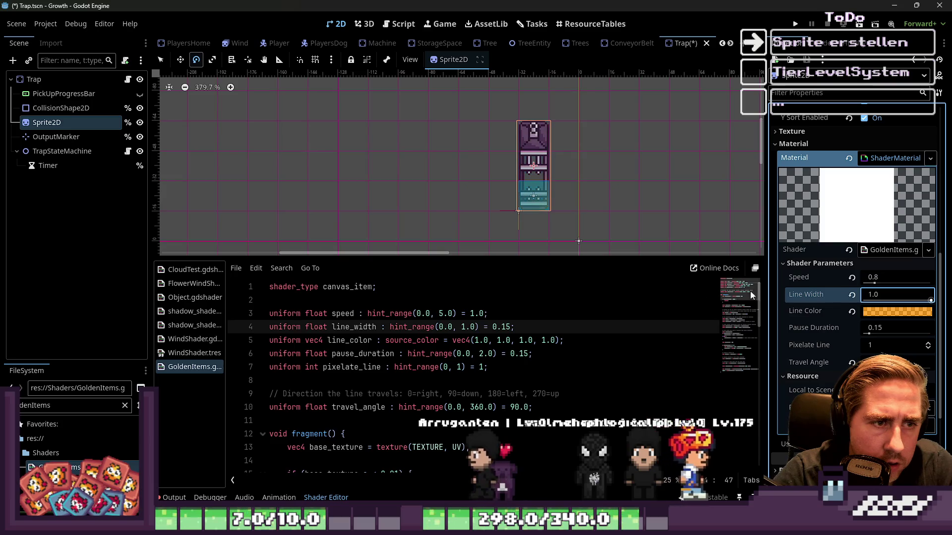
pyautogui.click(897, 311)
# Make the line colour redder and more transparent, and try a longer Pause Duration before resetting it to 0.15.
pyautogui.moveTo(863, 200); pyautogui.dragTo(858, 197)
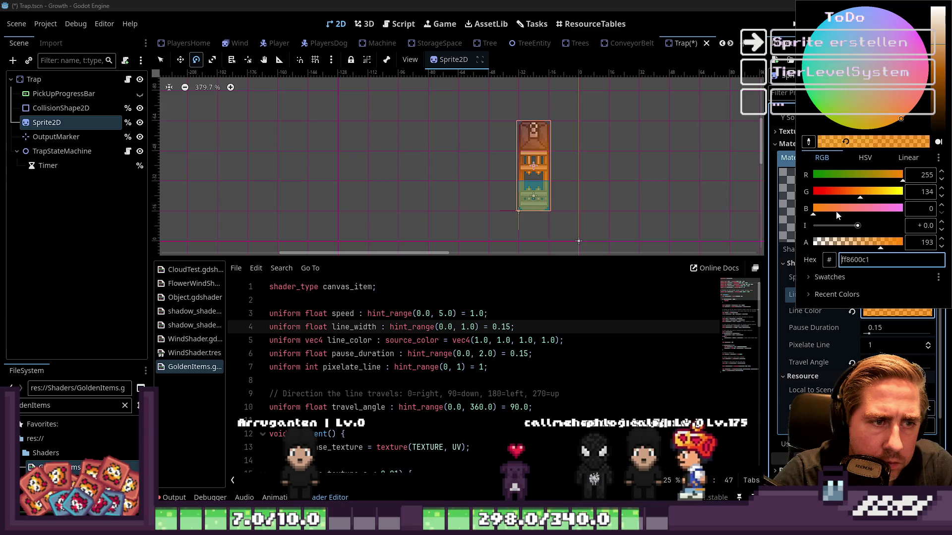
pyautogui.moveTo(876, 247); pyautogui.dragTo(868, 247)
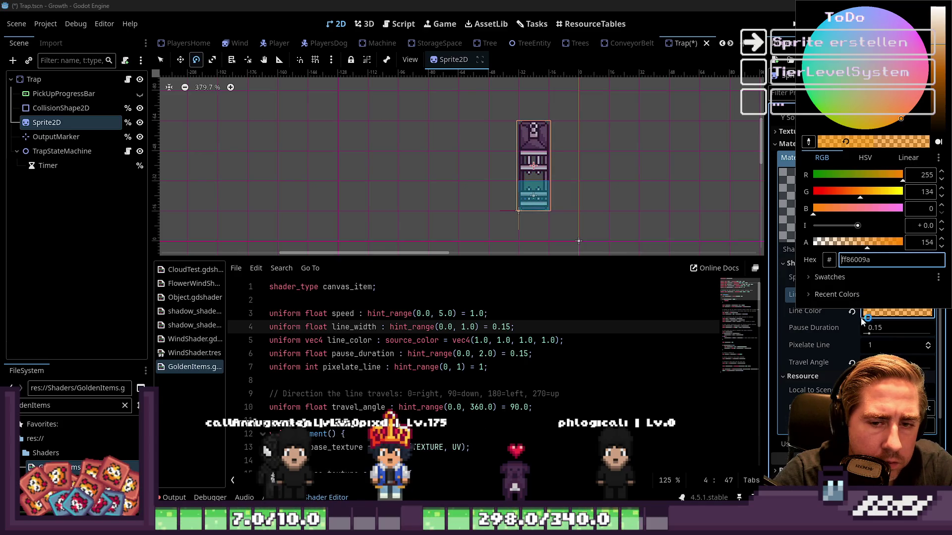
pyautogui.click(869, 335)
pyautogui.moveTo(876, 331)
pyautogui.mouseDown()
pyautogui.moveTo(891, 333)
pyautogui.moveTo(850, 331)
pyautogui.mouseUp()
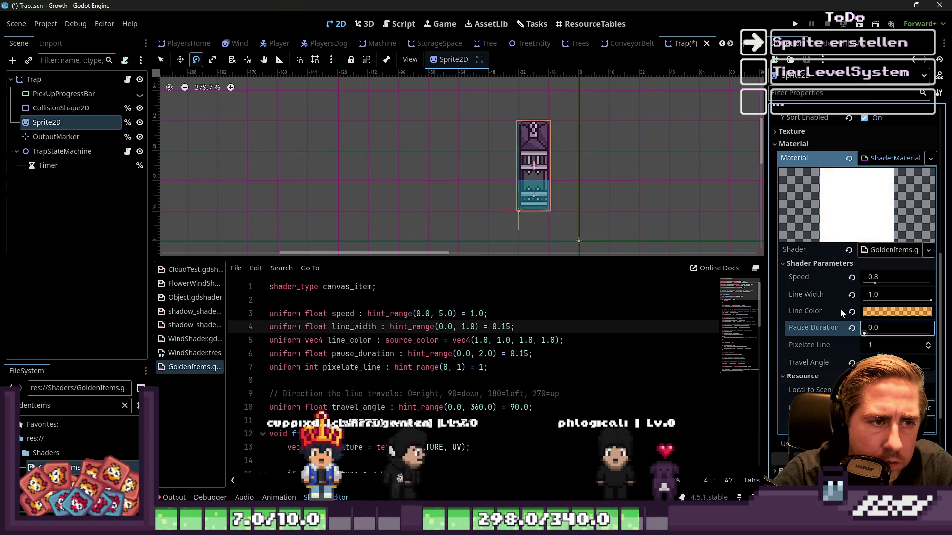
pyautogui.click(853, 328)
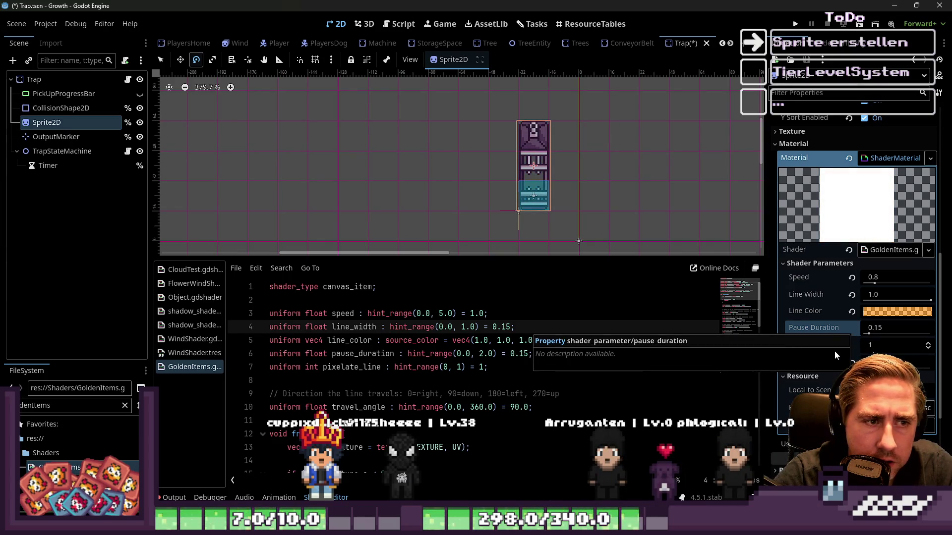
# Undo the recent shine changes and switch to Aseprite's egg sprites.
pyautogui.click(871, 316)
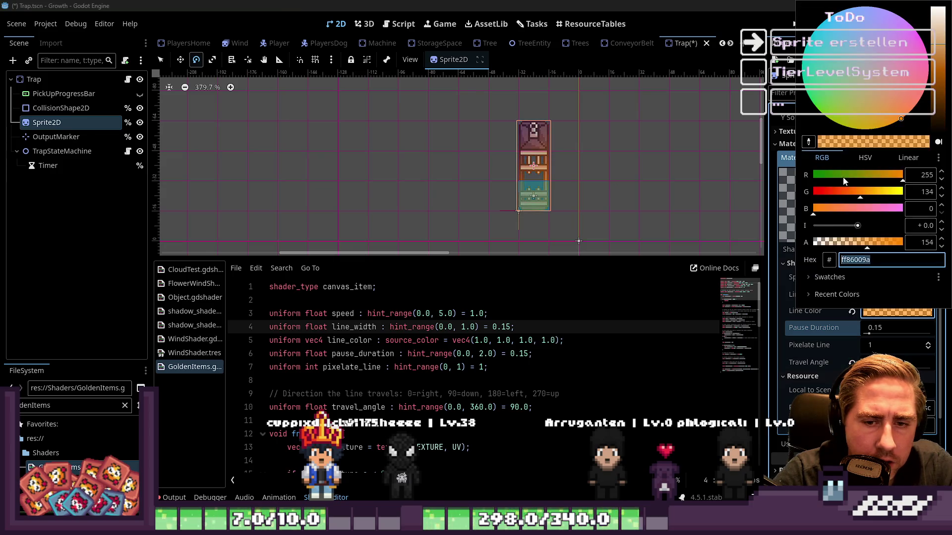
pyautogui.click(814, 326)
pyautogui.hotkey('ctrl', 'z')
pyautogui.hotkey('ctrl', 'z')
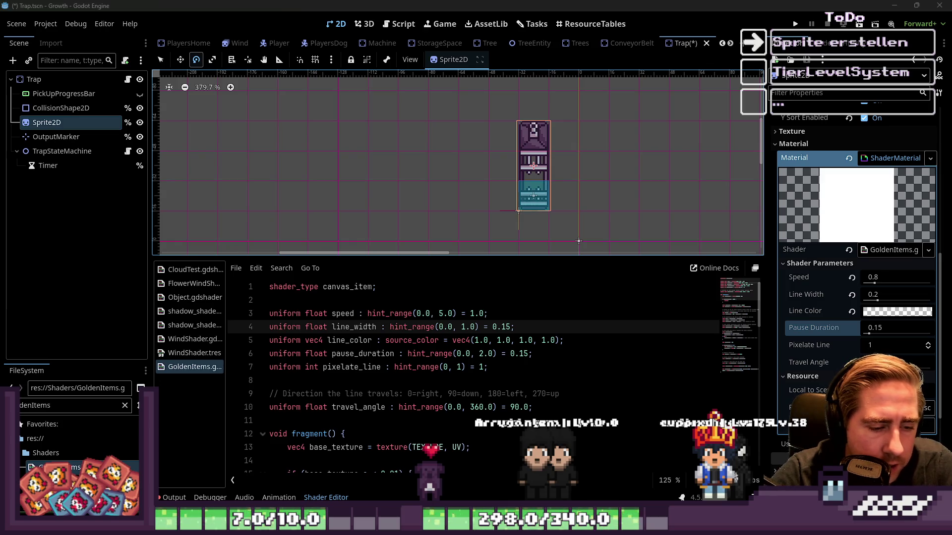
pyautogui.click(407, 483)
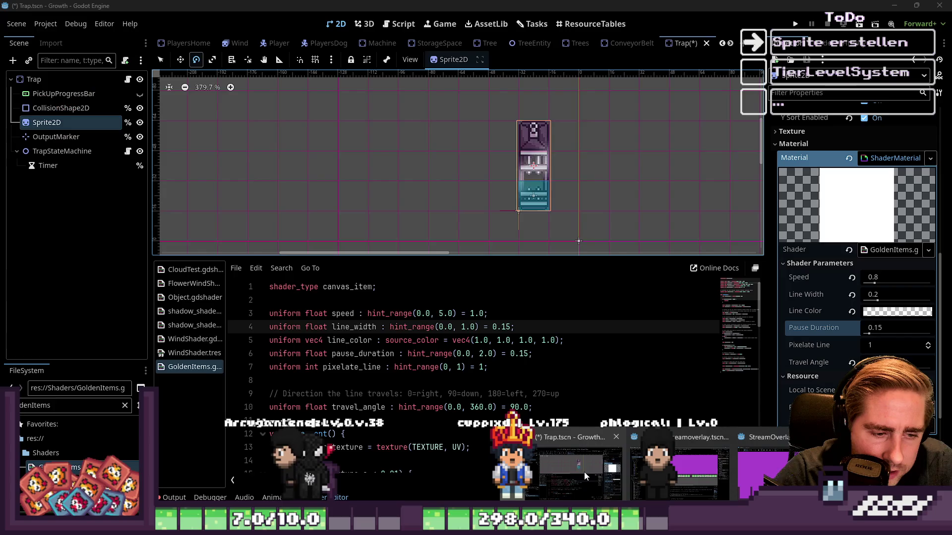
# Back in Godot, lower the Line Color's blue to get a pale semi-transparent yellow, ffffbf75.
pyautogui.click(584, 472)
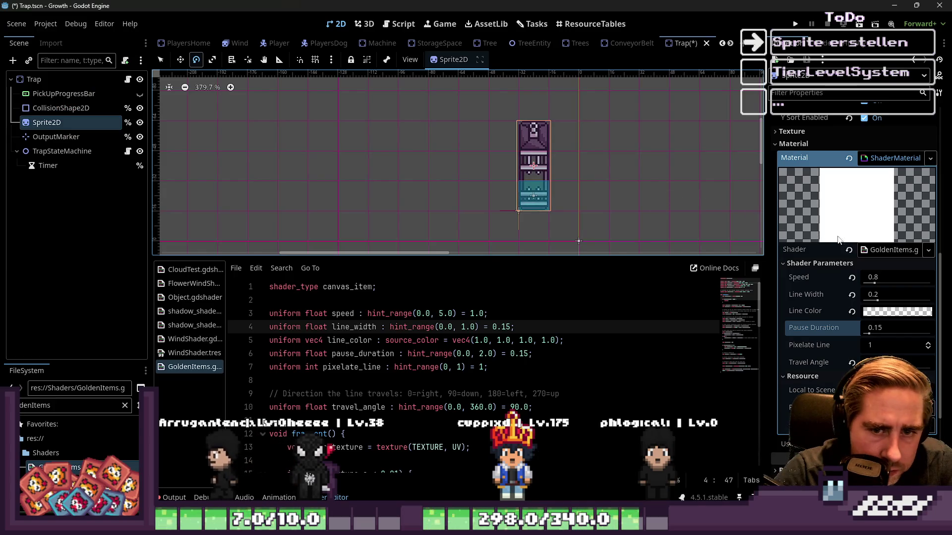
pyautogui.click(891, 311)
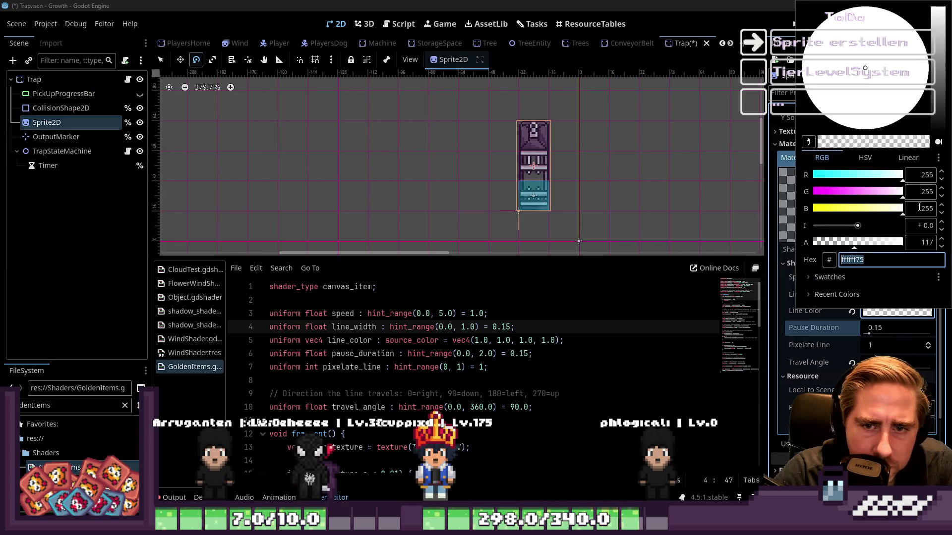
pyautogui.click(895, 213)
pyautogui.moveTo(895, 213); pyautogui.dragTo(892, 213)
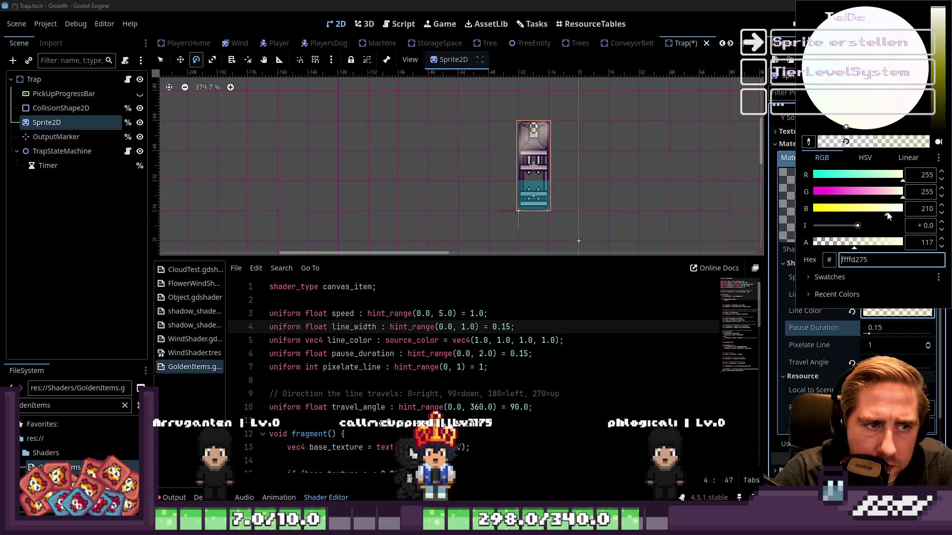
pyautogui.moveTo(883, 215); pyautogui.dragTo(882, 216)
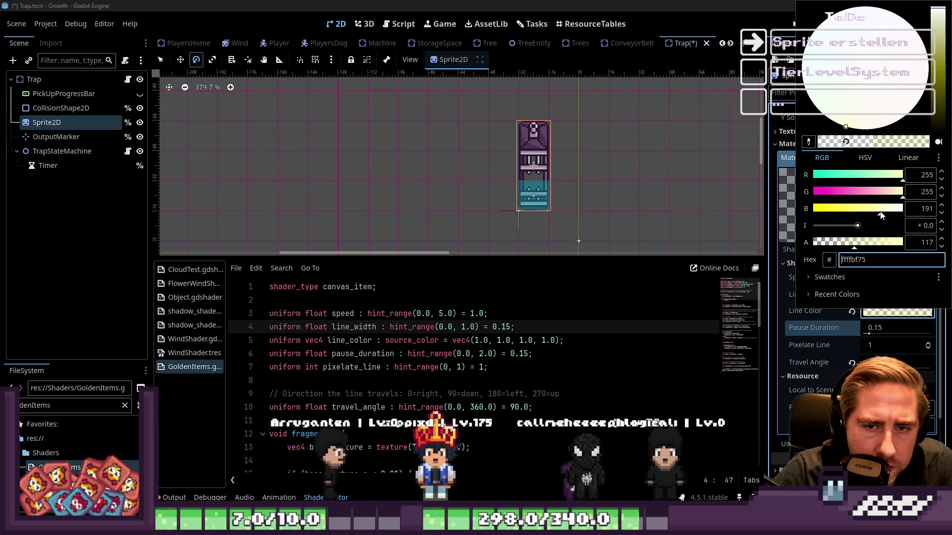
pyautogui.click(651, 170)
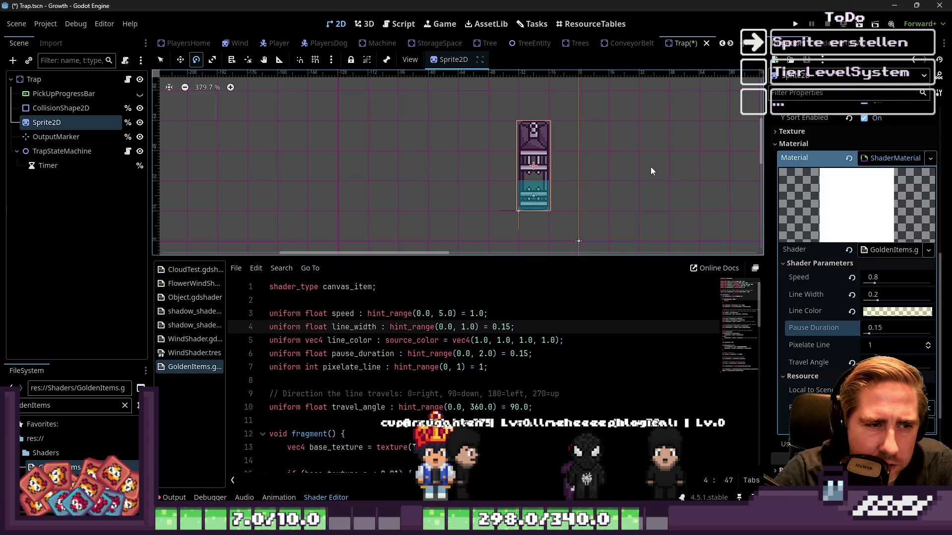
# Enable grid snapping on the Trap canvas, review the snap options, and switch to the Select tool.
pyautogui.scroll(-4, 640, 171)
pyautogui.scroll(5, 637, 171)
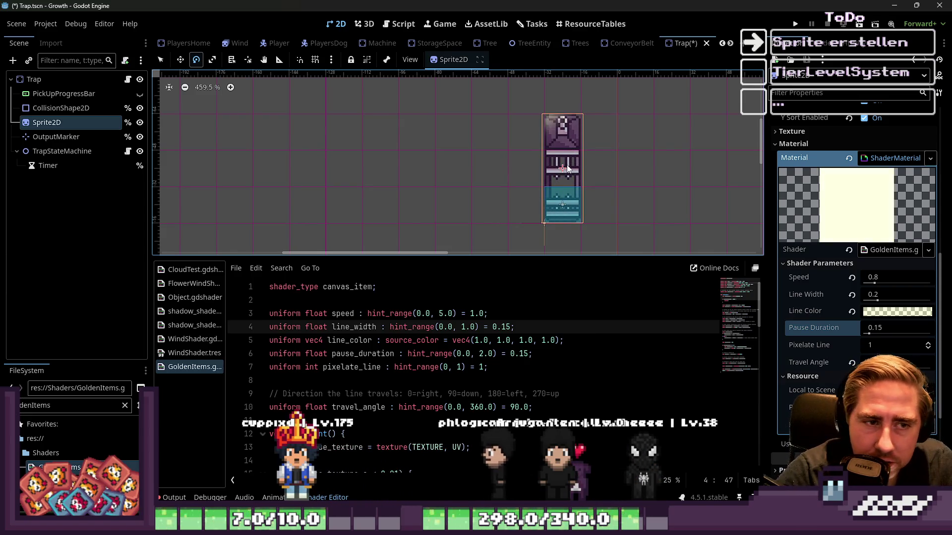
pyautogui.scroll(-3, 516, 165)
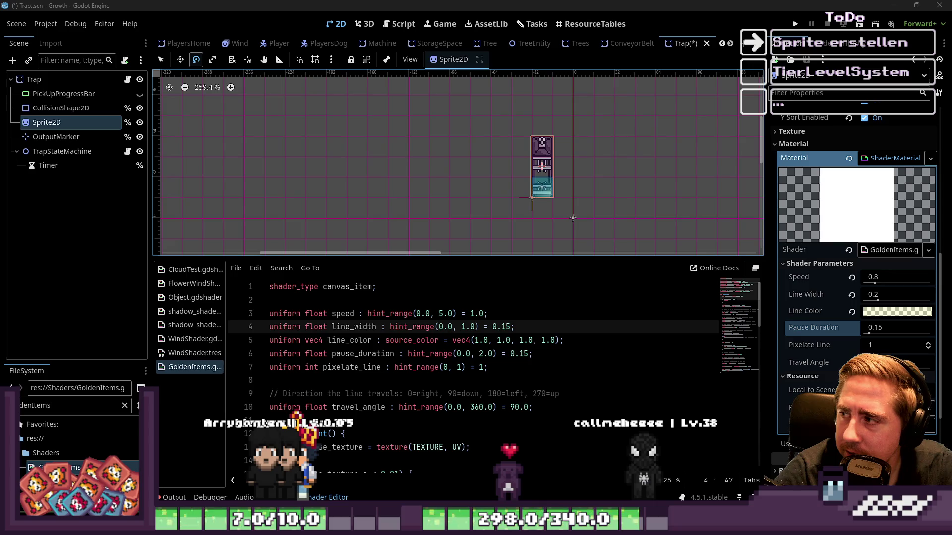
pyautogui.scroll(-1, 540, 138)
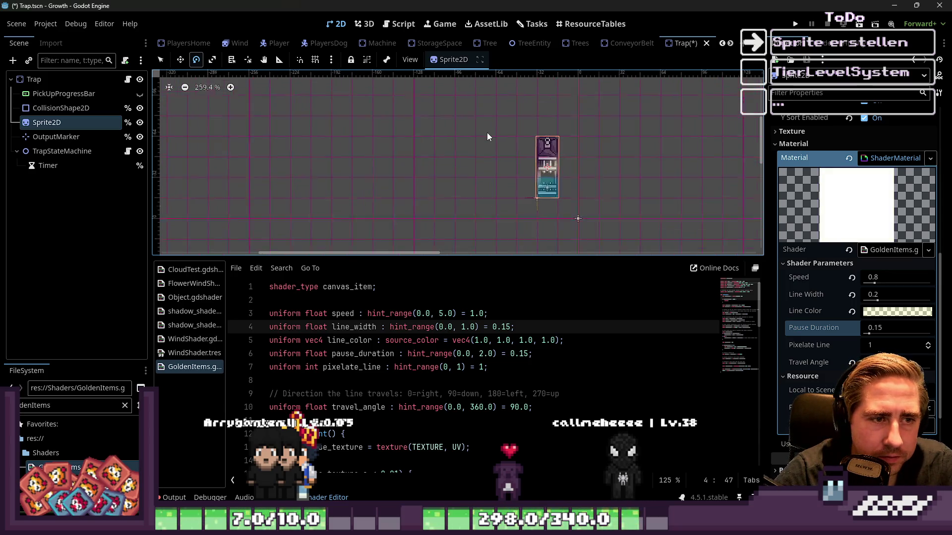
pyautogui.click(319, 63)
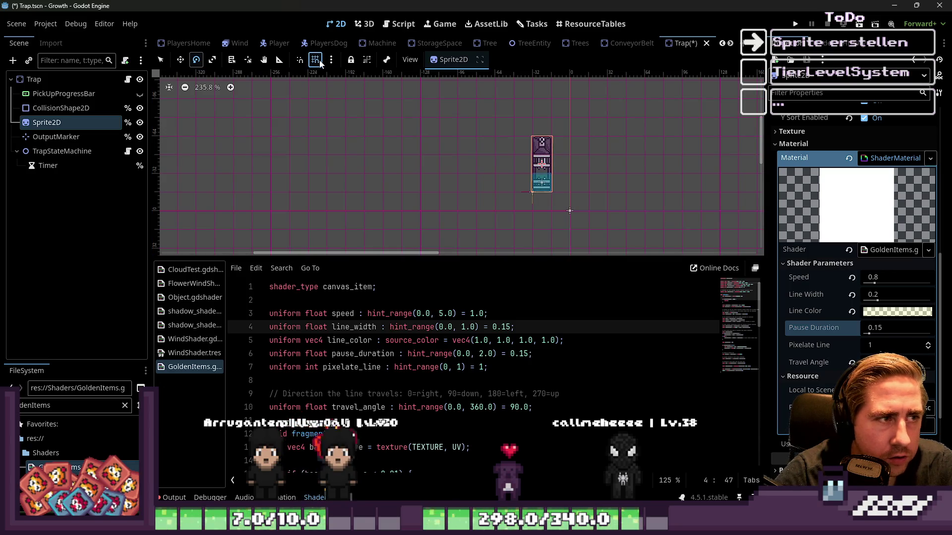
pyautogui.click(331, 60)
pyautogui.click(334, 61)
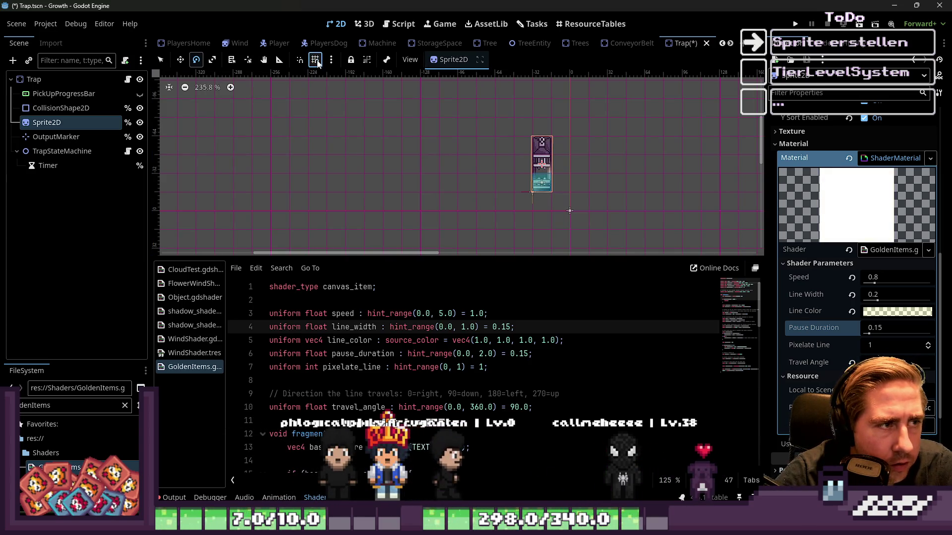
pyautogui.click(330, 60)
pyautogui.click(302, 62)
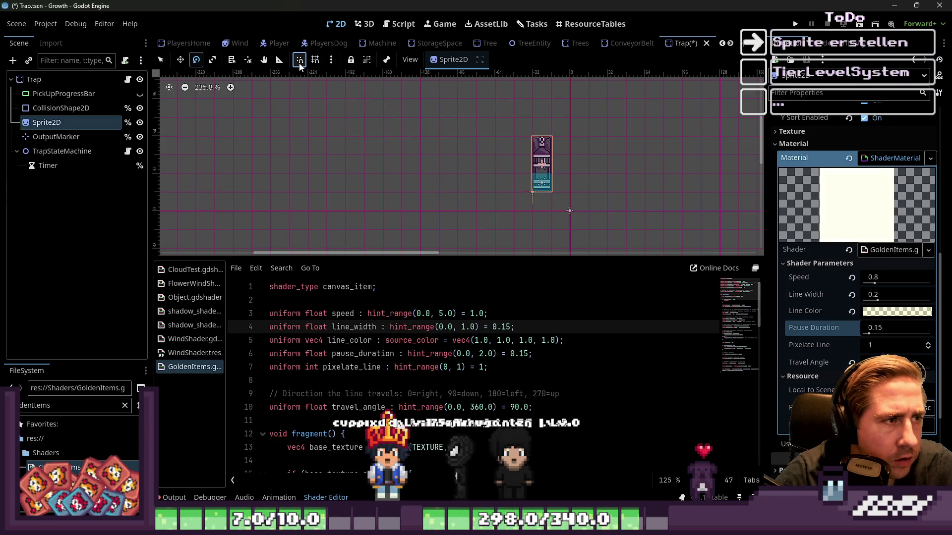
pyautogui.click(316, 62)
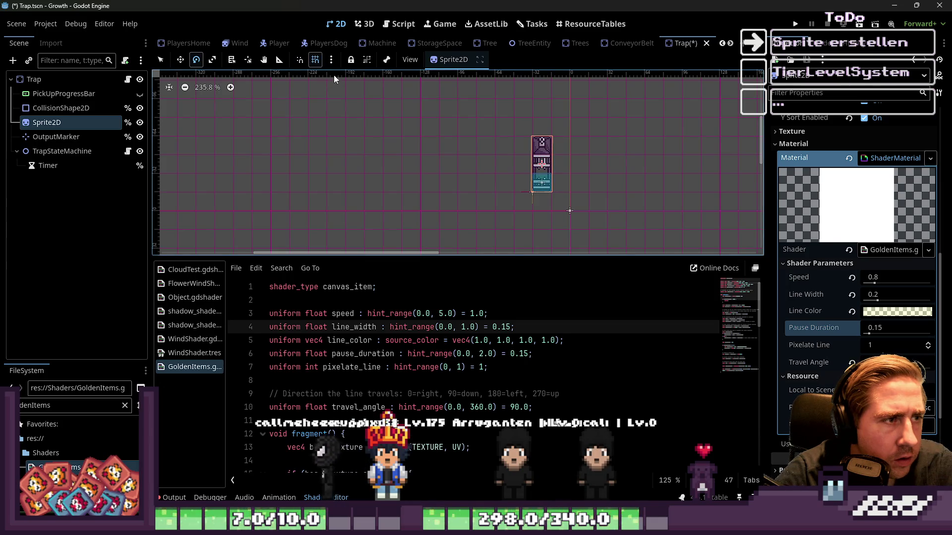
pyautogui.click(334, 64)
pyautogui.click(337, 65)
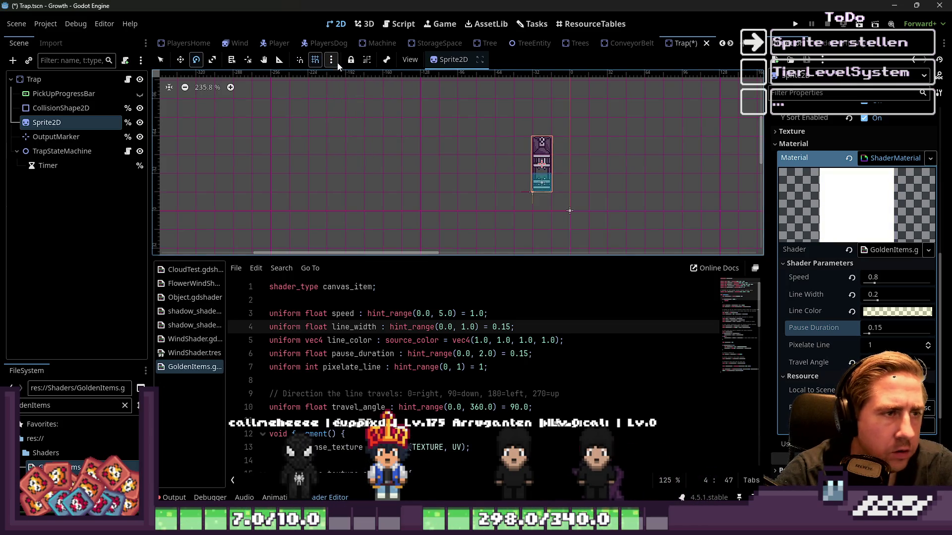
pyautogui.click(160, 60)
pyautogui.scroll(-2, 468, 131)
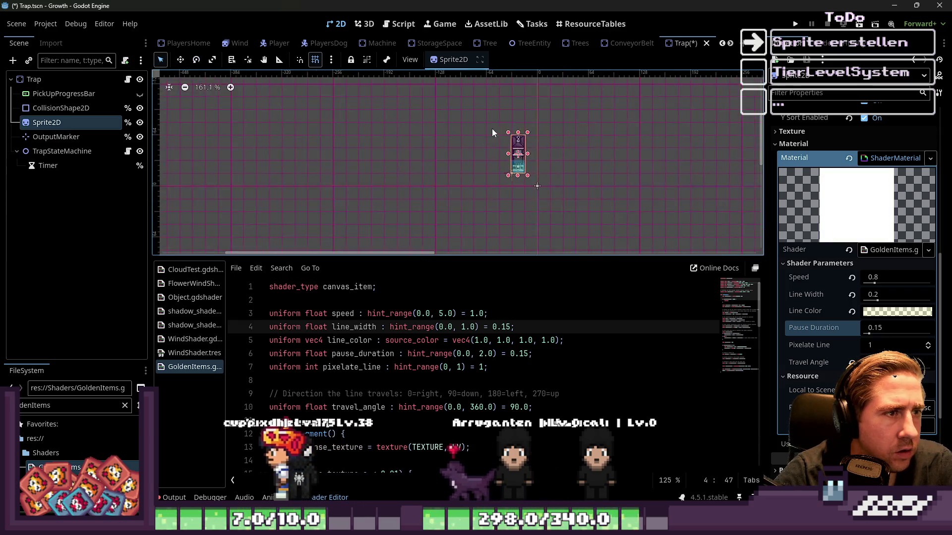
# Turn off the canvas grid with View > Grid > Hide, then select the trap sprite.
pyautogui.scroll(6, 525, 131)
pyautogui.click(457, 131)
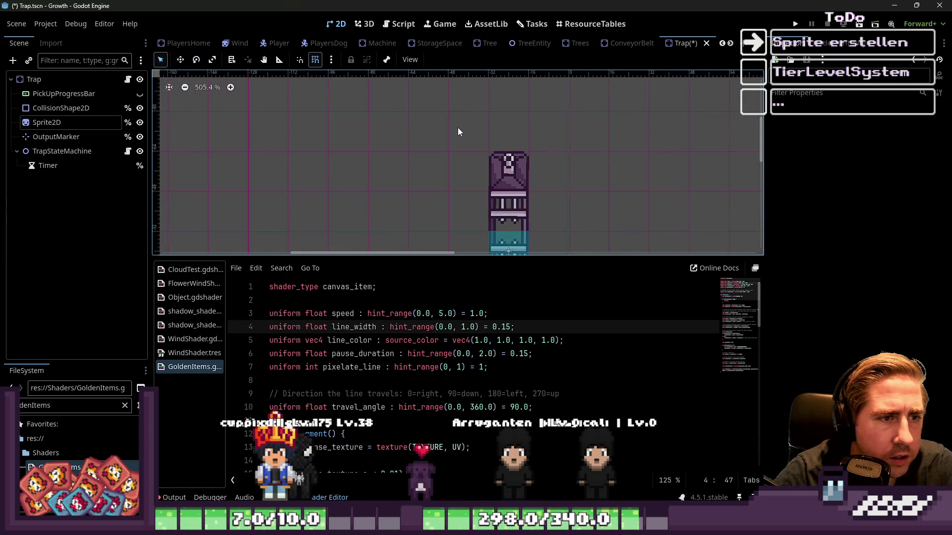
pyautogui.click(332, 60)
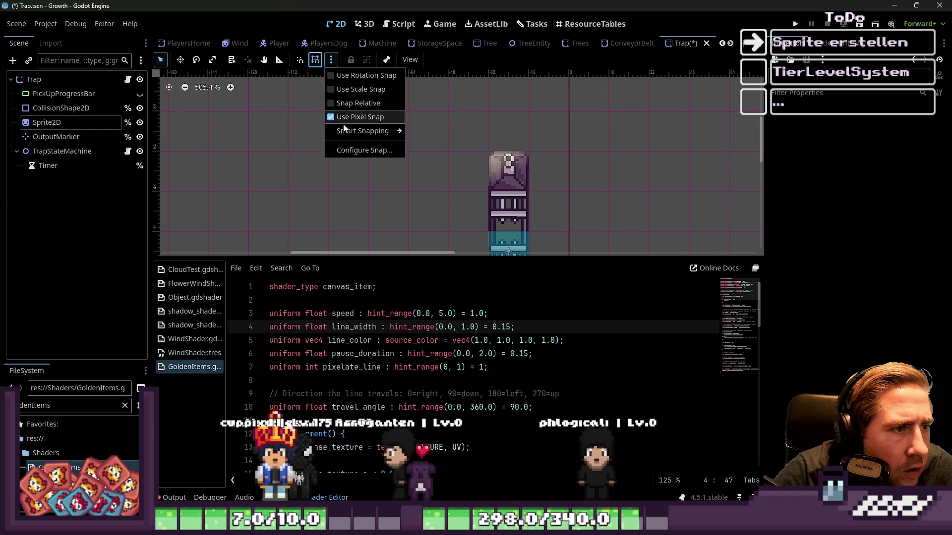
pyautogui.moveTo(346, 131)
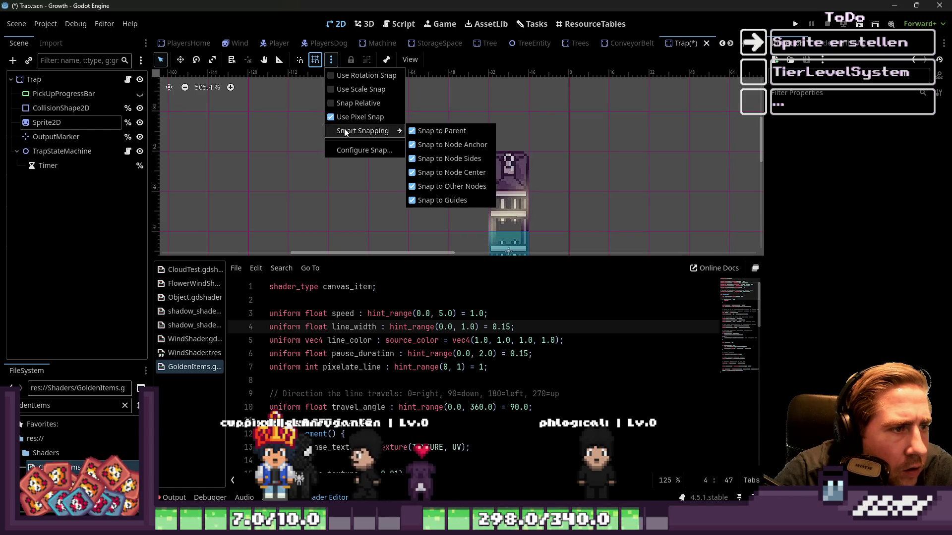
pyautogui.click(332, 63)
pyautogui.click(411, 62)
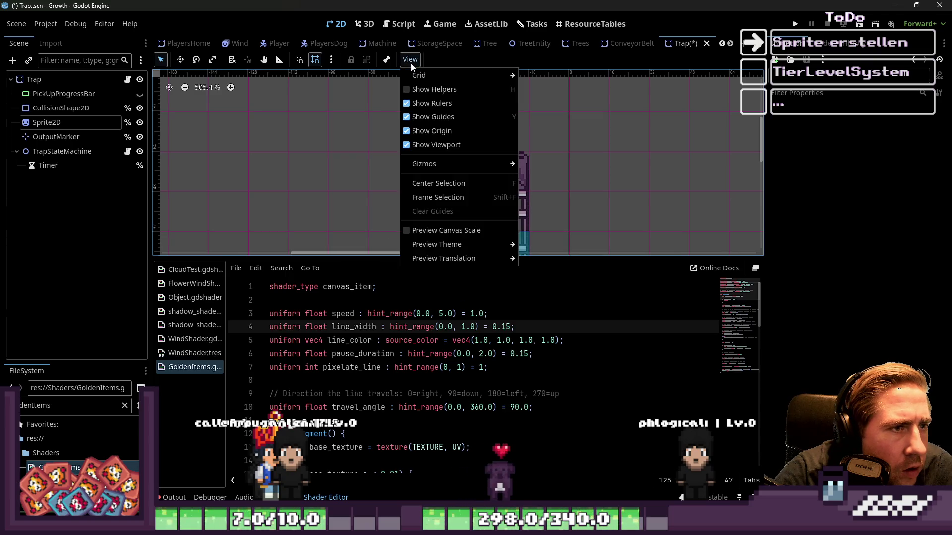
pyautogui.moveTo(417, 78)
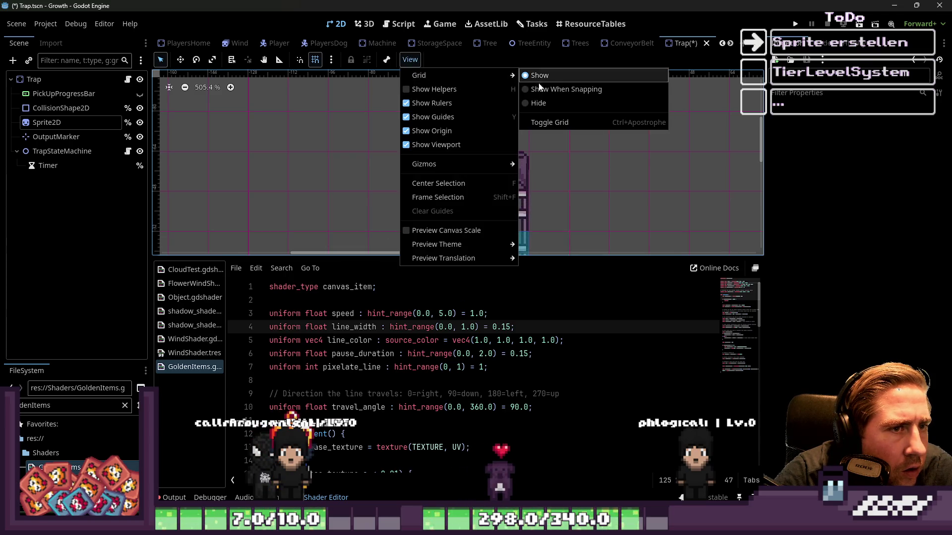
pyautogui.click(540, 100)
pyautogui.scroll(-2, 499, 129)
pyautogui.scroll(3, 553, 198)
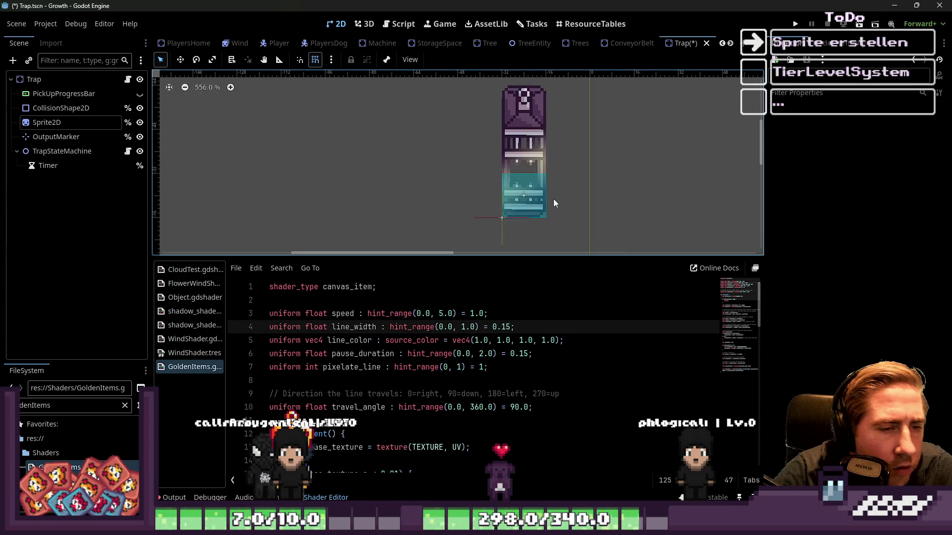
pyautogui.scroll(-2, 434, 186)
pyautogui.scroll(2, 494, 150)
pyautogui.scroll(3, 493, 150)
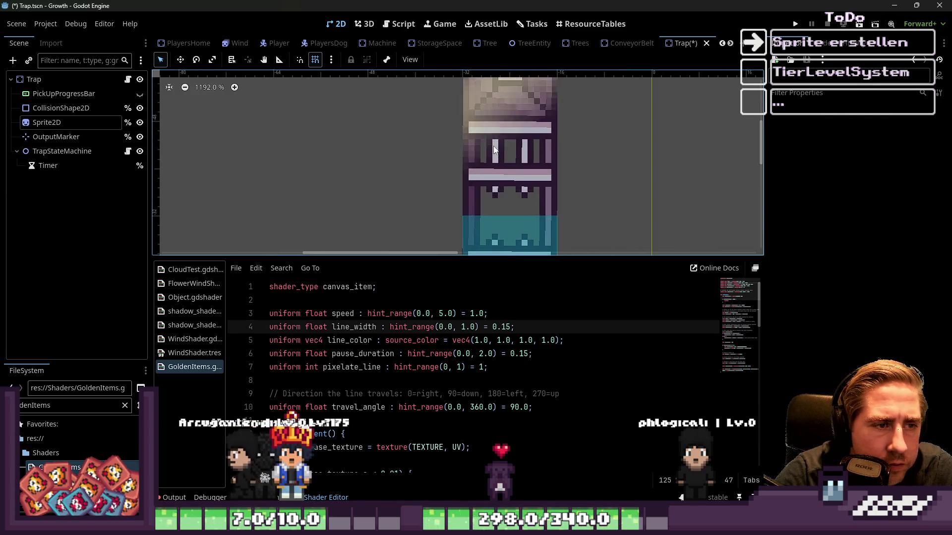
pyautogui.click(476, 151)
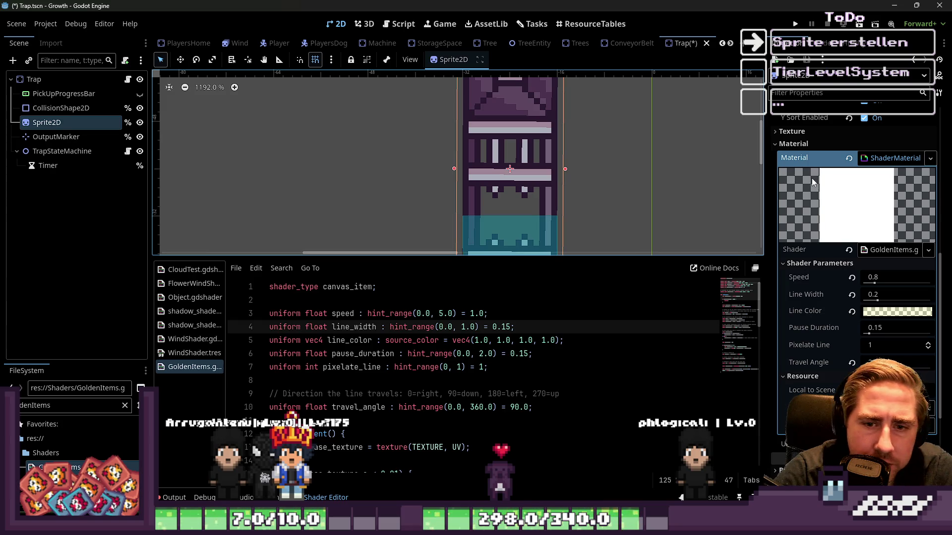
# Revert the trap sprite's rotation to 0° and save the Trap scene.
pyautogui.scroll(5, 811, 177)
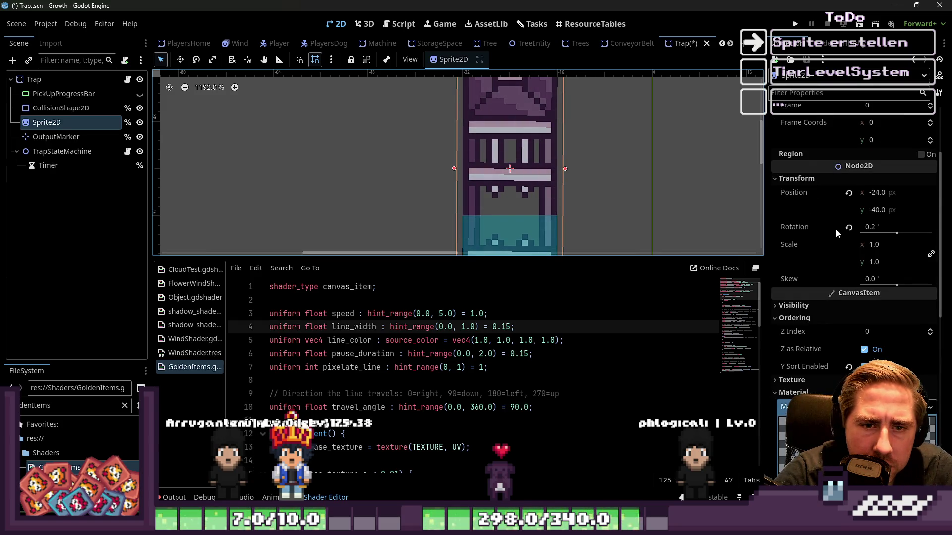
pyautogui.click(849, 228)
pyautogui.scroll(-2, 552, 167)
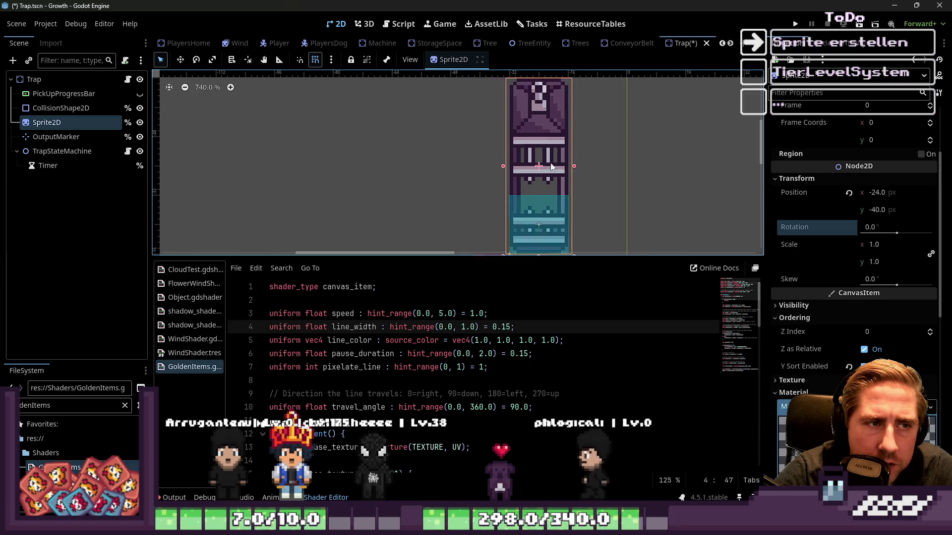
pyautogui.scroll(-2, 552, 167)
pyautogui.click(484, 168)
pyautogui.hotkey('ctrl', 's')
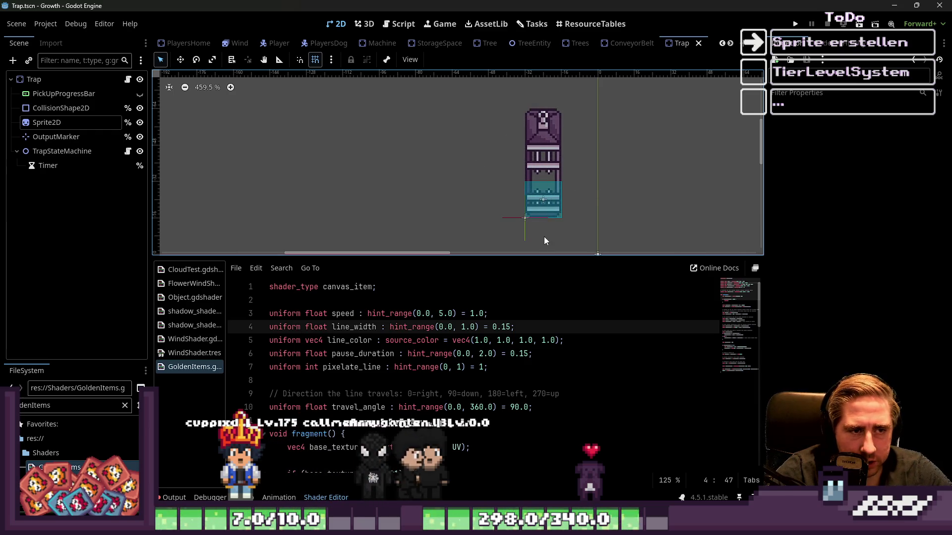
# Place the caret on the pause_duration uniform in the shader code.
pyautogui.click(399, 354)
pyautogui.scroll(-3, 397, 347)
pyautogui.scroll(3, 391, 345)
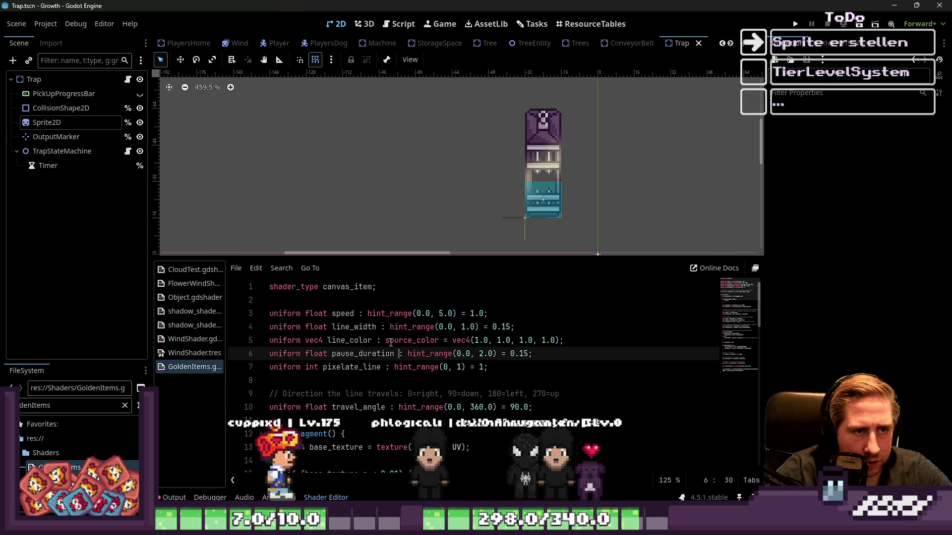
# Back in Aseprite, repaint a salmon drumstick pixel dark red and the bone-tip pixels yellow.
pyautogui.click(894, 6)
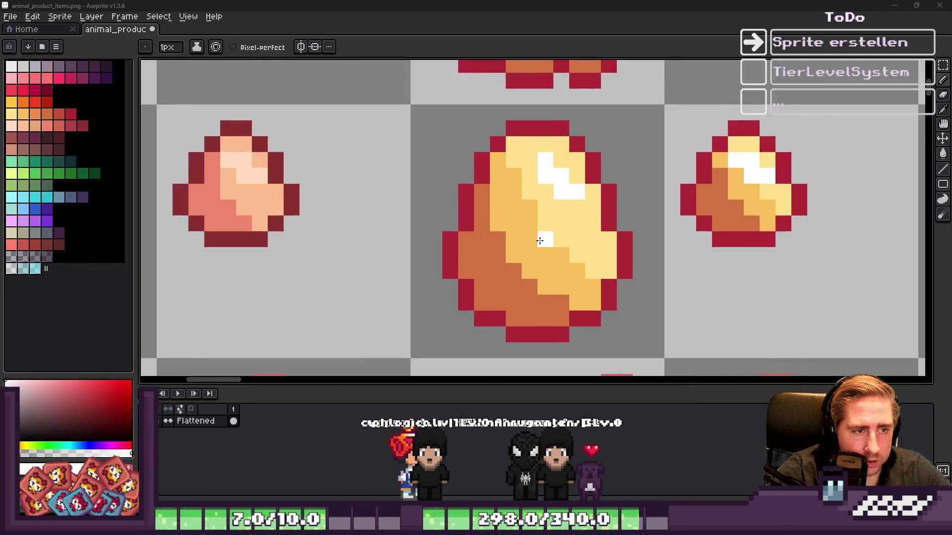
pyautogui.scroll(-4, 576, 197)
pyautogui.scroll(8, 577, 197)
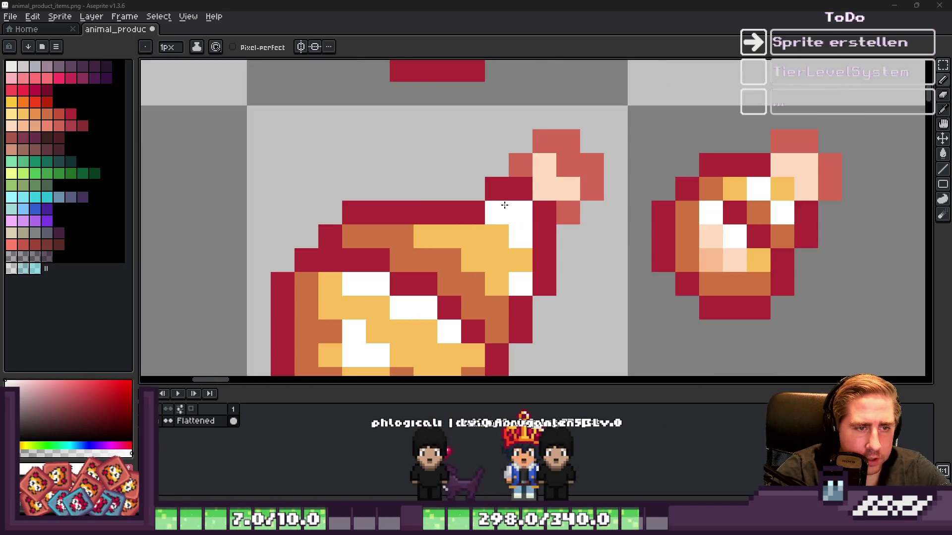
pyautogui.keyDown('alt'); pyautogui.click(504, 178); pyautogui.keyUp('alt')
pyautogui.click(531, 168)
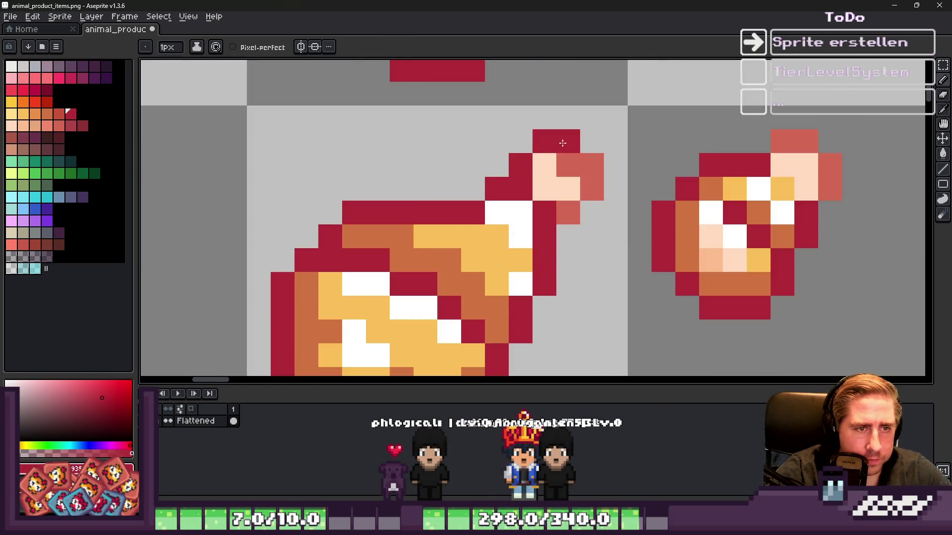
pyautogui.keyDown('alt'); pyautogui.click(481, 240); pyautogui.keyUp('alt')
pyautogui.click(544, 165)
pyautogui.click(545, 189)
# Repaint the peach tip pixel and remaining salmon pixels dark red.
pyautogui.scroll(-3, 633, 147)
pyautogui.scroll(3, 578, 161)
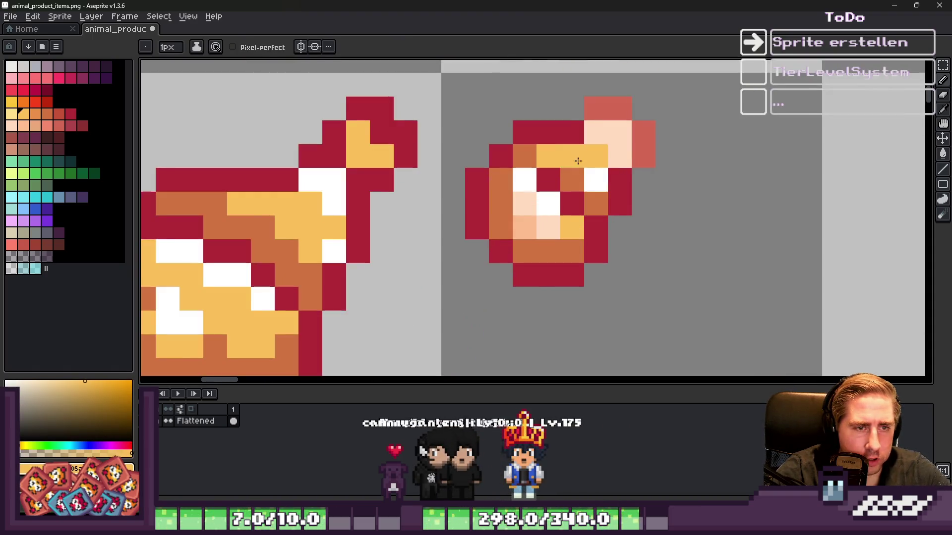
pyautogui.click(620, 151)
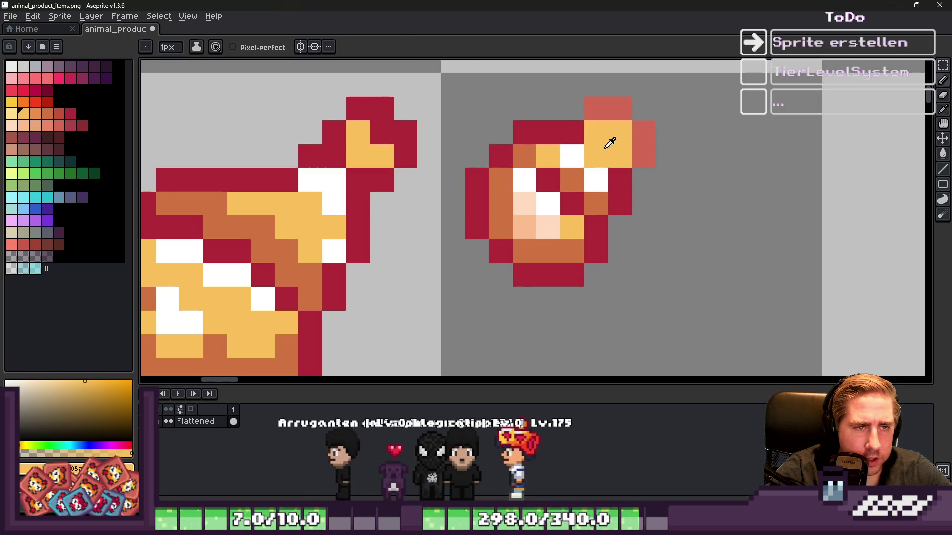
pyautogui.keyDown('alt'); pyautogui.click(574, 134); pyautogui.keyUp('alt')
pyautogui.click(620, 156)
pyautogui.moveTo(594, 109)
pyautogui.mouseDown()
pyautogui.moveTo(622, 113)
pyautogui.moveTo(642, 151)
pyautogui.mouseUp()
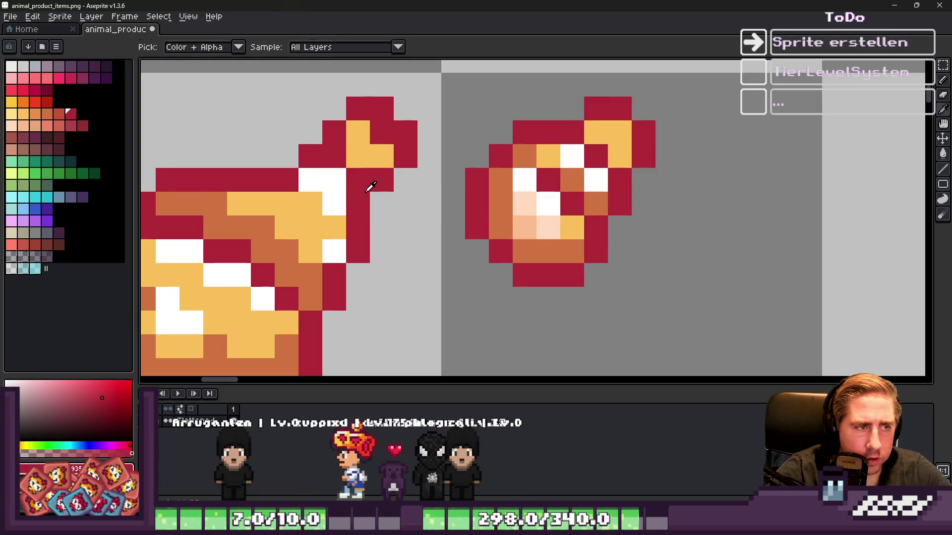
# Paint a top yellow pixel white using white sampled from the left sprite.
pyautogui.keyDown('alt'); pyautogui.click(342, 183); pyautogui.keyUp('alt')
pyautogui.click(615, 131)
pyautogui.scroll(-3, 612, 131)
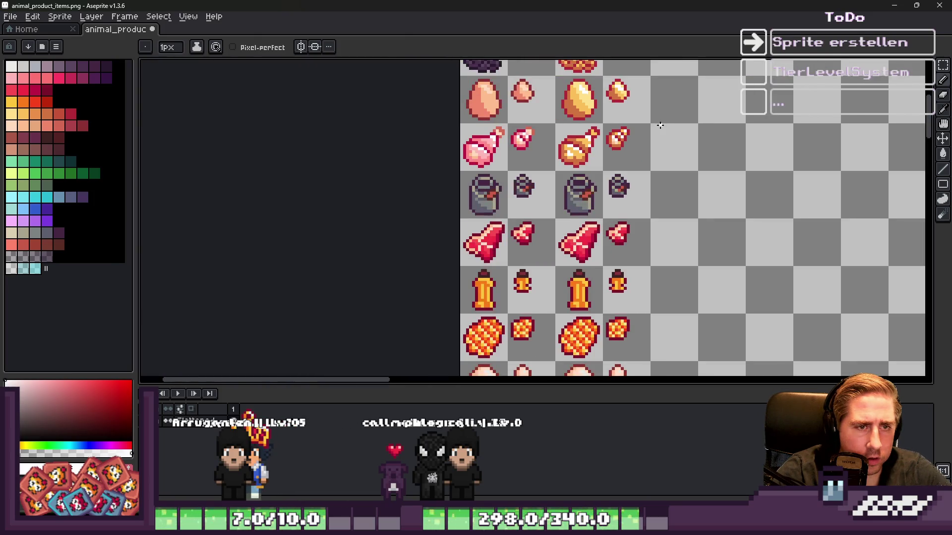
pyautogui.scroll(2, 589, 126)
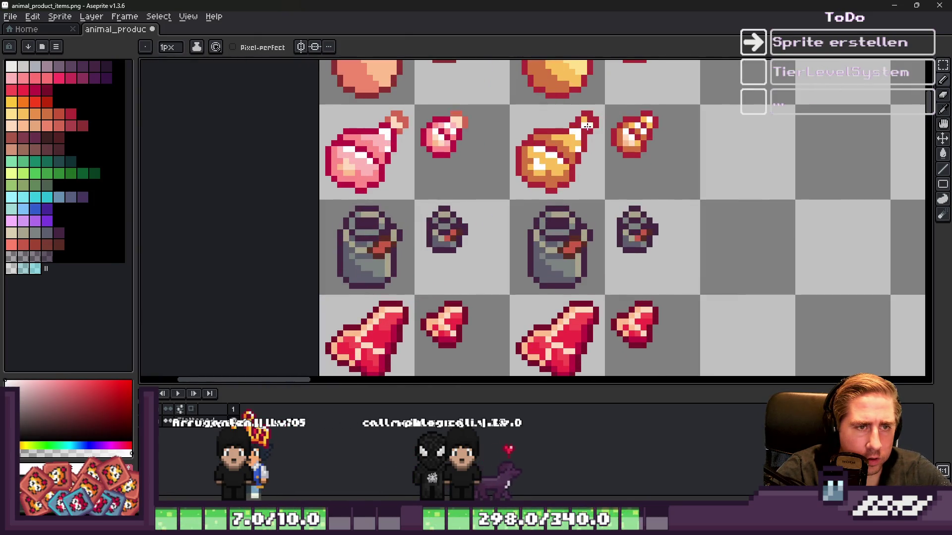
pyautogui.scroll(-1, 553, 111)
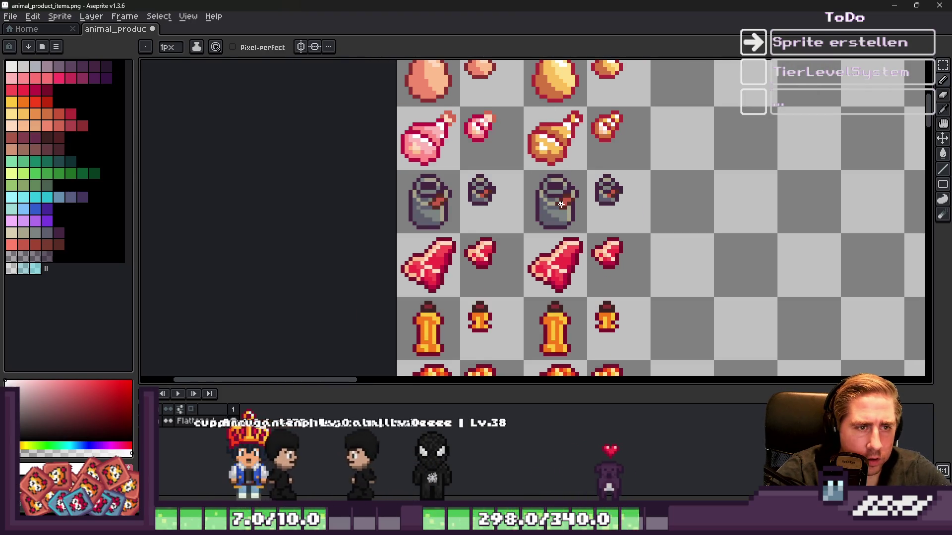
# Select the milk-can sprites and fill their dark outline with crimson sampled from the golden meat.
pyautogui.scroll(3, 561, 204)
pyautogui.press('m')
pyautogui.moveTo(460, 99); pyautogui.dragTo(813, 281)
pyautogui.scroll(-2, 501, 280)
pyautogui.scroll(2, 497, 161)
pyautogui.press('i')
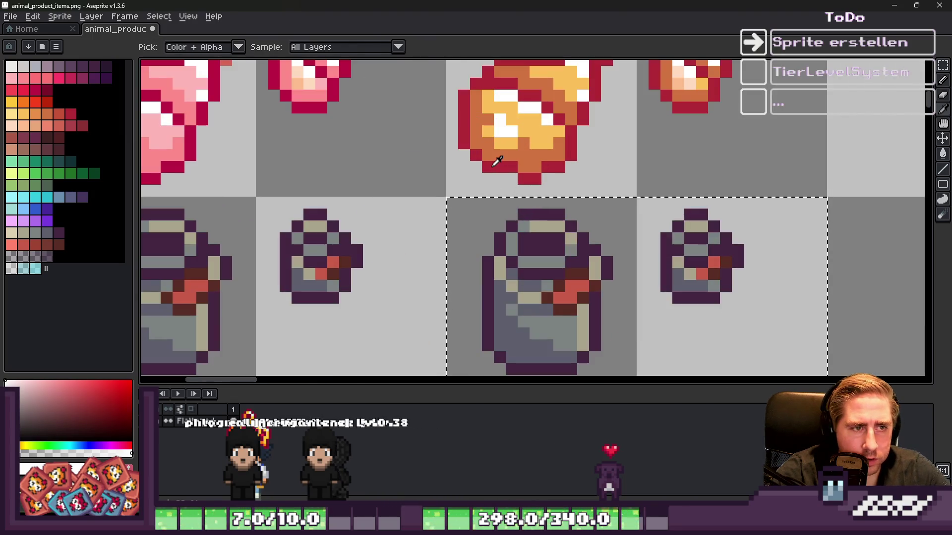
pyautogui.click(497, 161)
pyautogui.press('g')
pyautogui.click(531, 209)
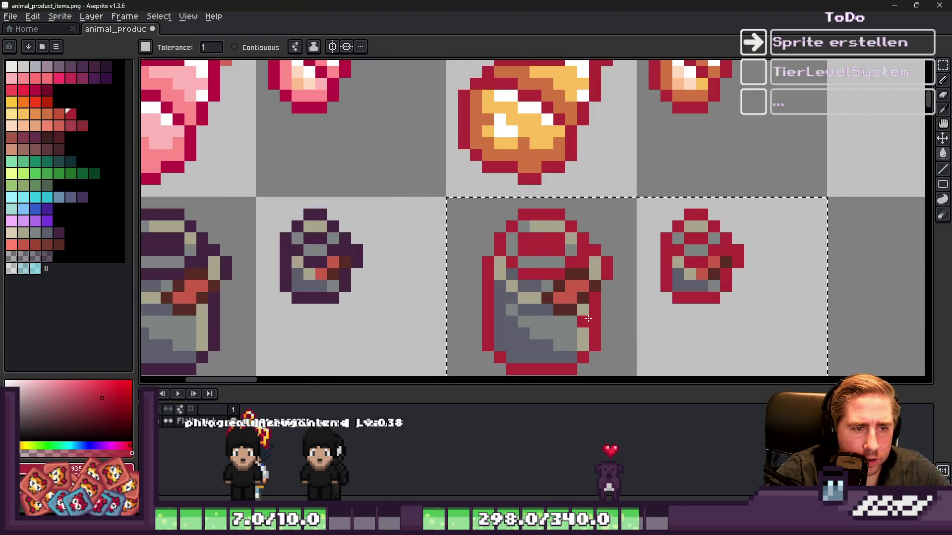
pyautogui.click(574, 273)
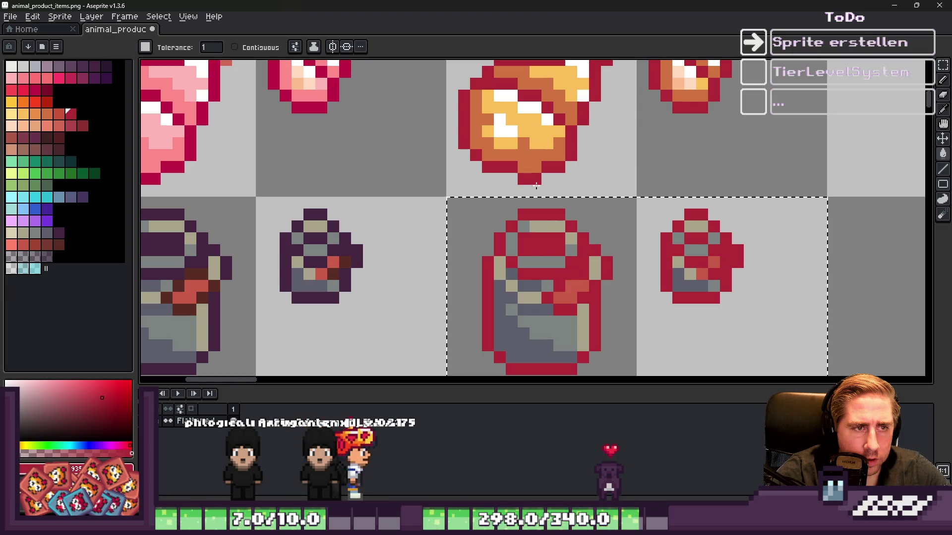
pyautogui.hotkey('ctrl', 'z')
# Fill the milk can's dark-brown areas with a darker crimson from the palette.
pyautogui.click(47, 89)
pyautogui.scroll(1, 556, 263)
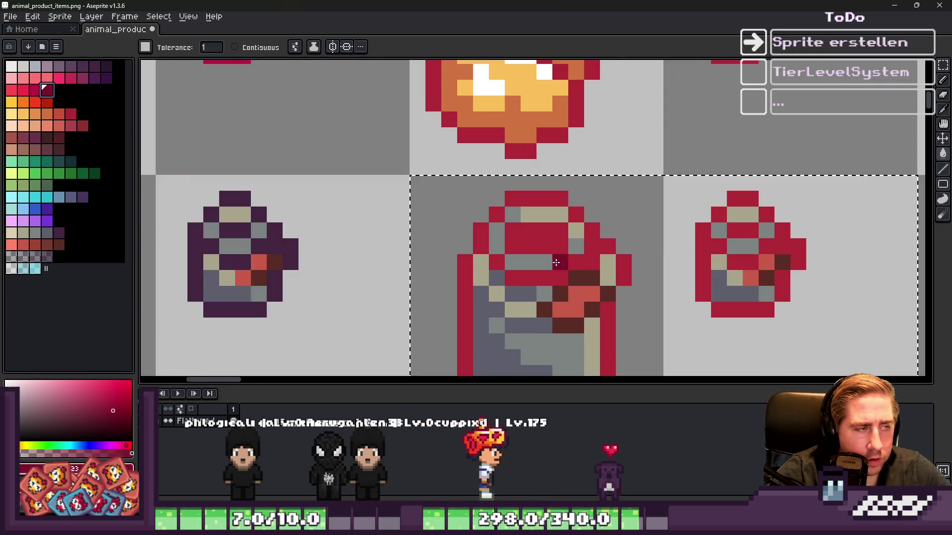
pyautogui.click(560, 290)
pyautogui.scroll(-2, 521, 272)
pyautogui.scroll(2, 496, 273)
pyautogui.scroll(-1, 489, 271)
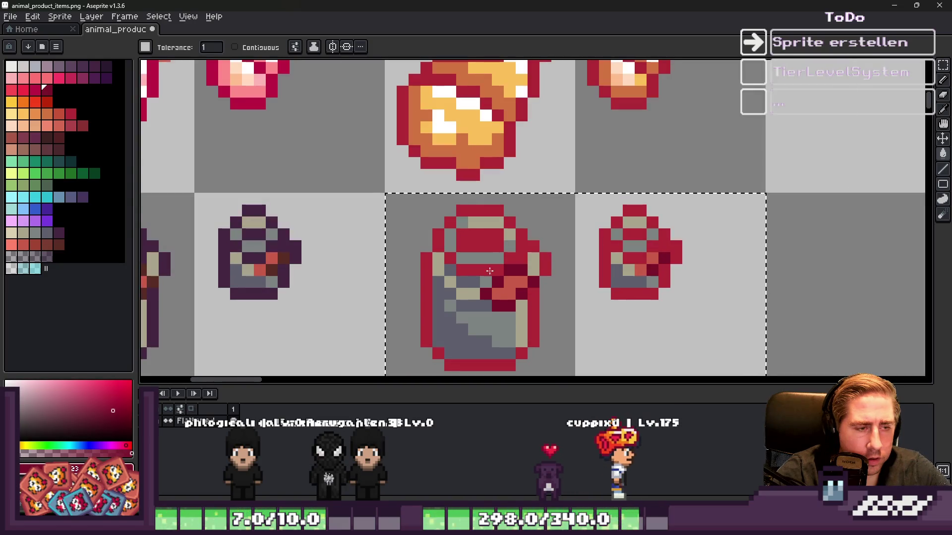
# Fill the can's dark-grey areas orange and light-grey areas yellow, sampled from the golden meat.
pyautogui.keyDown('alt'); pyautogui.click(469, 153); pyautogui.keyUp('alt')
pyautogui.click(466, 281)
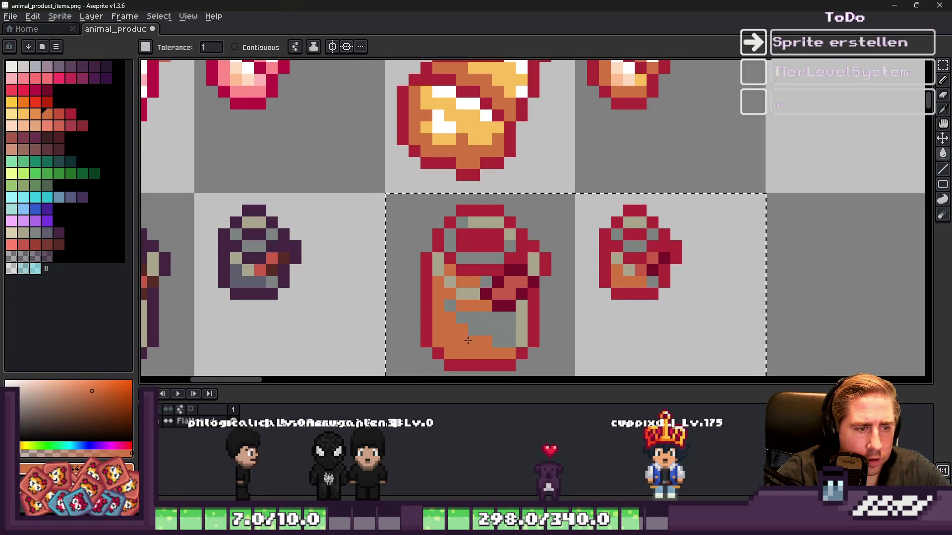
pyautogui.keyDown('alt'); pyautogui.click(482, 122); pyautogui.keyUp('alt')
pyautogui.click(490, 321)
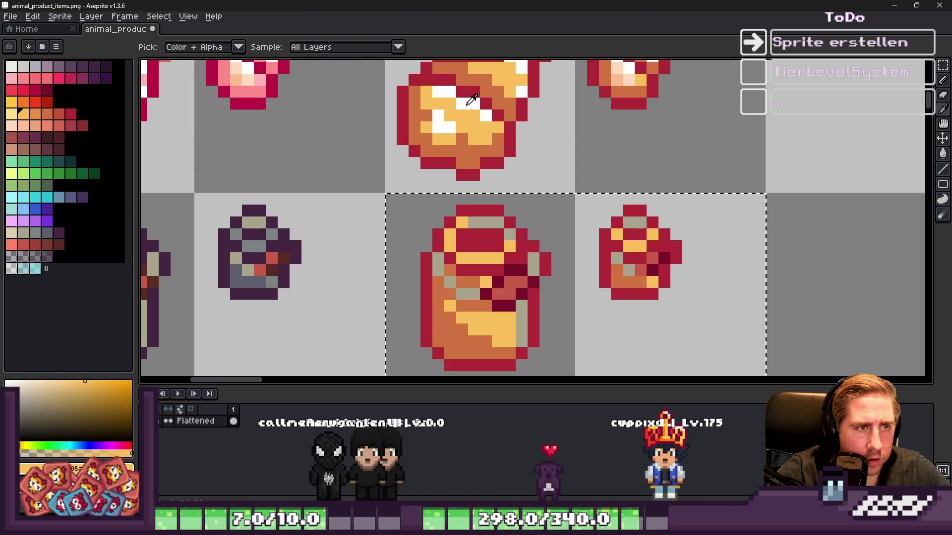
pyautogui.keyDown('alt'); pyautogui.click(490, 209); pyautogui.keyUp('alt')
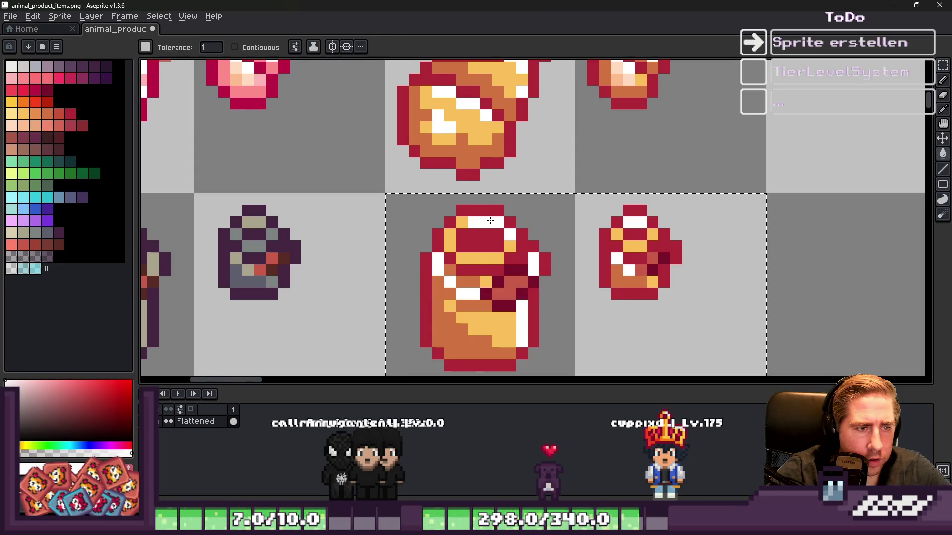
pyautogui.scroll(-5, 490, 220)
pyautogui.scroll(8, 477, 240)
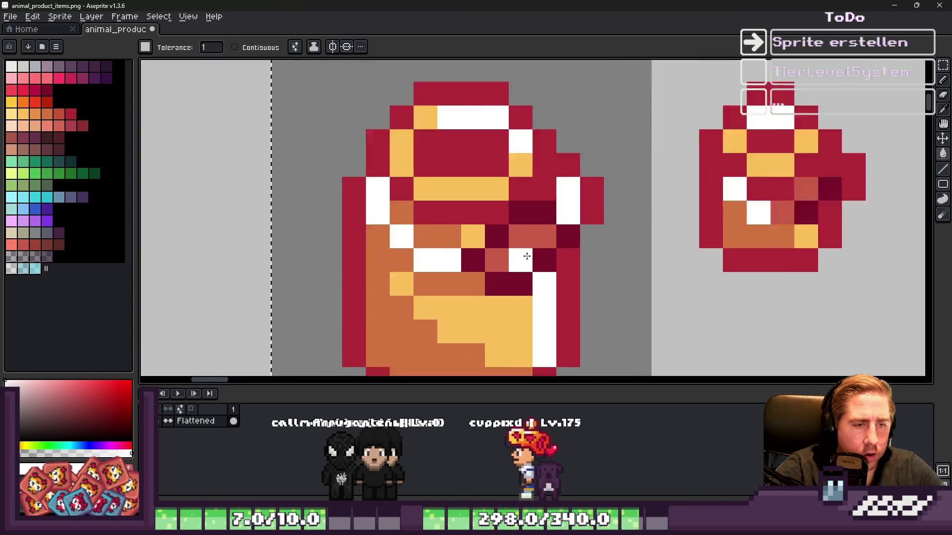
# With the Pencil, cover a stray white pixel and paint a single pixel yellow.
pyautogui.press('b')
pyautogui.click(522, 253)
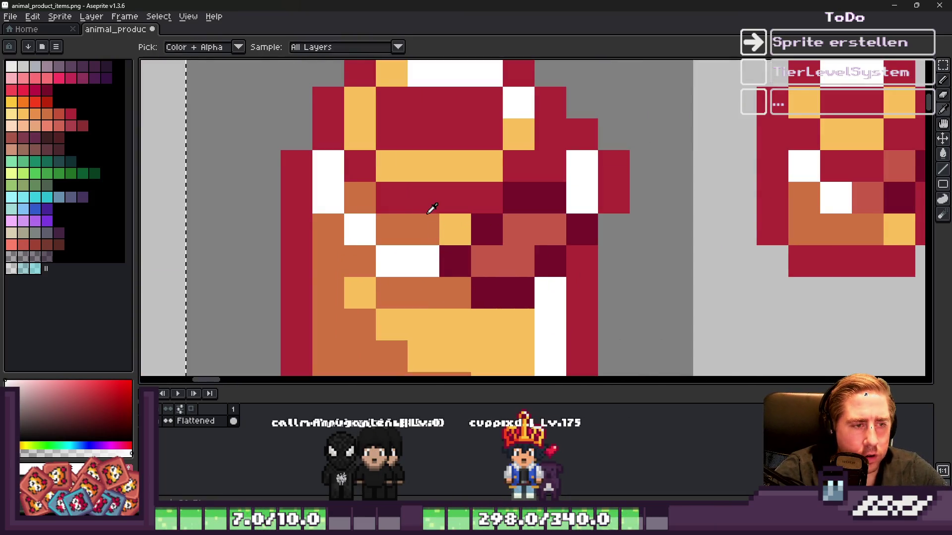
pyautogui.keyDown('alt'); pyautogui.click(434, 317); pyautogui.keyUp('alt')
pyautogui.click(501, 246)
pyautogui.scroll(-5, 547, 226)
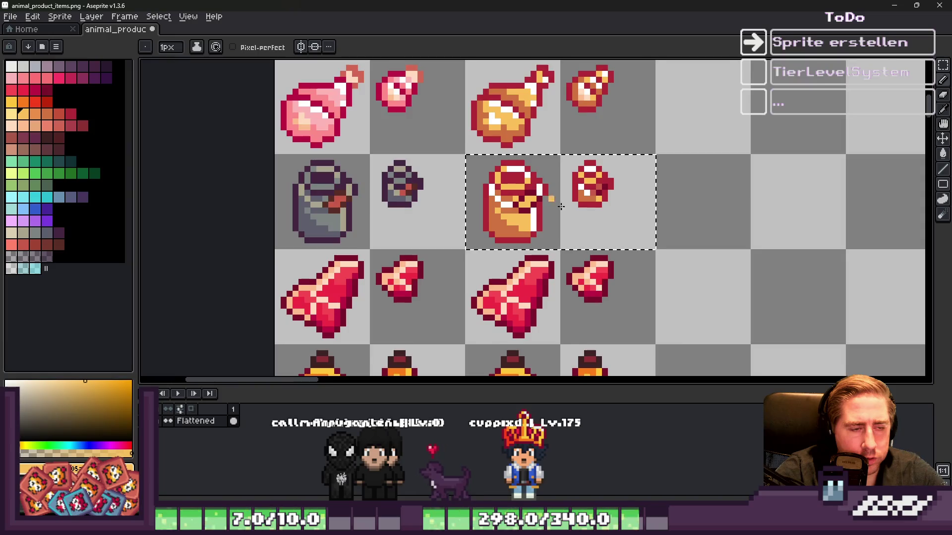
pyautogui.scroll(4, 546, 223)
# Repaint the dark maroon pixels on the milk can red.
pyautogui.keyDown('alt'); pyautogui.click(402, 118); pyautogui.keyUp('alt')
pyautogui.click(434, 148)
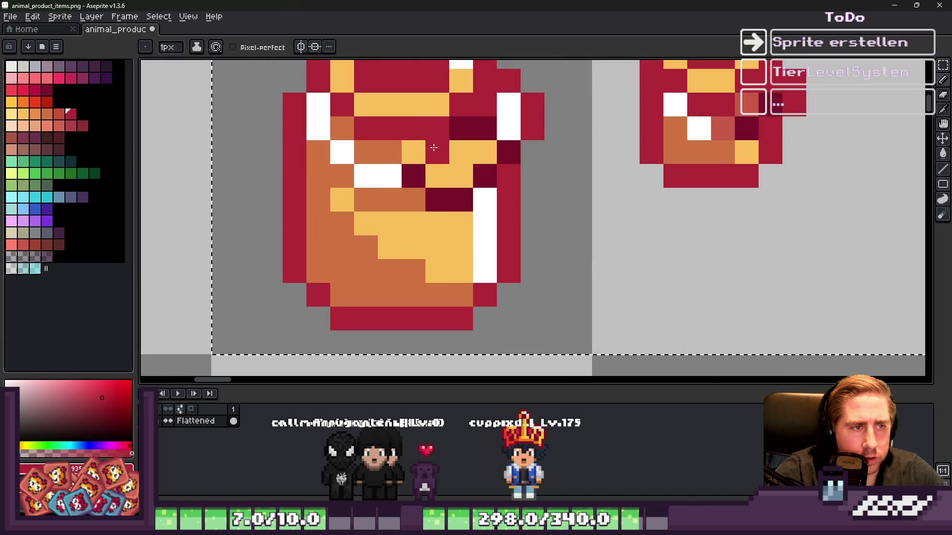
pyautogui.moveTo(496, 147); pyautogui.dragTo(468, 193)
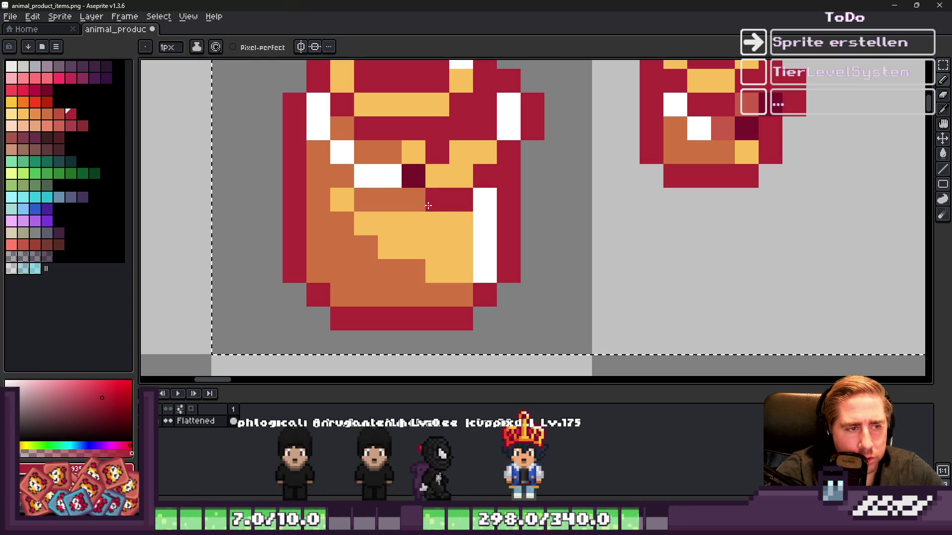
pyautogui.keyDown('alt'); pyautogui.click(414, 199); pyautogui.keyUp('alt')
pyautogui.scroll(-5, 468, 185)
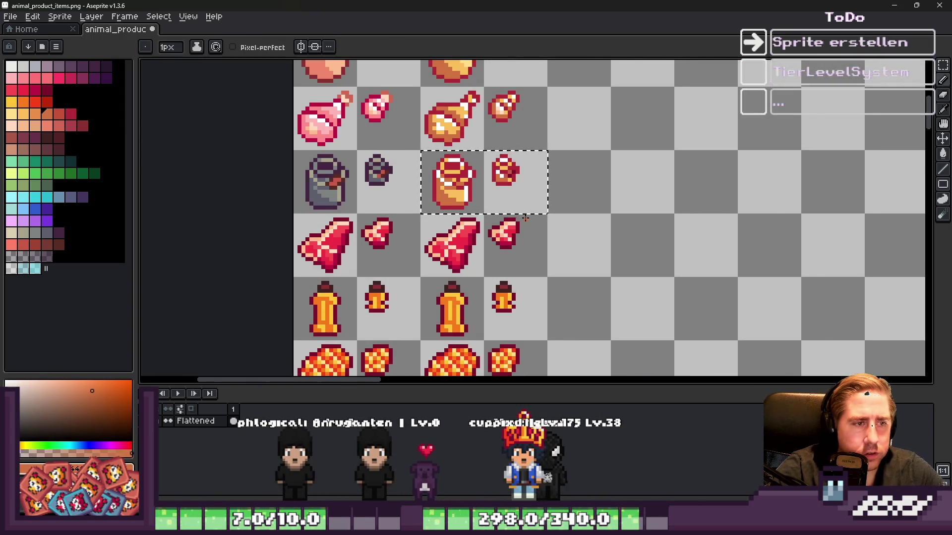
pyautogui.scroll(6, 508, 176)
# Paint a dark maroon pixel on the small can crimson.
pyautogui.rightClick(495, 258)
pyautogui.keyDown('alt'); pyautogui.click(498, 251); pyautogui.keyUp('alt')
pyautogui.scroll(-6, 744, 238)
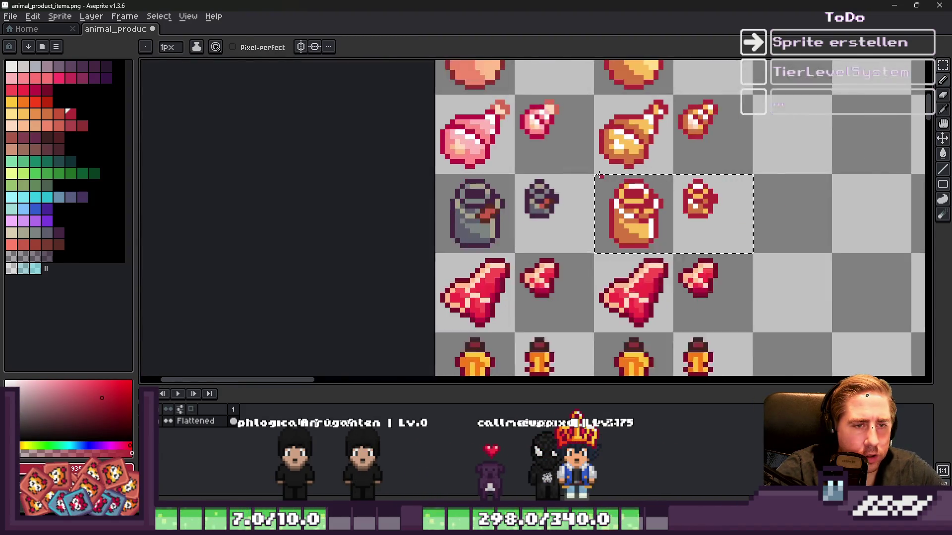
pyautogui.scroll(-1, 681, 290)
pyautogui.scroll(1, 681, 290)
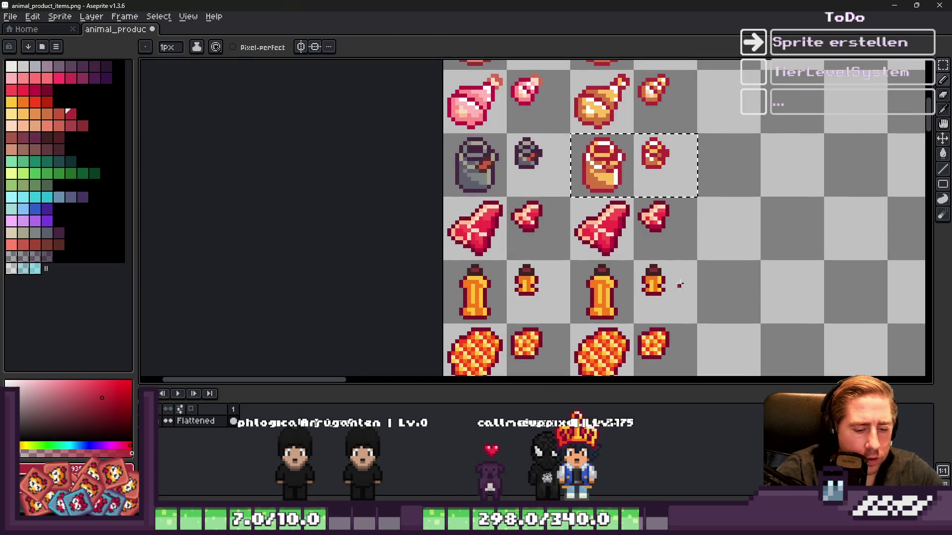
pyautogui.press('m')
pyautogui.scroll(1, 616, 225)
# Select the copied steak and its icon, and fill the dark-red pixels with the milk can's orange.
pyautogui.moveTo(527, 178)
pyautogui.mouseDown()
pyautogui.moveTo(771, 282)
pyautogui.moveTo(774, 296)
pyautogui.mouseUp()
pyautogui.scroll(1, 609, 246)
pyautogui.scroll(1, 595, 238)
pyautogui.scroll(-1, 527, 219)
pyautogui.press('g')
pyautogui.scroll(1, 590, 213)
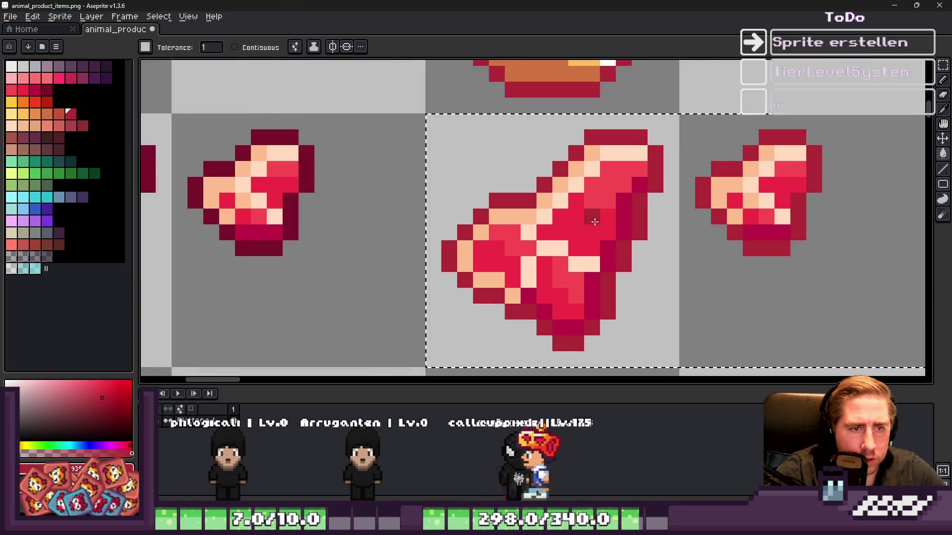
pyautogui.scroll(-1, 570, 149)
pyautogui.press('i')
pyautogui.click(560, 118)
pyautogui.press('g')
pyautogui.click(614, 231)
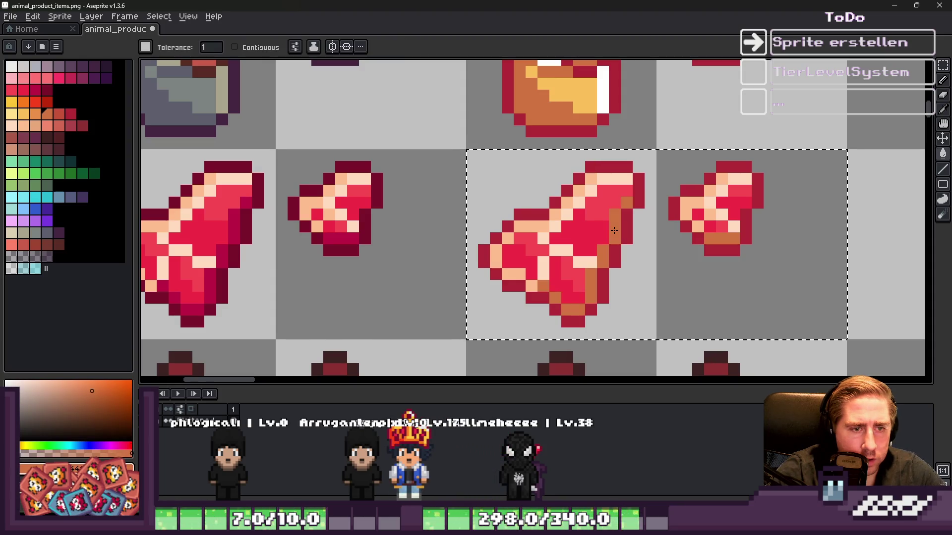
# Fill the steak's light pixels with the milk can's yellow.
pyautogui.click(575, 97)
pyautogui.press('g')
pyautogui.click(584, 237)
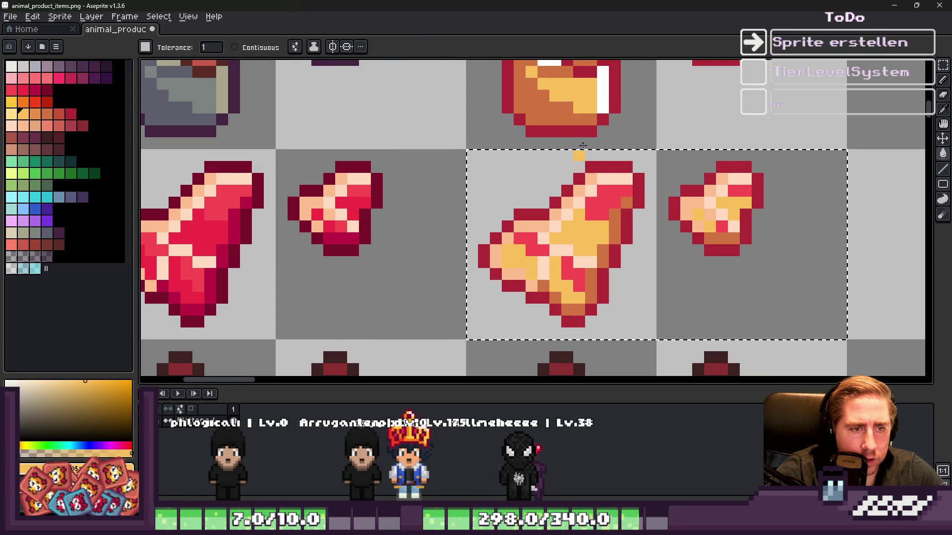
pyautogui.scroll(-1, 583, 145)
pyautogui.scroll(2, 580, 90)
# Undo the accidental pale-yellow fill on the steak.
pyautogui.press('i')
pyautogui.press('g')
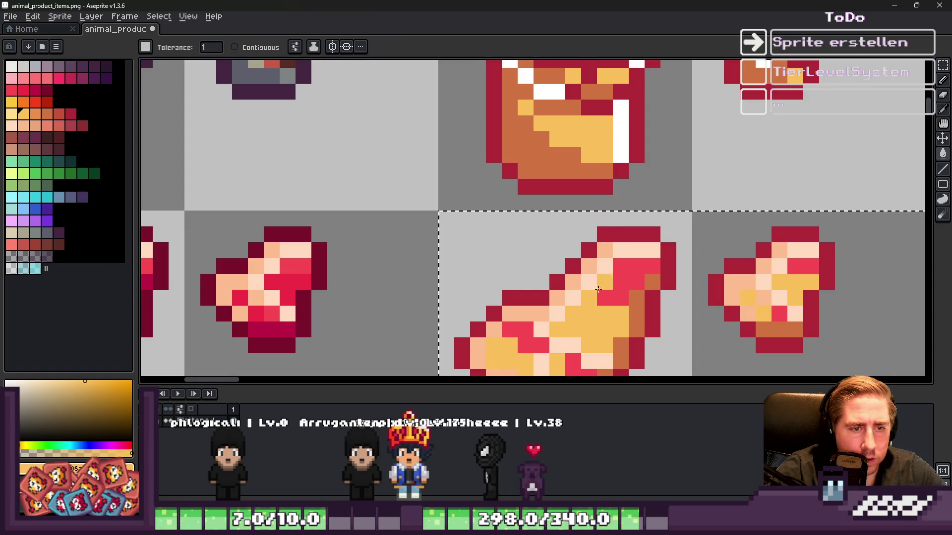
pyautogui.scroll(-3, 579, 95)
pyautogui.scroll(4, 577, 114)
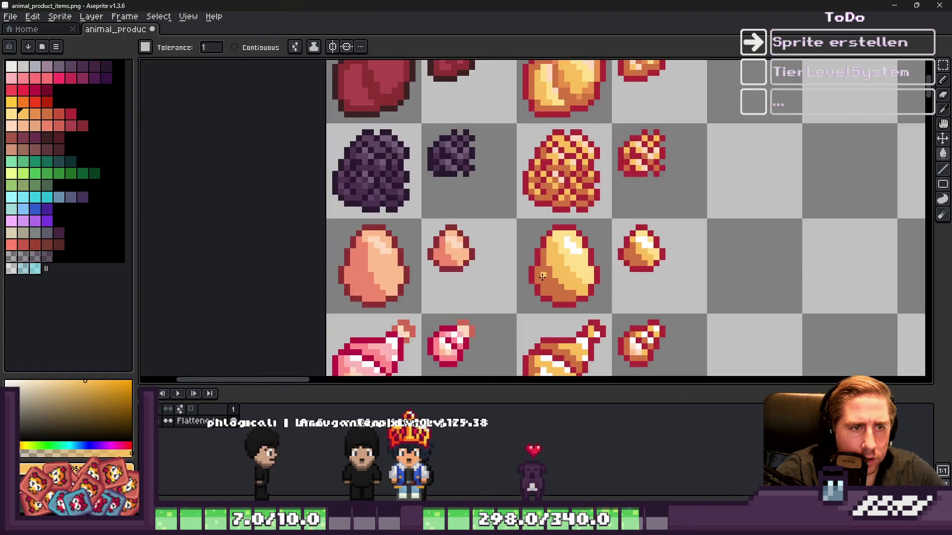
pyautogui.scroll(2, 616, 240)
pyautogui.scroll(-7, 615, 238)
pyautogui.scroll(2, 579, 237)
pyautogui.scroll(3, 579, 236)
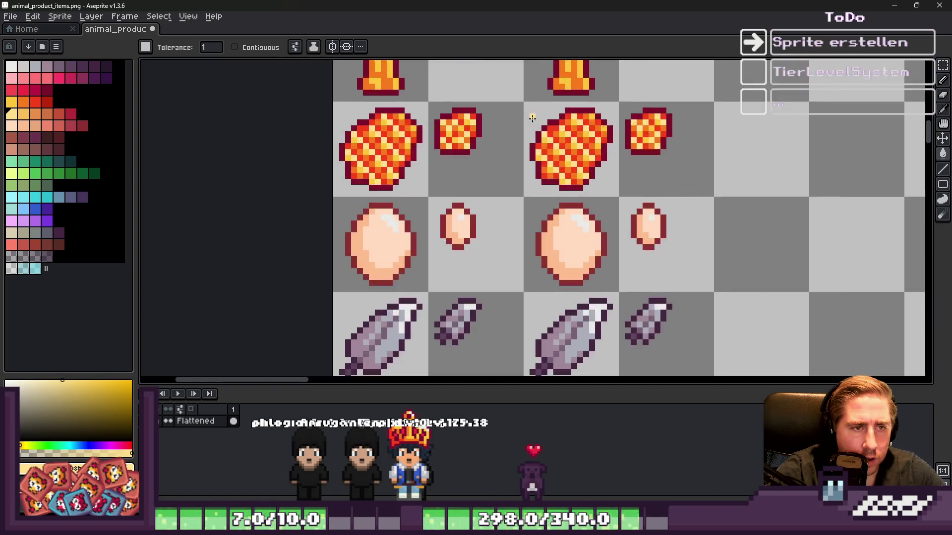
pyautogui.scroll(-4, 578, 199)
pyautogui.scroll(7, 577, 99)
pyautogui.scroll(-4, 577, 98)
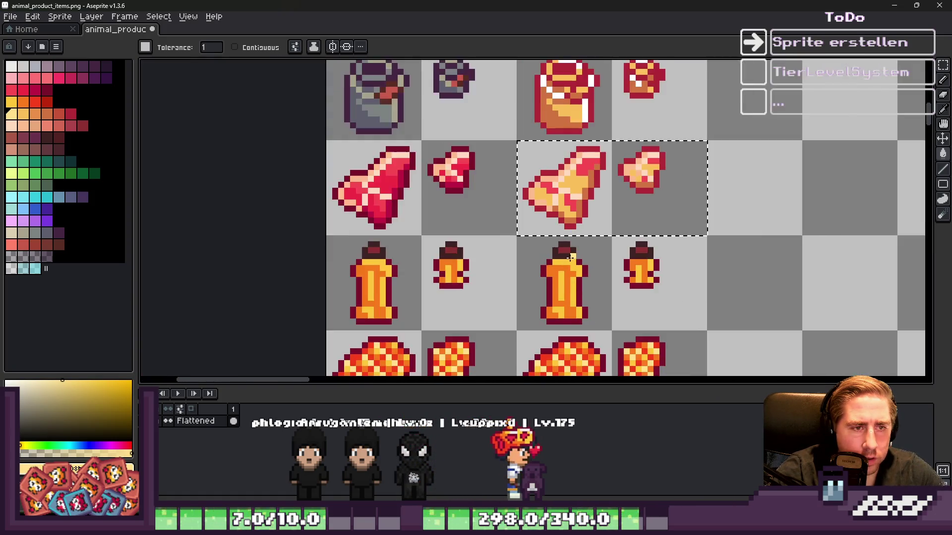
pyautogui.scroll(3, 548, 245)
pyautogui.scroll(2, 548, 245)
pyautogui.press('f')
pyautogui.hotkey('ctrl', 'z')
pyautogui.press('g')
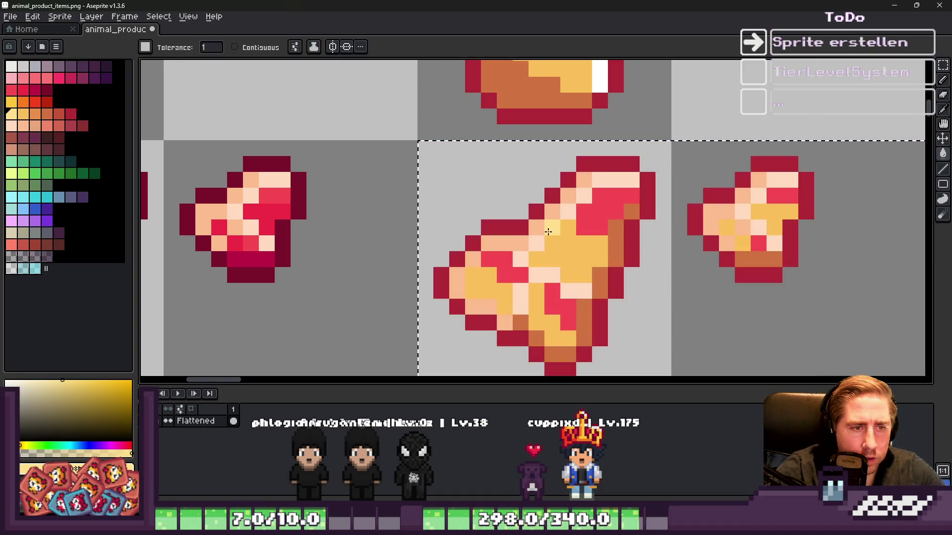
# Fill the red areas of both steak sprites with a pale tan palette swatch.
pyautogui.scroll(-3, 548, 231)
pyautogui.scroll(3, 548, 232)
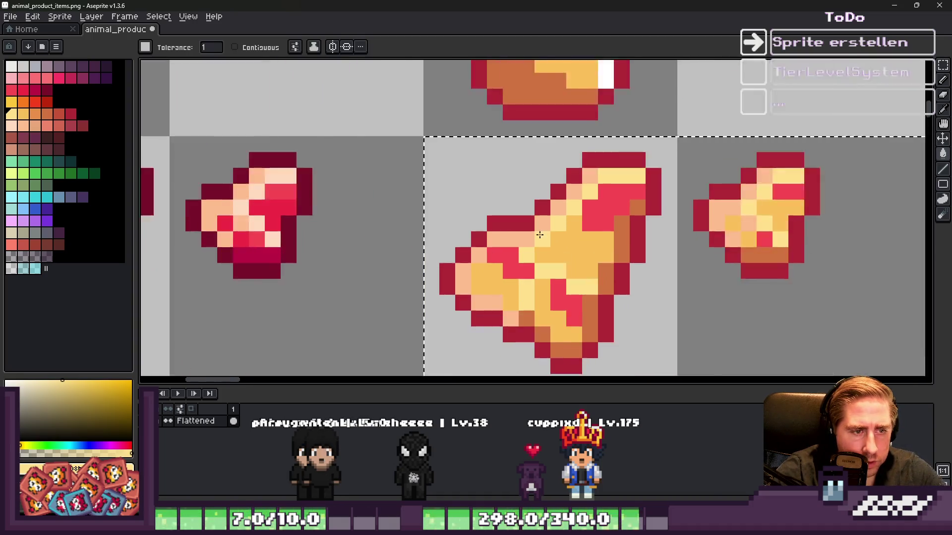
pyautogui.scroll(-3, 548, 248)
pyautogui.scroll(2, 550, 285)
pyautogui.press('v')
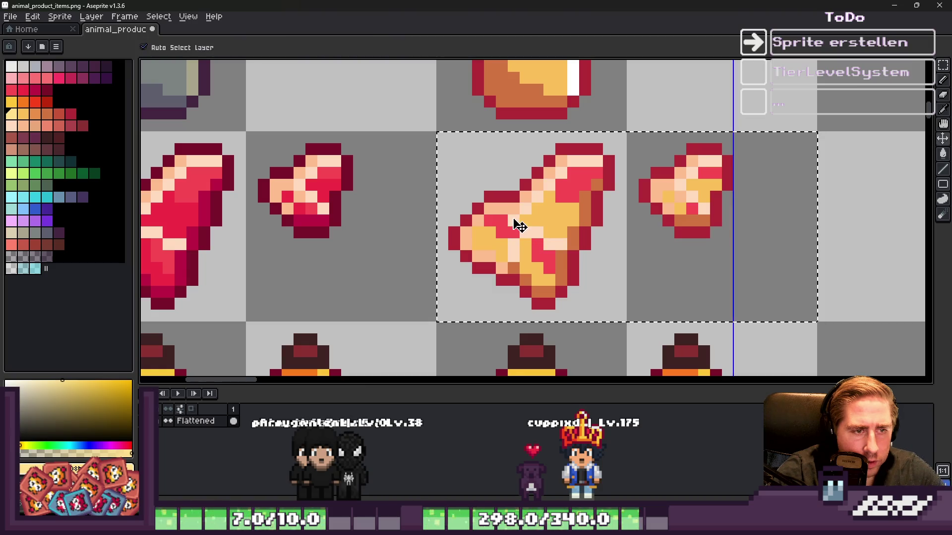
pyautogui.scroll(1, 505, 207)
pyautogui.scroll(-2, 505, 207)
pyautogui.scroll(2, 546, 248)
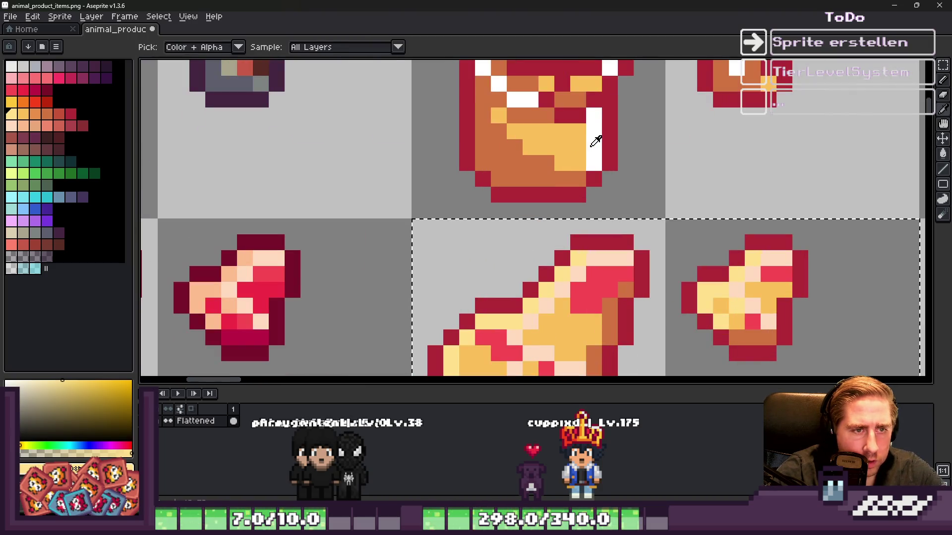
pyautogui.scroll(-2, 575, 270)
pyautogui.scroll(2, 570, 275)
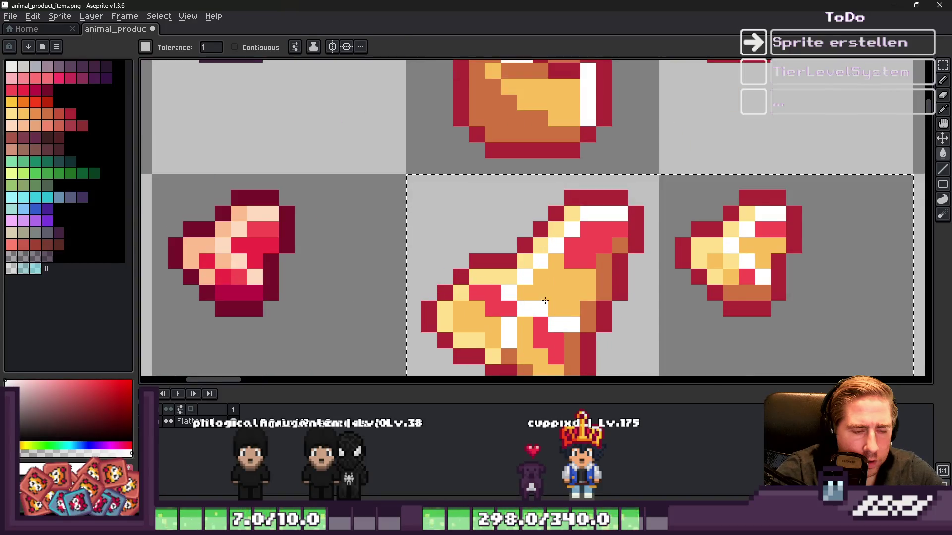
pyautogui.keyDown('alt'); pyautogui.click(566, 279); pyautogui.keyUp('alt')
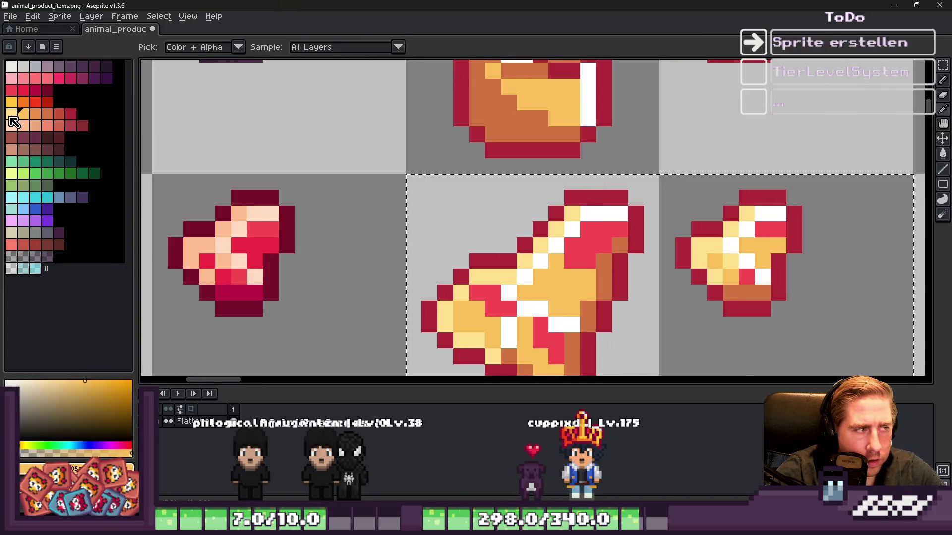
pyautogui.click(13, 121)
pyautogui.press('g')
pyautogui.click(524, 245)
pyautogui.click(574, 245)
# Try recolouring the light-yellow pixels with a peach orange, then undo it.
pyautogui.scroll(-3, 496, 219)
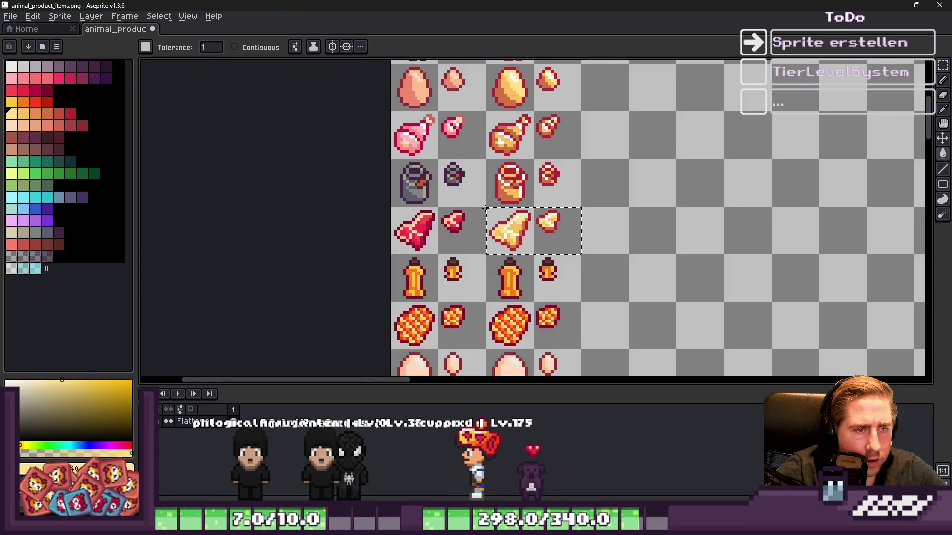
pyautogui.scroll(2, 496, 218)
pyautogui.scroll(2, 526, 223)
pyautogui.press('alt')
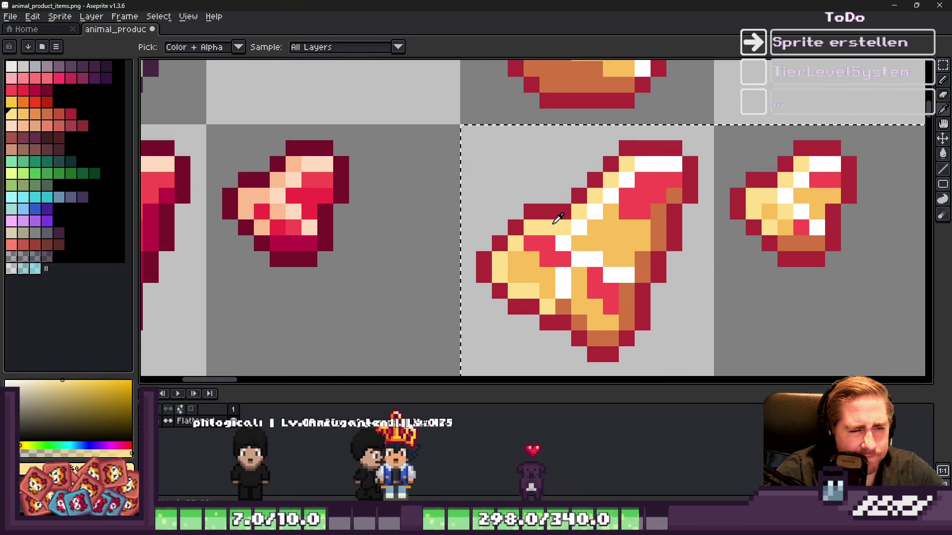
pyautogui.click(26, 130)
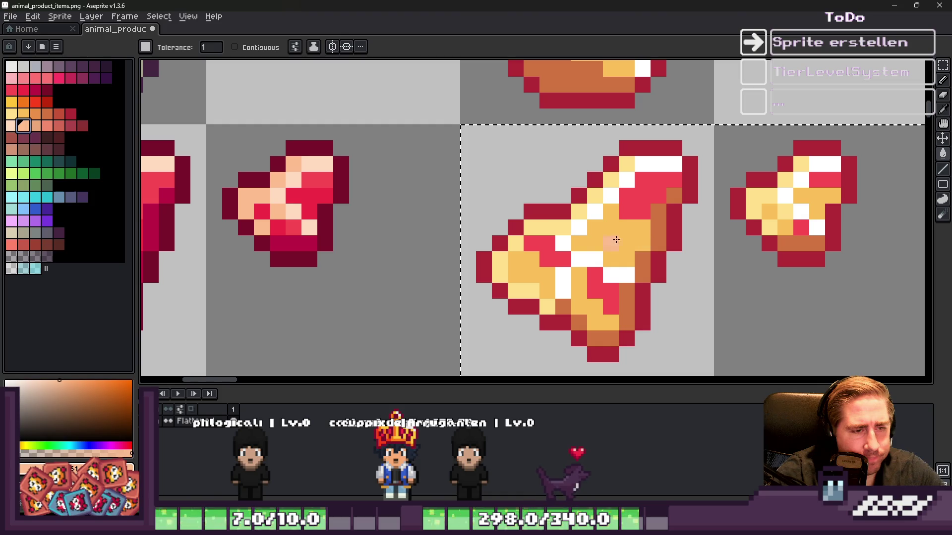
pyautogui.click(552, 231)
pyautogui.hotkey('ctrl', 'z')
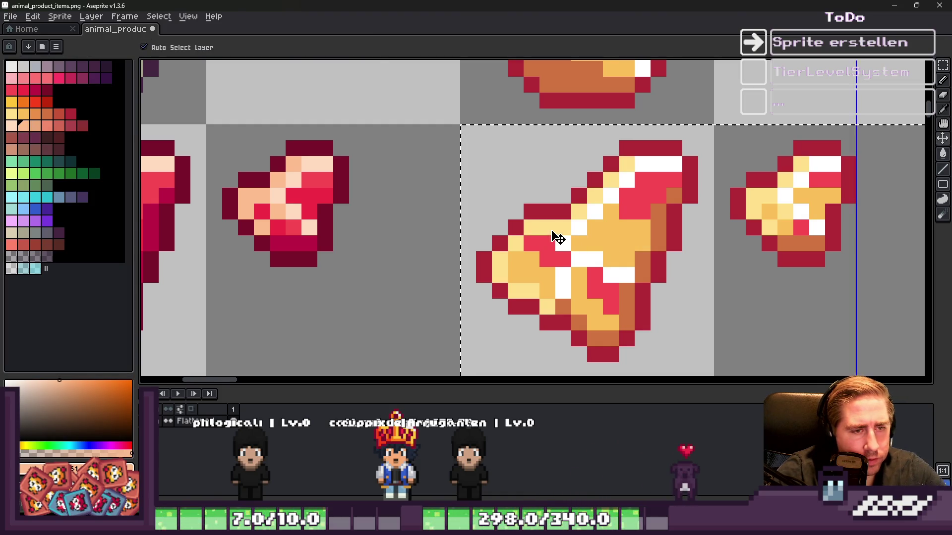
# Fill the golden-yellow areas of both steak sprites with a lighter orange.
pyautogui.click(527, 228)
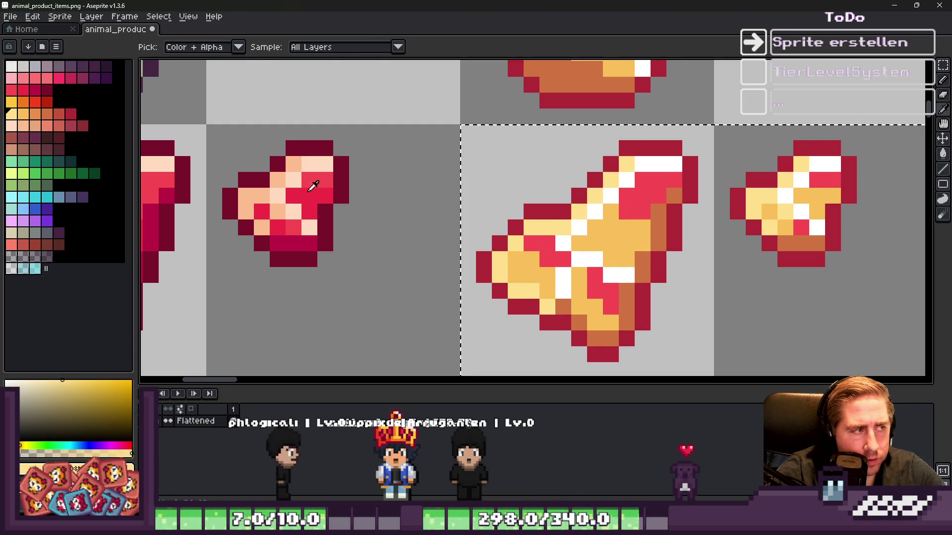
pyautogui.click(641, 261)
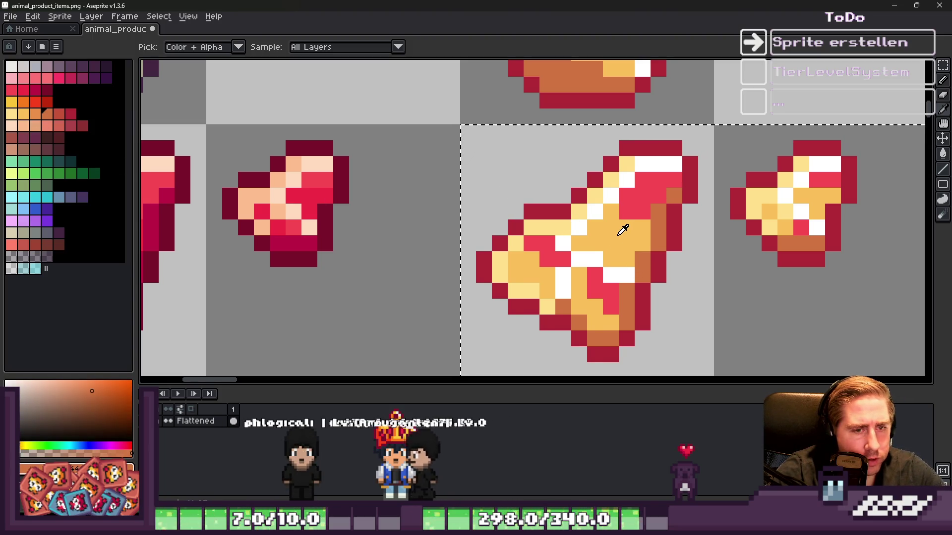
pyautogui.click(623, 230)
pyautogui.press('g')
pyautogui.click(277, 196)
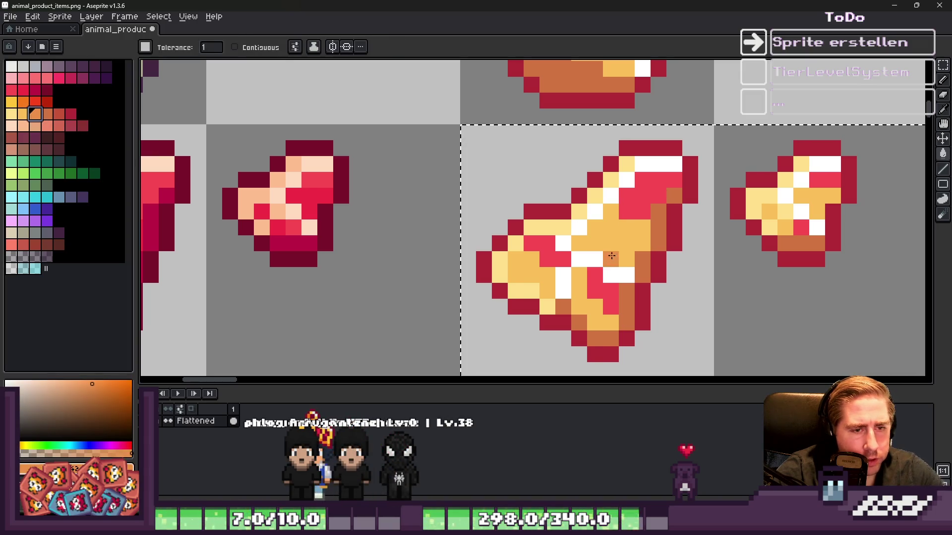
pyautogui.click(620, 248)
# Recolour the orange areas with a different palette orange and deselect the sprites.
pyautogui.click(24, 118)
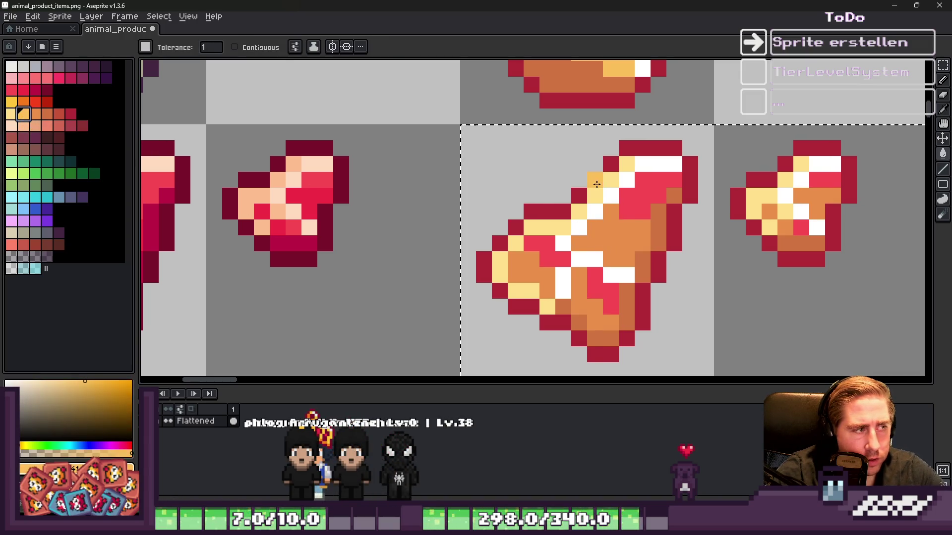
pyautogui.click(611, 232)
pyautogui.scroll(-4, 535, 212)
pyautogui.hotkey('ctrl', 'd')
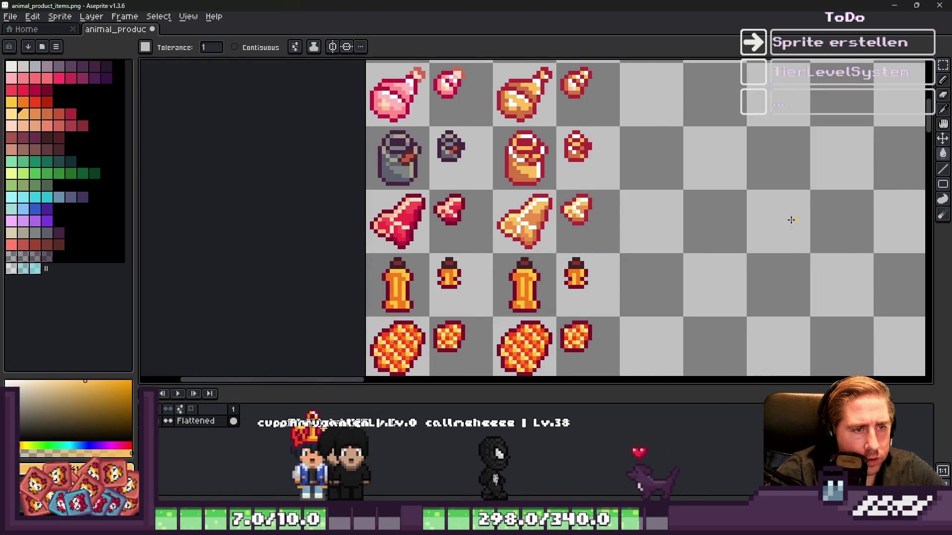
pyautogui.scroll(-3, 565, 218)
pyautogui.scroll(2, 525, 273)
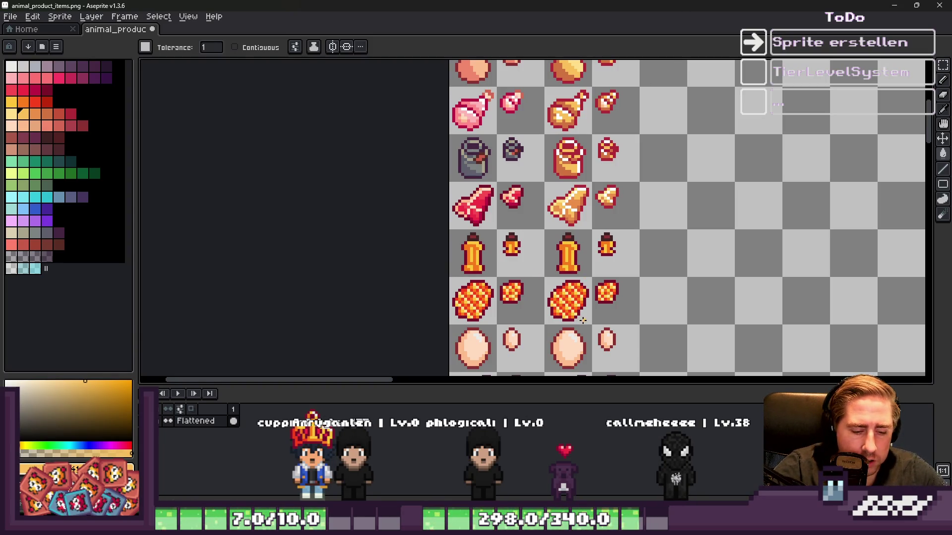
# Select the golden bottle and its small copy with a rectangular marquee.
pyautogui.press('m')
pyautogui.scroll(7, 586, 246)
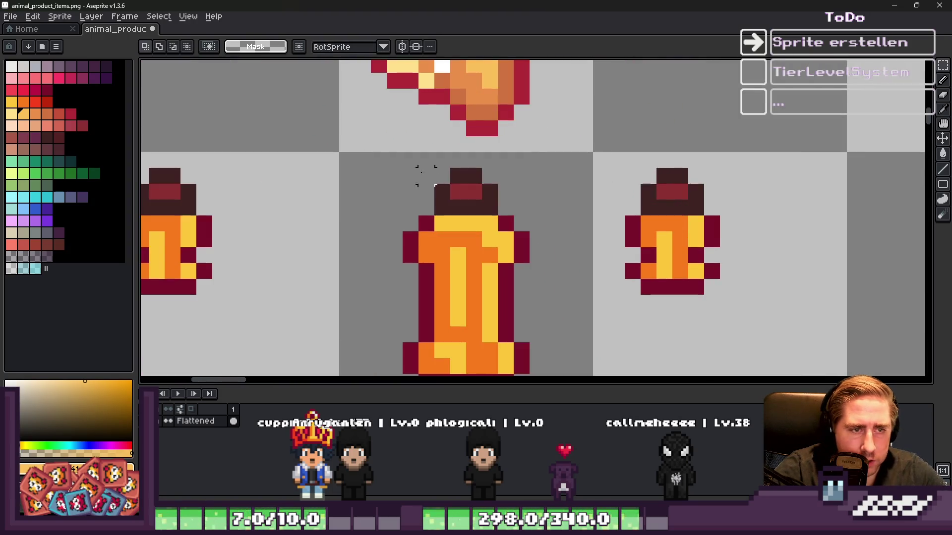
pyautogui.scroll(-2, 347, 160)
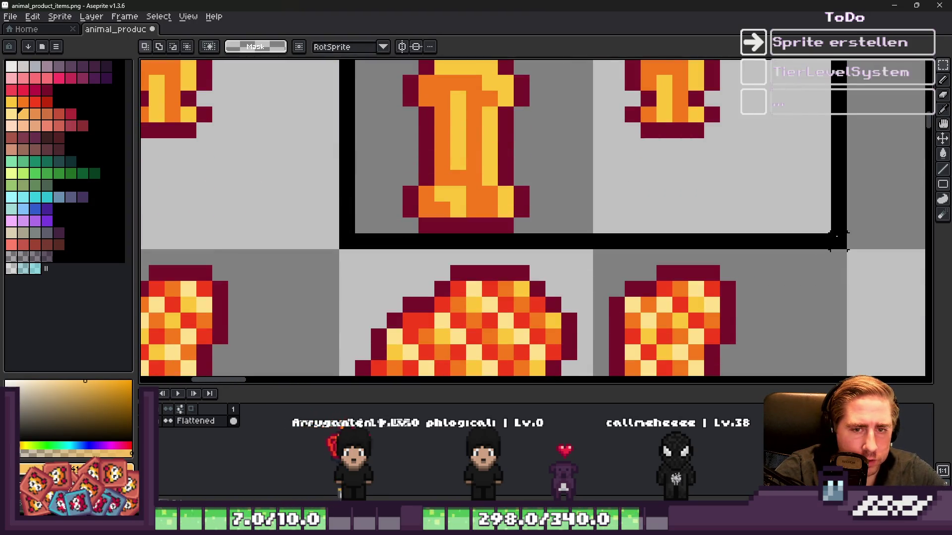
pyautogui.moveTo(525, 206); pyautogui.dragTo(716, 319)
pyautogui.scroll(2, 570, 215)
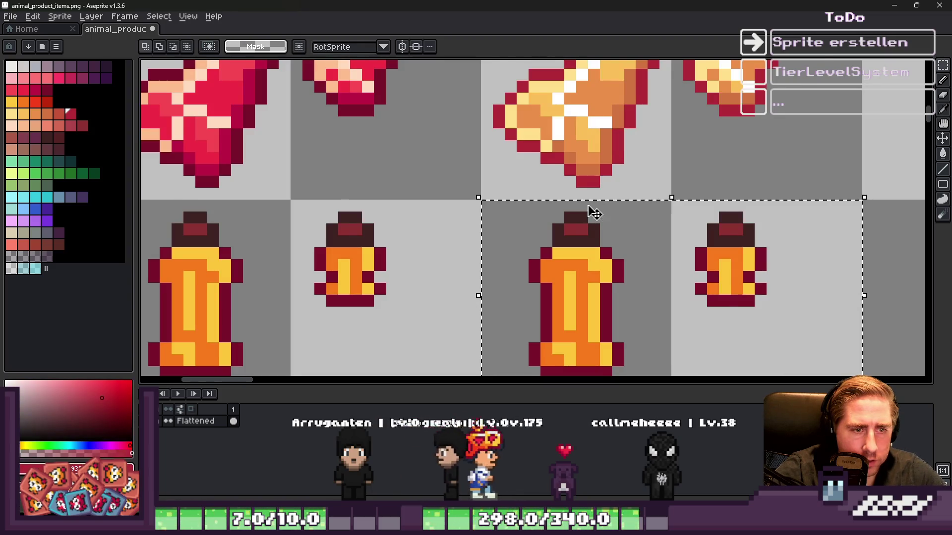
pyautogui.scroll(1, 570, 214)
# Bucket-fill the caps and outlines crimson, orange areas tan, and yellow areas light orange.
pyautogui.press('g')
pyautogui.click(552, 229)
pyautogui.scroll(-1, 552, 229)
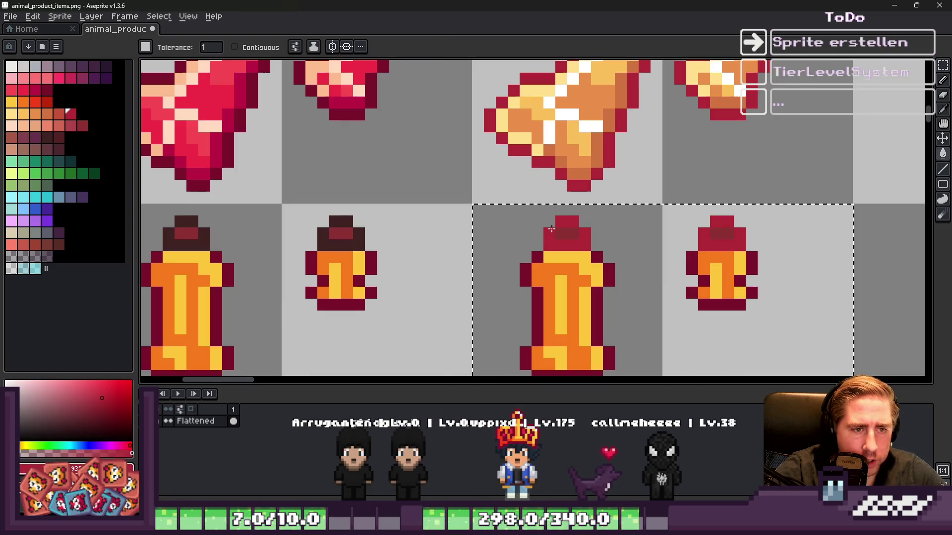
pyautogui.click(535, 254)
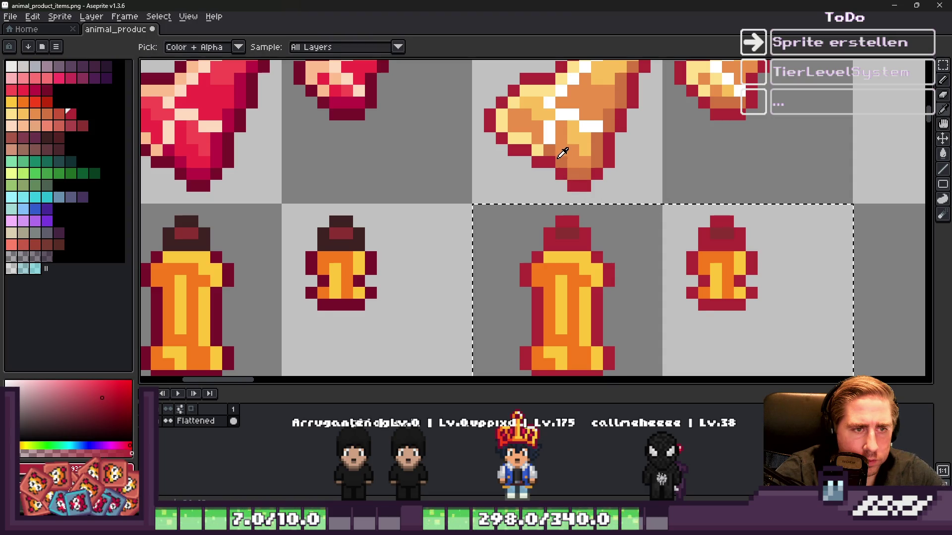
pyautogui.keyDown('alt'); pyautogui.click(562, 154); pyautogui.keyUp('alt')
pyautogui.click(545, 268)
pyautogui.keyDown('alt'); pyautogui.click(575, 146); pyautogui.keyUp('alt')
pyautogui.click(559, 294)
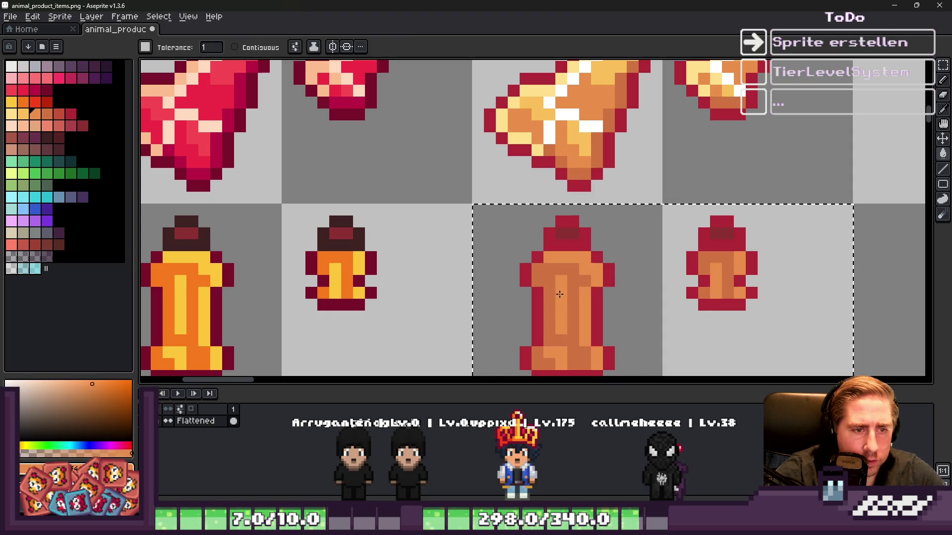
# Pencil white highlights on the cap and body, then yellow pixels down the bottle.
pyautogui.press('b')
pyautogui.scroll(1, 585, 243)
pyautogui.click(577, 250)
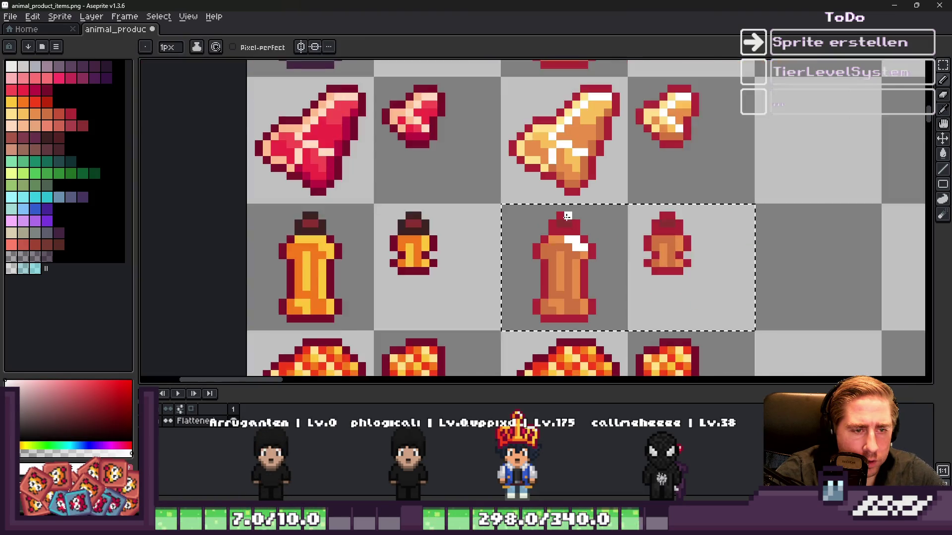
pyautogui.scroll(-4, 590, 273)
pyautogui.scroll(4, 575, 263)
pyautogui.click(574, 256)
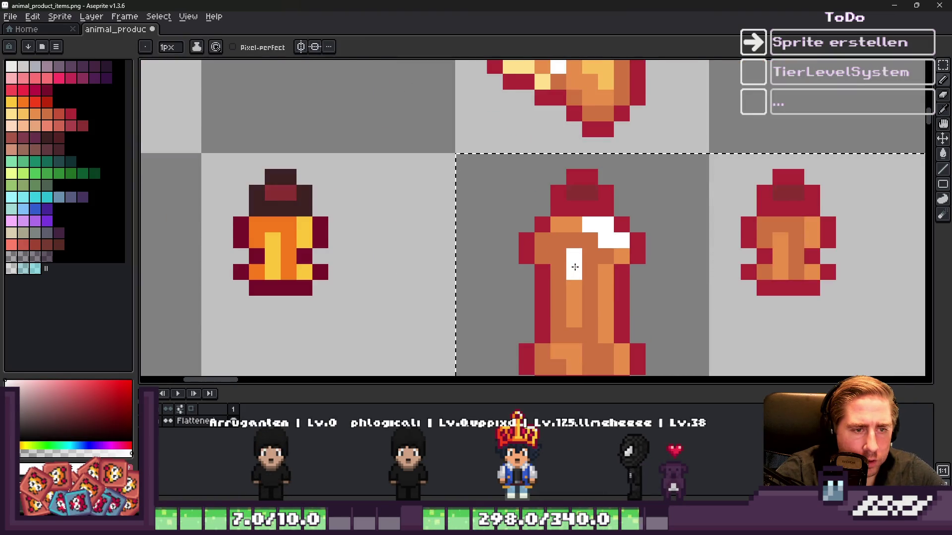
pyautogui.scroll(-1, 581, 123)
pyautogui.keyDown('alt'); pyautogui.click(582, 123); pyautogui.keyUp('alt')
pyautogui.scroll(1, 574, 313)
pyautogui.moveTo(574, 273); pyautogui.dragTo(574, 289)
pyautogui.click(610, 261)
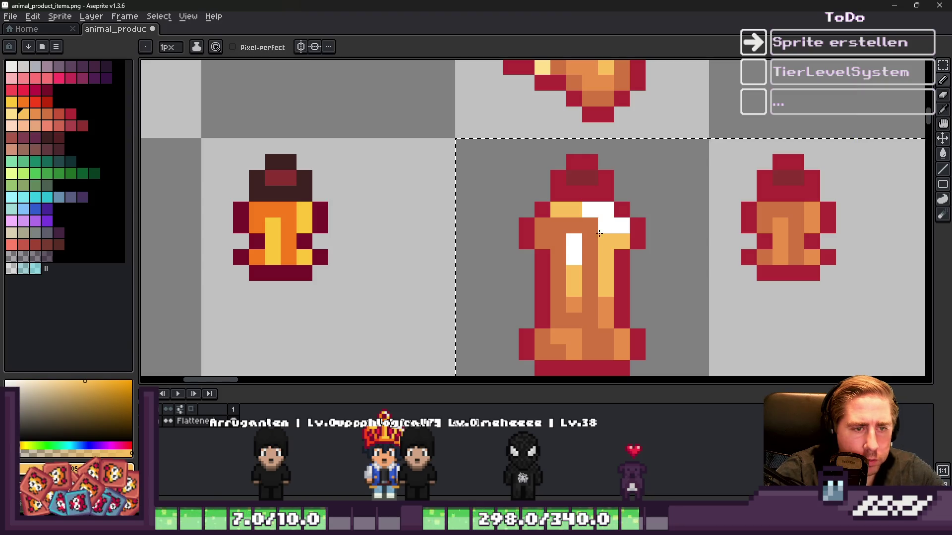
# Add a white pixel, then sample orange shades from the original bottle.
pyautogui.click(574, 226)
pyautogui.scroll(-3, 574, 228)
pyautogui.scroll(2, 569, 253)
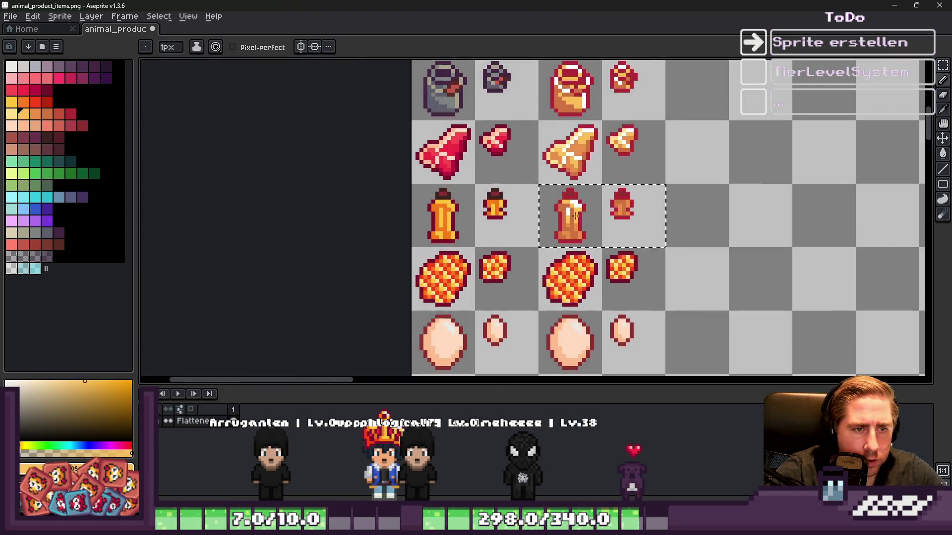
pyautogui.scroll(1, 569, 253)
pyautogui.keyDown('alt'); pyautogui.click(557, 213); pyautogui.keyUp('alt')
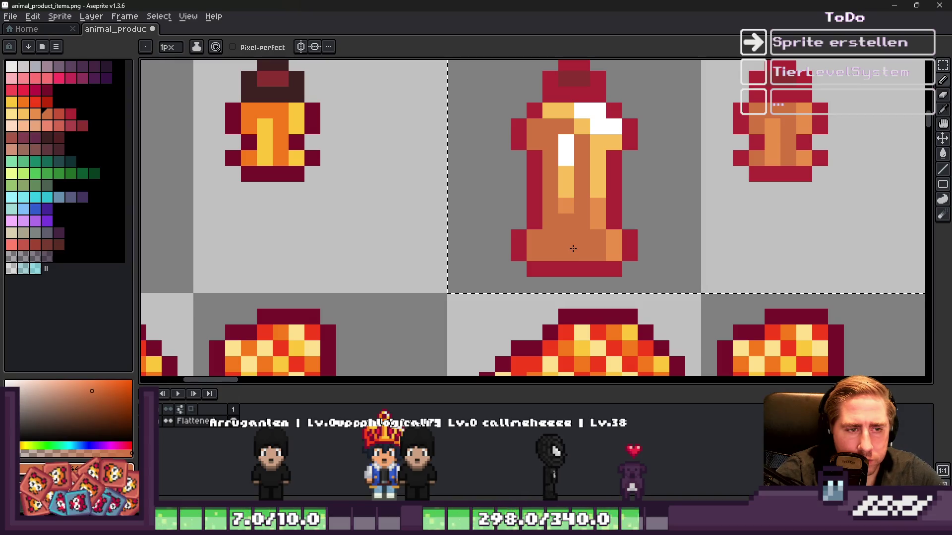
pyautogui.keyDown('alt'); pyautogui.click(565, 173); pyautogui.keyUp('alt')
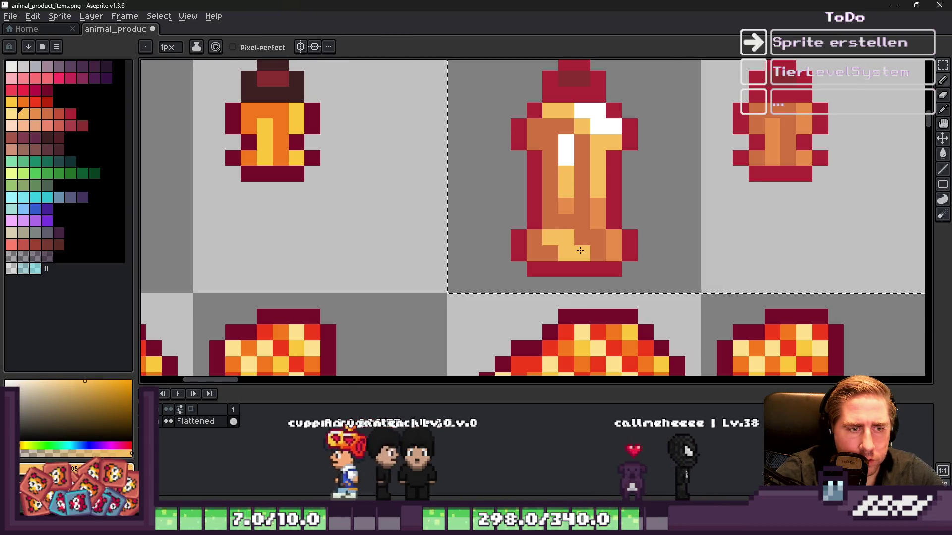
pyautogui.scroll(-3, 585, 250)
pyautogui.scroll(2, 604, 274)
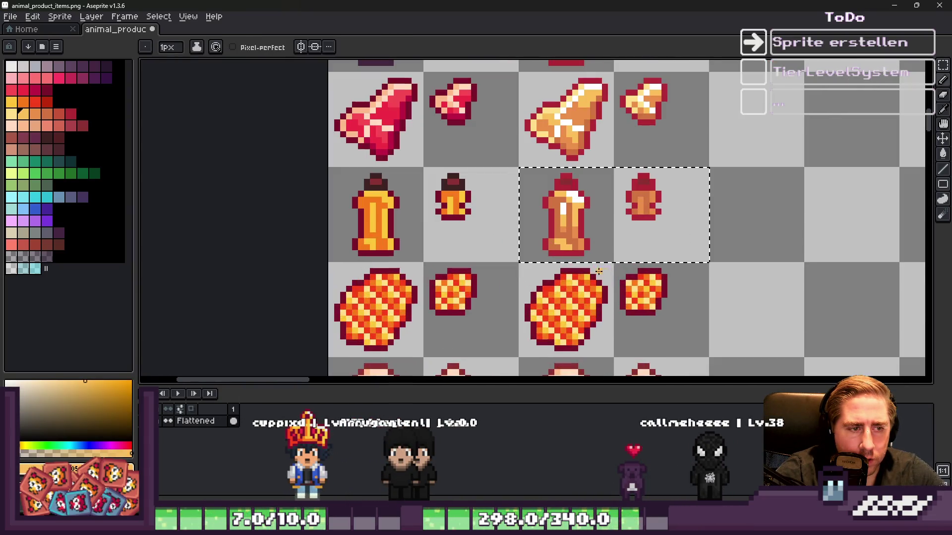
pyautogui.keyDown('alt'); pyautogui.click(573, 242); pyautogui.keyUp('alt')
pyautogui.scroll(3, 546, 227)
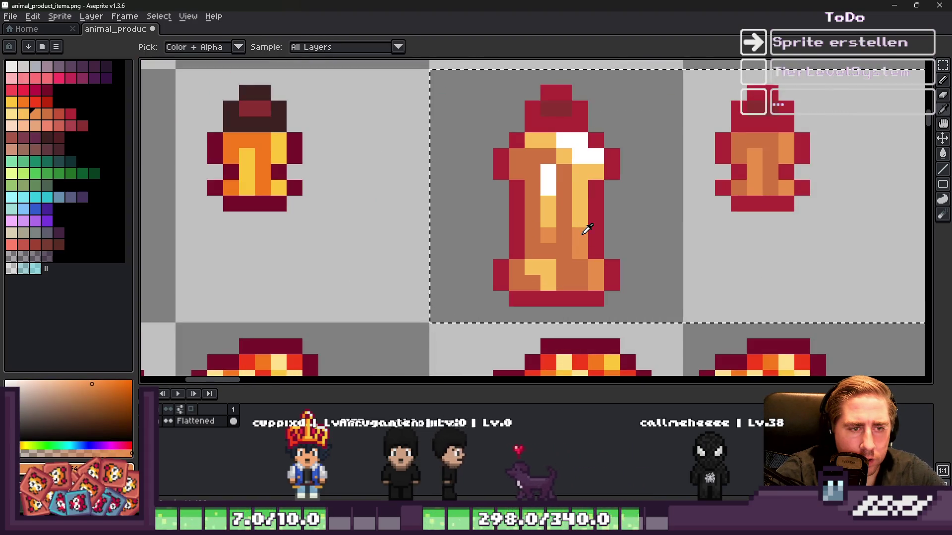
pyautogui.scroll(-5, 581, 206)
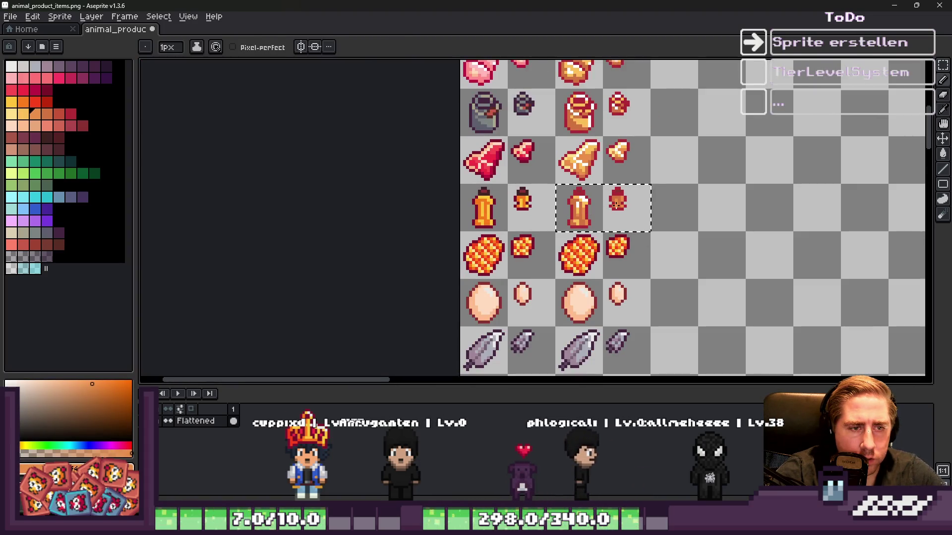
pyautogui.scroll(5, 616, 203)
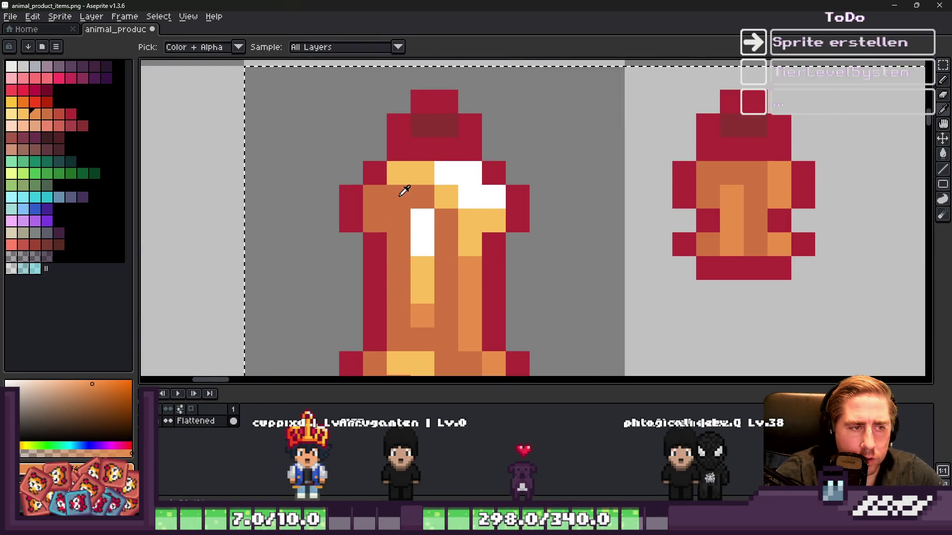
# Paint light yellow and white highlight pixels on the golden bottle's top.
pyautogui.keyDown('alt'); pyautogui.click(408, 178); pyautogui.keyUp('alt')
pyautogui.click(432, 154)
pyautogui.keyDown('alt'); pyautogui.click(446, 173); pyautogui.keyUp('alt')
pyautogui.click(444, 125)
pyautogui.scroll(-4, 446, 124)
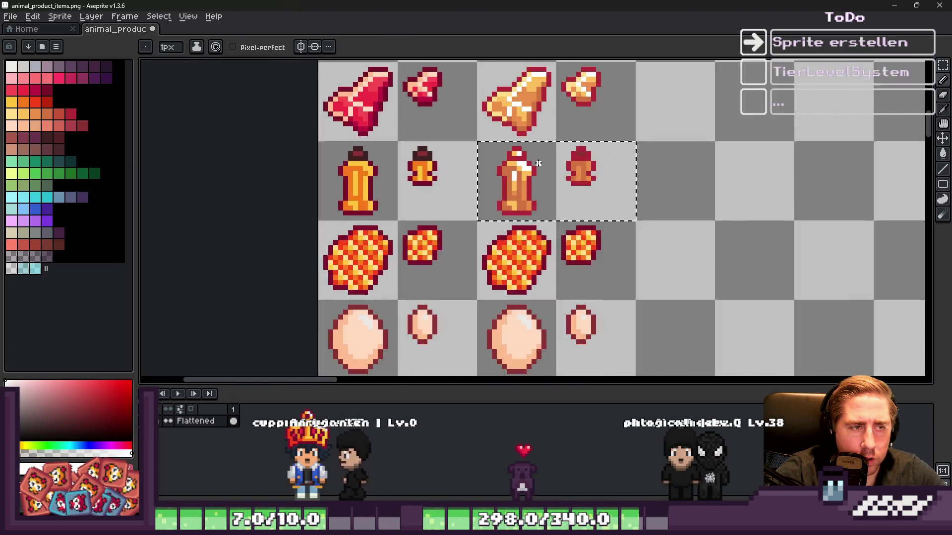
pyautogui.scroll(4, 595, 148)
# Add white and light orange highlight pixels to the small bottle's top.
pyautogui.click(626, 147)
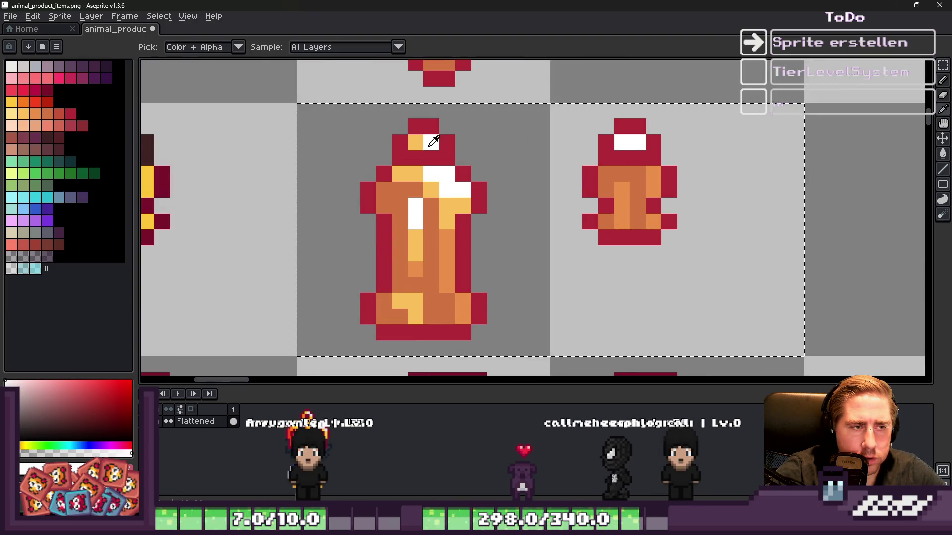
pyautogui.keyDown('alt'); pyautogui.click(416, 143); pyautogui.keyUp('alt')
pyautogui.click(622, 143)
pyautogui.keyDown('alt'); pyautogui.click(435, 174); pyautogui.keyUp('alt')
pyautogui.click(620, 173)
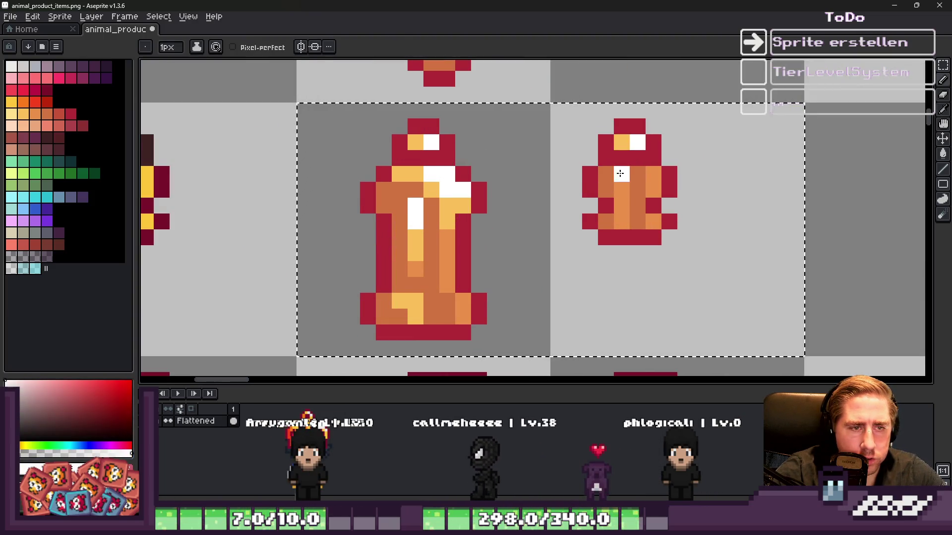
pyautogui.click(653, 190)
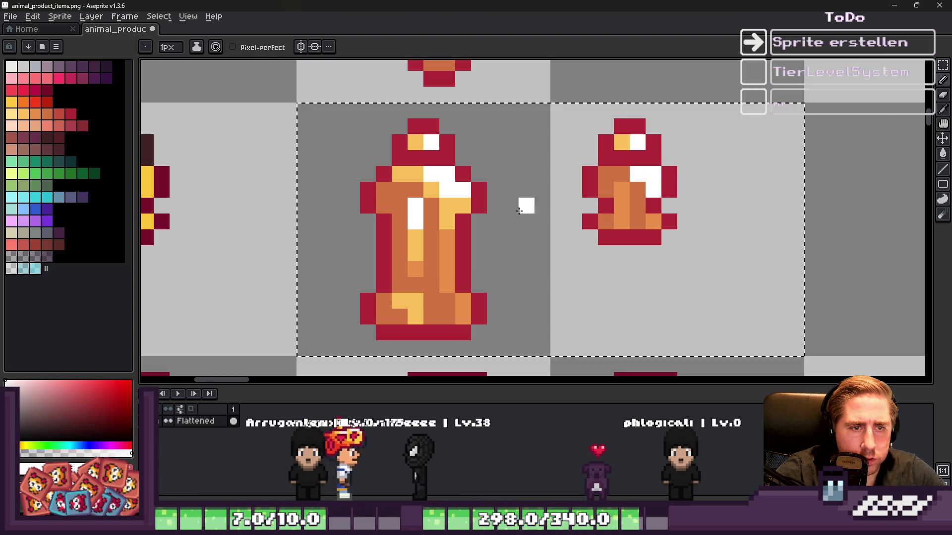
# Shade both golden bottles with light and medium orange pixels sampled from the original.
pyautogui.keyDown('alt'); pyautogui.click(415, 174); pyautogui.keyUp('alt')
pyautogui.click(620, 180)
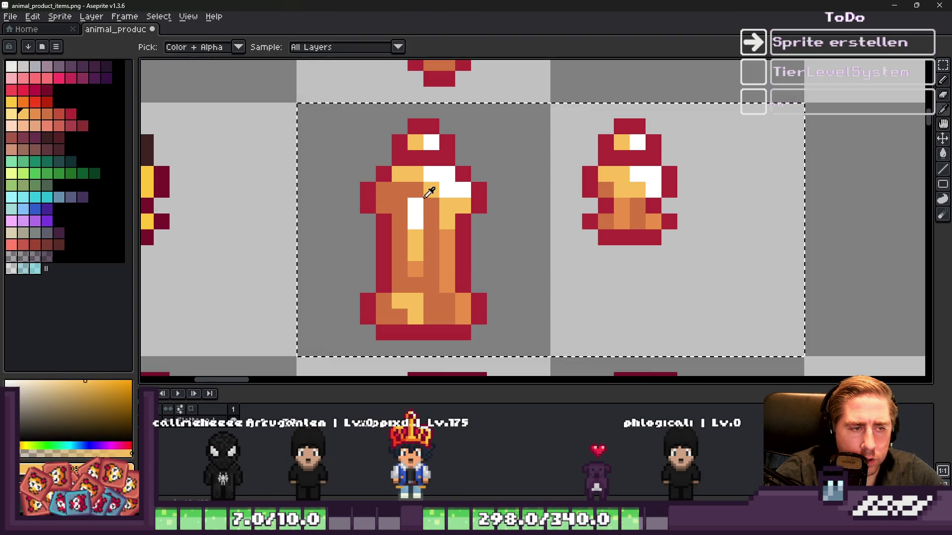
pyautogui.keyDown('alt'); pyautogui.click(419, 189); pyautogui.keyUp('alt')
pyautogui.click(653, 193)
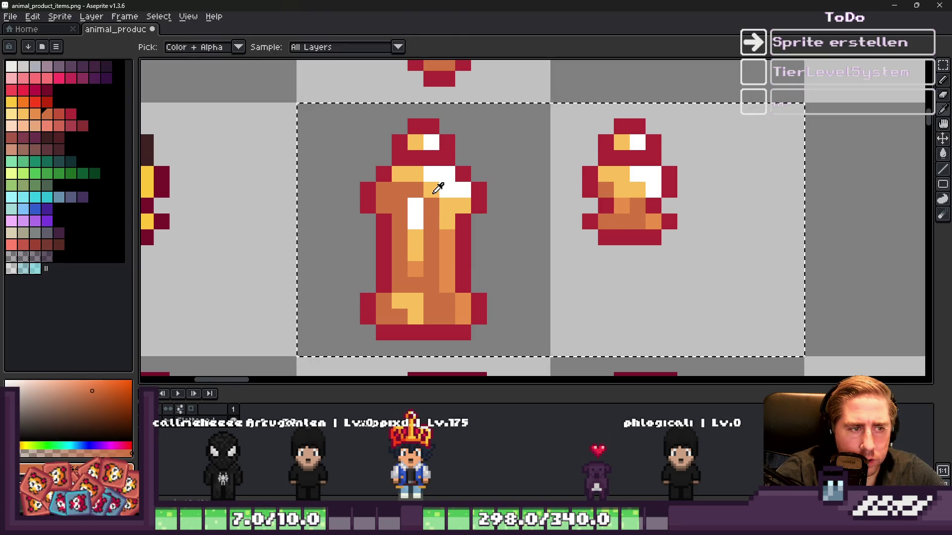
pyautogui.keyDown('alt'); pyautogui.click(438, 188); pyautogui.keyUp('alt')
pyautogui.click(643, 219)
pyautogui.keyDown('alt'); pyautogui.click(445, 238); pyautogui.keyUp('alt')
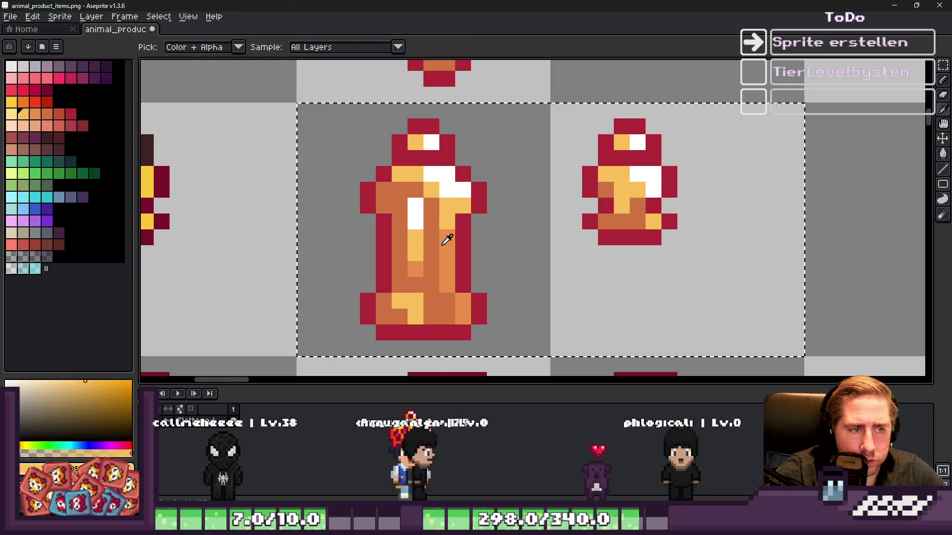
pyautogui.click(622, 188)
pyautogui.scroll(-4, 622, 189)
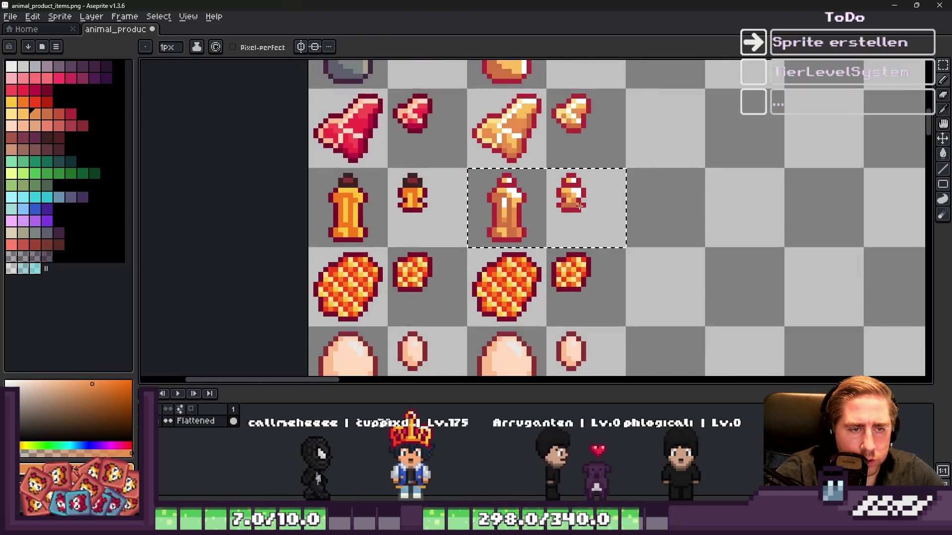
# Marquee-select the two copied honeycomb sprites.
pyautogui.press('v')
pyautogui.scroll(-2, 571, 323)
pyautogui.press('b')
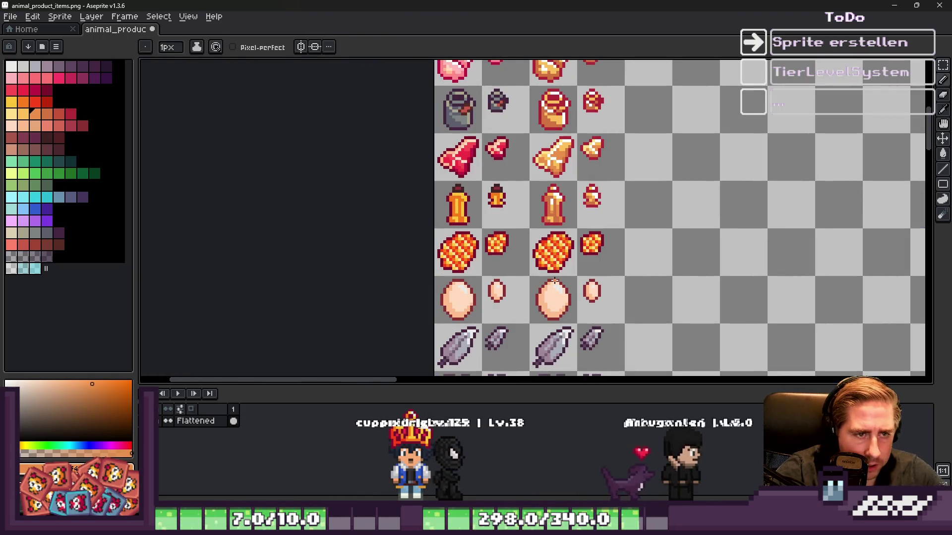
pyautogui.scroll(1, 554, 314)
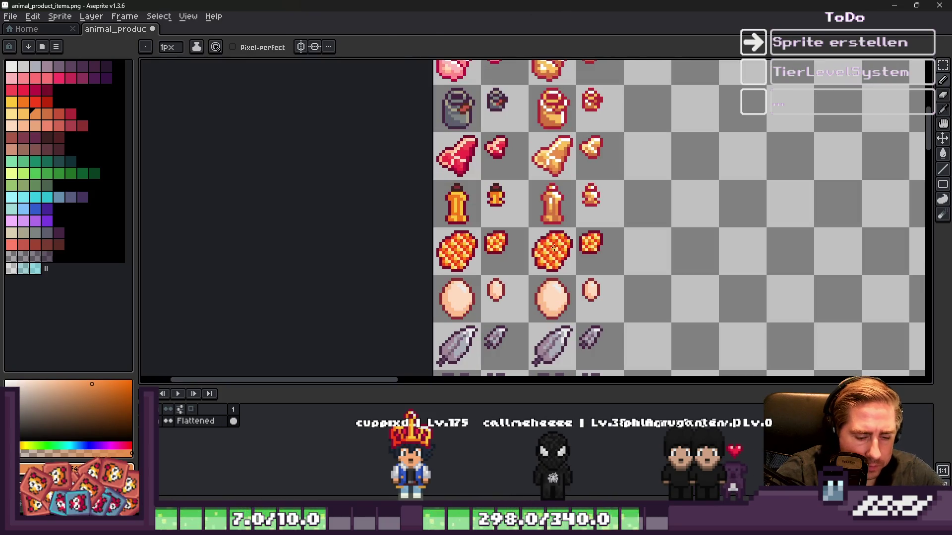
pyautogui.press('m')
pyautogui.scroll(2, 553, 248)
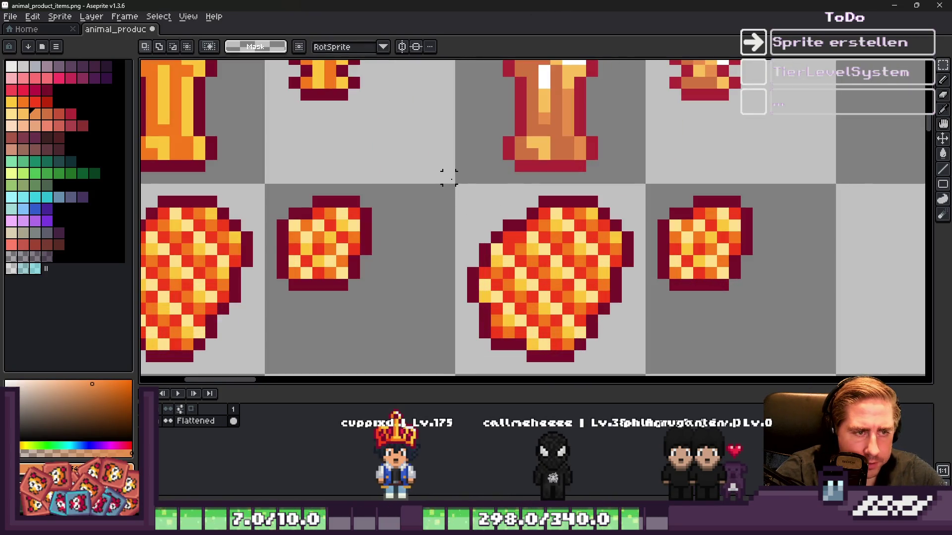
pyautogui.moveTo(466, 193); pyautogui.dragTo(829, 180)
pyautogui.scroll(-2, 719, 164)
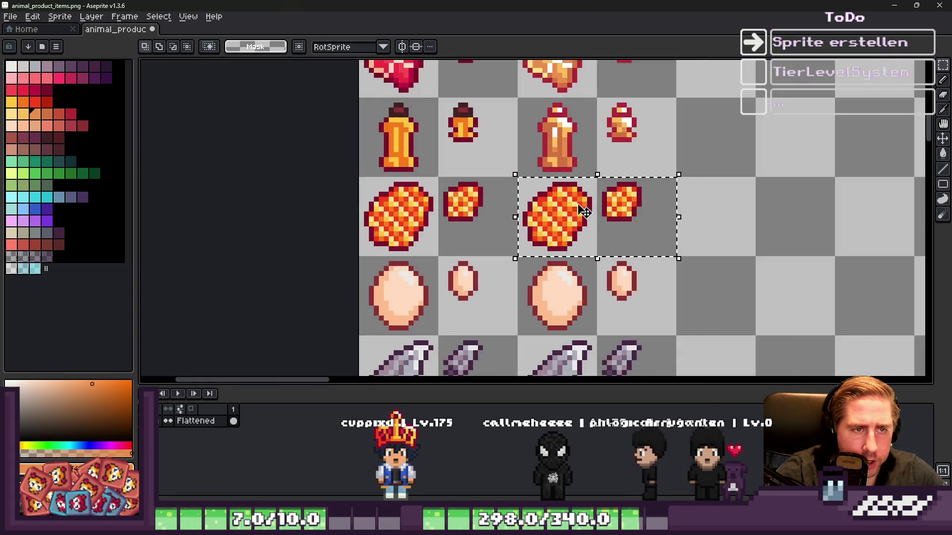
pyautogui.scroll(1, 556, 134)
# Eyedrop a colour and bucket-fill the honeycombs' red cells tan, lightening the orange cells.
pyautogui.press('i')
pyautogui.click(555, 135)
pyautogui.scroll(2, 553, 163)
pyautogui.press('g')
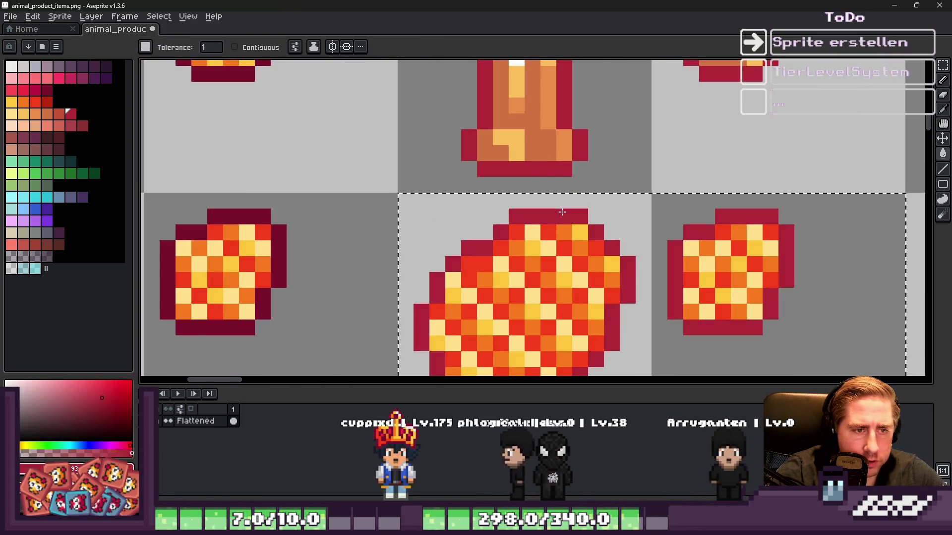
pyautogui.scroll(-1, 552, 198)
pyautogui.keyDown('alt'); pyautogui.click(547, 146); pyautogui.keyUp('alt')
pyautogui.click(547, 146)
pyautogui.scroll(2, 544, 159)
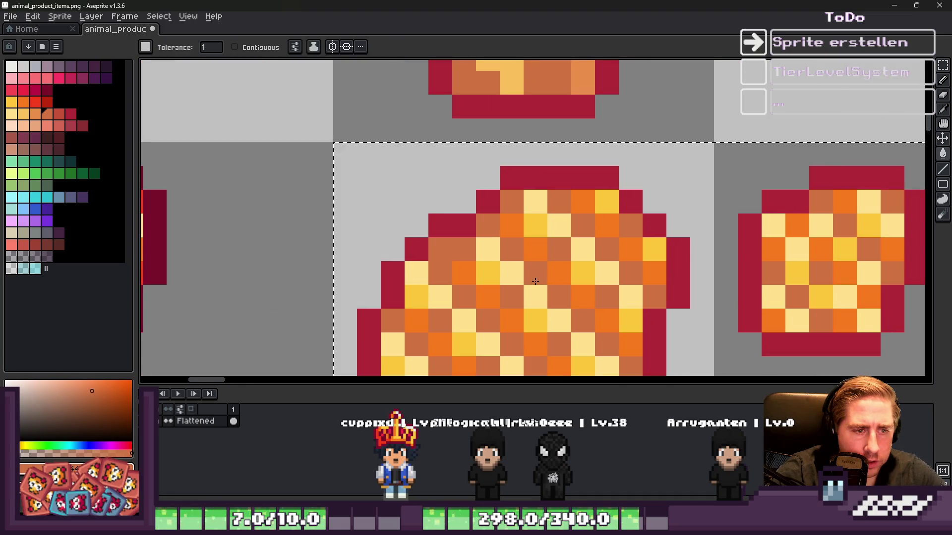
pyautogui.scroll(-2, 544, 168)
pyautogui.scroll(1, 514, 291)
pyautogui.click(514, 285)
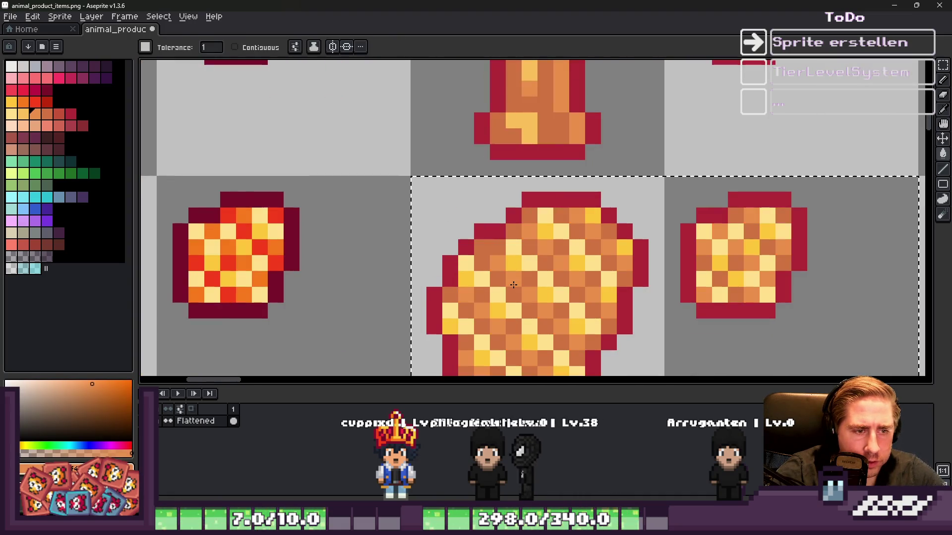
# Refill the orange cells with lighter yellow-orange and the light cells with white stripes.
pyautogui.keyDown('alt'); pyautogui.click(529, 118); pyautogui.keyUp('alt')
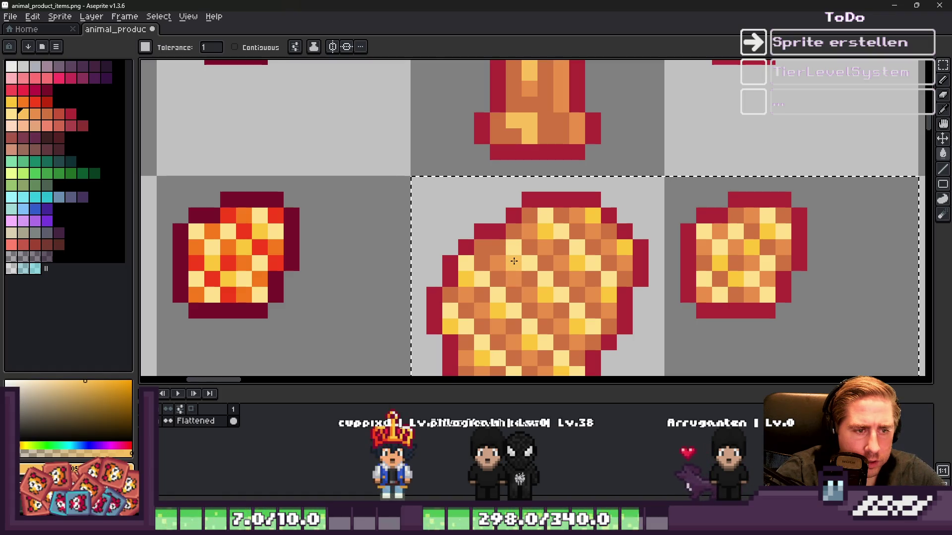
pyautogui.click(515, 261)
pyautogui.scroll(-1, 514, 263)
pyautogui.scroll(1, 532, 160)
pyautogui.keyDown('alt'); pyautogui.click(516, 144); pyautogui.keyUp('alt')
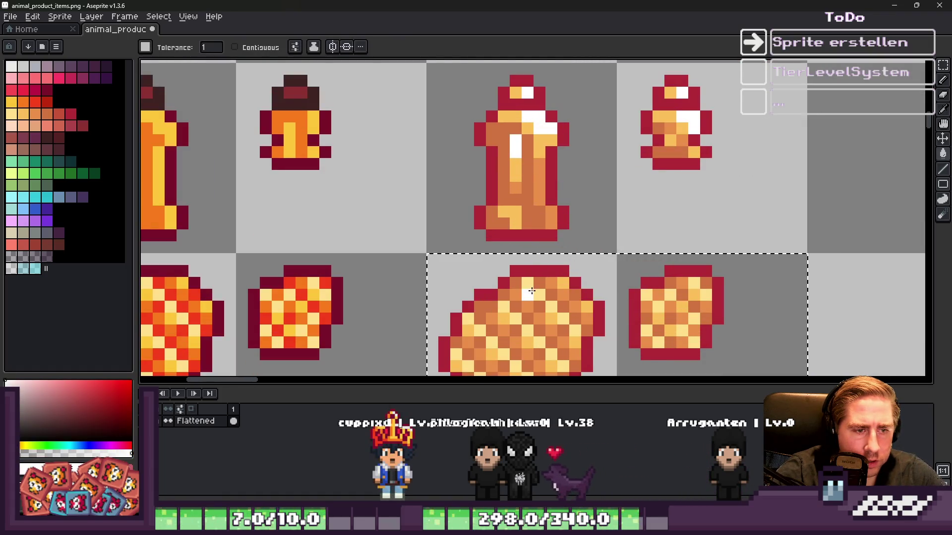
pyautogui.click(531, 283)
pyautogui.scroll(-8, 546, 257)
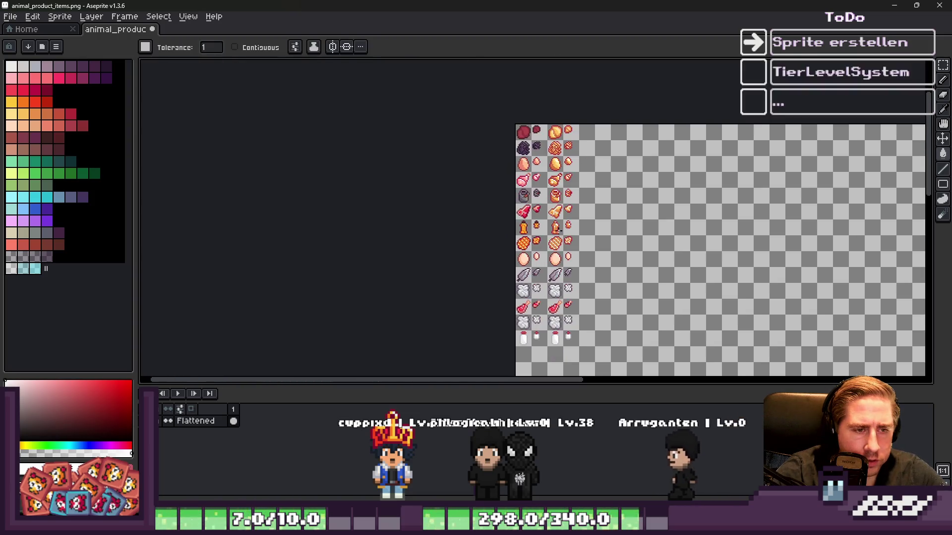
pyautogui.scroll(5, 545, 268)
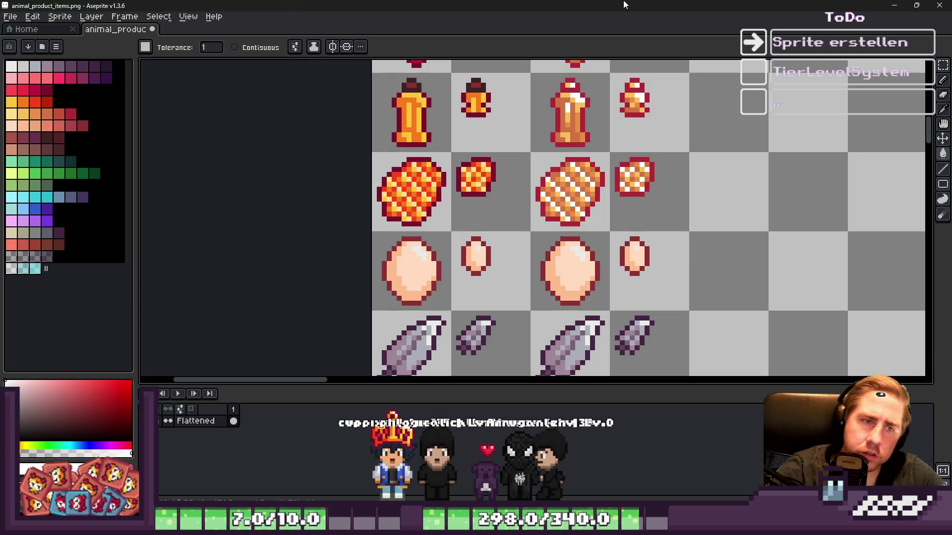
pyautogui.scroll(-2, 576, 226)
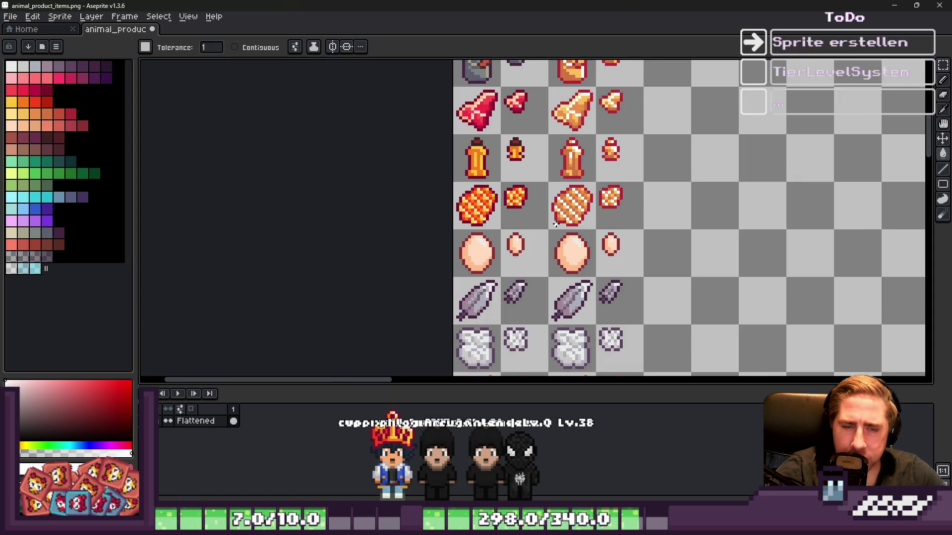
pyautogui.press('m')
pyautogui.scroll(2, 558, 238)
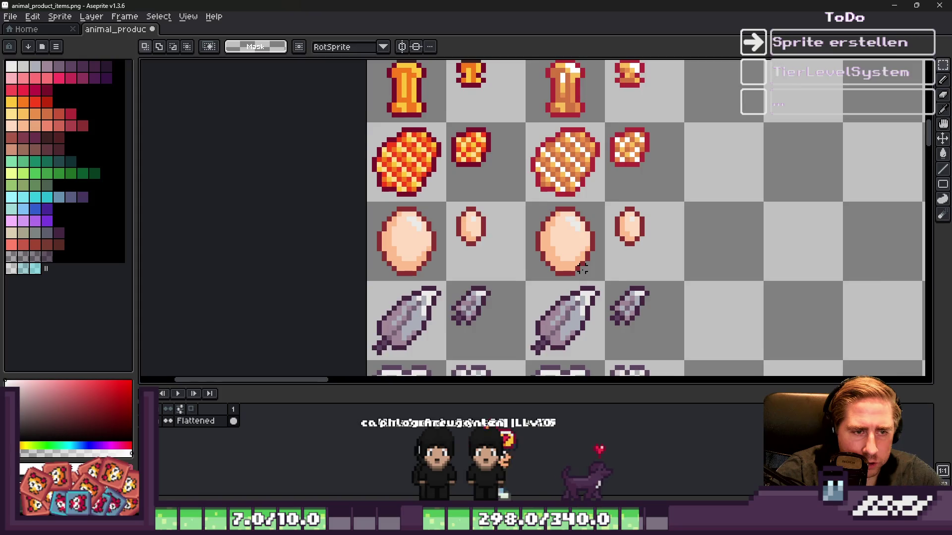
pyautogui.scroll(2, 564, 243)
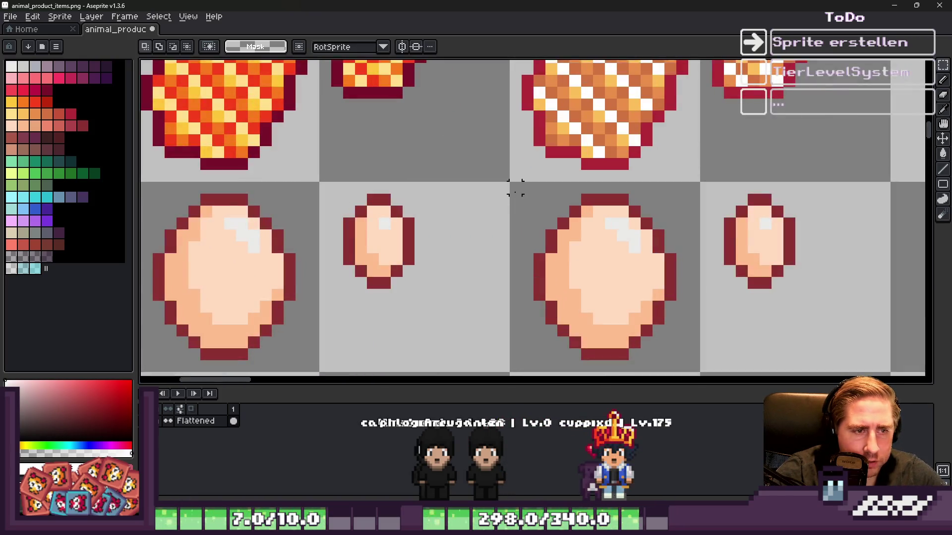
# Recolour the egg outlines bright red using the honeycomb's border red.
pyautogui.scroll(-1, 623, 273)
pyautogui.scroll(-2, 623, 272)
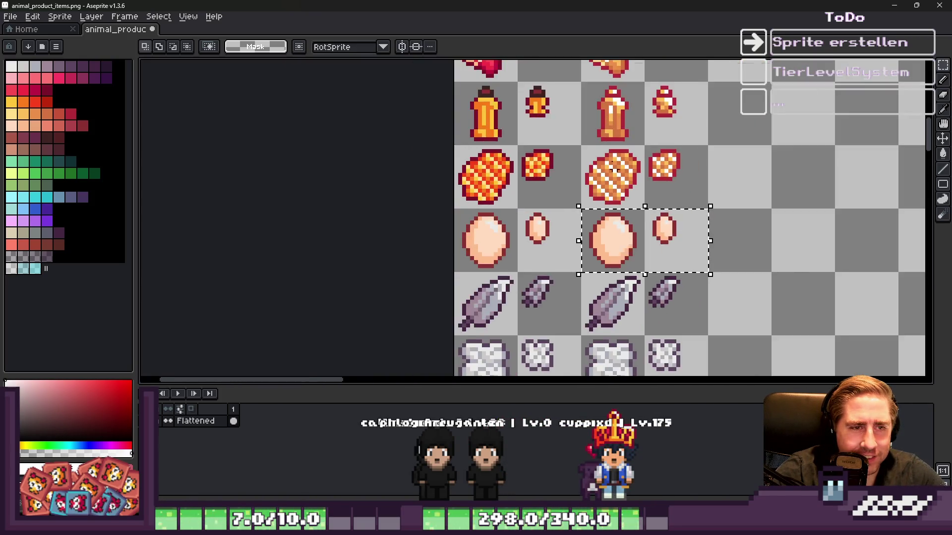
pyautogui.scroll(5, 604, 184)
pyautogui.keyDown('alt'); pyautogui.click(586, 141); pyautogui.keyUp('alt')
pyautogui.scroll(-4, 606, 255)
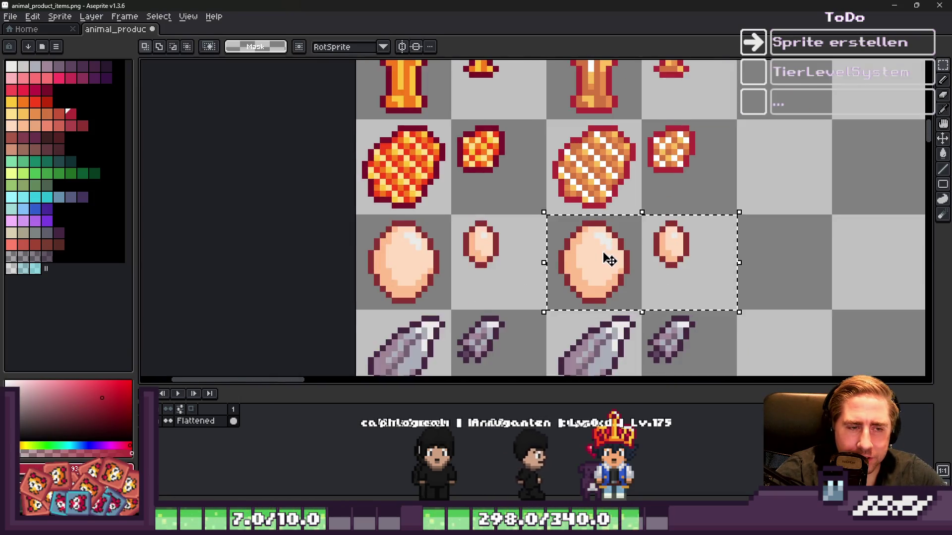
pyautogui.scroll(4, 608, 262)
pyautogui.click(629, 191)
# Fill the egg's peach shading with orange and its light interiors with yellow-orange.
pyautogui.scroll(-2, 622, 188)
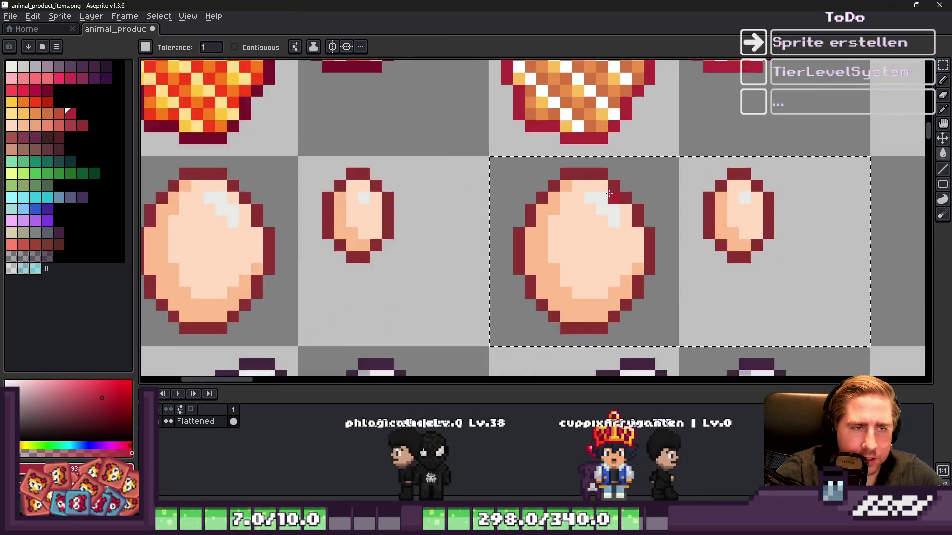
pyautogui.scroll(2, 615, 186)
pyautogui.scroll(-1, 556, 252)
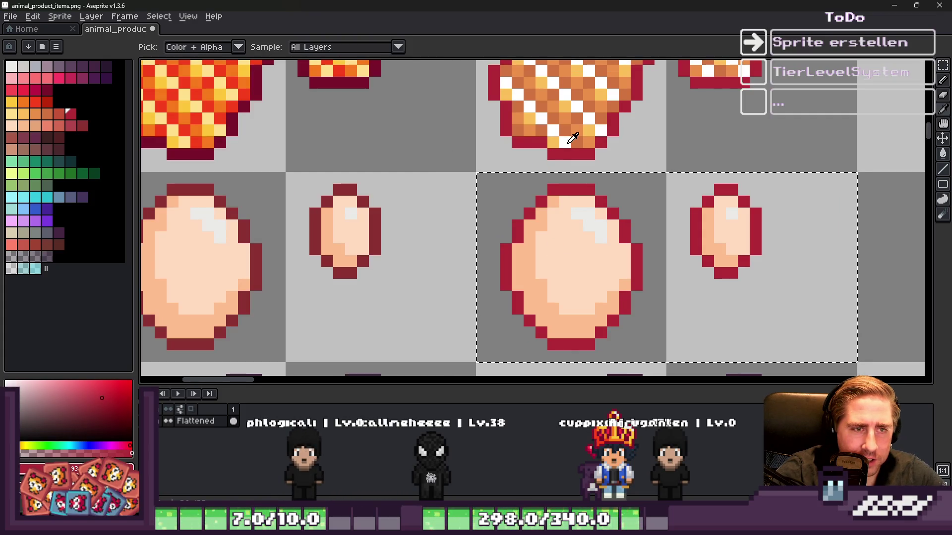
pyautogui.keyDown('alt'); pyautogui.click(583, 135); pyautogui.keyUp('alt')
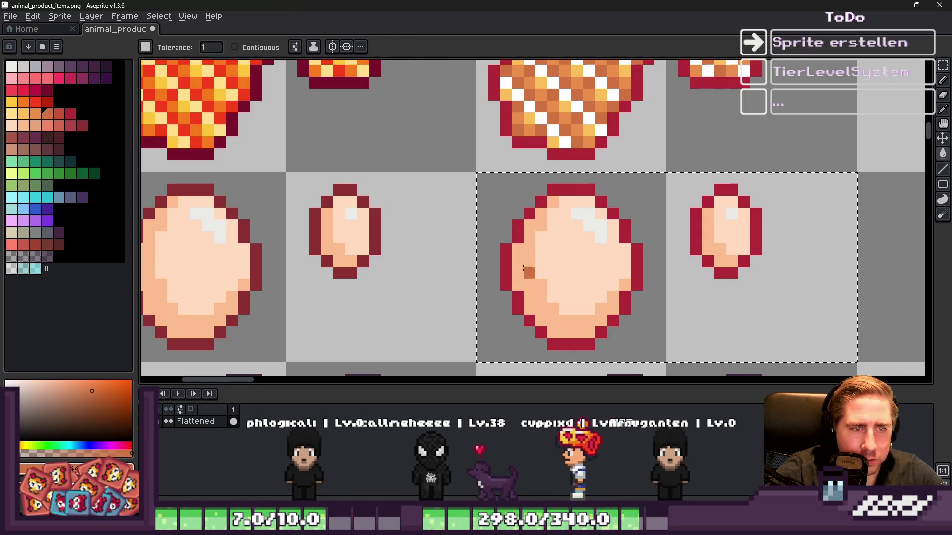
pyautogui.click(523, 278)
pyautogui.keyDown('alt'); pyautogui.click(569, 99); pyautogui.keyUp('alt')
pyautogui.click(557, 266)
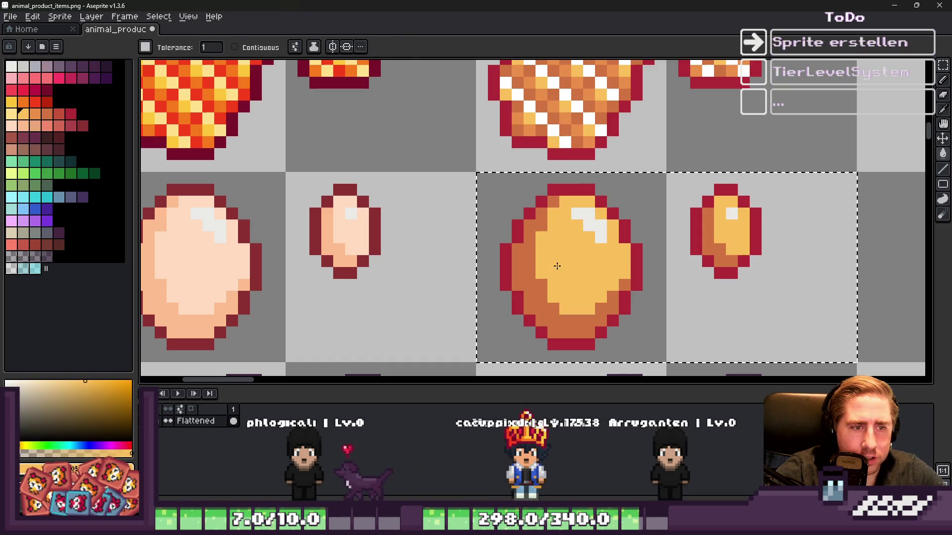
# Add light-yellow and orange-yellow highlight pixels to the large golden egg.
pyautogui.press('alt')
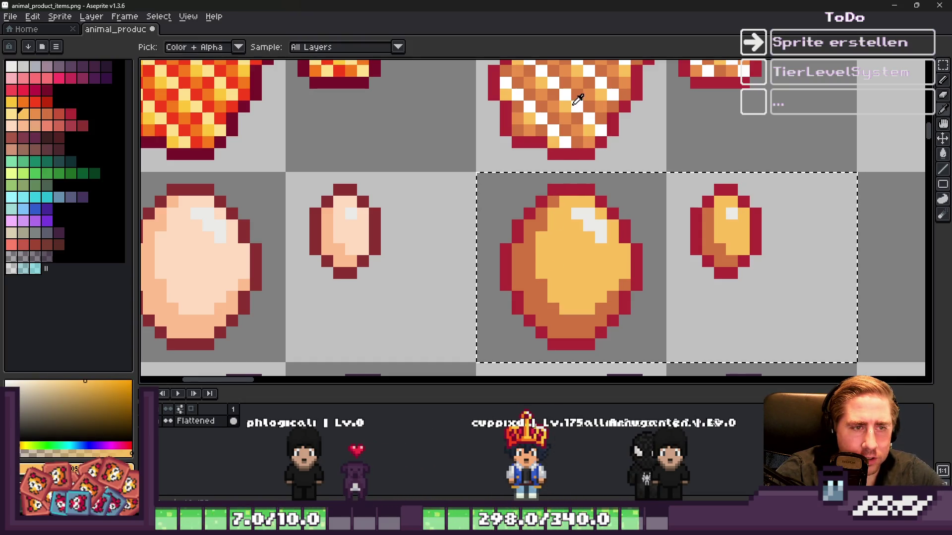
pyautogui.scroll(-2, 609, 87)
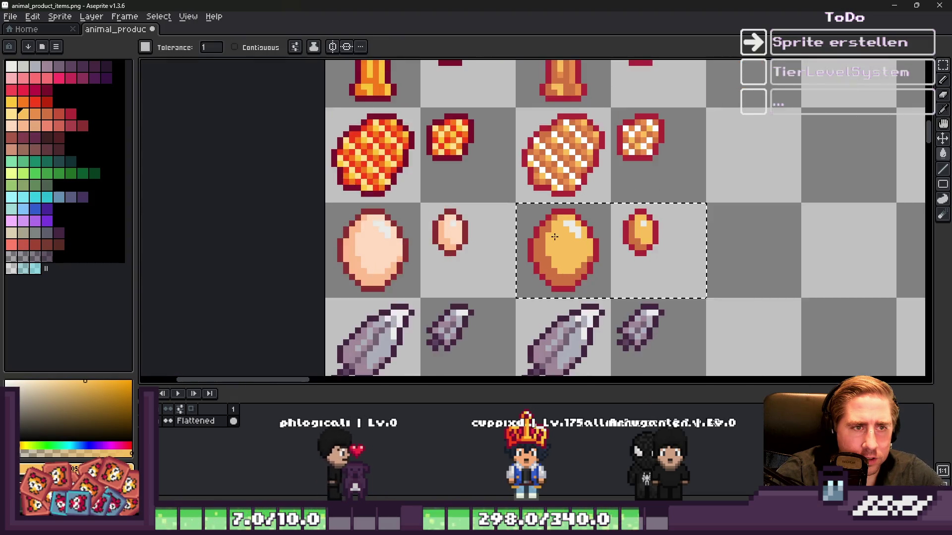
pyautogui.scroll(2, 602, 109)
pyautogui.scroll(-1, 597, 124)
pyautogui.scroll(1, 593, 139)
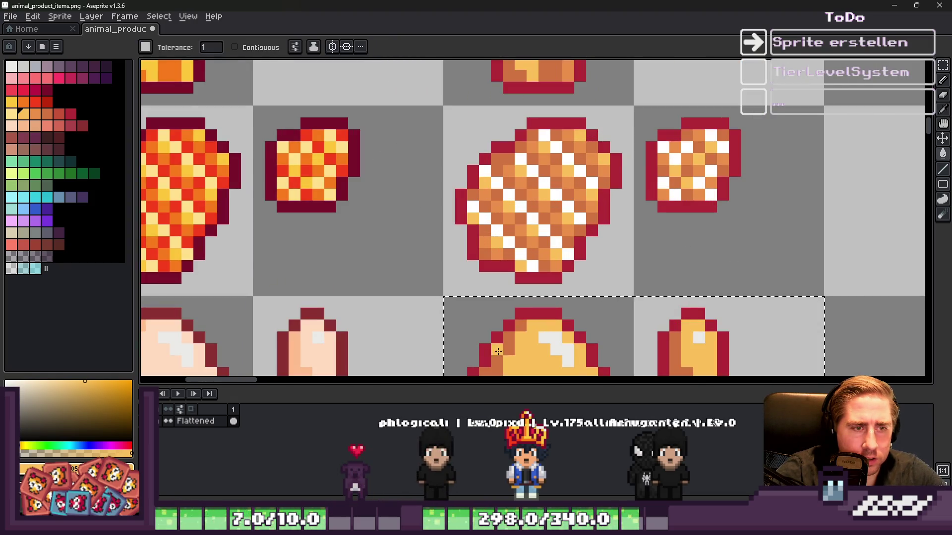
pyautogui.scroll(-3, 542, 312)
pyautogui.scroll(2, 525, 91)
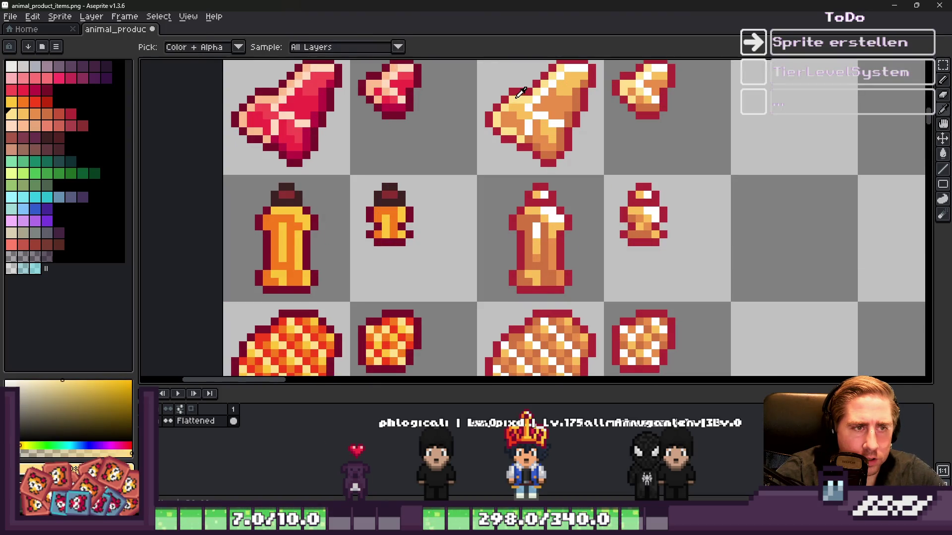
pyautogui.scroll(-1, 525, 100)
pyautogui.scroll(4, 543, 237)
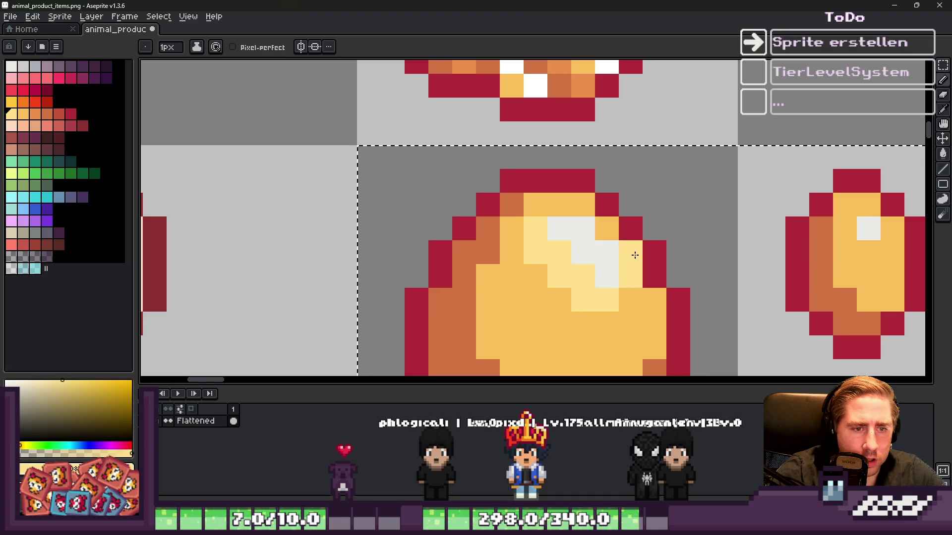
pyautogui.click(559, 205)
pyautogui.scroll(-3, 546, 208)
pyautogui.scroll(2, 521, 181)
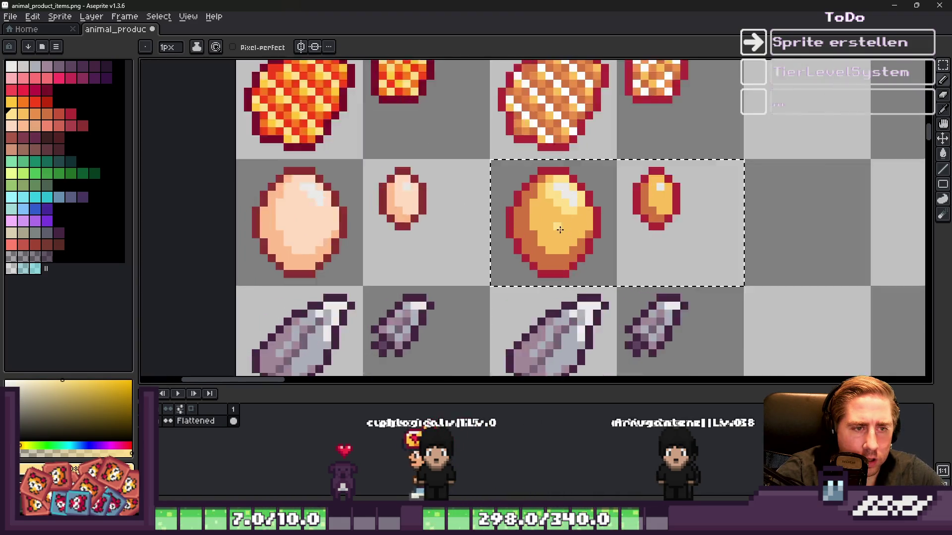
pyautogui.keyDown('alt'); pyautogui.click(517, 183); pyautogui.keyUp('alt')
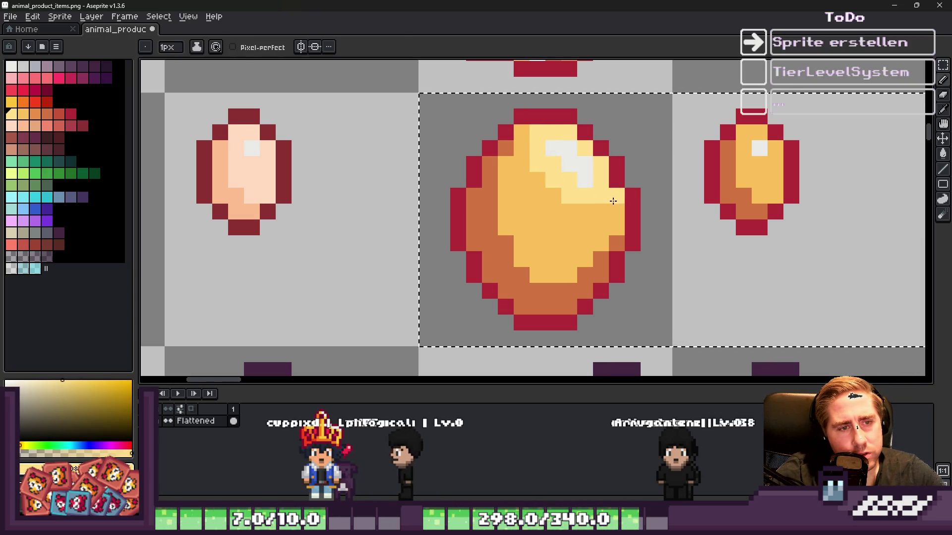
pyautogui.scroll(-3, 566, 208)
pyautogui.scroll(2, 565, 208)
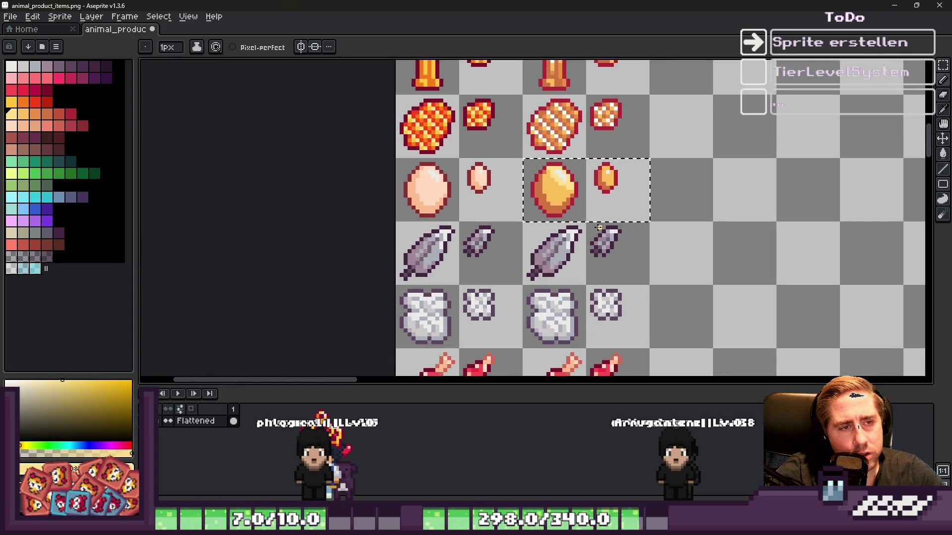
pyautogui.click(564, 208)
pyautogui.scroll(1, 564, 208)
pyautogui.click(569, 205)
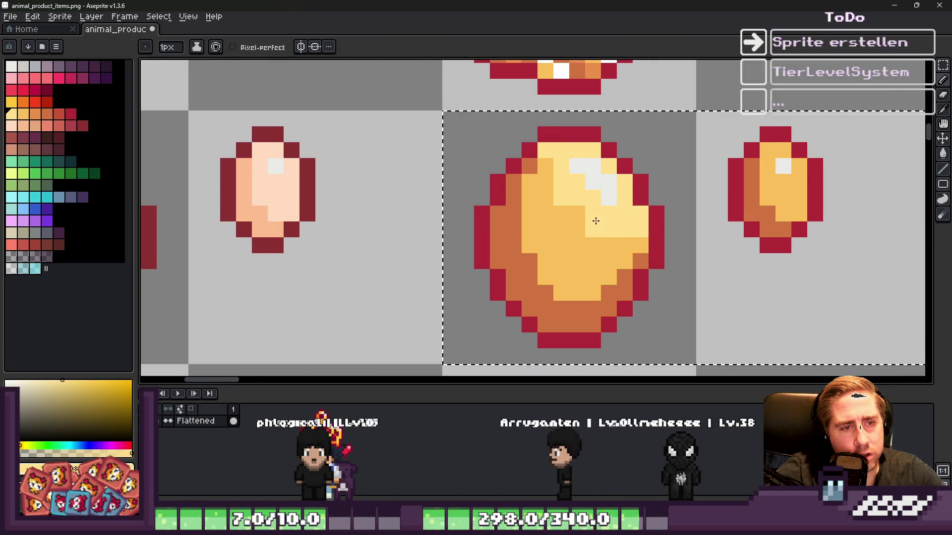
pyautogui.scroll(-5, 578, 208)
pyautogui.scroll(7, 547, 258)
pyautogui.click(547, 258)
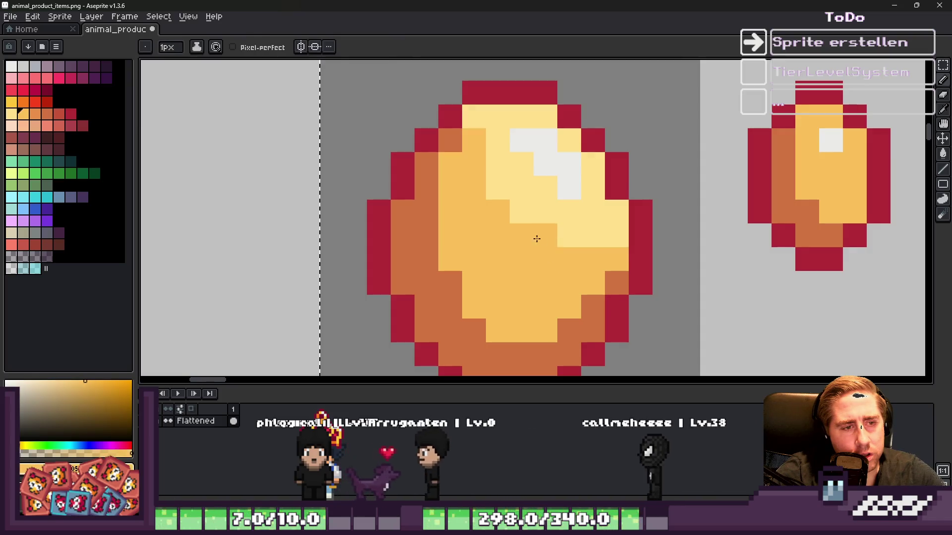
pyautogui.scroll(-6, 552, 219)
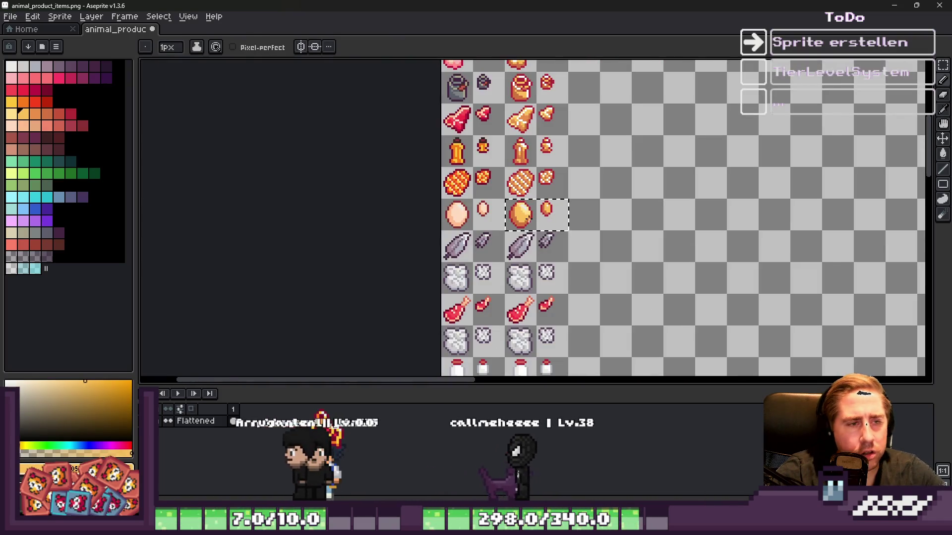
pyautogui.scroll(6, 519, 208)
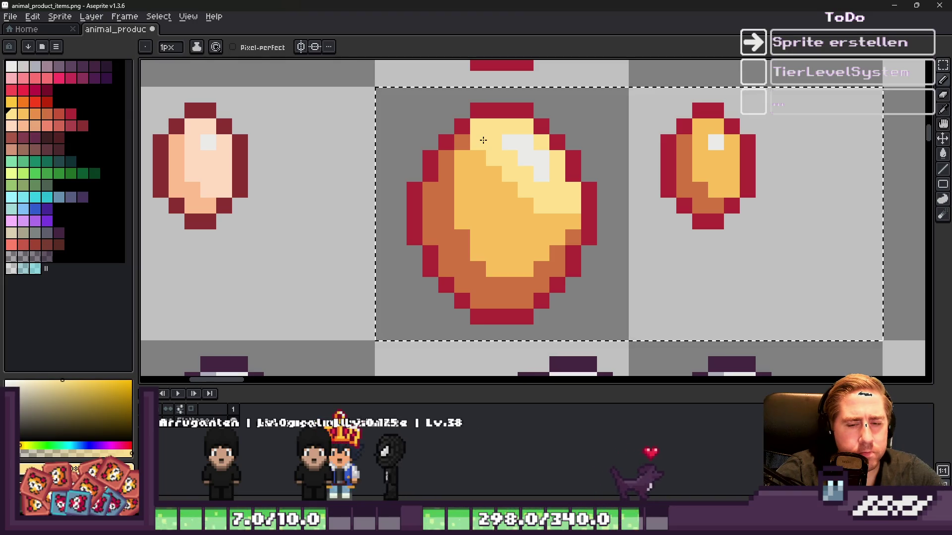
pyautogui.scroll(-2, 502, 147)
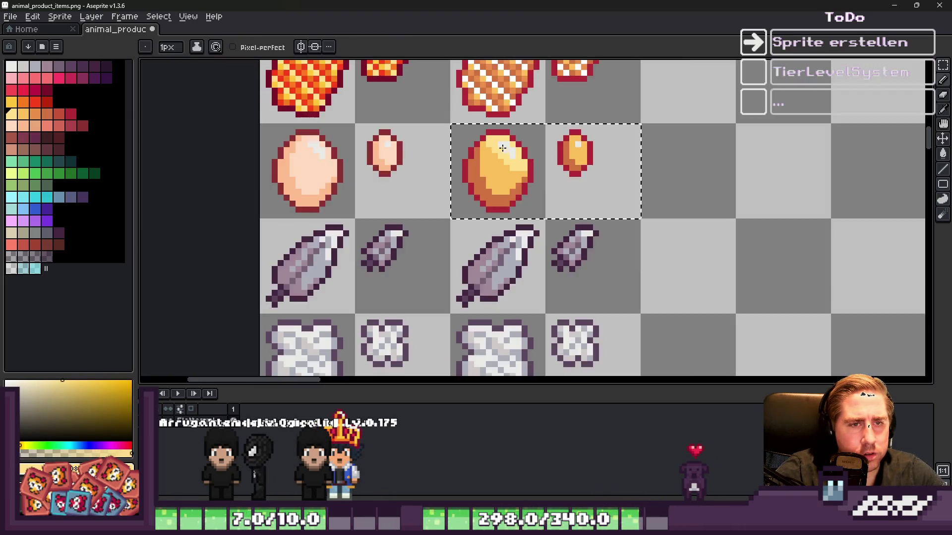
pyautogui.scroll(2, 550, 151)
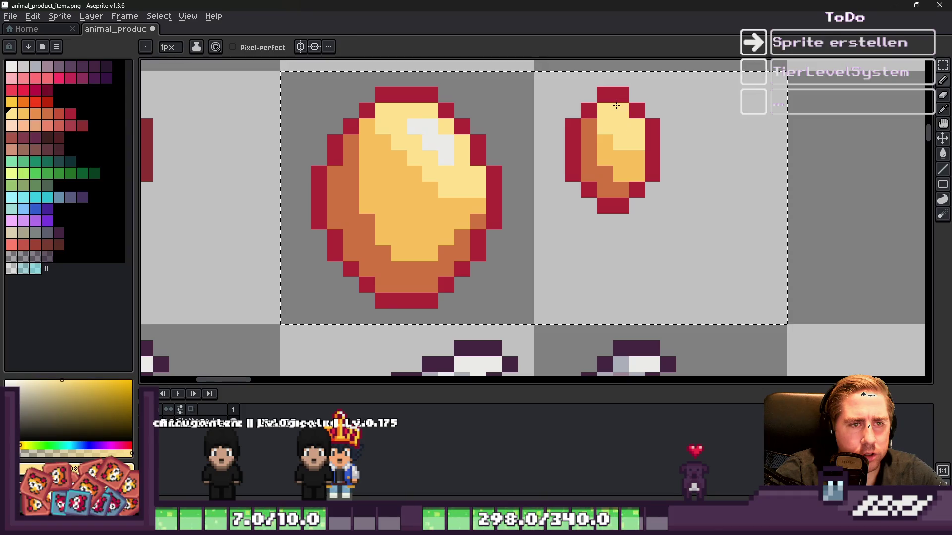
# Shade the small egg with light pixels, a diagonal light-yellow streak and orange tones.
pyautogui.keyDown('alt'); pyautogui.click(471, 160); pyautogui.keyUp('alt')
pyautogui.click(618, 123)
pyautogui.scroll(-3, 595, 143)
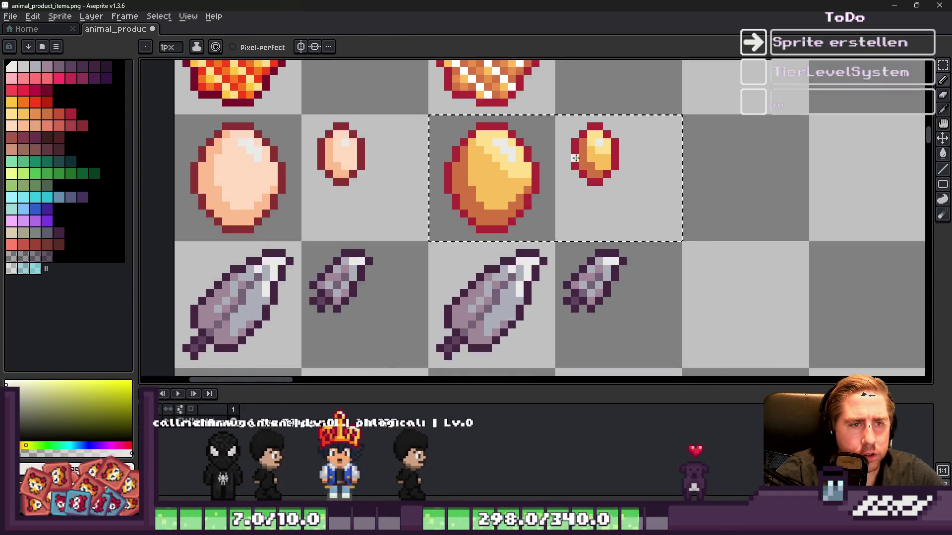
pyautogui.scroll(2, 575, 157)
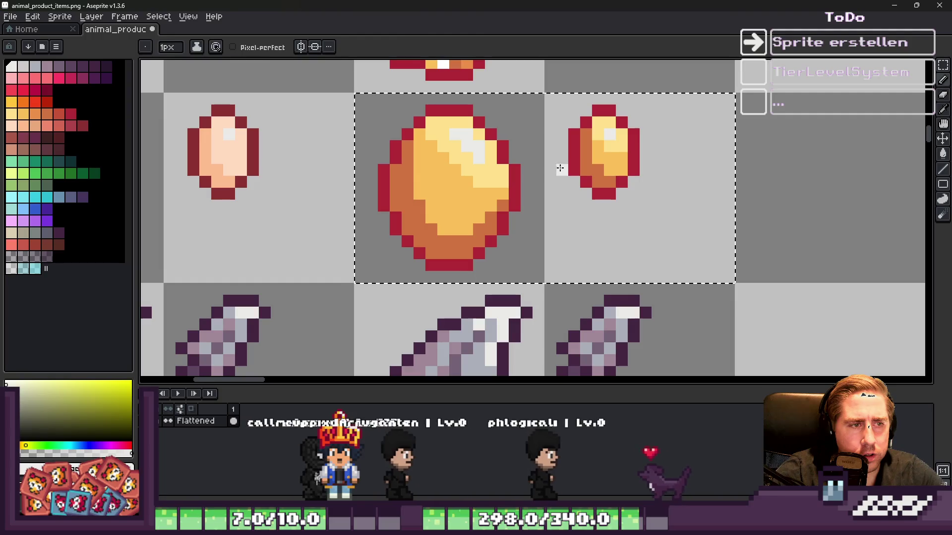
pyautogui.press('alt')
pyautogui.keyDown('alt'); pyautogui.click(601, 174); pyautogui.keyUp('alt')
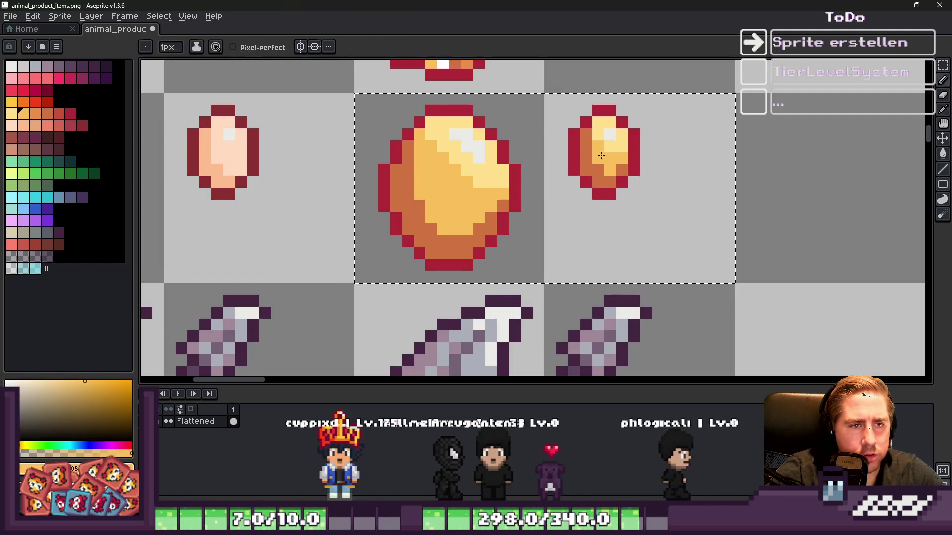
pyautogui.scroll(-4, 643, 154)
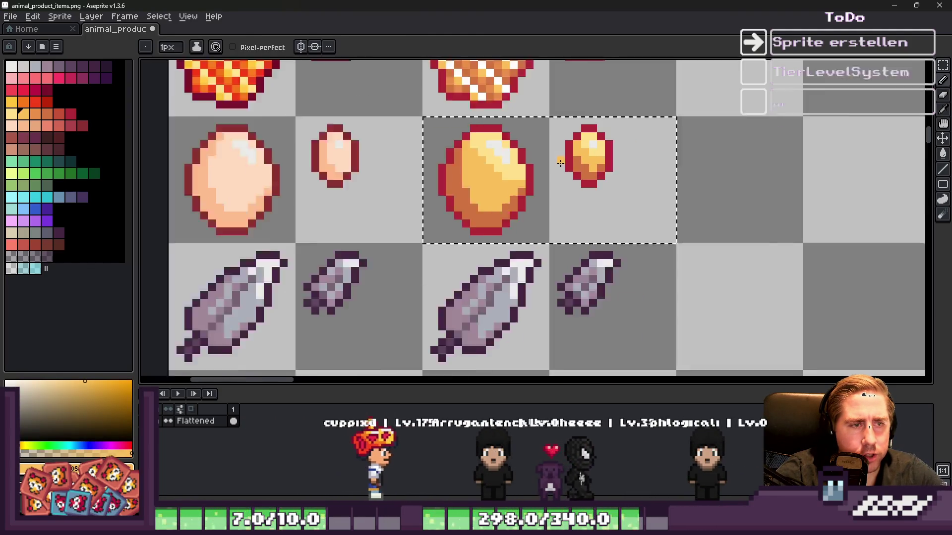
pyautogui.scroll(-4, 673, 171)
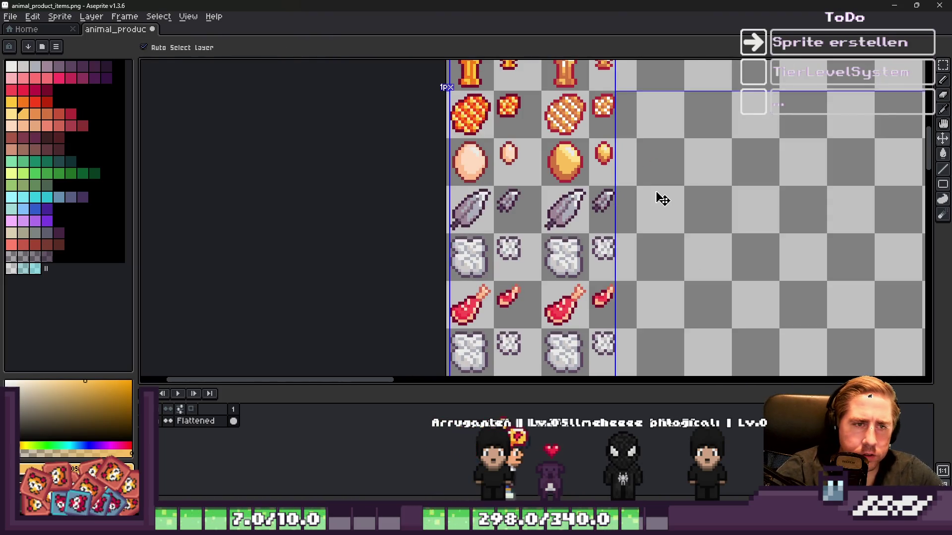
pyautogui.scroll(2, 546, 94)
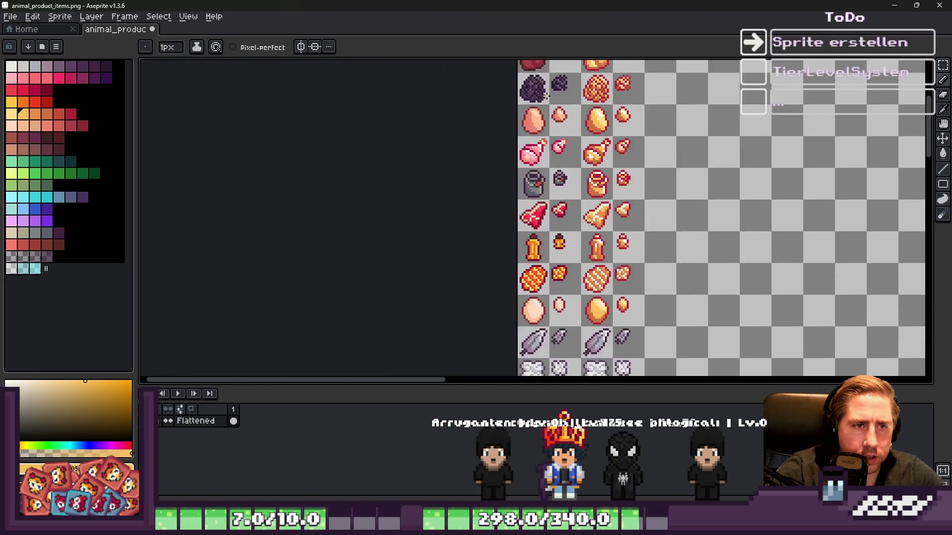
pyautogui.scroll(5, 600, 313)
pyautogui.press('i')
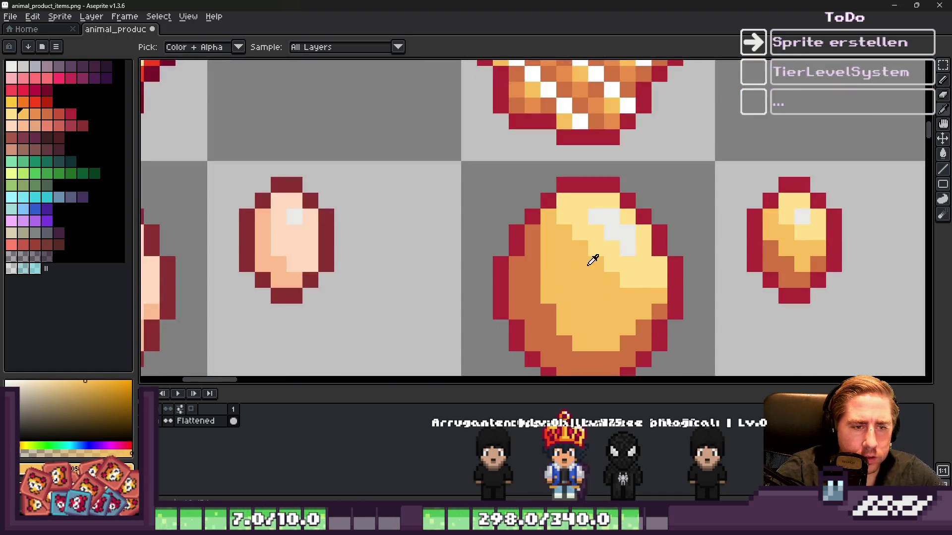
pyautogui.click(585, 224)
pyautogui.press('b')
pyautogui.moveTo(580, 263); pyautogui.dragTo(608, 279)
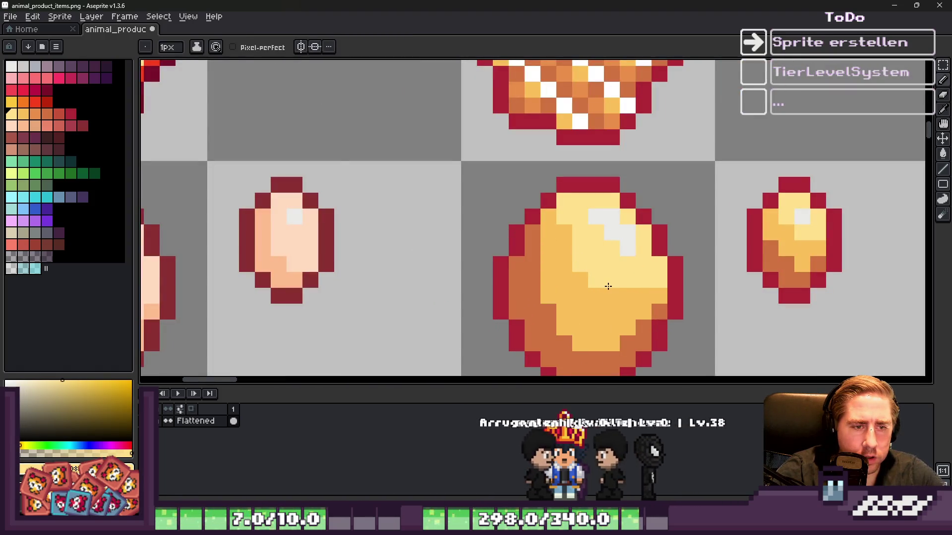
pyautogui.scroll(-4, 569, 227)
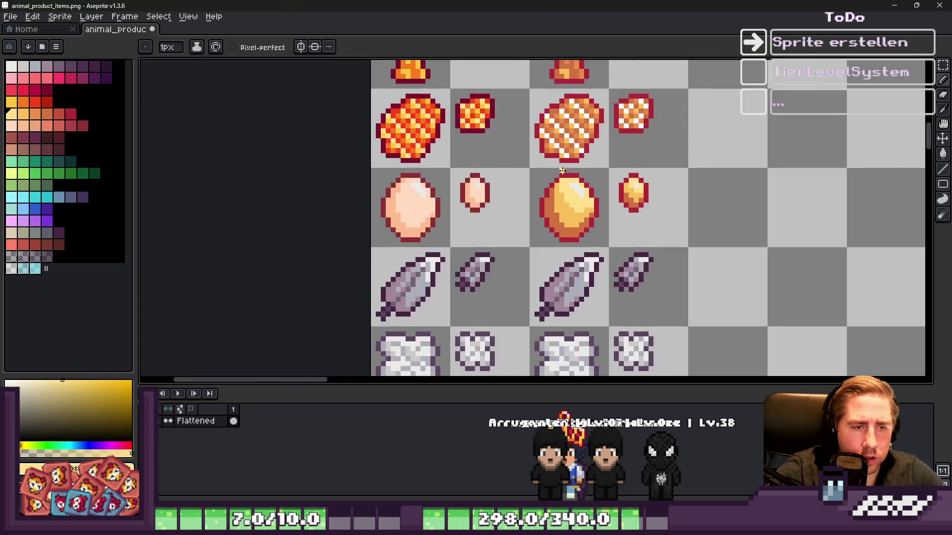
pyautogui.scroll(3, 592, 207)
pyautogui.click(568, 170)
pyautogui.scroll(-3, 568, 171)
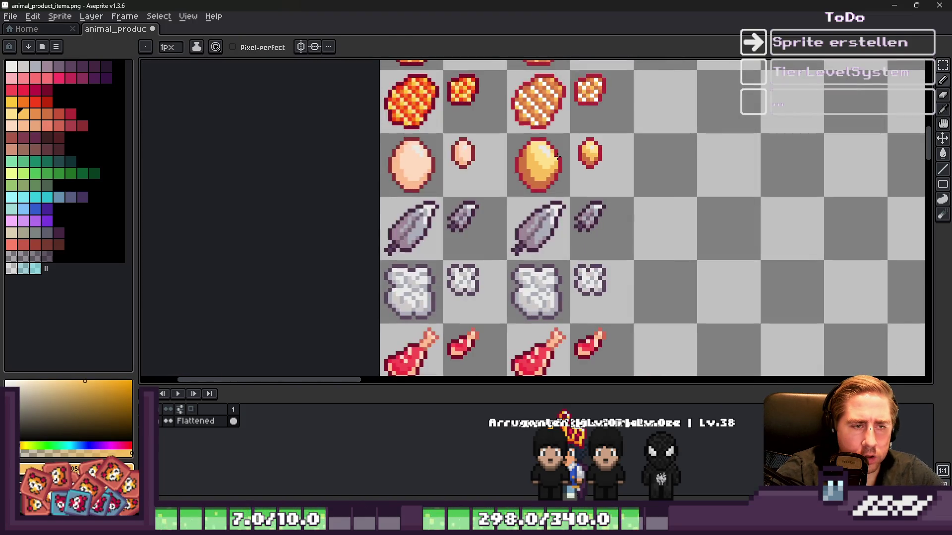
pyautogui.scroll(1, 554, 155)
pyautogui.scroll(4, 555, 156)
pyautogui.scroll(-3, 554, 156)
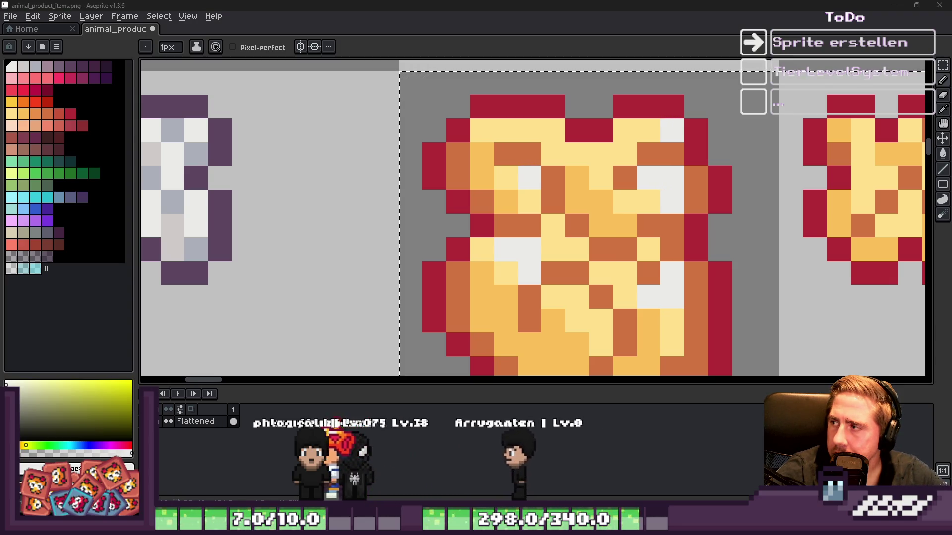
# Zoom the view to bring the raw meat row into sight.
pyautogui.scroll(-5, 683, 149)
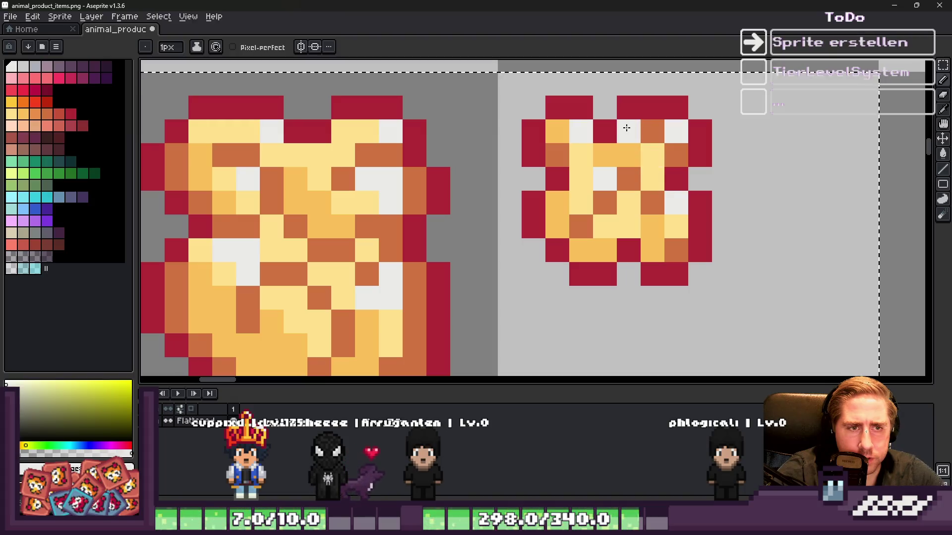
pyautogui.scroll(4, 615, 218)
pyautogui.scroll(-2, 600, 219)
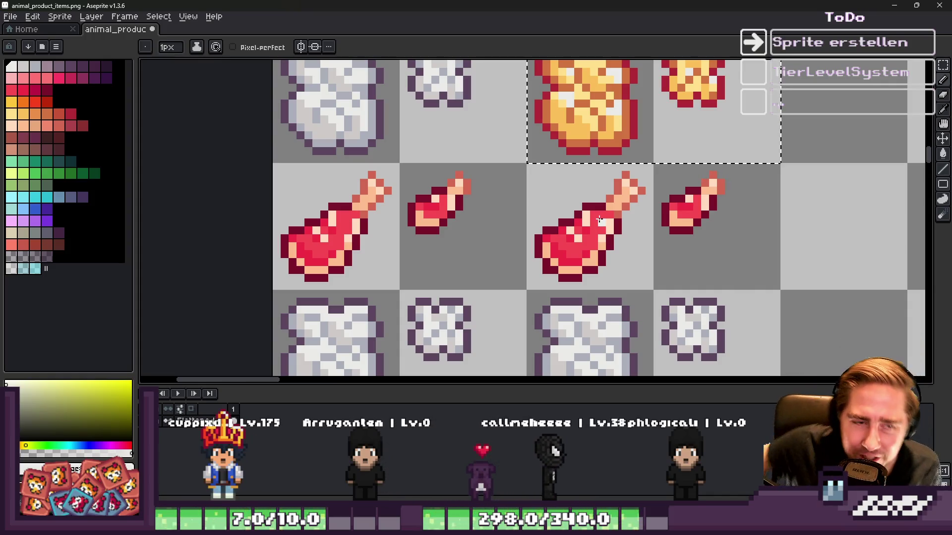
# Sample crimson and gold from the egg, try a gold fill on the meat, then undo it.
pyautogui.press('g')
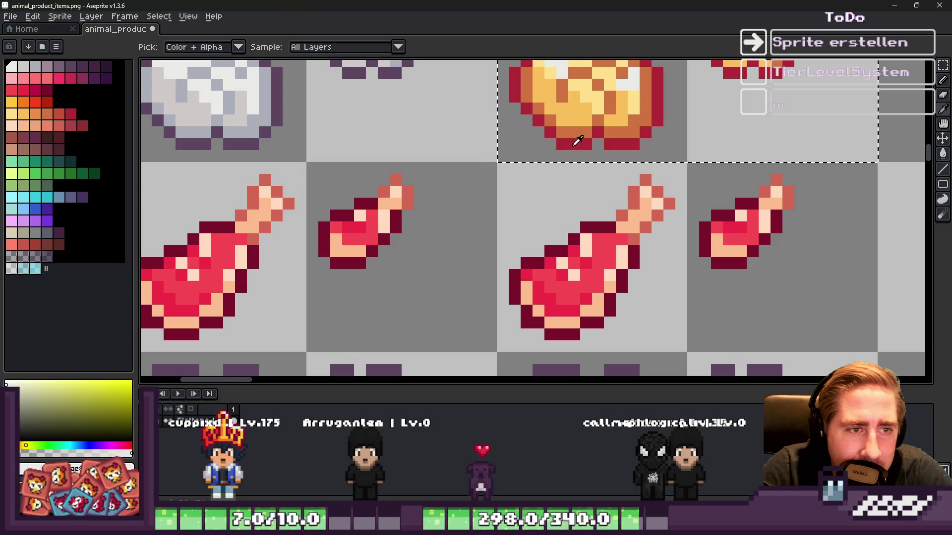
pyautogui.keyDown('alt'); pyautogui.click(574, 145); pyautogui.keyUp('alt')
pyautogui.scroll(4, 575, 171)
pyautogui.scroll(-3, 575, 171)
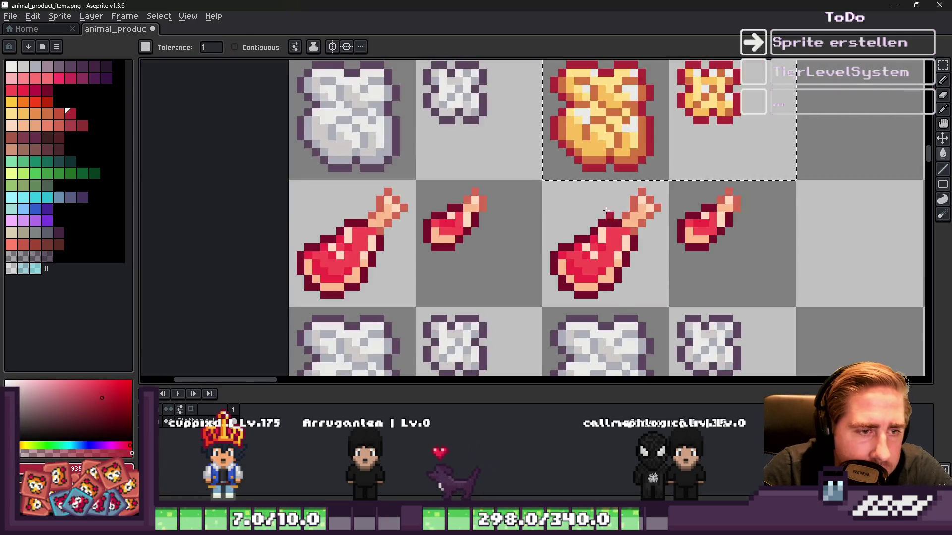
pyautogui.scroll(1, 612, 102)
pyautogui.keyDown('alt'); pyautogui.click(612, 102); pyautogui.keyUp('alt')
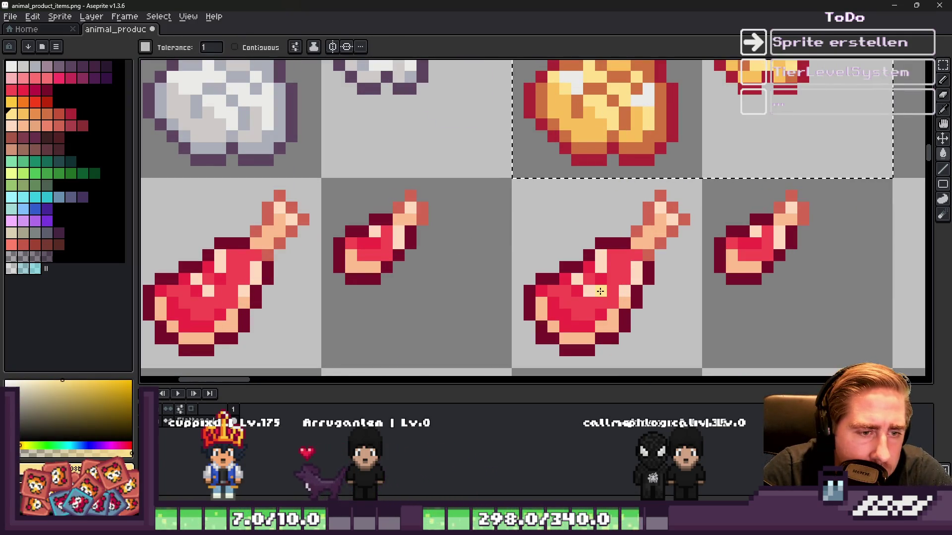
pyautogui.hotkey('ctrl', 'd')
pyautogui.click(605, 288)
pyautogui.press('m')
pyautogui.hotkey('ctrl', 'z')
# Select the two right-hand meat tiles and bucket-fill them gold.
pyautogui.scroll(-2, 521, 207)
pyautogui.scroll(2, 521, 209)
pyautogui.moveTo(515, 186)
pyautogui.mouseDown()
pyautogui.moveTo(687, 319)
pyautogui.moveTo(771, 316)
pyautogui.mouseUp()
pyautogui.scroll(1, 574, 269)
pyautogui.press('g')
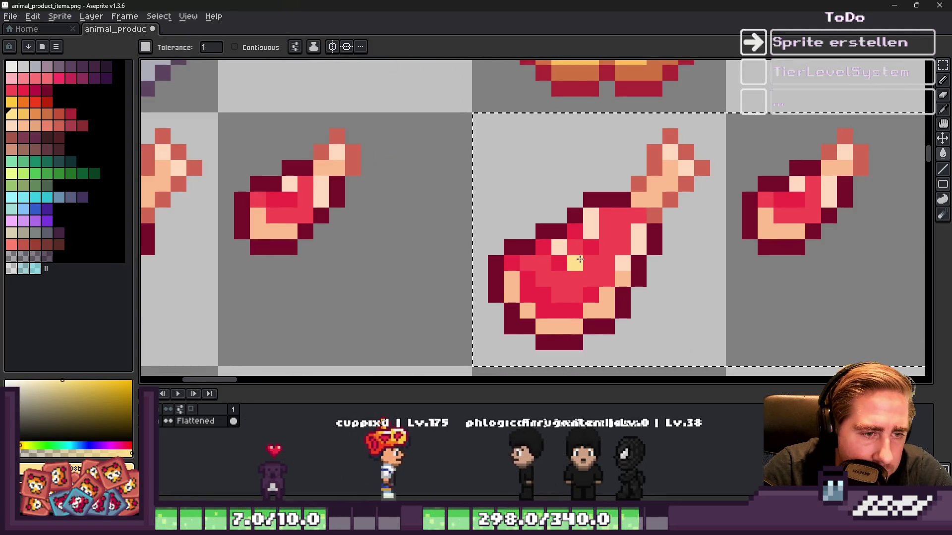
pyautogui.click(572, 265)
# Recolour the bone's outline crimson and the meat's shading pixels orange.
pyautogui.scroll(-2, 613, 116)
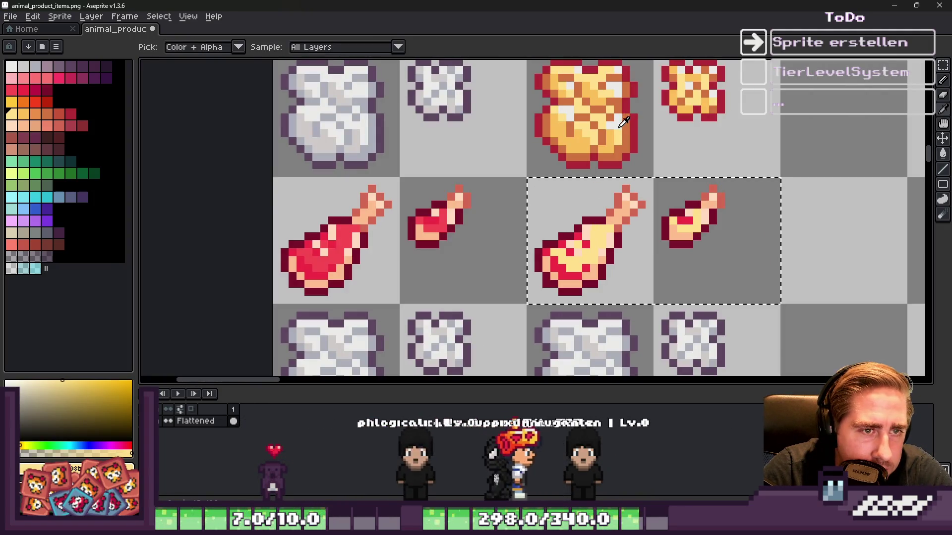
pyautogui.scroll(2, 616, 232)
pyautogui.scroll(-1, 615, 235)
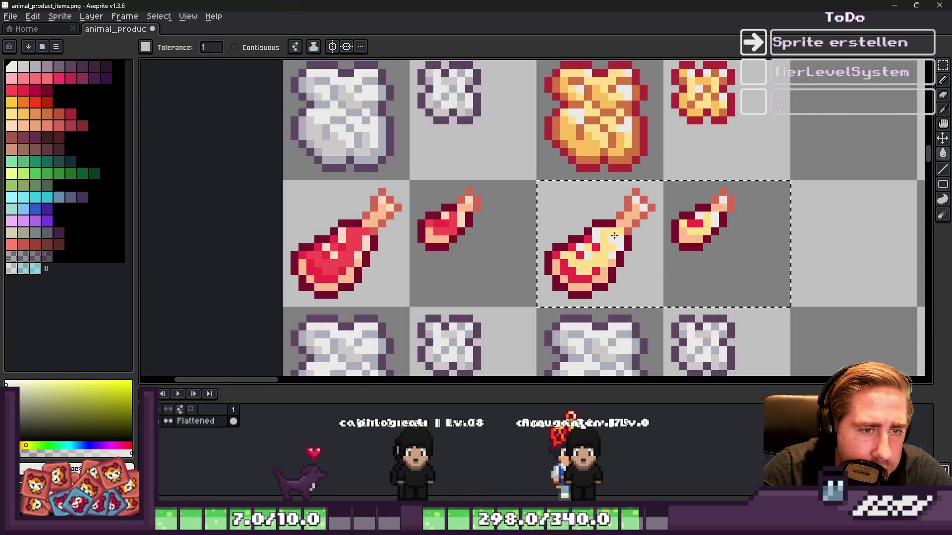
pyautogui.scroll(1, 652, 142)
pyautogui.keyDown('alt'); pyautogui.click(652, 142); pyautogui.keyUp('alt')
pyautogui.scroll(1, 616, 270)
pyautogui.click(614, 271)
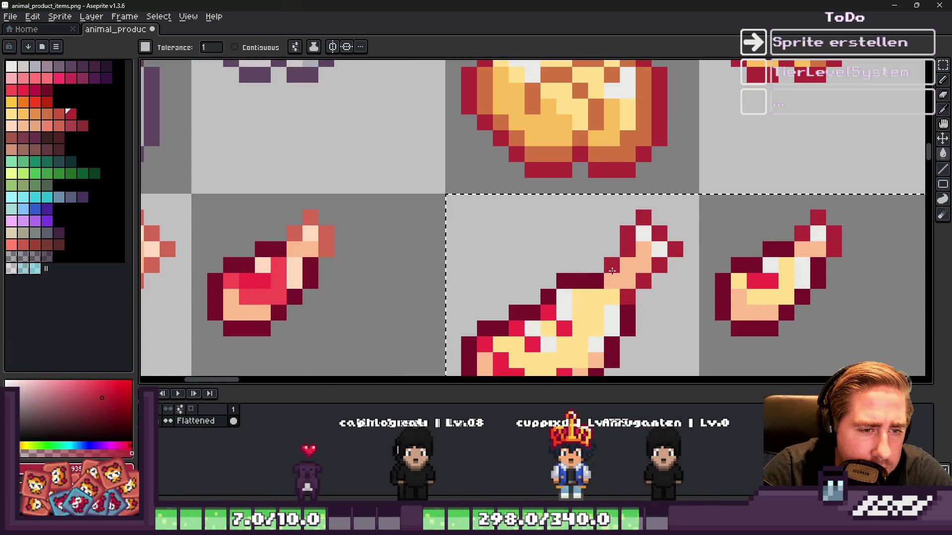
pyautogui.scroll(-2, 622, 251)
pyautogui.scroll(1, 611, 265)
pyautogui.click(606, 266)
pyautogui.scroll(-2, 606, 265)
pyautogui.scroll(2, 584, 315)
pyautogui.click(566, 297)
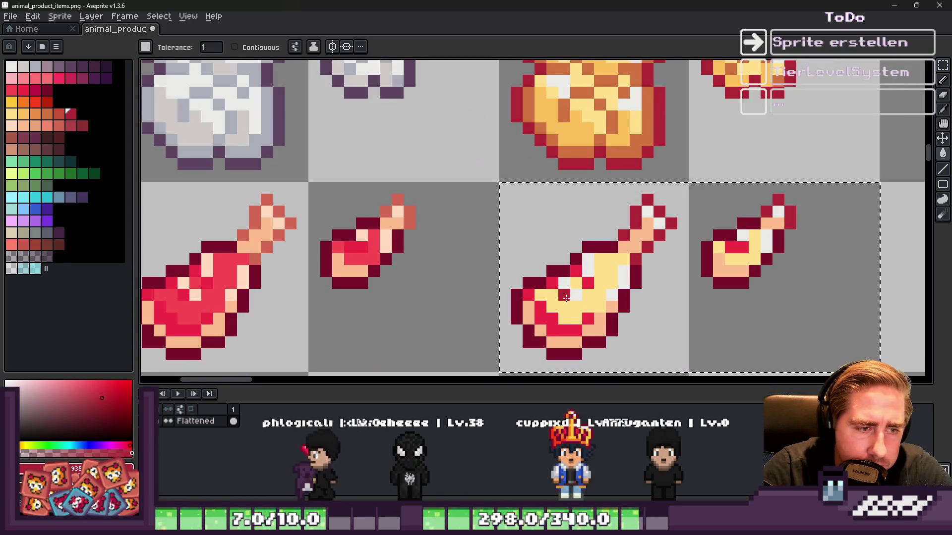
pyautogui.keyDown('alt'); pyautogui.click(580, 127); pyautogui.keyUp('alt')
pyautogui.click(541, 310)
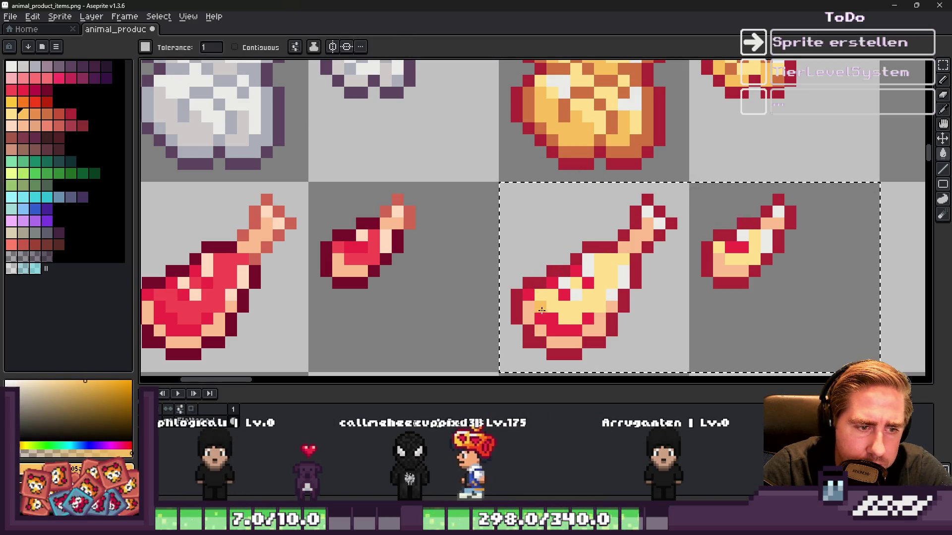
pyautogui.scroll(-3, 560, 241)
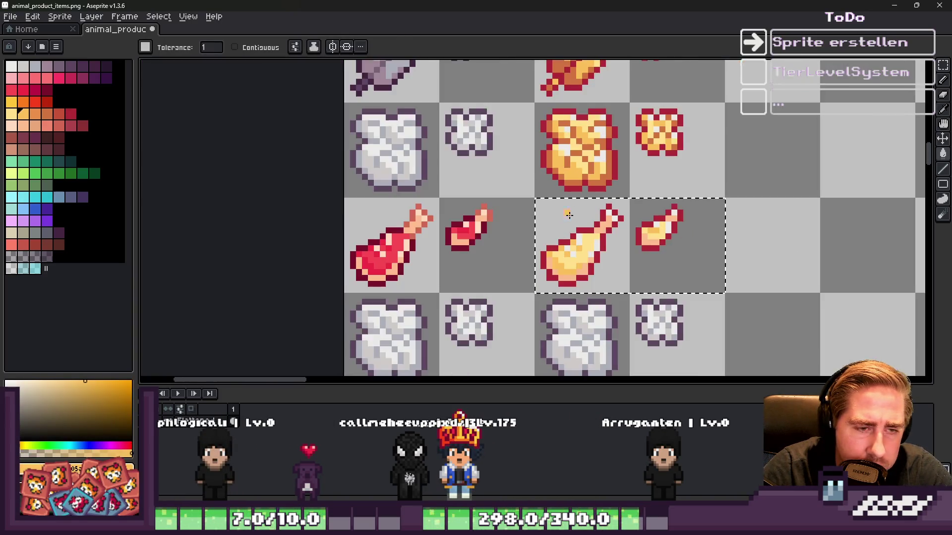
# Zoom in and paint golden drumstick pixels with dark orange sampled from the golden wool.
pyautogui.scroll(2, 549, 228)
pyautogui.press('alt')
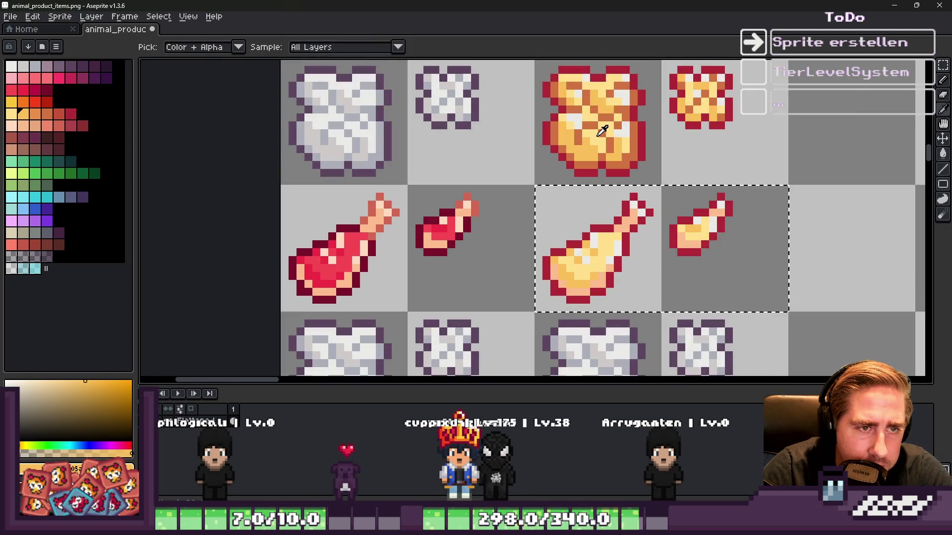
pyautogui.scroll(3, 577, 278)
pyautogui.scroll(-4, 577, 279)
pyautogui.scroll(2, 570, 193)
pyautogui.press('v')
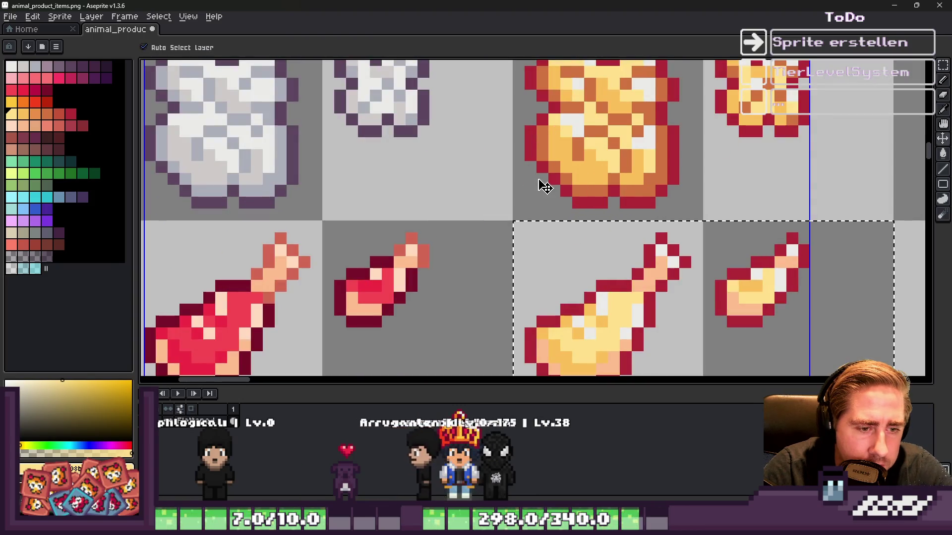
pyautogui.keyDown('alt'); pyautogui.click(548, 142); pyautogui.keyUp('alt')
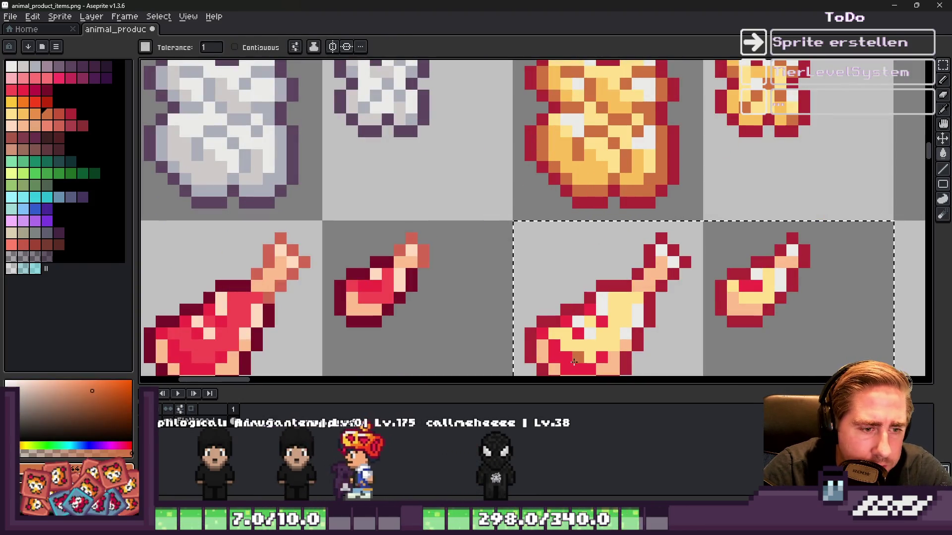
pyautogui.keyDown('alt'); pyautogui.click(590, 323); pyautogui.keyUp('alt')
pyautogui.click(589, 345)
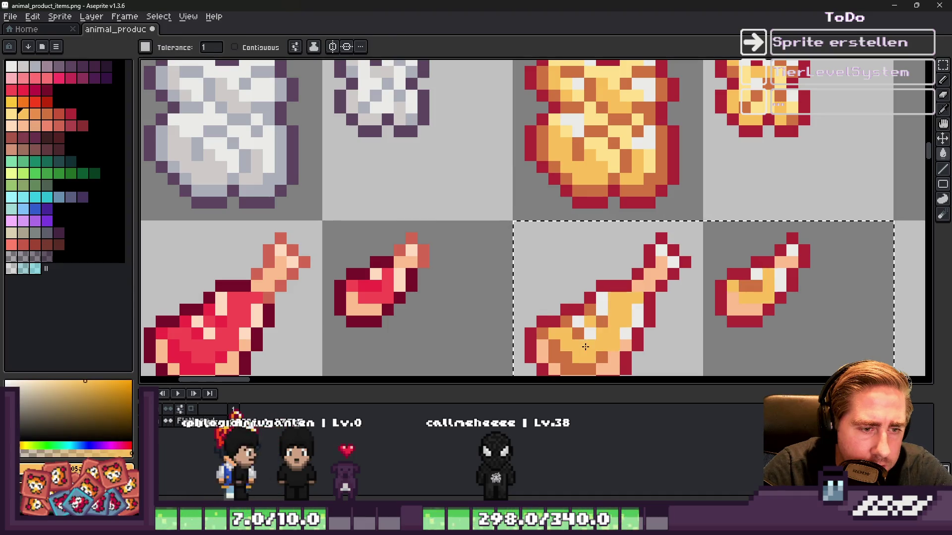
# Sample yellows, clear the selection, and try a dark orange bucket fill on the drumstick, undoing it.
pyautogui.scroll(-4, 573, 297)
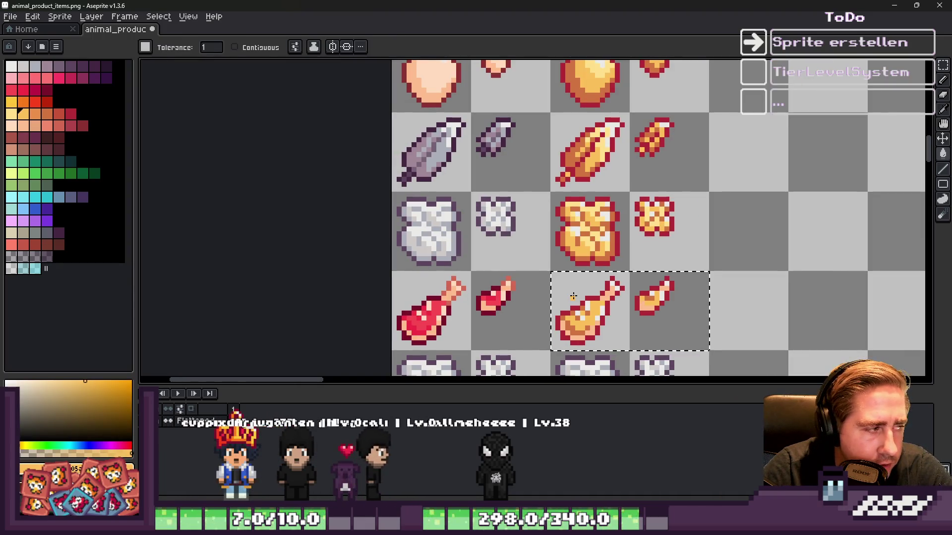
pyautogui.scroll(5, 575, 298)
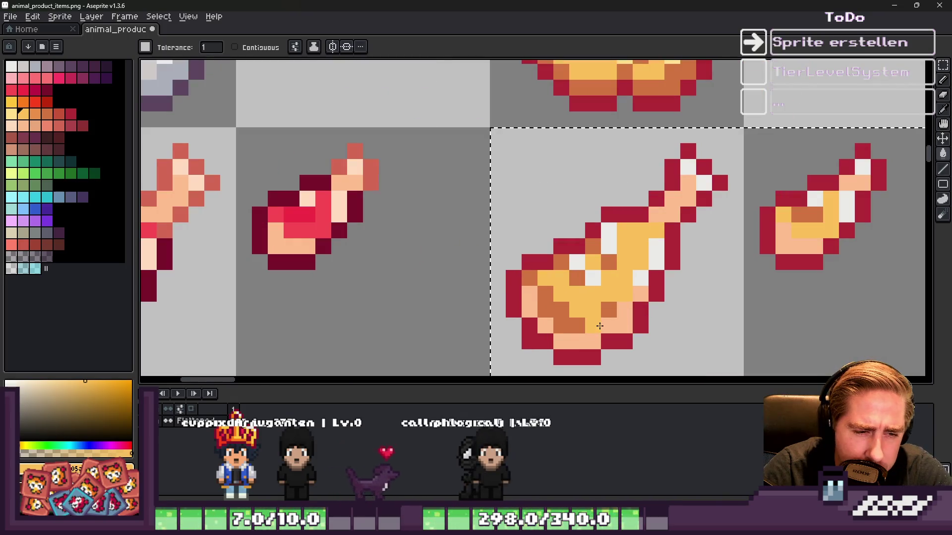
pyautogui.scroll(-2, 599, 326)
pyautogui.scroll(-1, 614, 232)
pyautogui.scroll(-1, 601, 289)
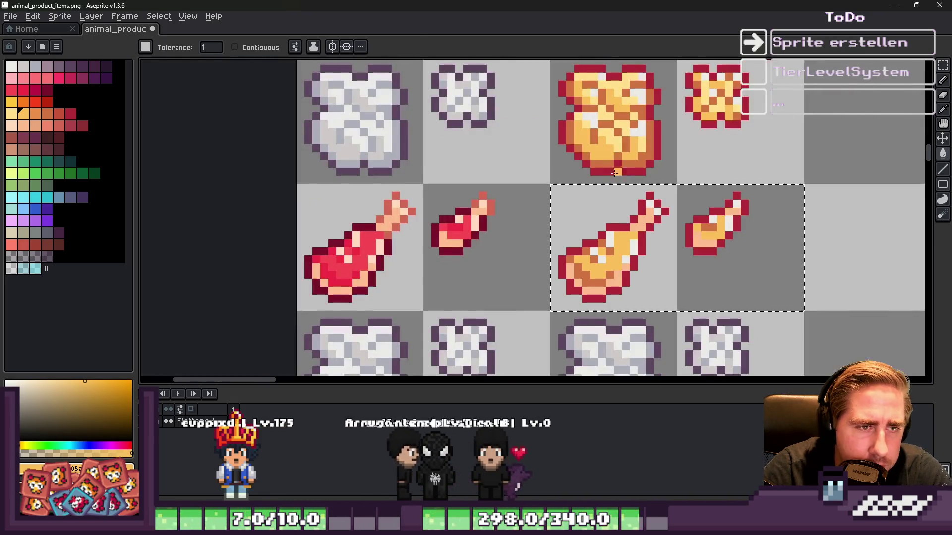
pyautogui.keyDown('alt'); pyautogui.click(597, 112); pyautogui.keyUp('alt')
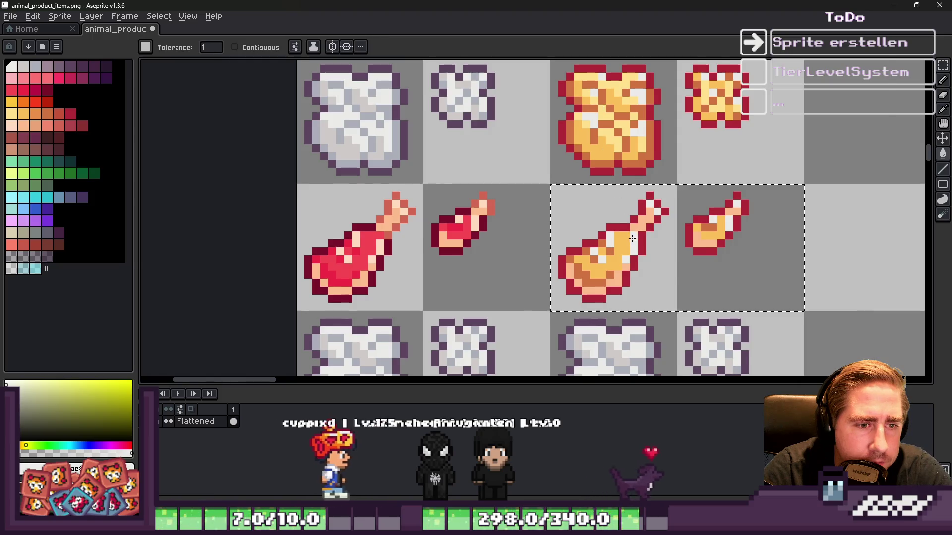
pyautogui.scroll(2, 636, 238)
pyautogui.scroll(-3, 665, 204)
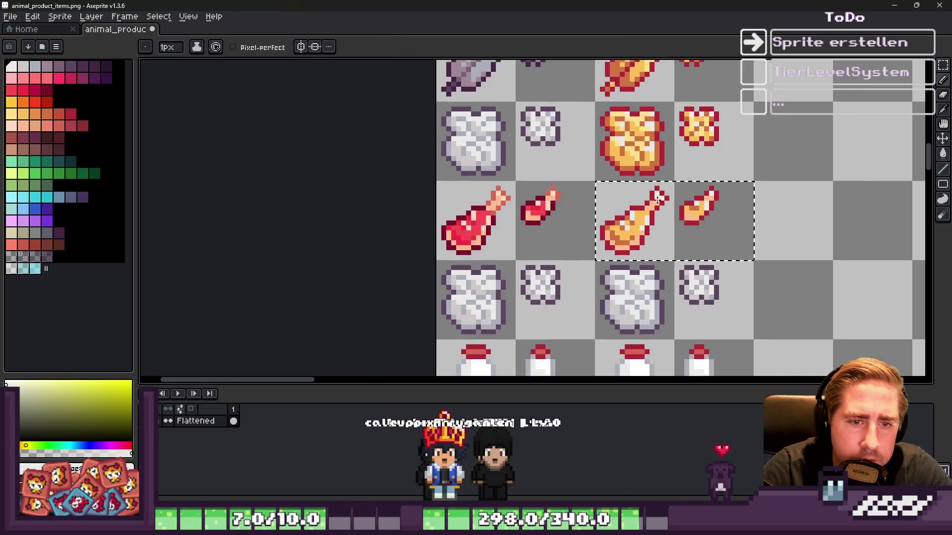
pyautogui.scroll(3, 675, 223)
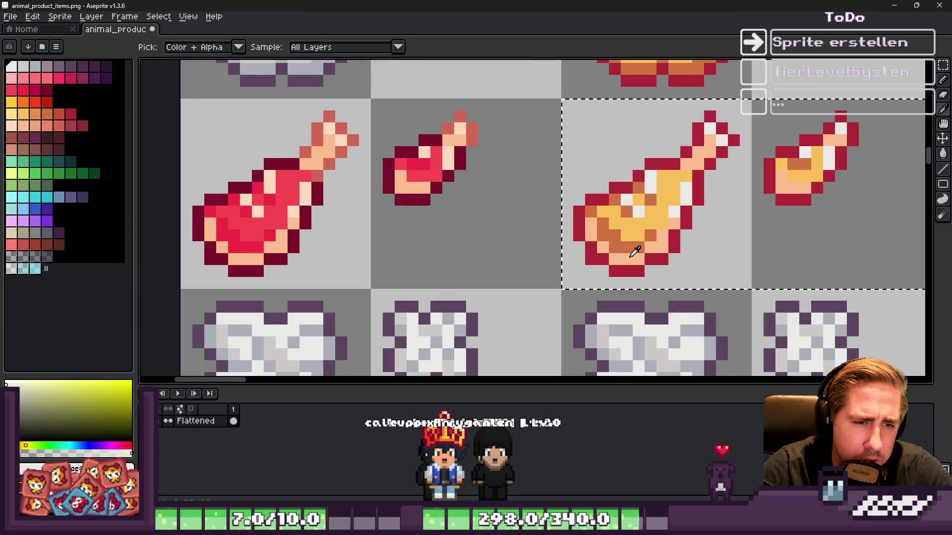
pyautogui.scroll(-1, 629, 260)
pyautogui.keyDown('alt'); pyautogui.click(670, 113); pyautogui.keyUp('alt')
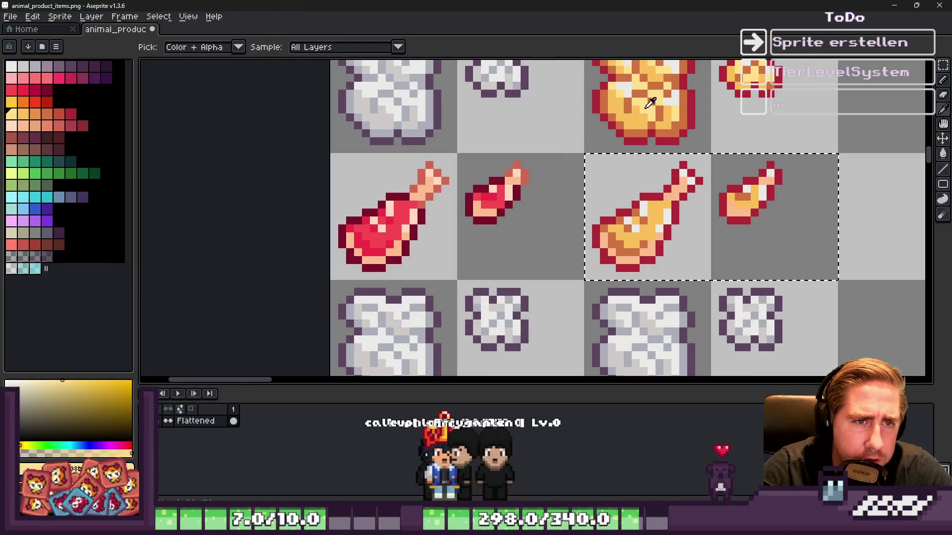
pyautogui.press('g')
pyautogui.hotkey('ctrl', 'd')
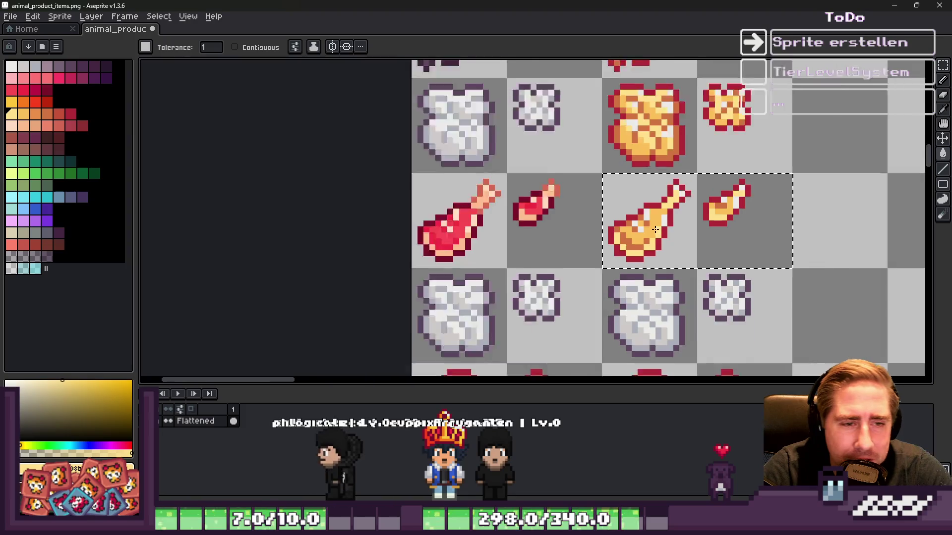
pyautogui.scroll(-3, 631, 259)
pyautogui.scroll(3, 647, 228)
pyautogui.scroll(2, 647, 229)
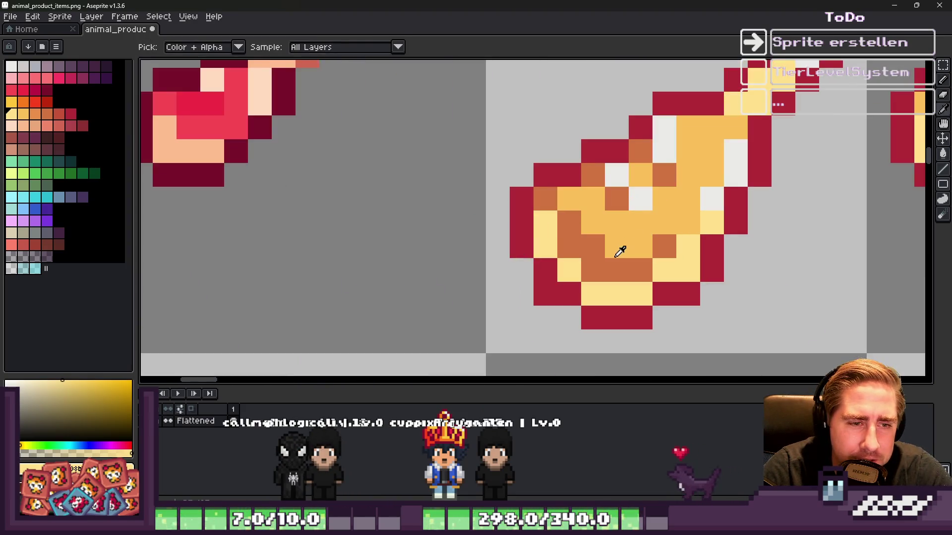
pyautogui.keyDown('alt'); pyautogui.click(687, 229); pyautogui.keyUp('alt')
pyautogui.click(689, 206)
pyautogui.hotkey('ctrl', 'z')
# Pencil dark orange shadow pixels and yellow pixels onto the drumstick.
pyautogui.press('b')
pyautogui.scroll(-3, 686, 229)
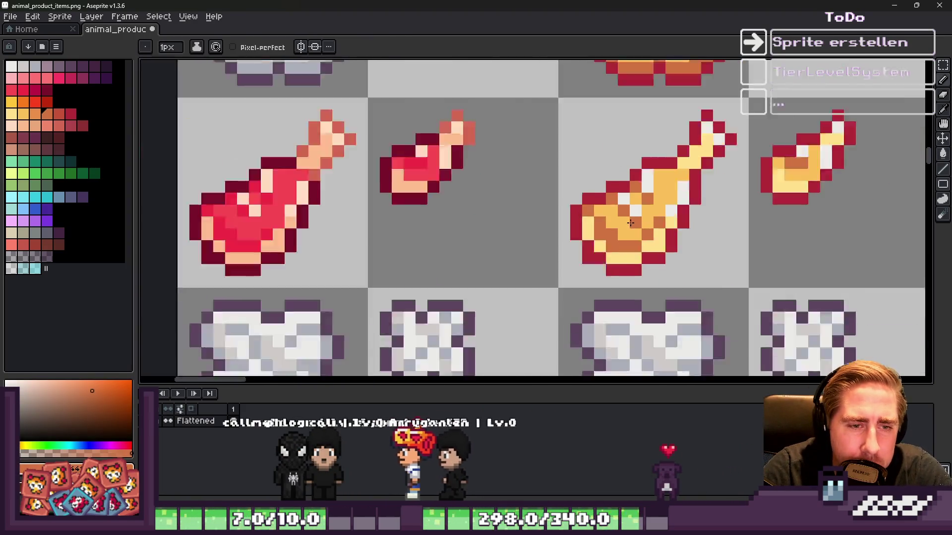
pyautogui.scroll(2, 623, 234)
pyautogui.click(623, 234)
pyautogui.click(593, 203)
pyautogui.keyDown('alt'); pyautogui.click(620, 218); pyautogui.keyUp('alt')
pyautogui.click(618, 233)
pyautogui.scroll(-3, 582, 201)
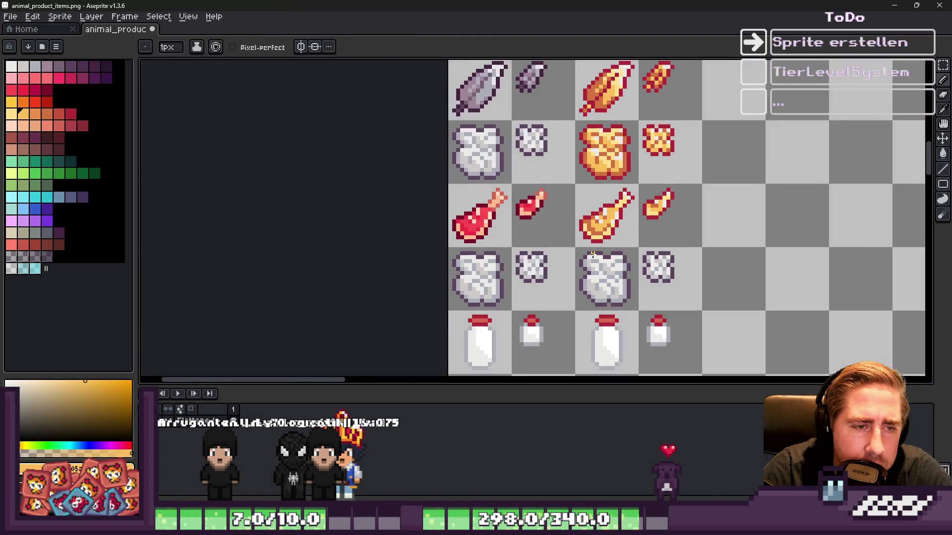
pyautogui.scroll(3, 580, 213)
pyautogui.click(580, 213)
# Add light yellow and pale highlight pixels to the drumstick's flesh.
pyautogui.scroll(-4, 613, 242)
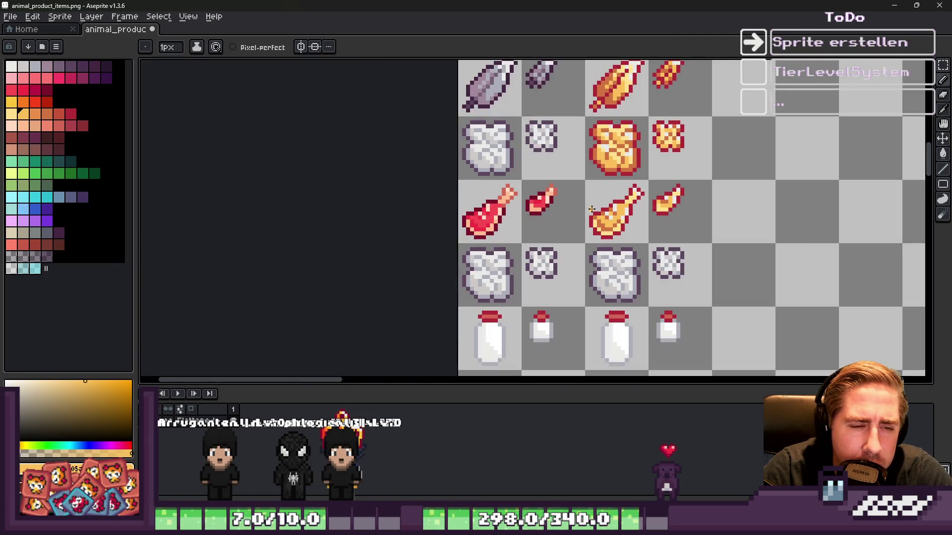
pyautogui.scroll(3, 591, 209)
pyautogui.scroll(-1, 640, 187)
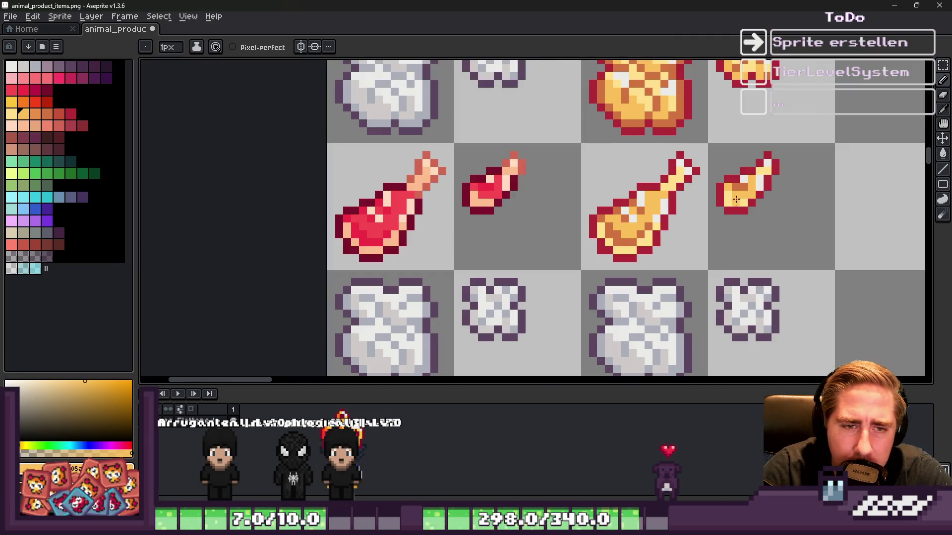
pyautogui.scroll(3, 631, 238)
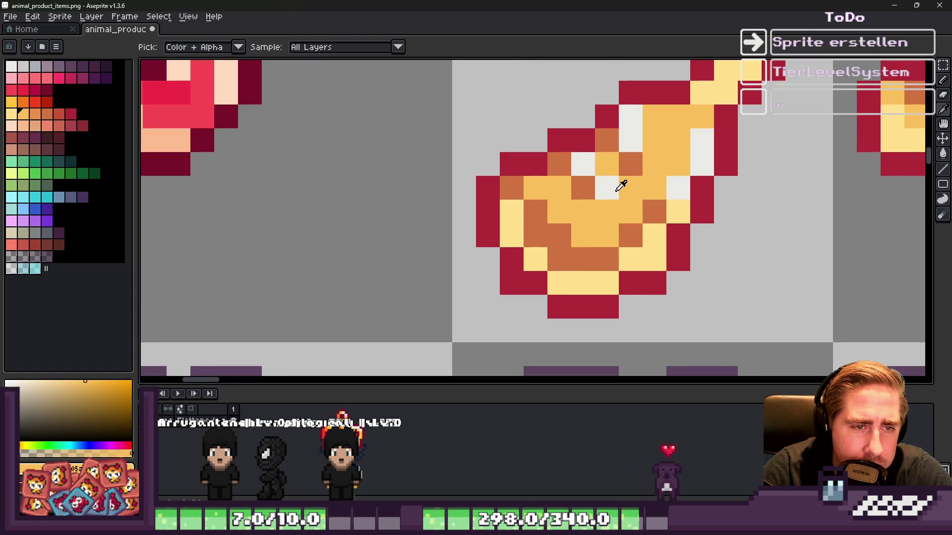
pyautogui.click(642, 155)
pyautogui.click(630, 204)
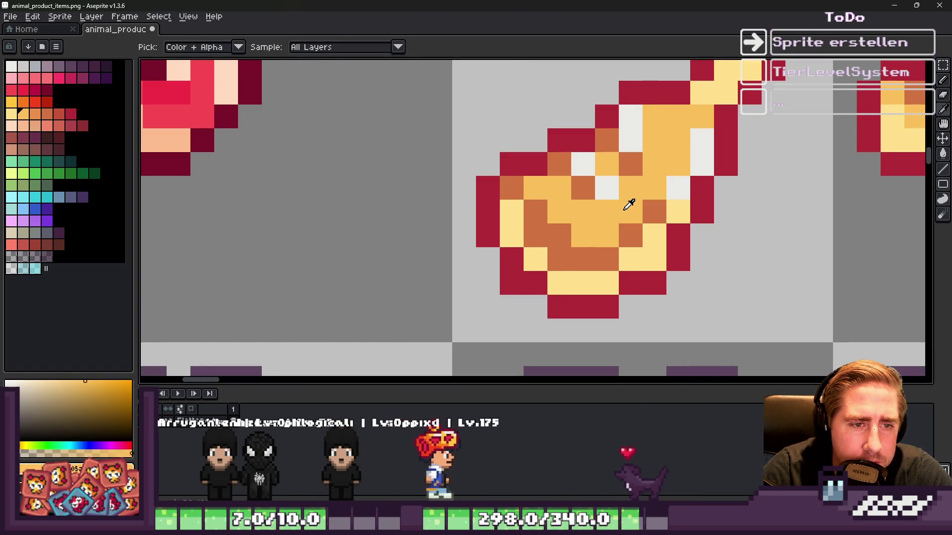
pyautogui.click(656, 235)
pyautogui.press('b')
pyautogui.click(654, 139)
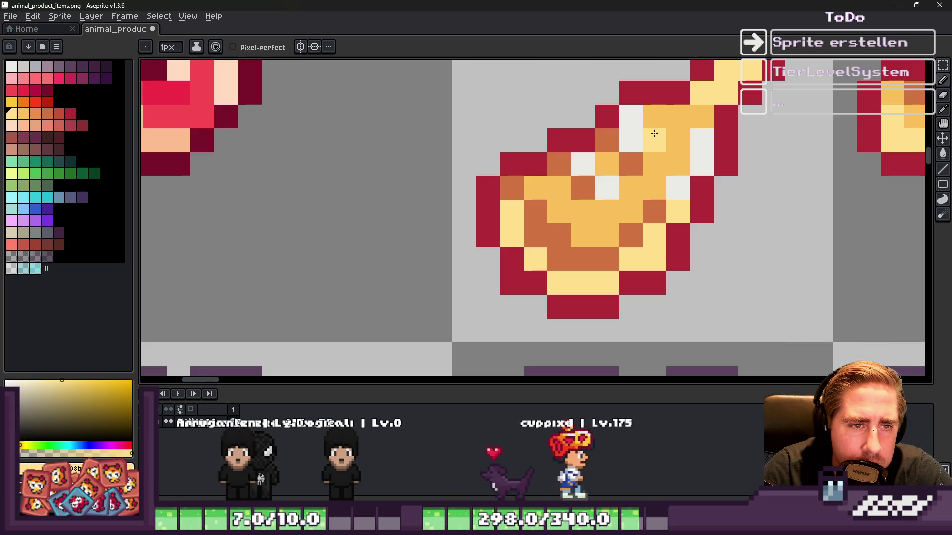
pyautogui.click(580, 169)
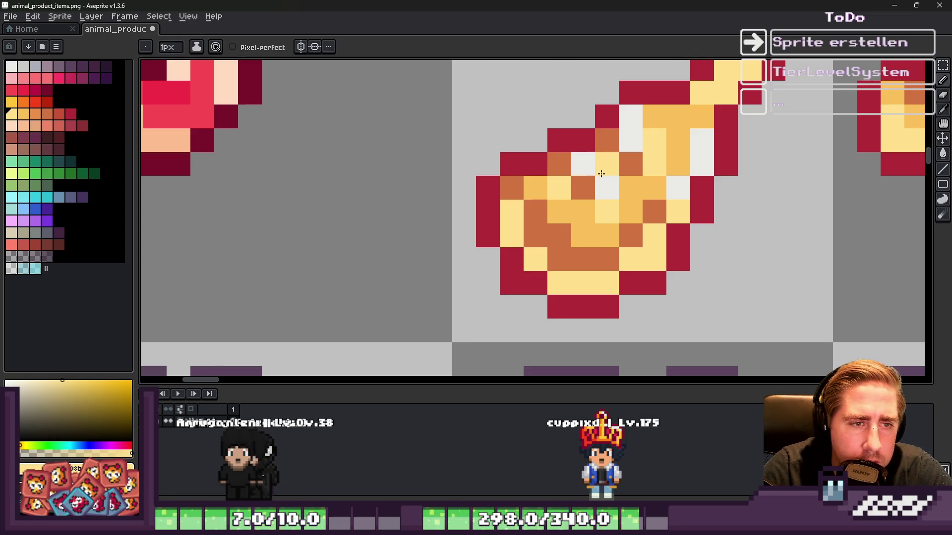
pyautogui.scroll(-4, 601, 174)
pyautogui.scroll(3, 677, 177)
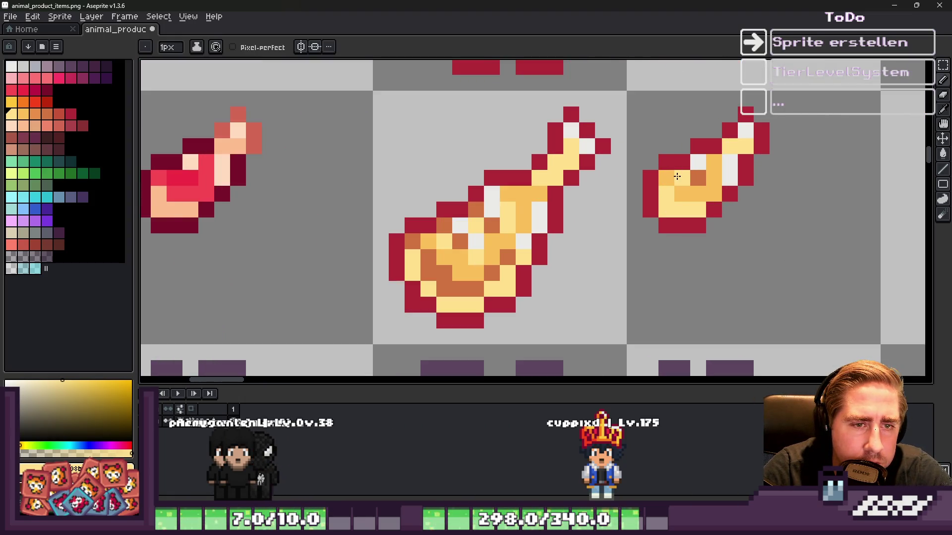
pyautogui.scroll(-4, 677, 176)
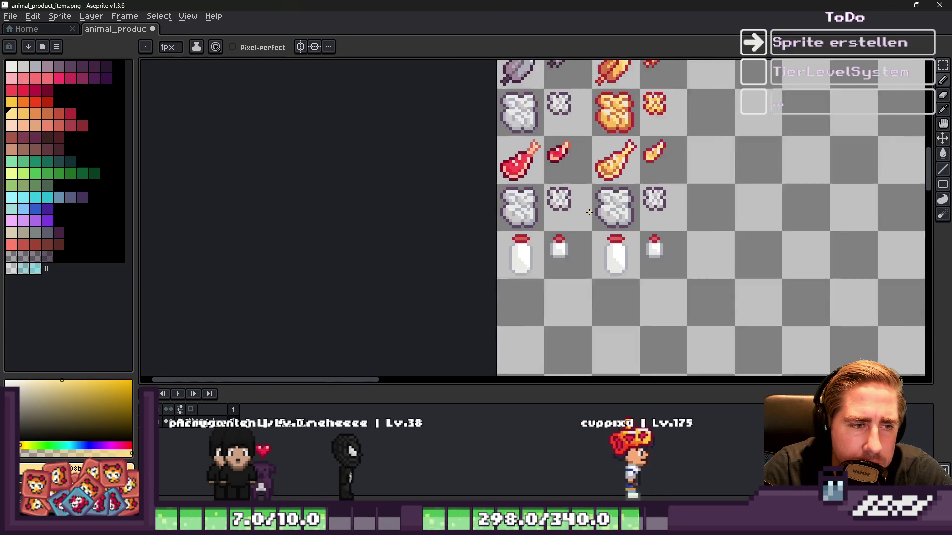
pyautogui.scroll(-2, 613, 204)
pyautogui.scroll(3, 613, 204)
# Try marquee selections around the golden cells, then take the Paint Bucket with dark red.
pyautogui.moveTo(552, 143); pyautogui.dragTo(716, 306)
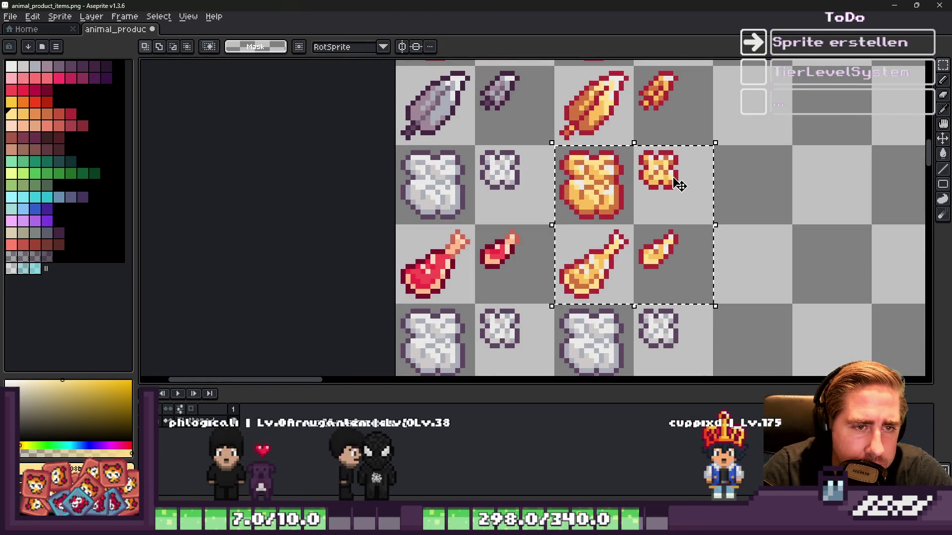
pyautogui.click(542, 159)
pyautogui.scroll(2, 568, 140)
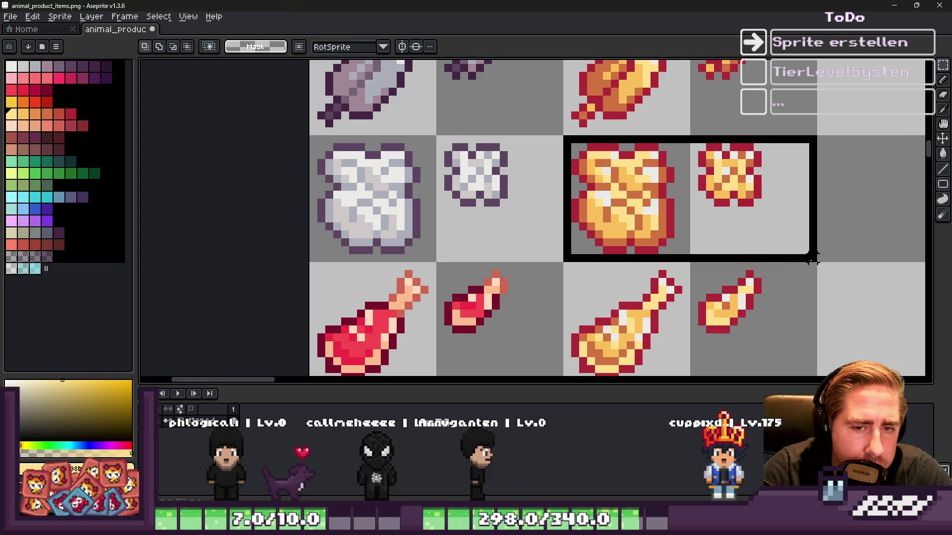
pyautogui.scroll(-2, 701, 211)
pyautogui.scroll(2, 647, 330)
pyautogui.moveTo(645, 178); pyautogui.dragTo(768, 263)
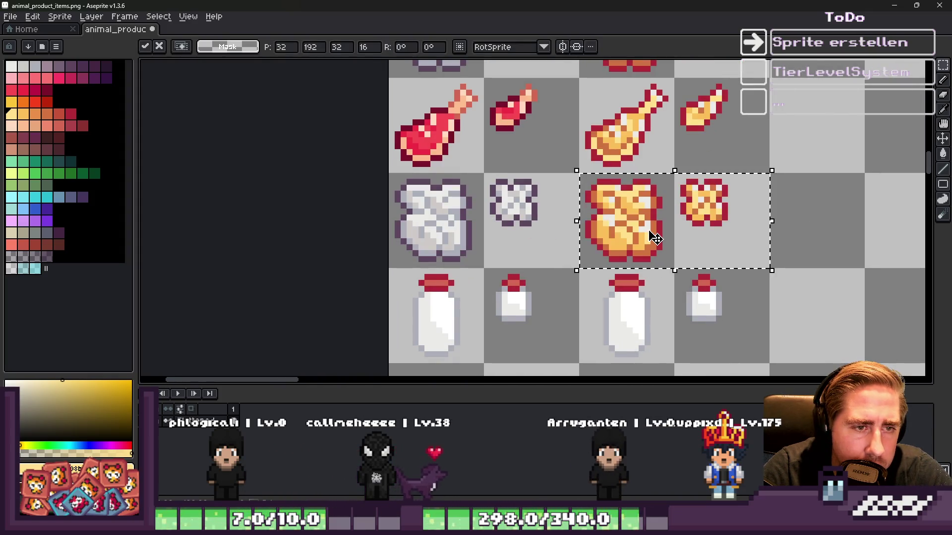
pyautogui.click(653, 212)
pyautogui.scroll(-1, 653, 212)
pyautogui.scroll(-2, 654, 212)
pyautogui.scroll(2, 640, 244)
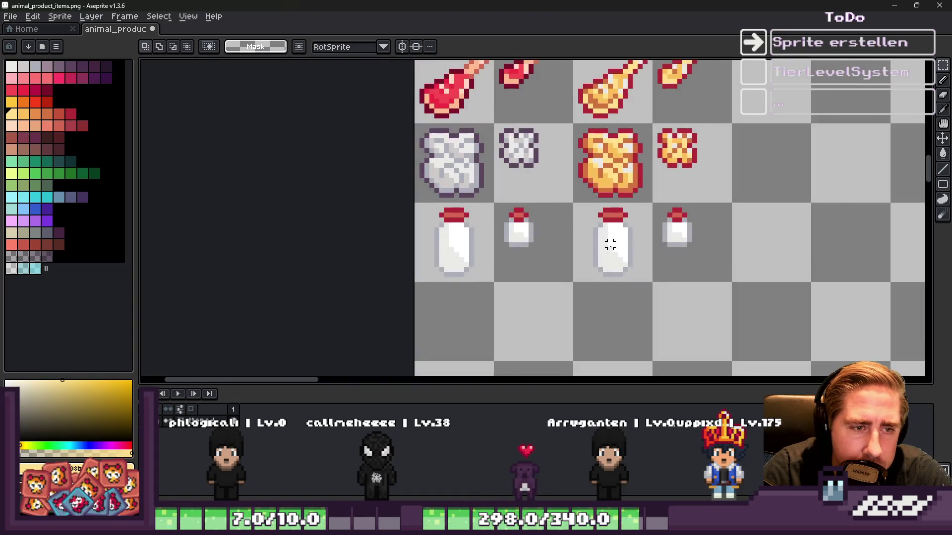
pyautogui.scroll(-1, 595, 223)
pyautogui.scroll(3, 526, 145)
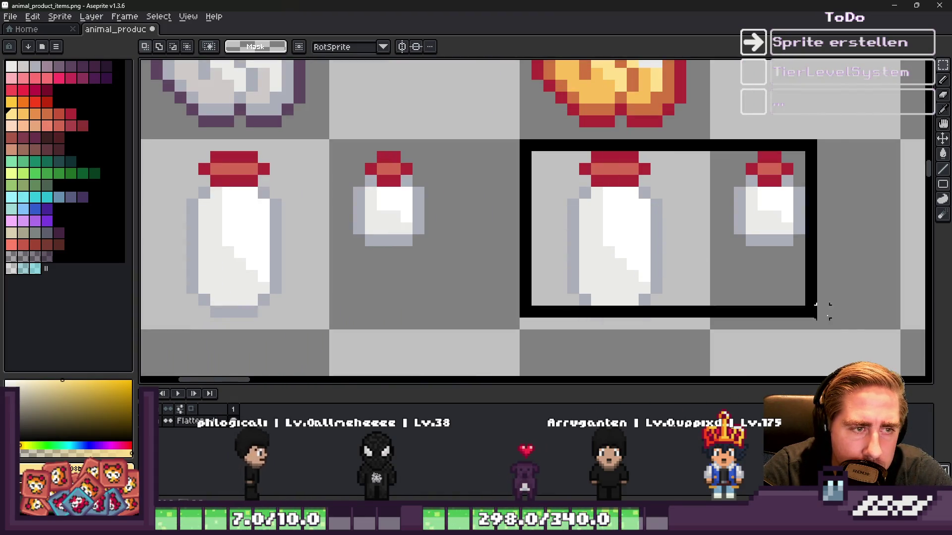
pyautogui.press('g')
pyautogui.keyDown('alt'); pyautogui.click(607, 124); pyautogui.keyUp('alt')
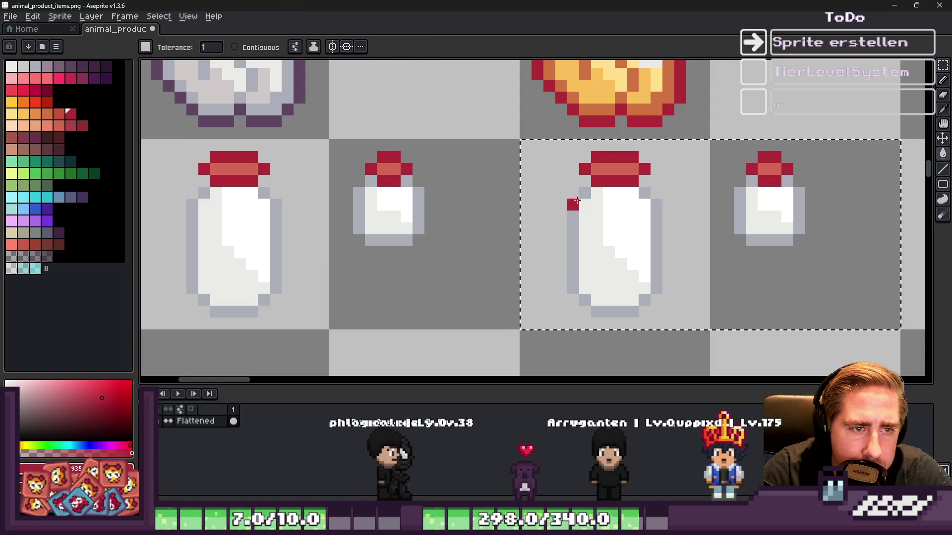
# Bucket-fill the milk bottle copies: dark red outlines, orange caps, orange shading, yellow and light yellow body.
pyautogui.click(573, 208)
pyautogui.keyDown('alt'); pyautogui.click(610, 101); pyautogui.keyUp('alt')
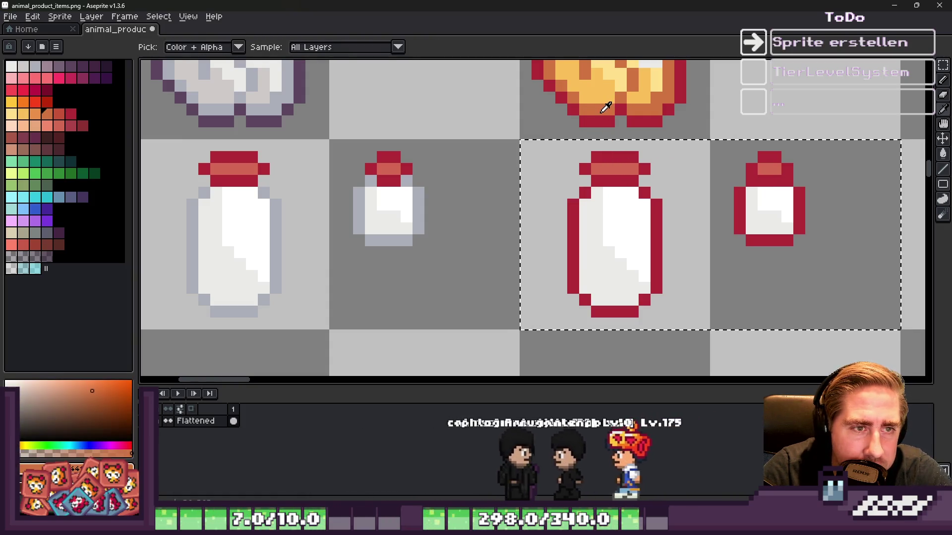
pyautogui.click(602, 200)
pyautogui.keyDown('alt'); pyautogui.click(608, 97); pyautogui.keyUp('alt')
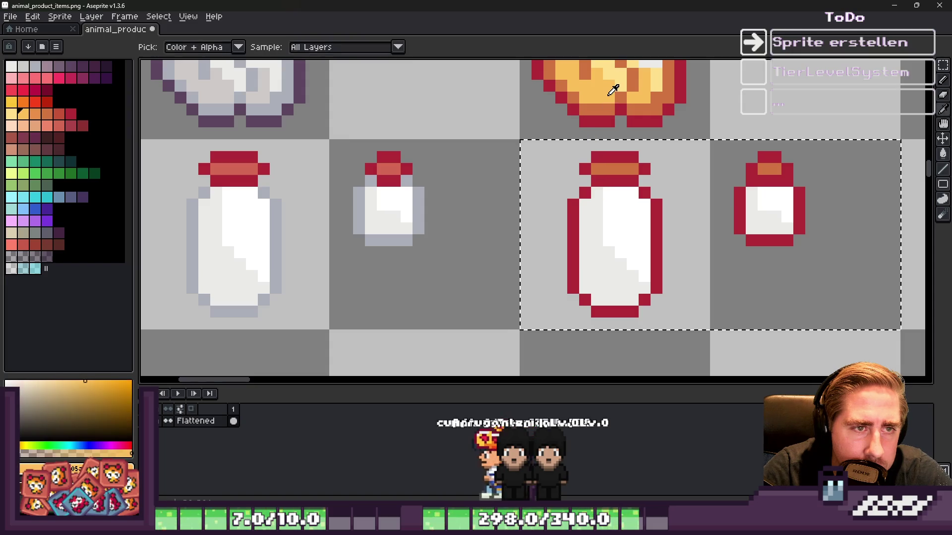
pyautogui.click(597, 265)
pyautogui.keyDown('alt'); pyautogui.click(618, 74); pyautogui.keyUp('alt')
pyautogui.click(613, 223)
# Pencil a whitish highlight pixel and two light yellow pixels inside the big bottle.
pyautogui.scroll(-2, 614, 223)
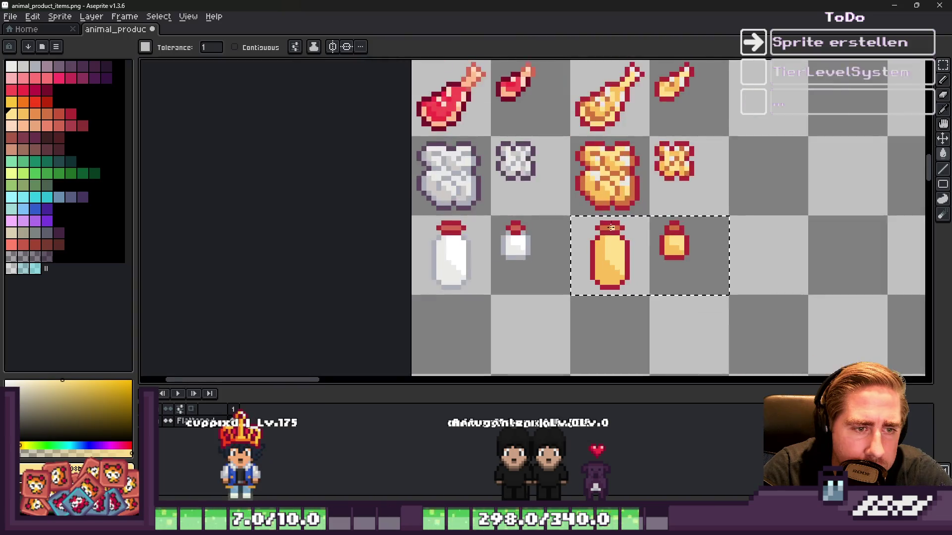
pyautogui.press('b')
pyautogui.scroll(1, 633, 154)
pyautogui.keyDown('alt'); pyautogui.click(347, 278); pyautogui.keyUp('alt')
pyautogui.scroll(1, 625, 246)
pyautogui.click(625, 245)
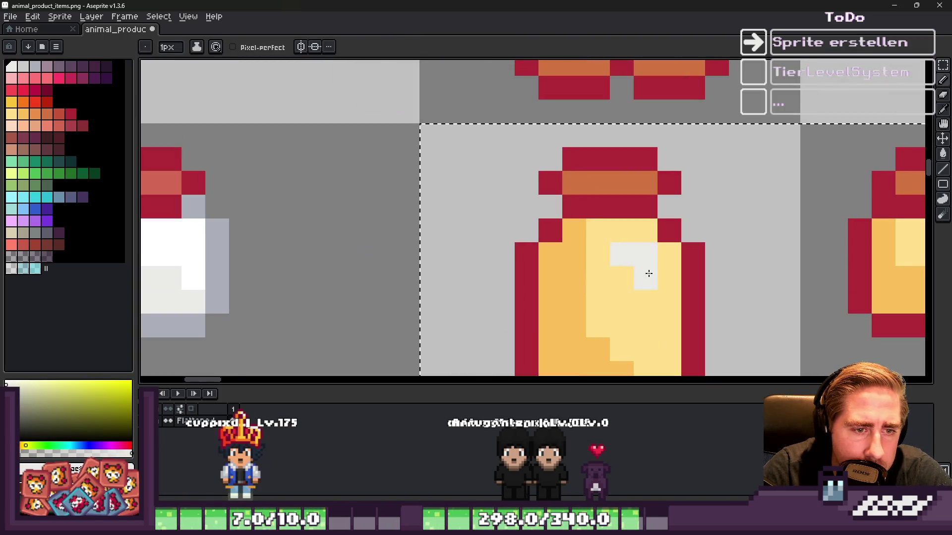
pyautogui.keyDown('alt'); pyautogui.click(677, 256); pyautogui.keyUp('alt')
pyautogui.moveTo(671, 283); pyautogui.dragTo(670, 303)
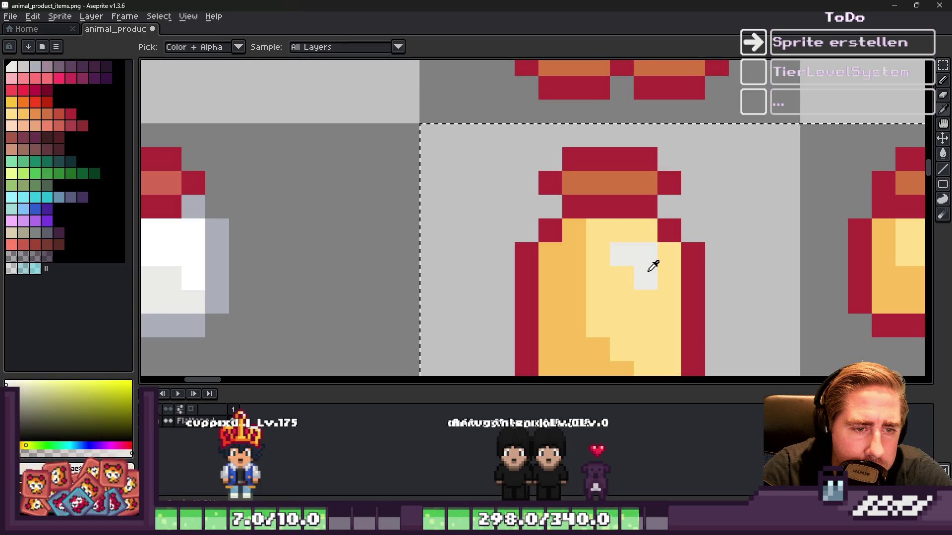
# Add a white shine and light yellow pixel to the small bottle, and yellow on the big bottle's edge.
pyautogui.scroll(-2, 647, 251)
pyautogui.scroll(1, 616, 238)
pyautogui.click(830, 186)
pyautogui.hotkey('ctrl', 'z')
pyautogui.click(821, 197)
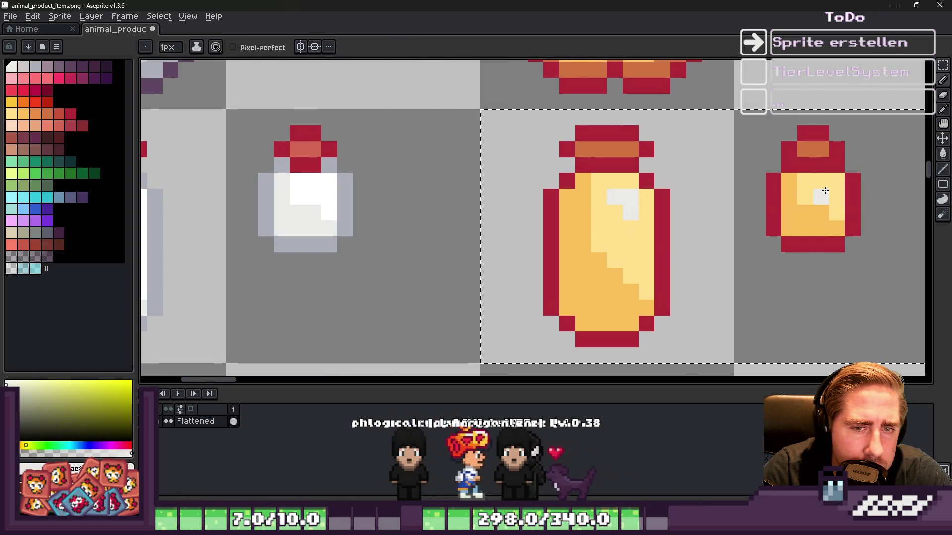
pyautogui.click(821, 213)
pyautogui.keyDown('alt'); pyautogui.click(793, 219); pyautogui.keyUp('alt')
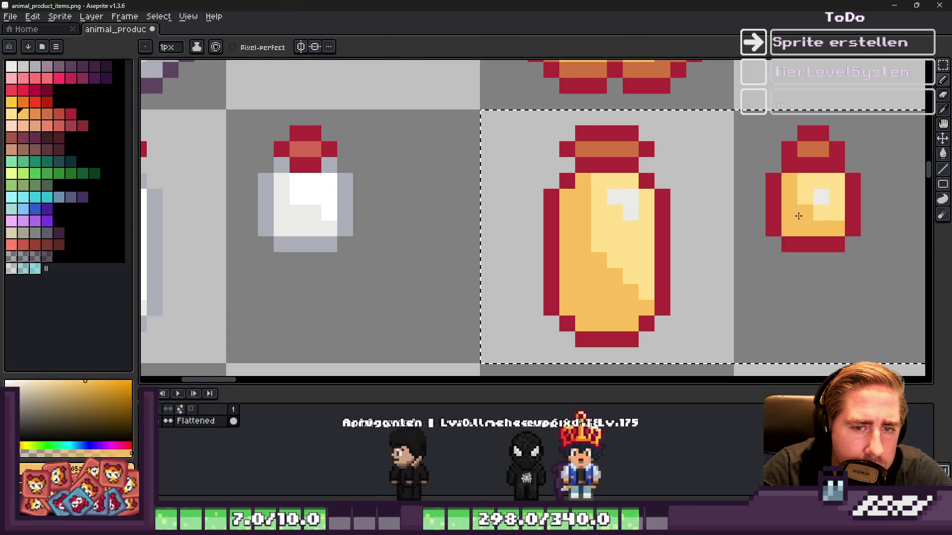
pyautogui.click(771, 237)
pyautogui.hotkey('ctrl', 'z')
pyautogui.hscroll(-1, 739, 236)
pyautogui.click(709, 235)
pyautogui.keyDown('alt'); pyautogui.click(672, 238); pyautogui.keyUp('alt')
pyautogui.scroll(-3, 664, 244)
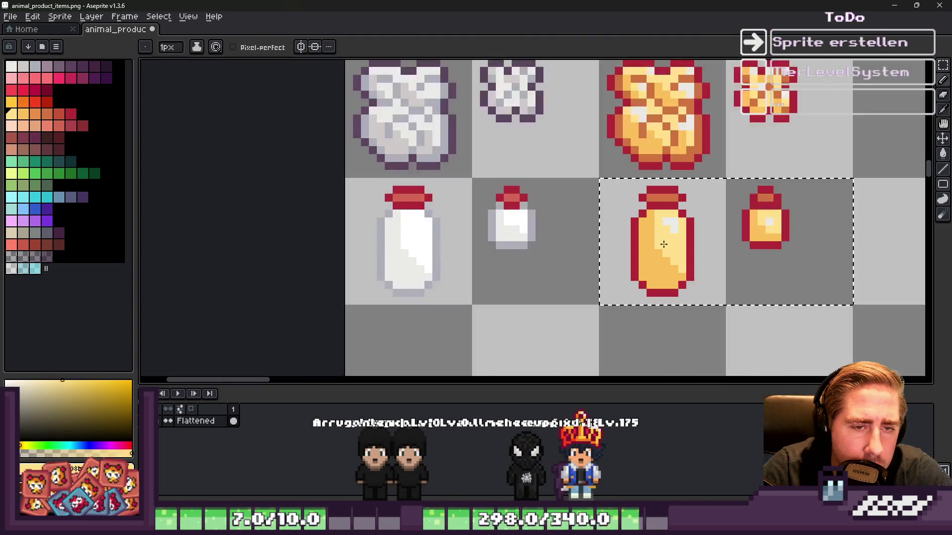
# Fill the big bottle's left side orange and draw a light orange column down it.
pyautogui.keyDown('alt'); pyautogui.click(657, 154); pyautogui.keyUp('alt')
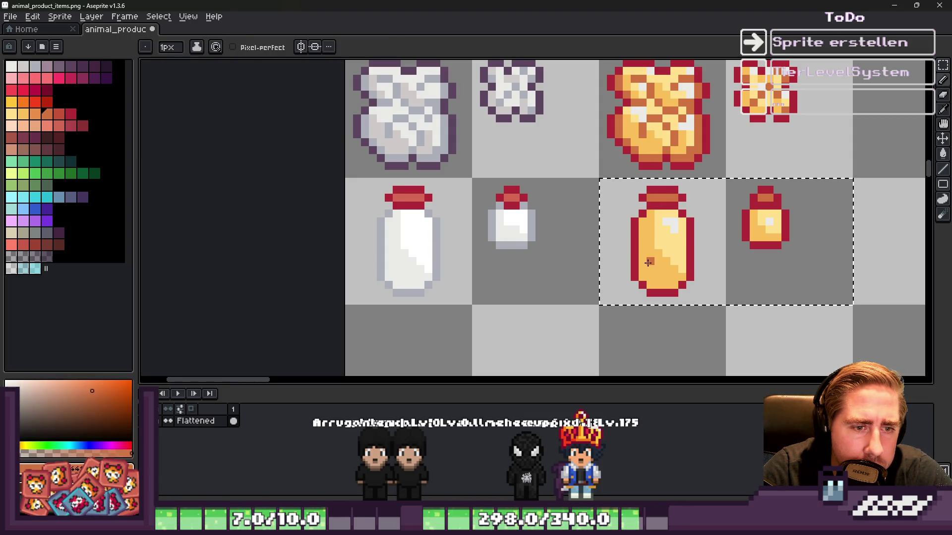
pyautogui.press('g')
pyautogui.click(660, 258)
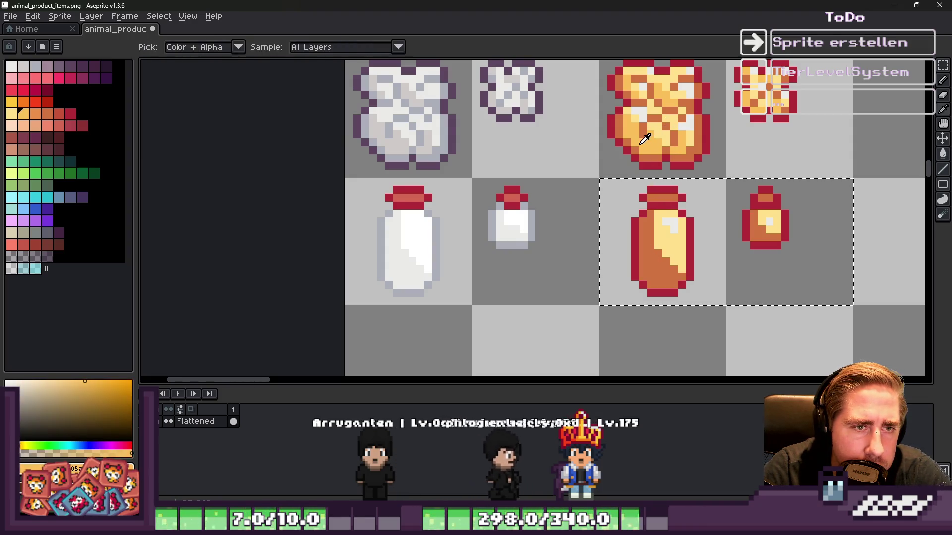
pyautogui.scroll(1, 656, 253)
pyautogui.click(643, 193)
pyautogui.hotkey('ctrl', 'z')
pyautogui.press('b')
pyautogui.moveTo(643, 174)
pyautogui.mouseDown()
pyautogui.moveTo(642, 223)
pyautogui.moveTo(686, 298)
pyautogui.mouseUp()
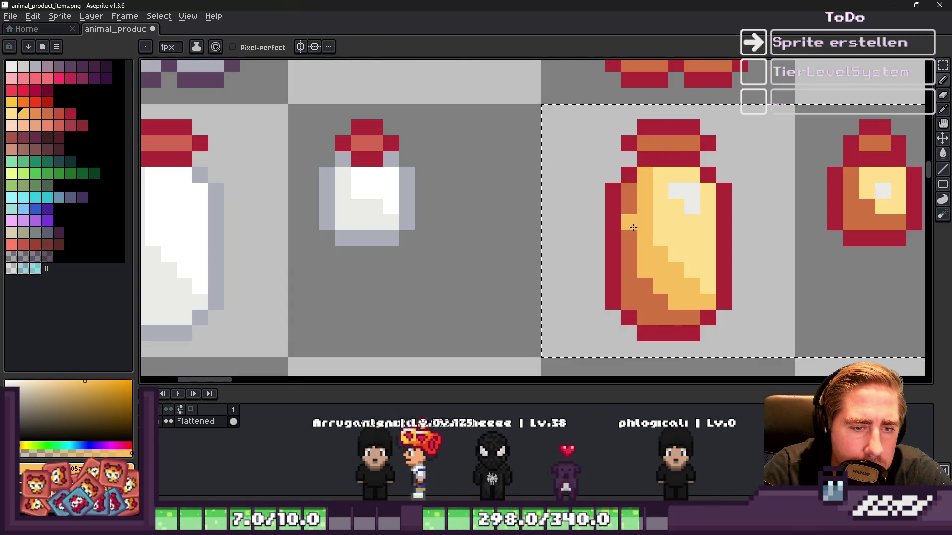
pyautogui.hscroll(1, 633, 228)
pyautogui.scroll(-1, 639, 233)
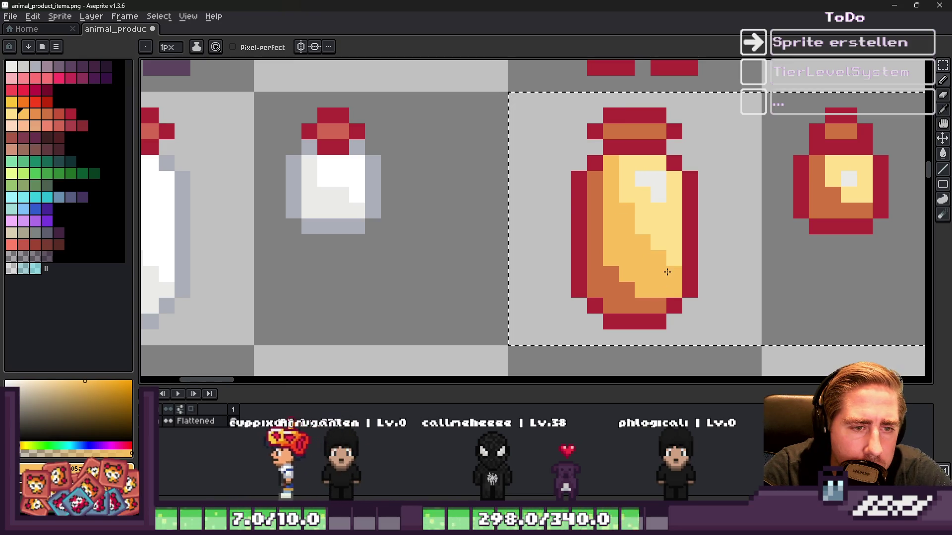
pyautogui.scroll(-4, 625, 228)
pyautogui.scroll(4, 655, 238)
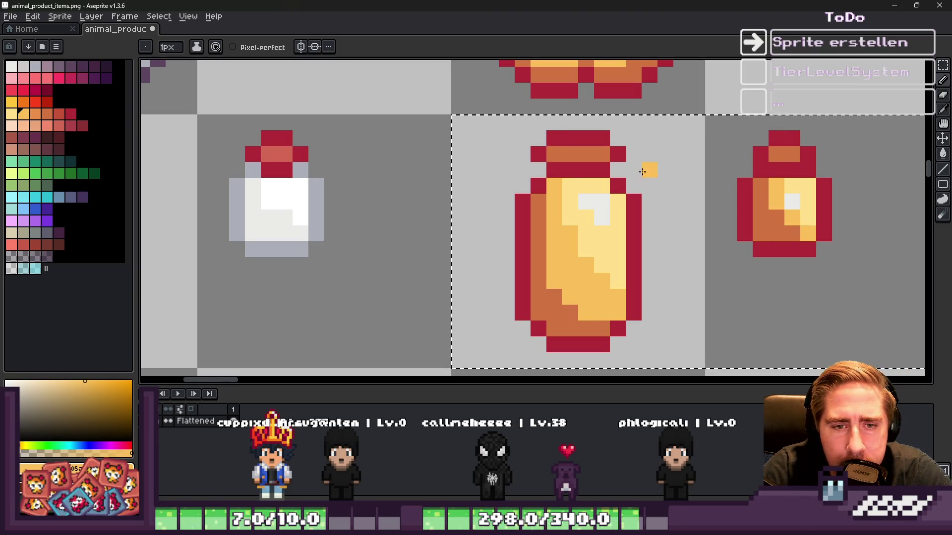
pyautogui.scroll(-4, 643, 171)
pyautogui.scroll(4, 680, 208)
pyautogui.scroll(1, 718, 198)
# Recolour the cap's middle row light yellow-orange and add a light shine pixel on the cap.
pyautogui.press('i')
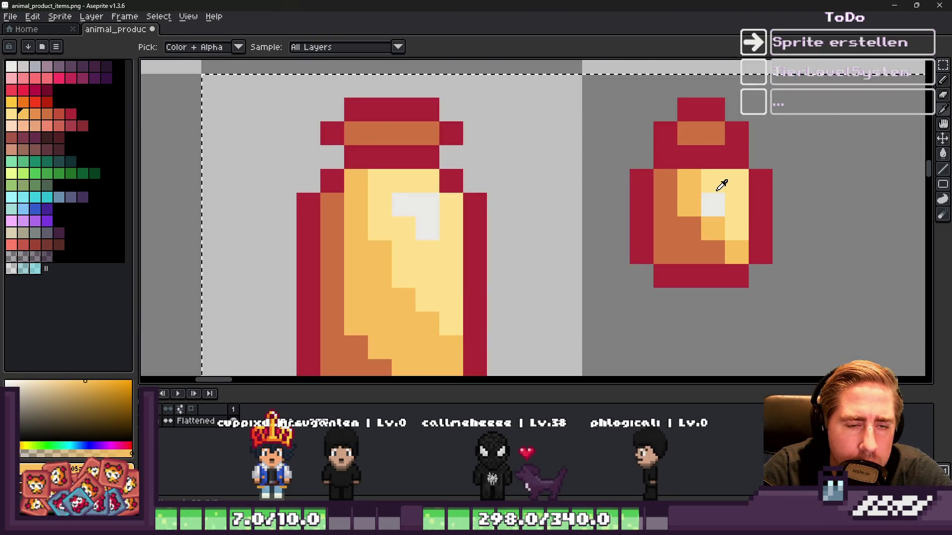
pyautogui.scroll(-4, 718, 191)
pyautogui.scroll(4, 629, 219)
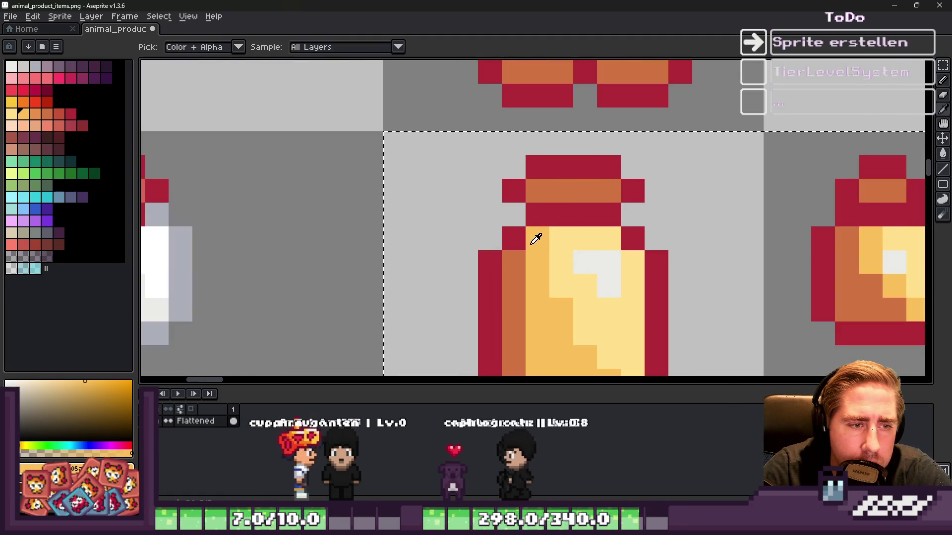
pyautogui.press('b')
pyautogui.moveTo(561, 191); pyautogui.dragTo(609, 192)
pyautogui.press('i')
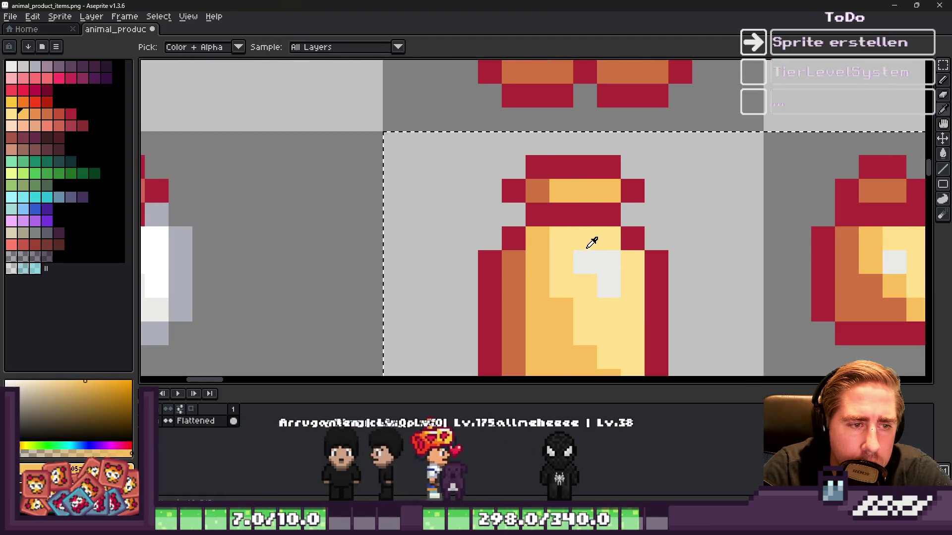
pyautogui.click(589, 247)
pyautogui.press('v')
pyautogui.press('b')
pyautogui.click(585, 190)
pyautogui.press('i')
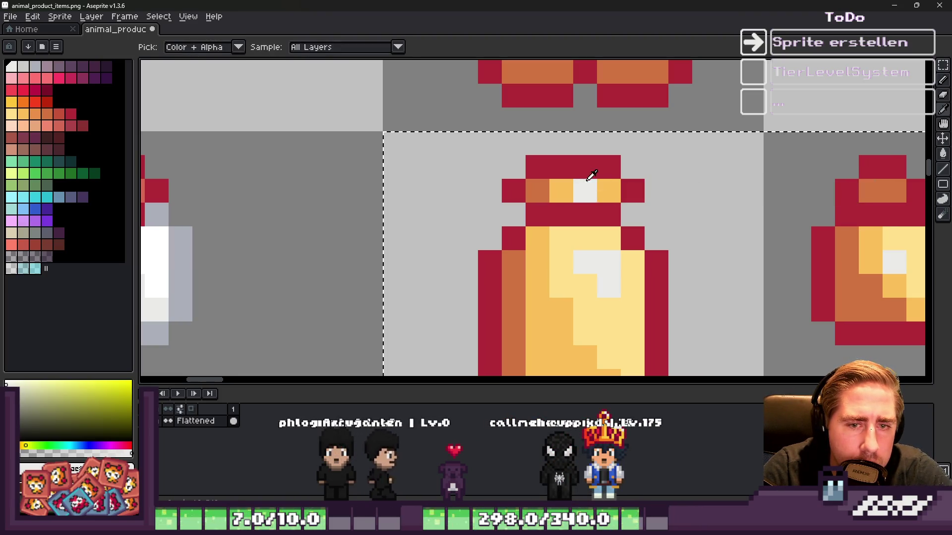
pyautogui.click(566, 184)
pyautogui.press('b')
pyautogui.scroll(-5, 640, 210)
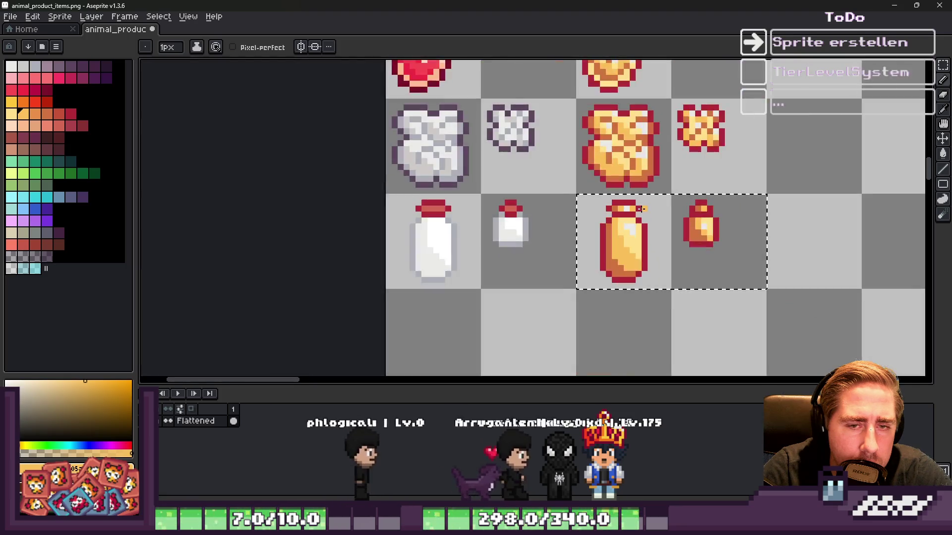
# Zoom out over the whole sheet and save animal_product_items.png with Ctrl+S.
pyautogui.scroll(-1, 641, 207)
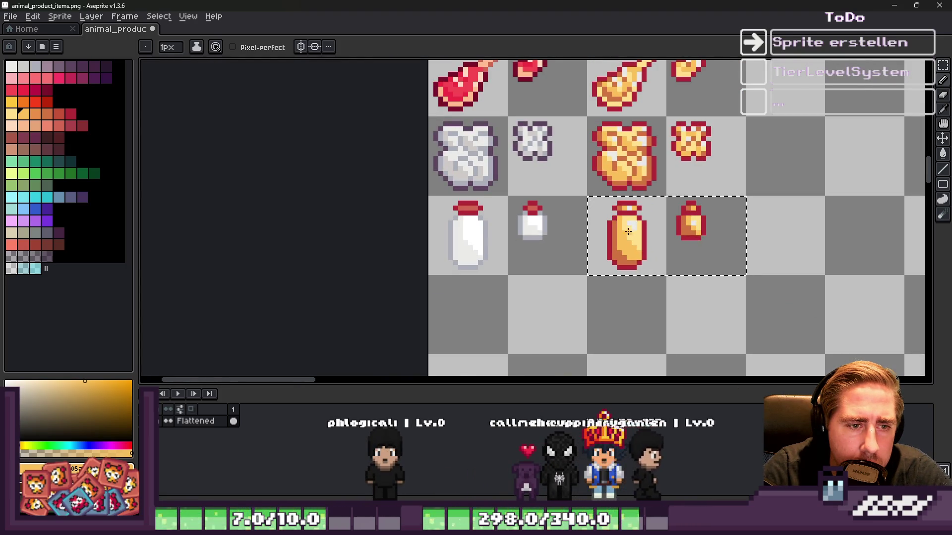
pyautogui.scroll(-2, 625, 239)
pyautogui.scroll(-1, 630, 268)
pyautogui.scroll(-1, 631, 281)
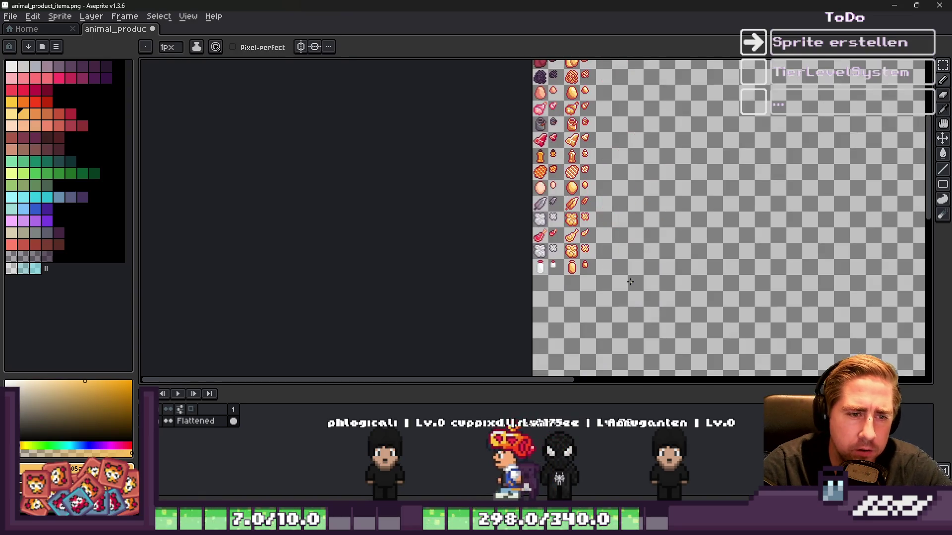
pyautogui.scroll(2, 557, 83)
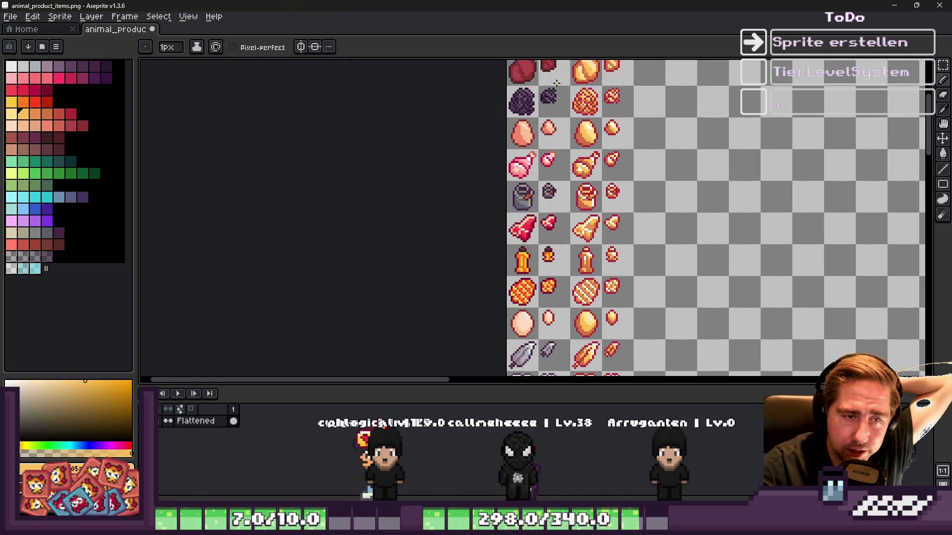
pyautogui.scroll(-2, 643, 137)
pyautogui.hotkey('ctrl', 's')
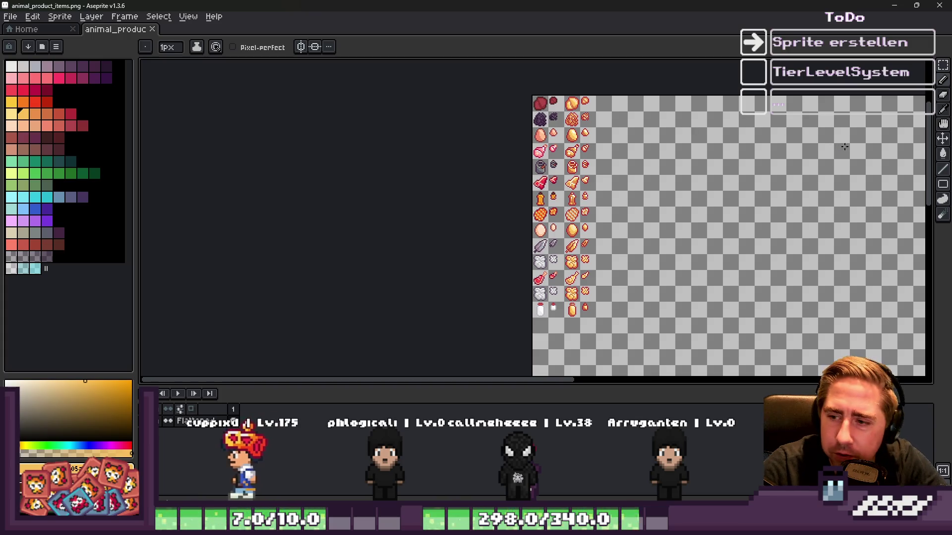
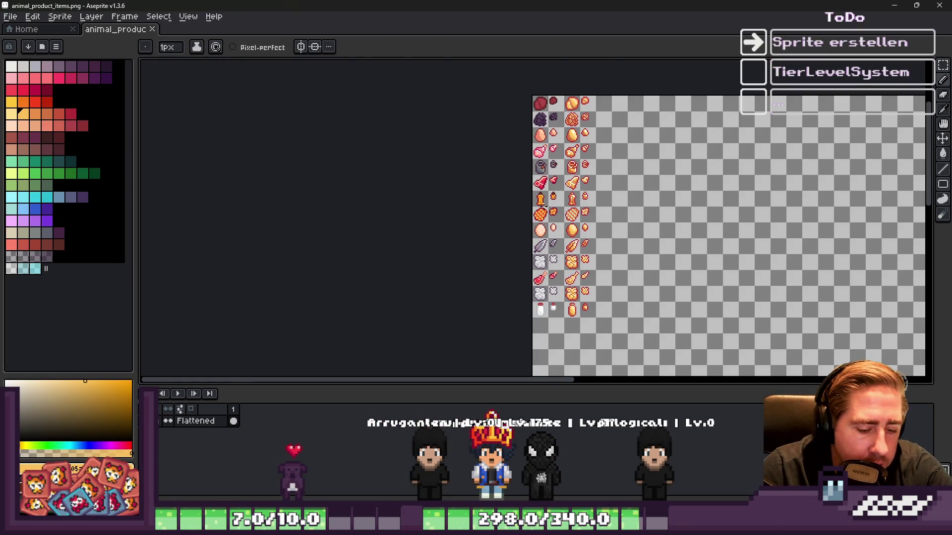
# Marquee-select the second item column, move it right, then undo the move.
pyautogui.press('m')
pyautogui.scroll(1, 580, 97)
pyautogui.scroll(-2, 580, 97)
pyautogui.scroll(5, 580, 97)
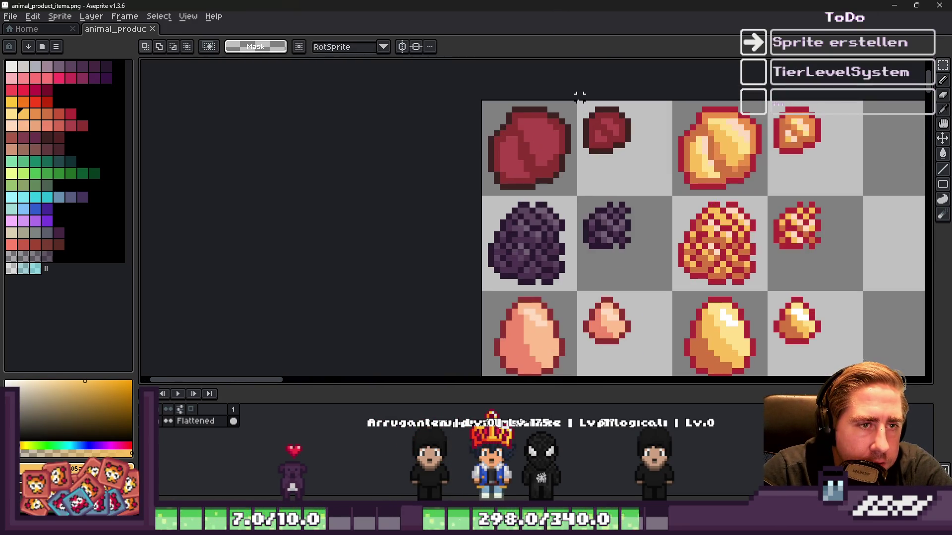
pyautogui.scroll(-2, 605, 132)
pyautogui.scroll(-1, 607, 91)
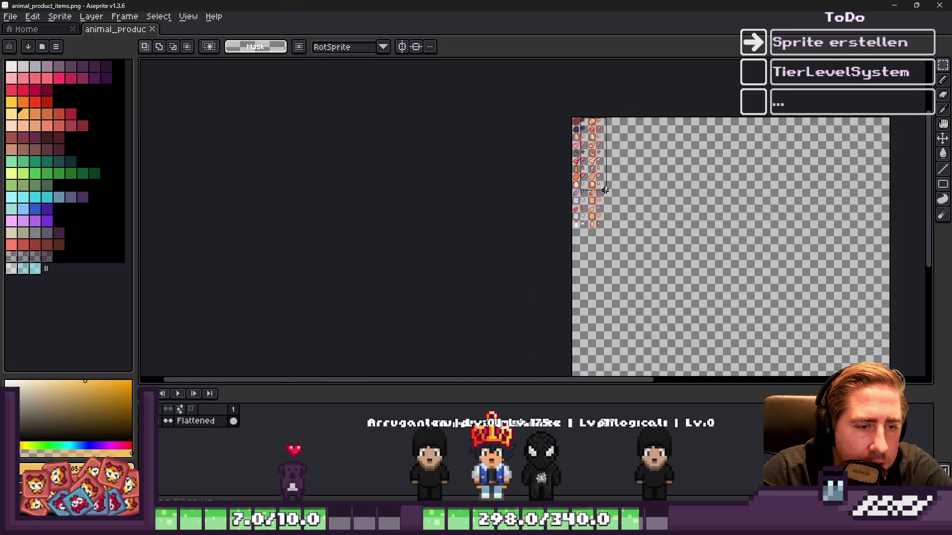
pyautogui.scroll(1, 607, 91)
pyautogui.moveTo(516, 60); pyautogui.dragTo(539, 281)
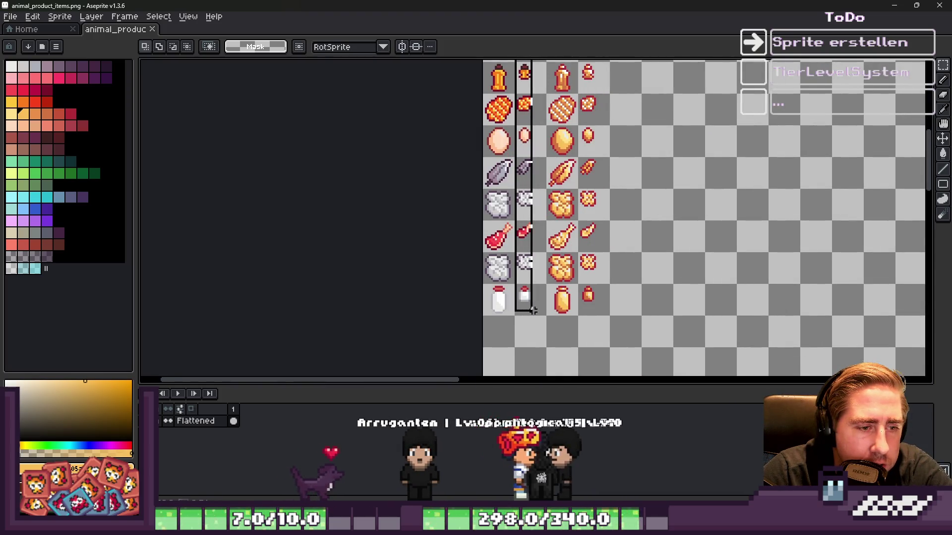
pyautogui.moveTo(527, 189); pyautogui.dragTo(629, 189)
pyautogui.press('Return')
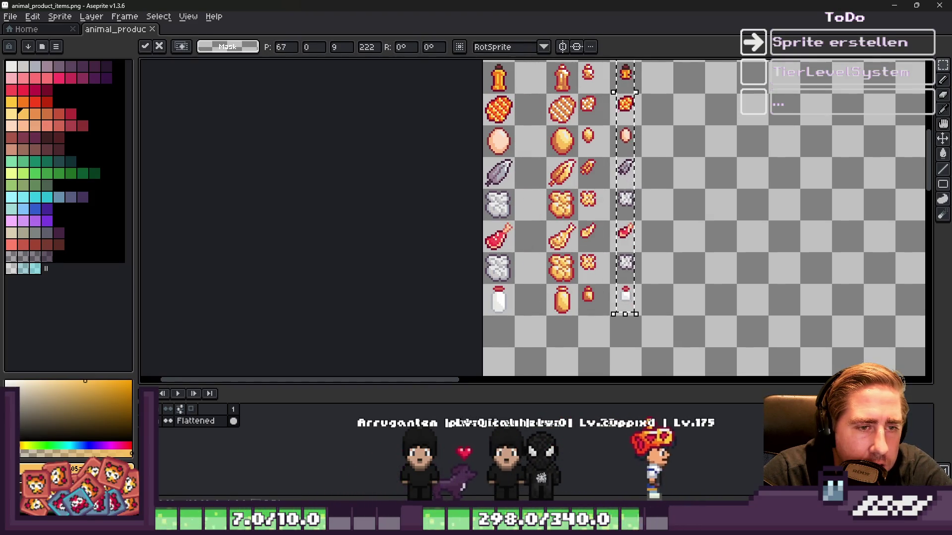
pyautogui.scroll(2, 614, 183)
pyautogui.hotkey('ctrl', 'z')
# Select the first red meat tile on the item sheet and copy it.
pyautogui.scroll(-1, 614, 180)
pyautogui.scroll(-2, 627, 200)
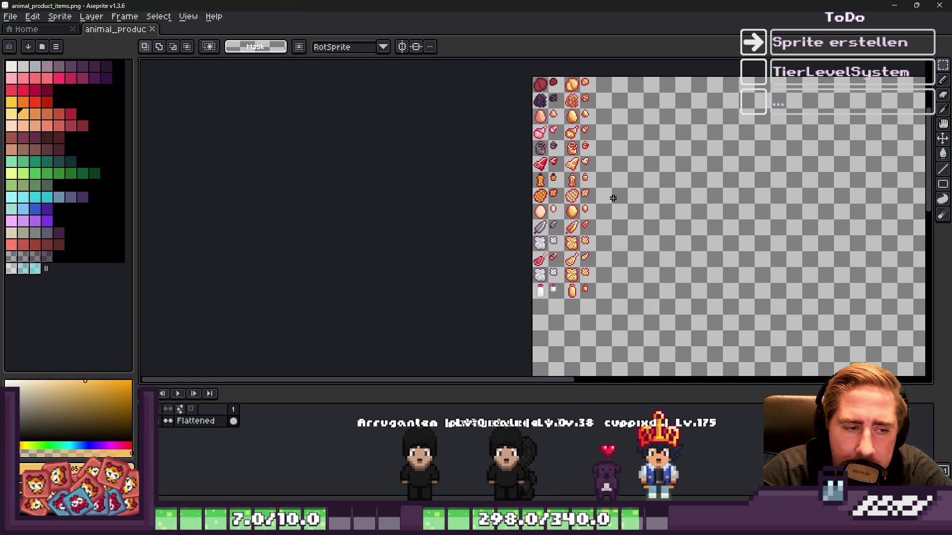
pyautogui.scroll(3, 526, 77)
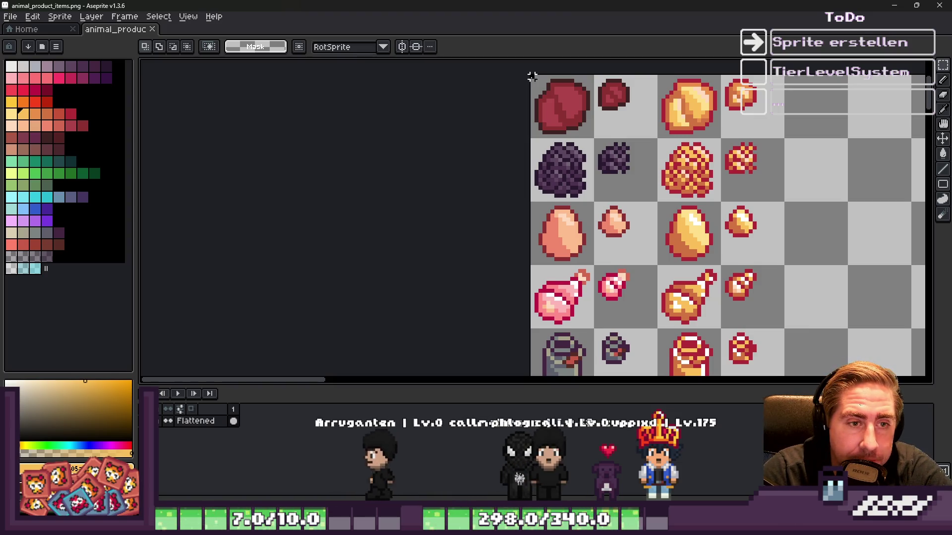
pyautogui.moveTo(532, 76); pyautogui.dragTo(556, 106)
pyautogui.moveTo(592, 246); pyautogui.dragTo(593, 265)
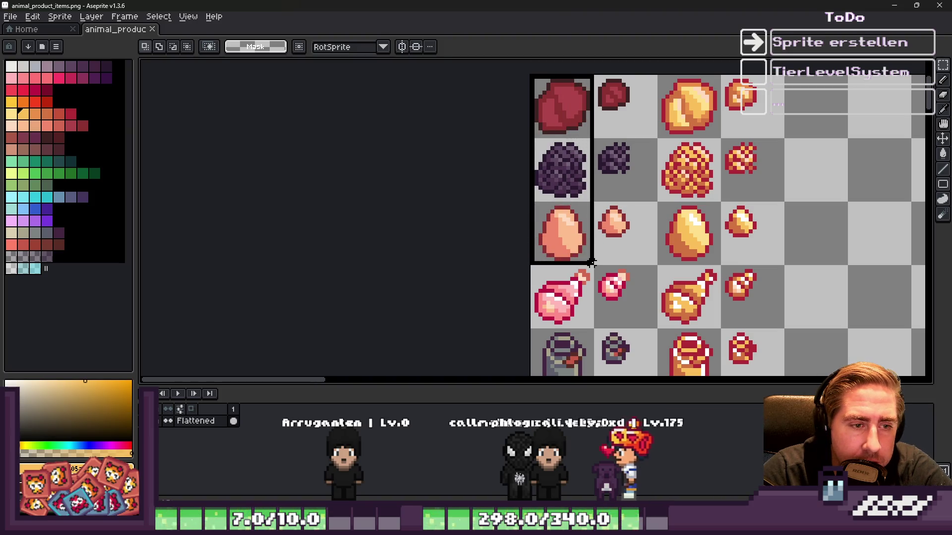
pyautogui.scroll(-1, 606, 113)
pyautogui.scroll(-1, 606, 114)
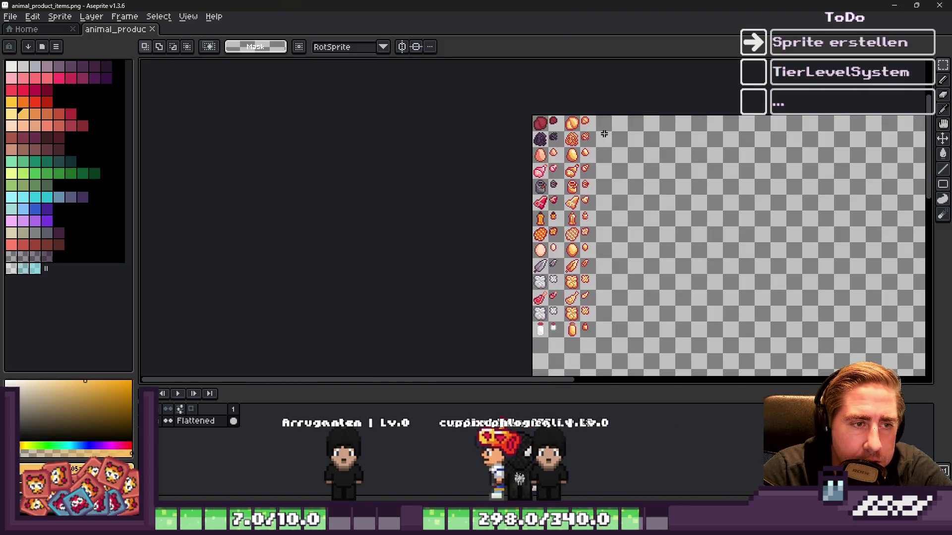
pyautogui.scroll(2, 573, 135)
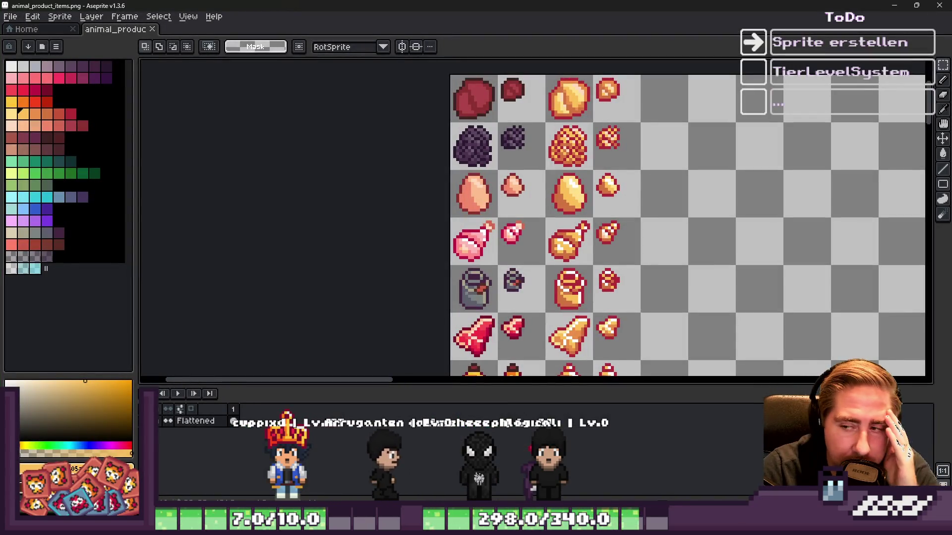
pyautogui.scroll(-1, 468, 89)
pyautogui.scroll(3, 468, 89)
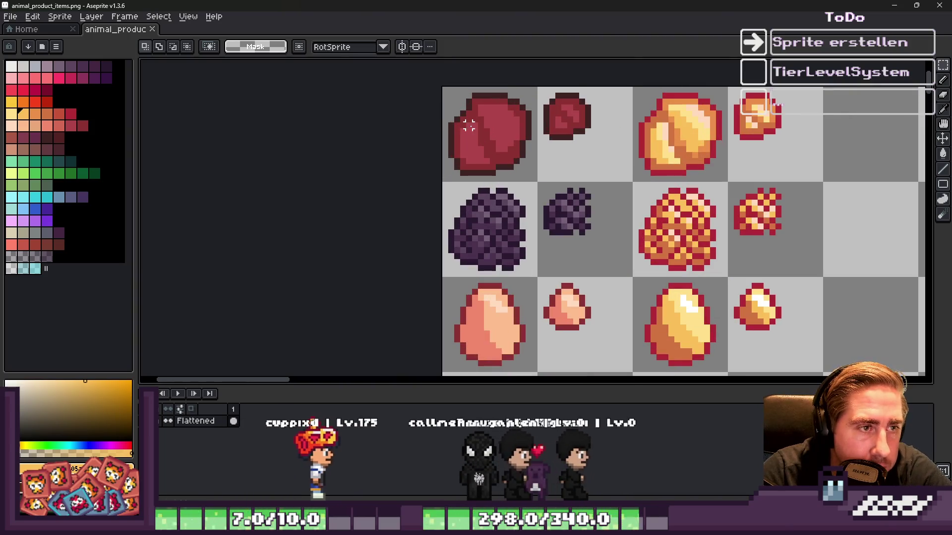
pyautogui.scroll(1, 437, 82)
pyautogui.moveTo(442, 90); pyautogui.dragTo(569, 214)
pyautogui.hotkey('ctrl', 'd')
pyautogui.click(10, 17)
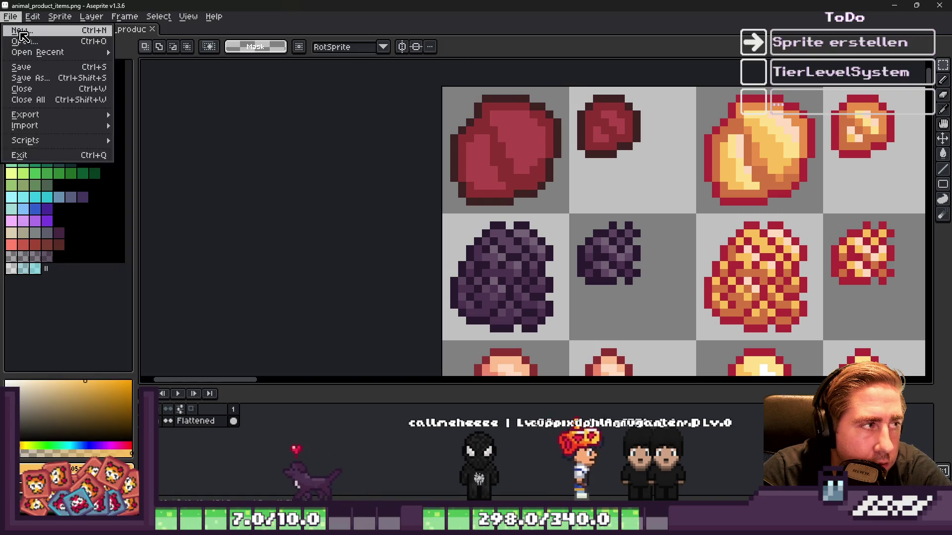
# Create a new sprite and paste the red meat tile into it.
pyautogui.click(21, 31)
pyautogui.click(465, 351)
pyautogui.hotkey('ctrl', 'v')
pyautogui.scroll(5, 530, 220)
# Start saving the sprite and navigate to the Growth\Textures folder.
pyautogui.hotkey('ctrl', 's')
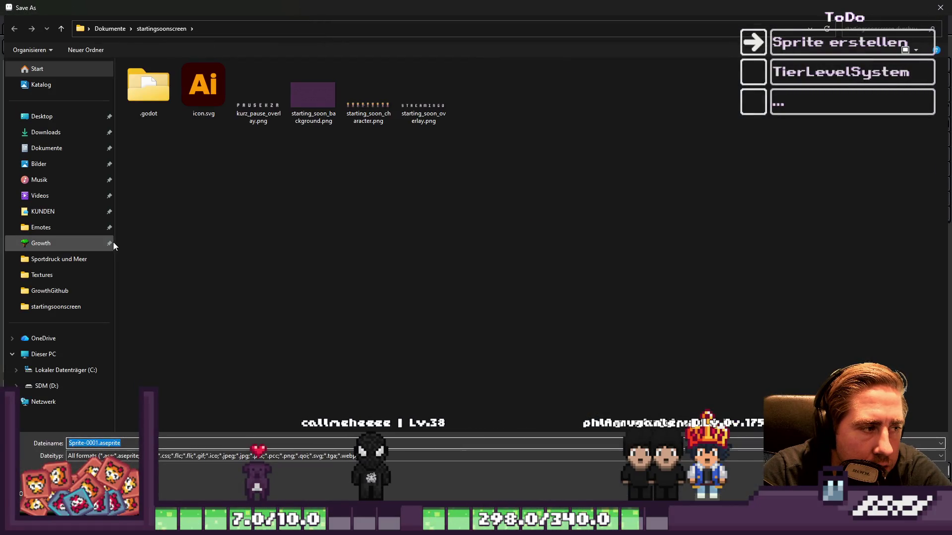
pyautogui.moveTo(115, 243); pyautogui.dragTo(3, 211)
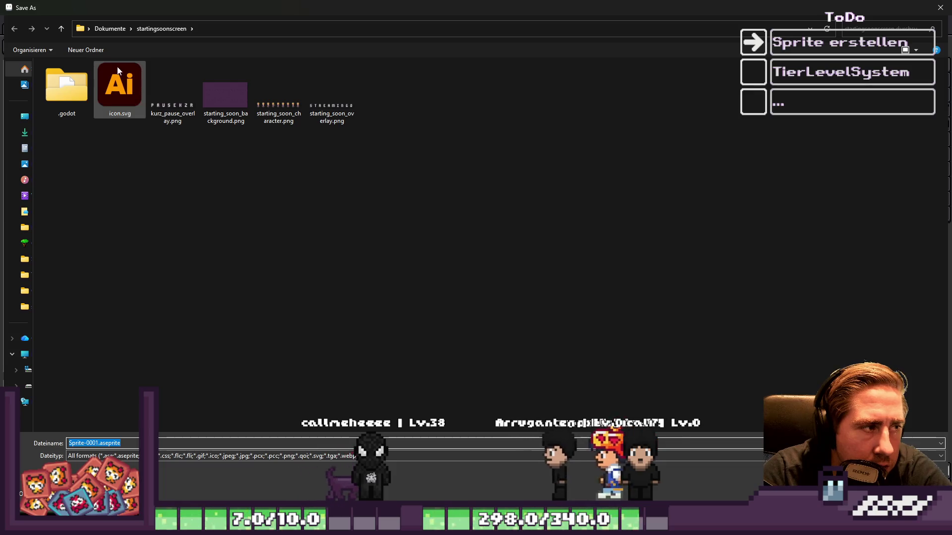
pyautogui.click(24, 243)
pyautogui.click(23, 243)
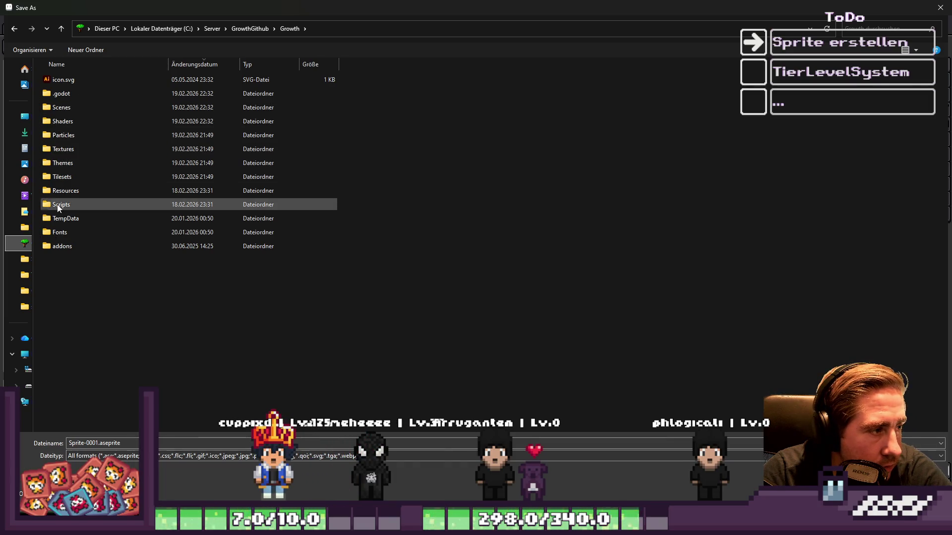
pyautogui.click(56, 148)
pyautogui.doubleClick(56, 149)
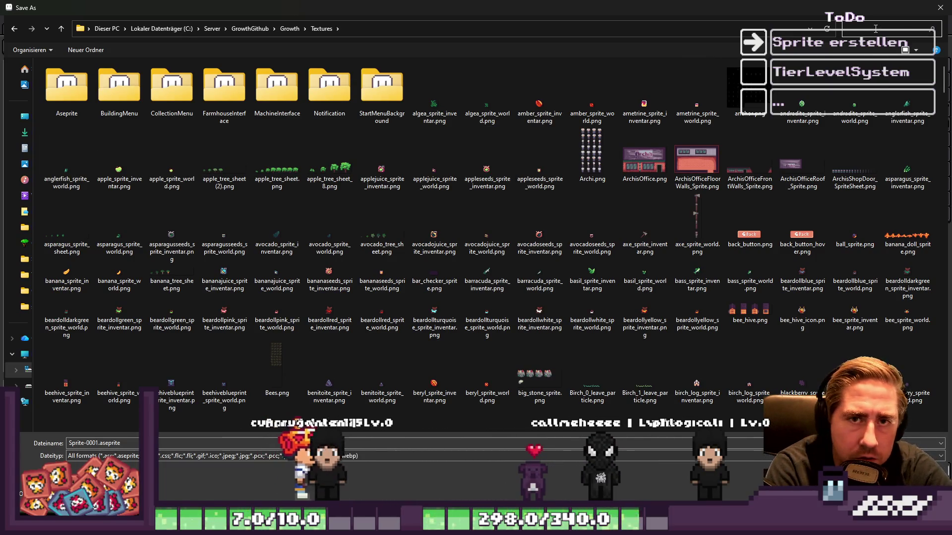
# Save over pork_sprite_inventar.png, then select the purple blob tile on the item sheet.
pyautogui.click(876, 28)
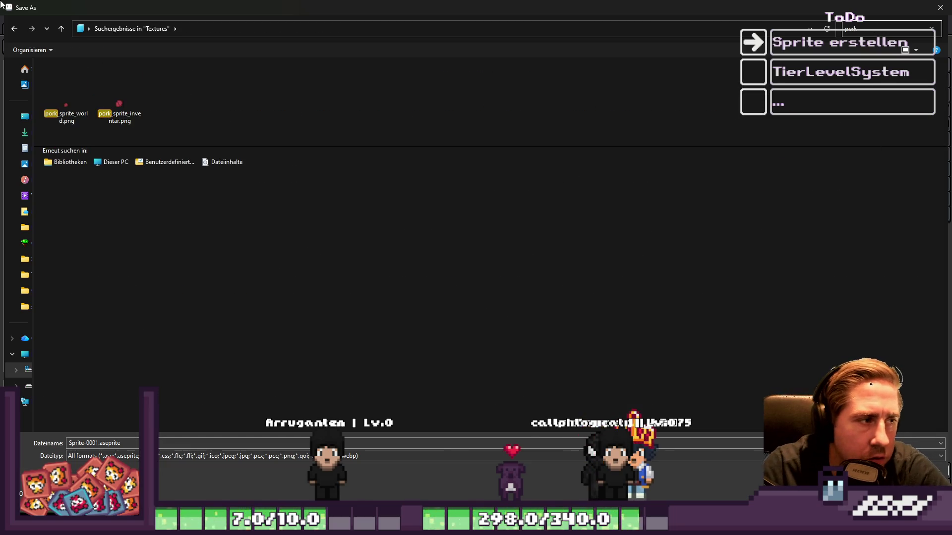
pyautogui.write('pork')
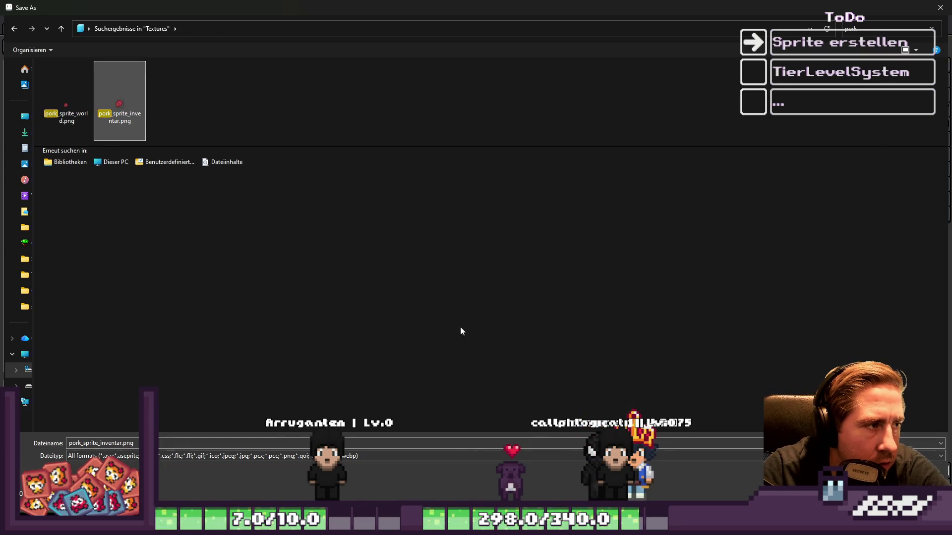
pyautogui.press('Return')
pyautogui.click(499, 259)
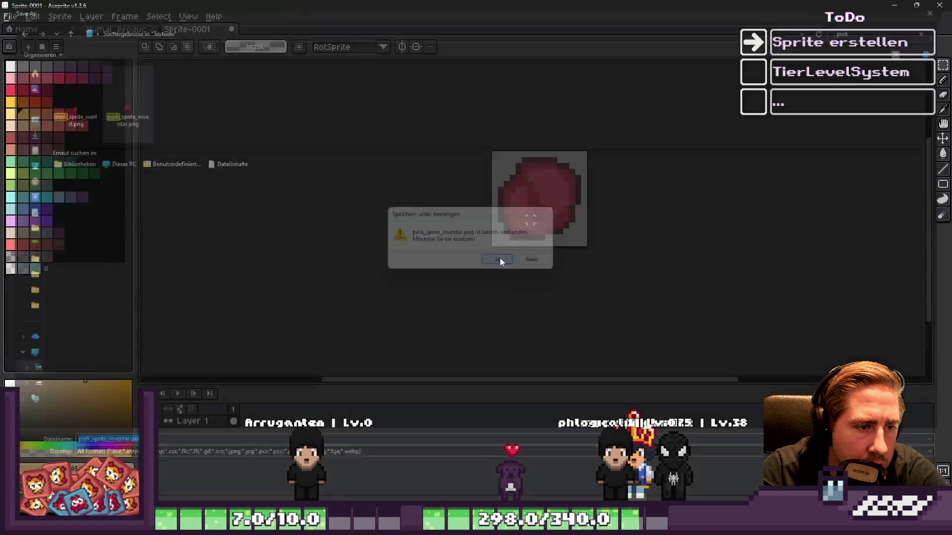
pyautogui.click(117, 30)
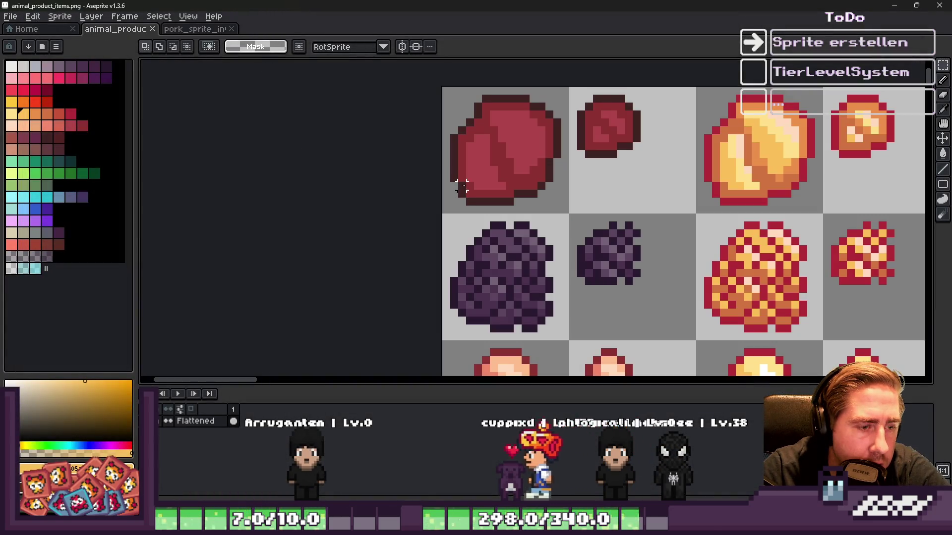
pyautogui.moveTo(440, 213)
pyautogui.mouseDown()
pyautogui.moveTo(580, 342)
pyautogui.moveTo(568, 342)
pyautogui.mouseUp()
# Paste the purple blob into the sprite and save it as truffle_sprite_inventar.png.
pyautogui.click(203, 30)
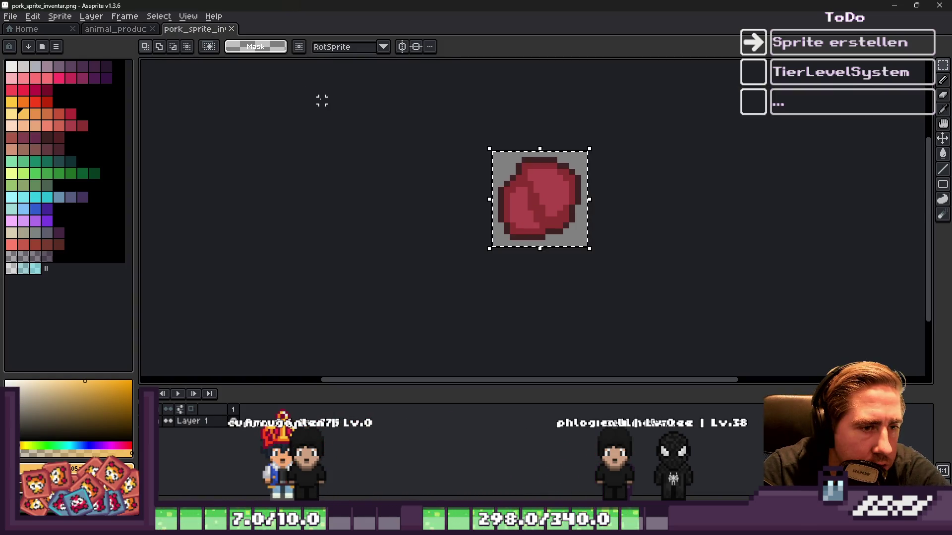
pyautogui.hotkey('ctrl', 'v')
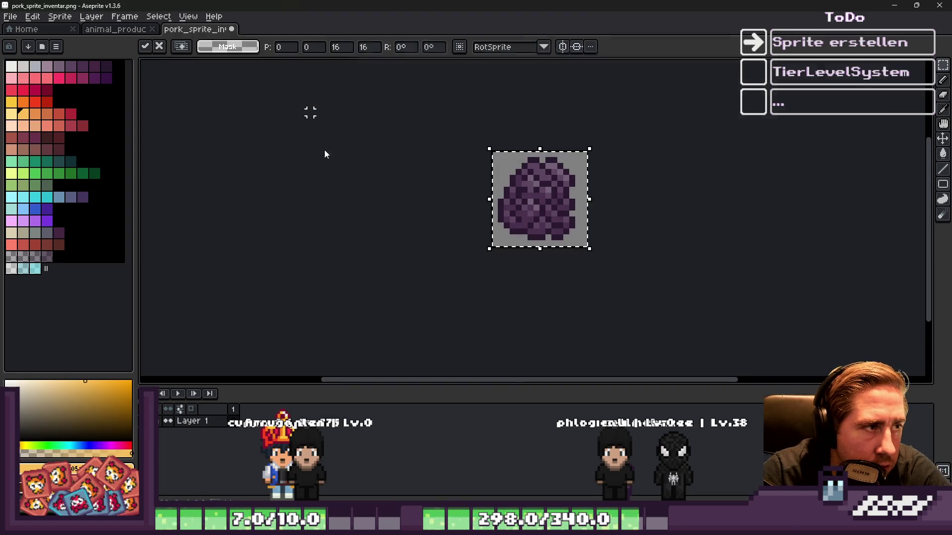
pyautogui.hotkey('ctrl', 'shift', 's')
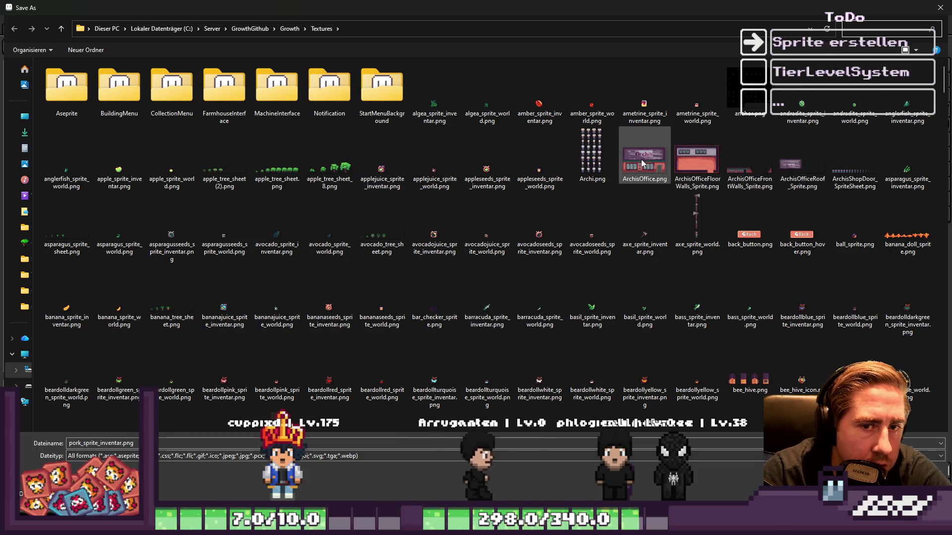
pyautogui.click(645, 106)
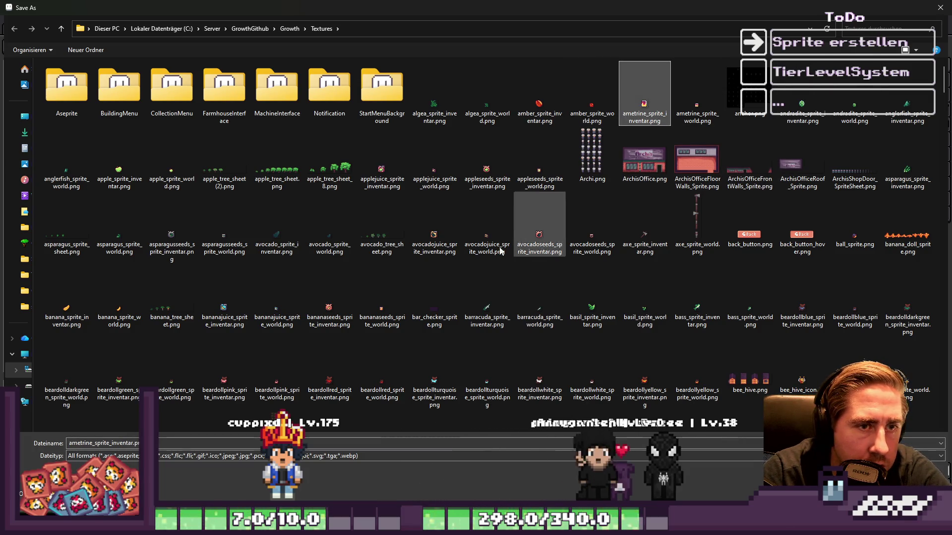
pyautogui.click(83, 443)
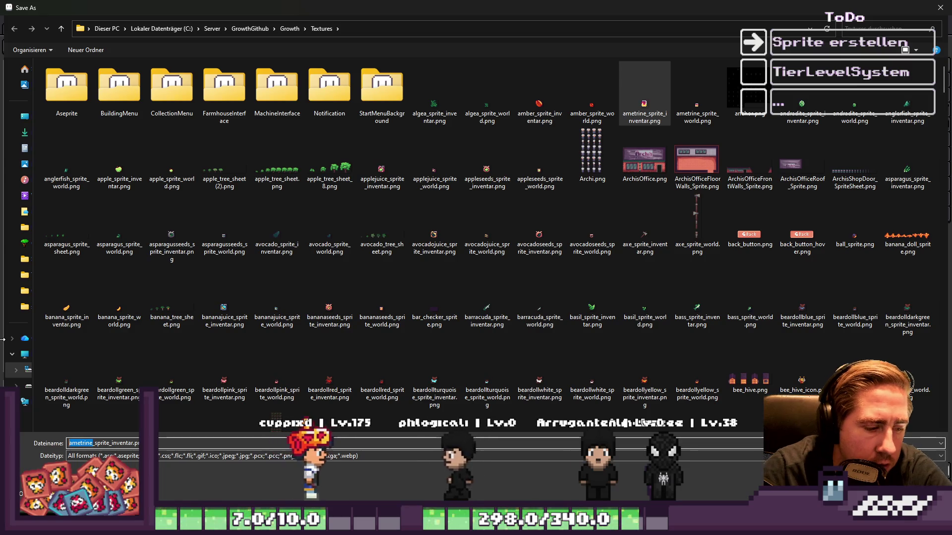
pyautogui.write('treu')
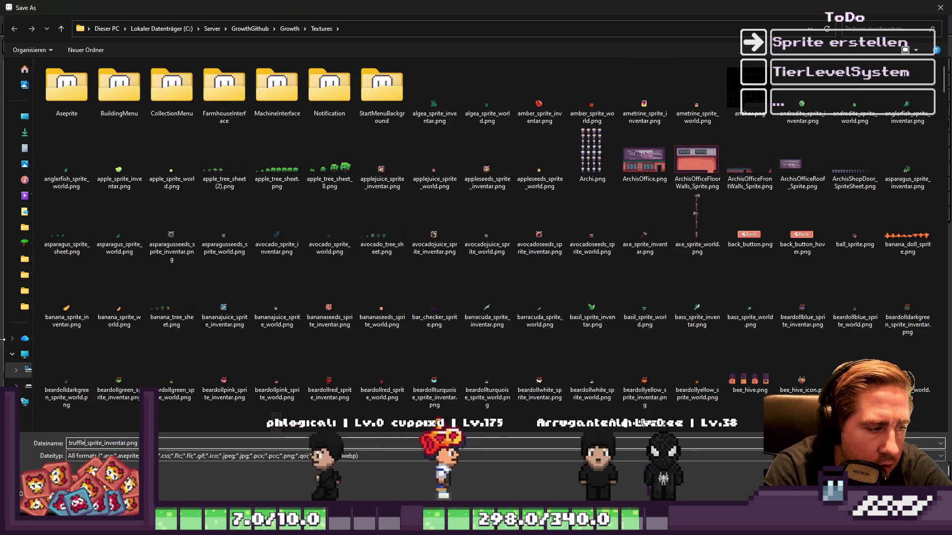
pyautogui.press('Return')
# Paste the golden speckled truffle tile into the sprite and save it as the golden truffle sprite.
pyautogui.hotkey('ctrl', 'shift', 'Tab')
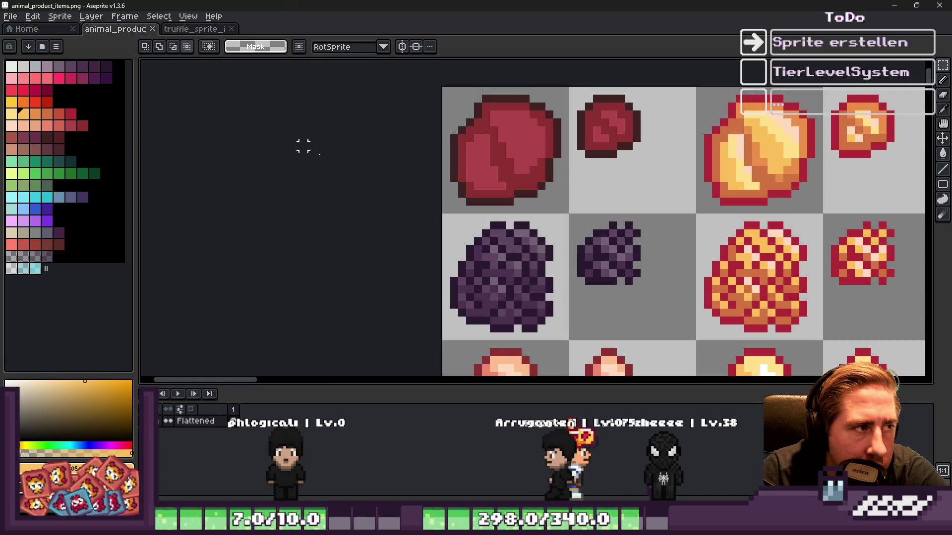
pyautogui.moveTo(708, 217)
pyautogui.mouseDown()
pyautogui.moveTo(797, 329)
pyautogui.moveTo(819, 339)
pyautogui.mouseUp()
pyautogui.click(173, 31)
pyautogui.hotkey('ctrl', 'v')
pyautogui.press('Return')
pyautogui.hotkey('ctrl', 'shift', 's')
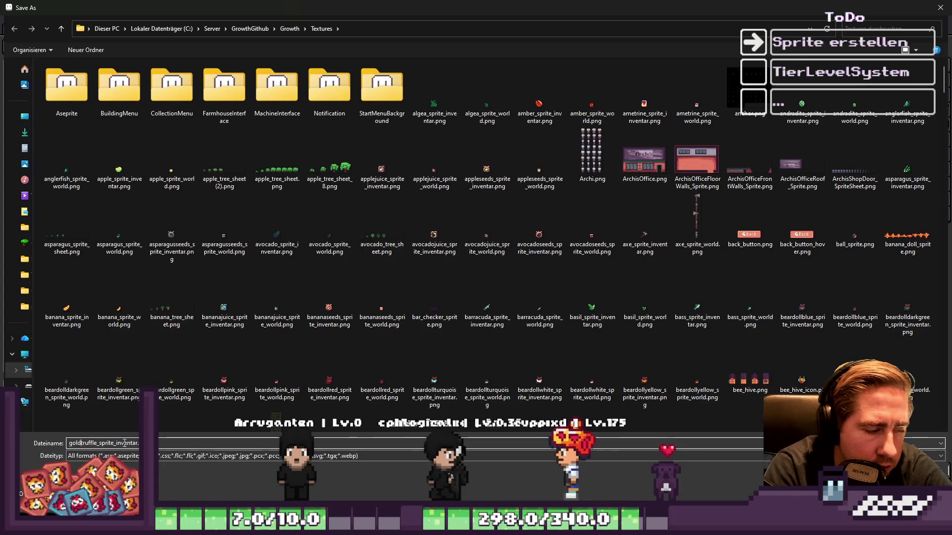
pyautogui.press('Return')
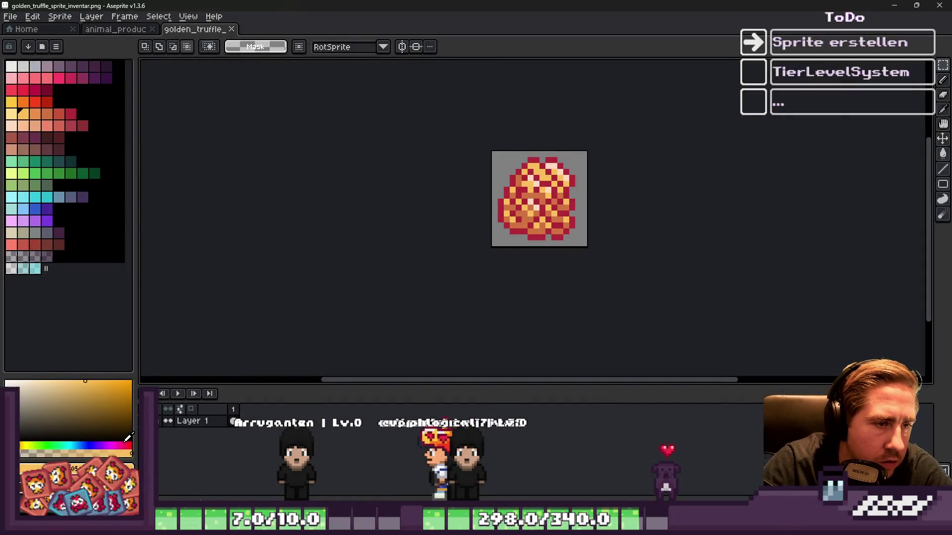
# Select the golden meat tile on the item sheet and return to the golden truffle sprite.
pyautogui.hotkey('ctrl', 'shift', 'Tab')
pyautogui.scroll(-2, 516, 144)
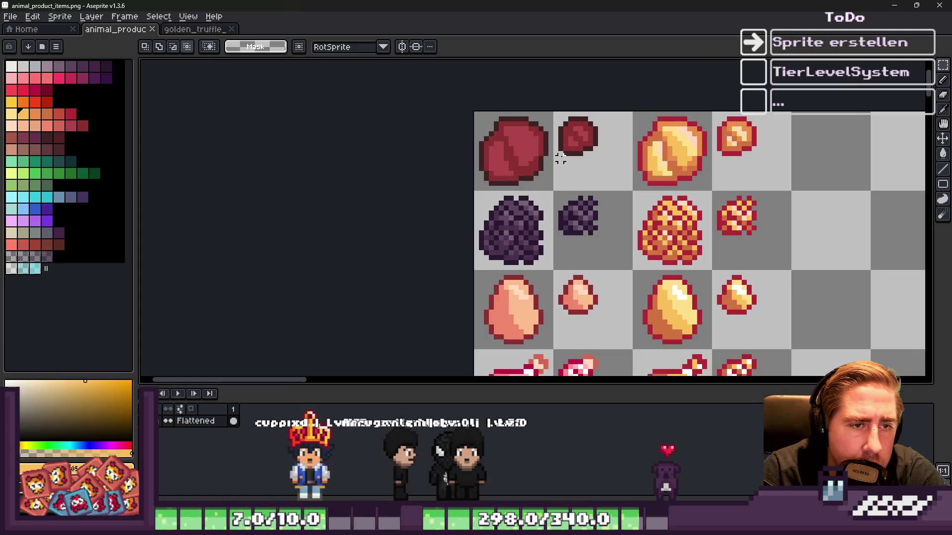
pyautogui.scroll(1, 556, 151)
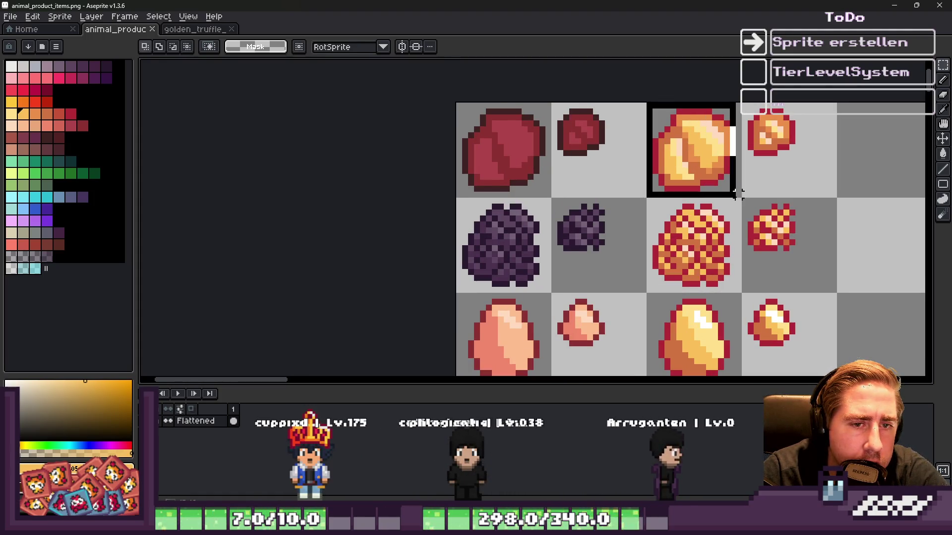
pyautogui.moveTo(738, 193); pyautogui.dragTo(741, 201)
pyautogui.click(14, 21)
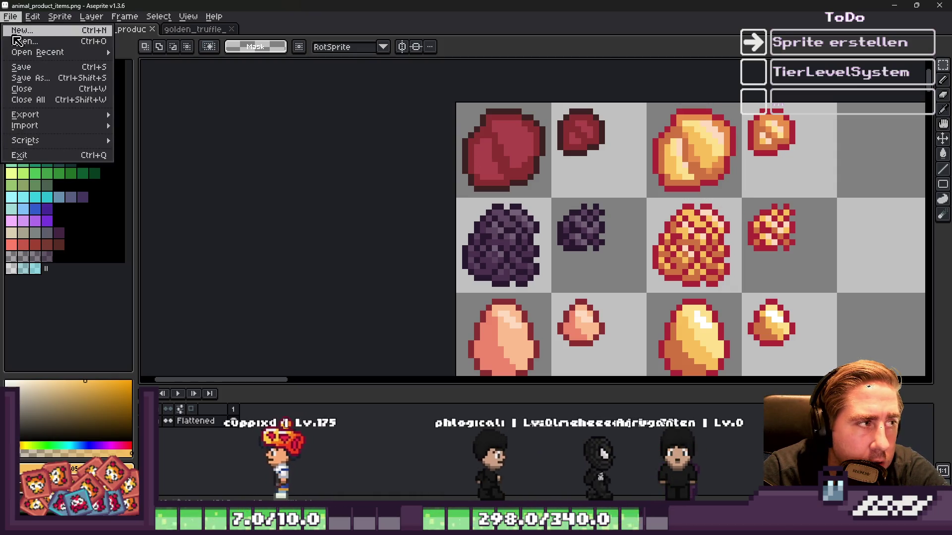
pyautogui.click(10, 16)
pyautogui.click(188, 17)
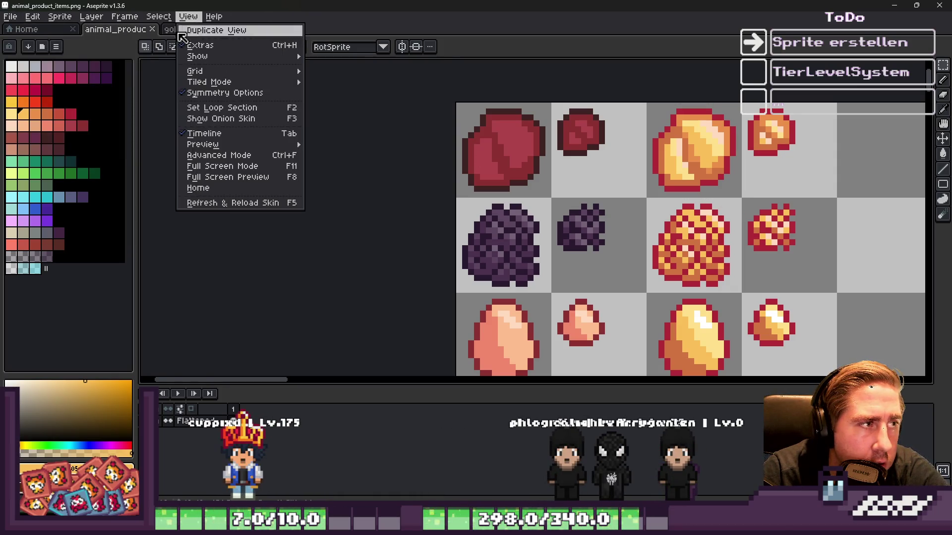
pyautogui.press('Escape')
pyautogui.click(193, 29)
pyautogui.click(10, 17)
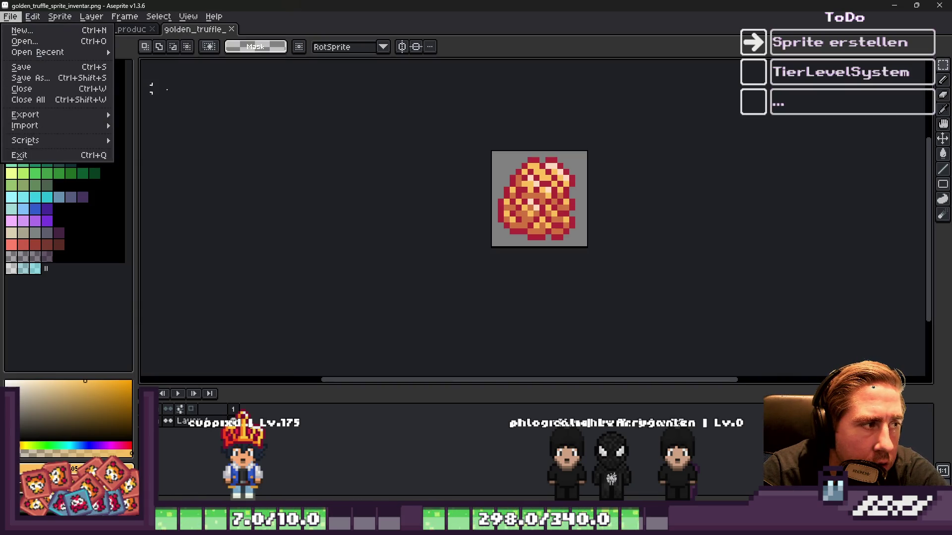
# Save the sprite as golden_pork_sprite_inventar.png and paste the golden pork image into it.
pyautogui.hotkey('ctrl', 'shift', 's')
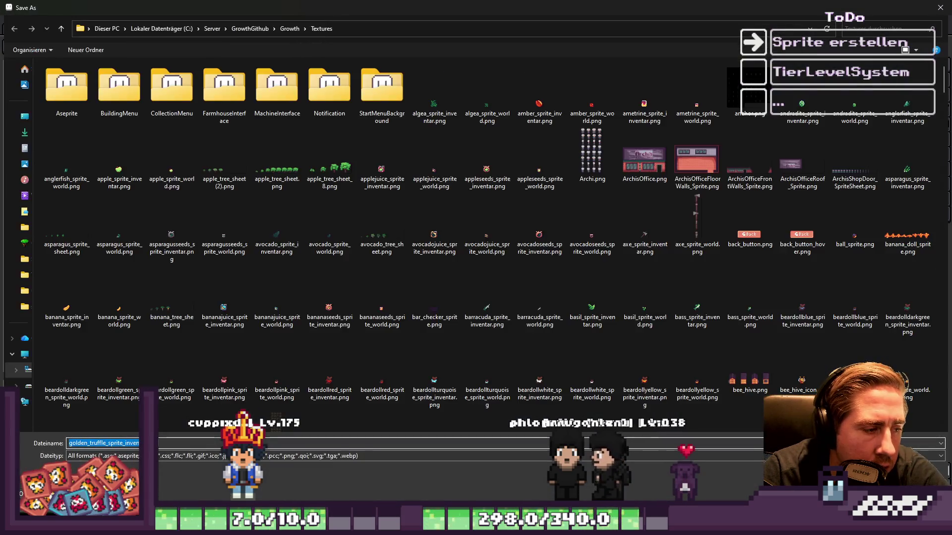
pyautogui.click(85, 456)
pyautogui.press('Escape')
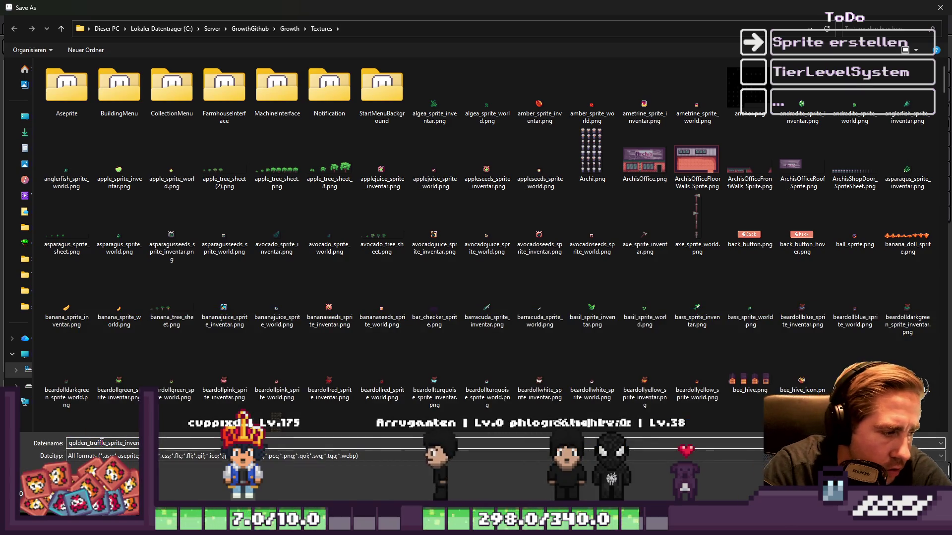
pyautogui.write('pork')
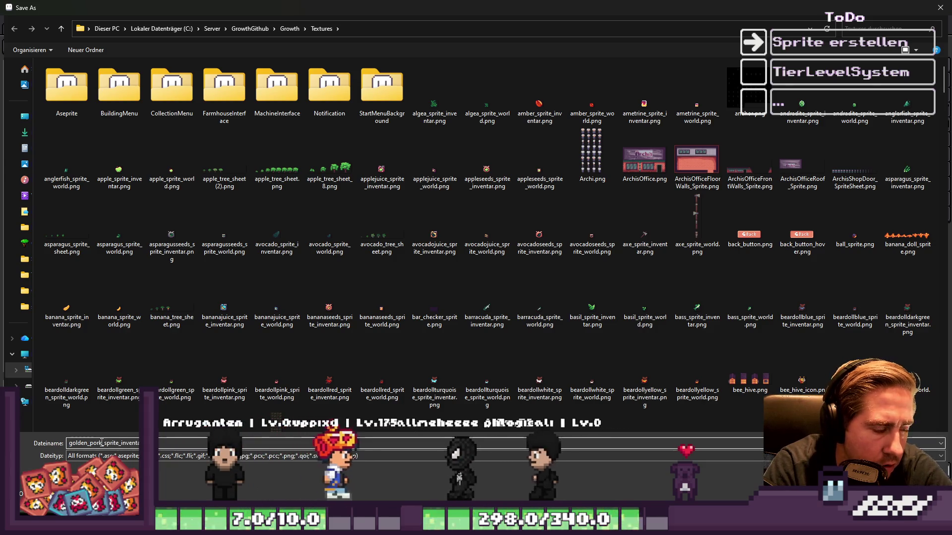
pyautogui.press('Return')
pyautogui.hotkey('ctrl', 'a')
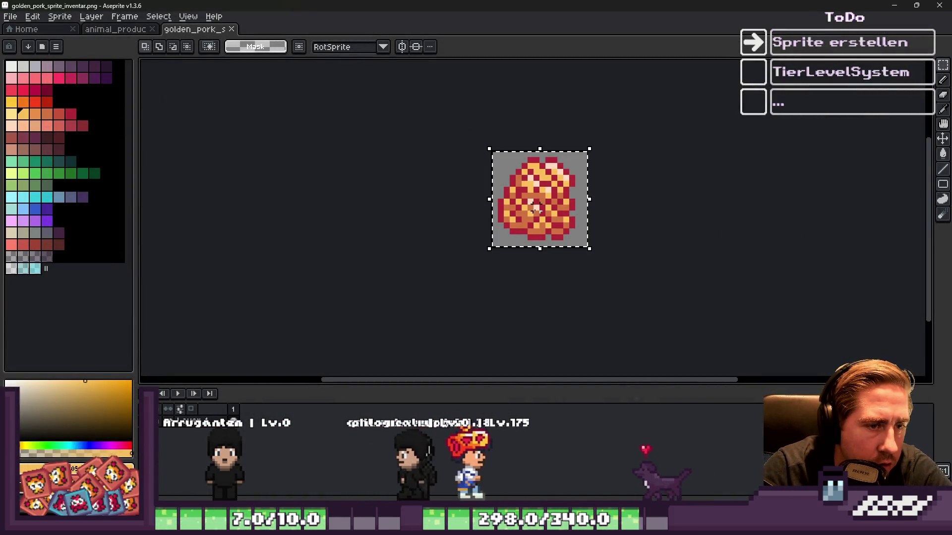
pyautogui.hotkey('ctrl', 'v')
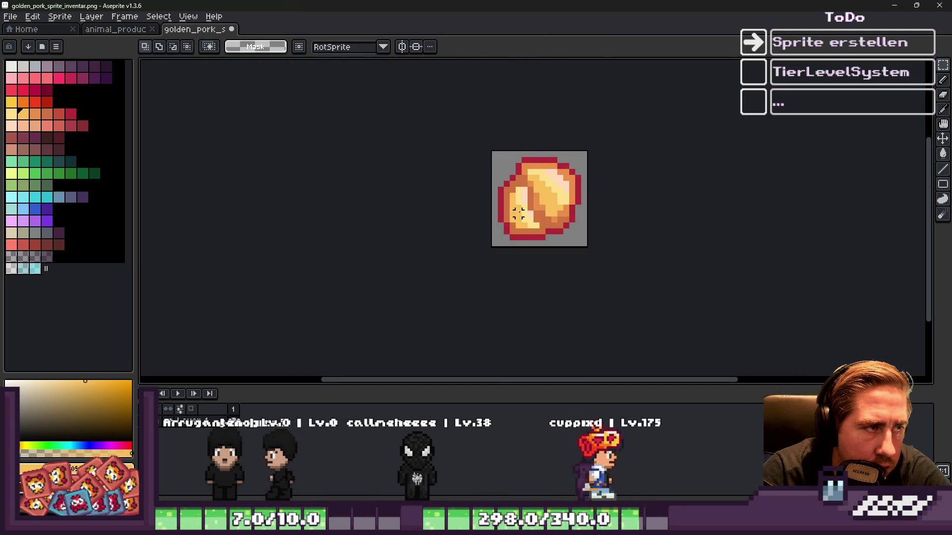
pyautogui.hotkey('ctrl', 'shift', 'Tab')
pyautogui.scroll(-1, 578, 251)
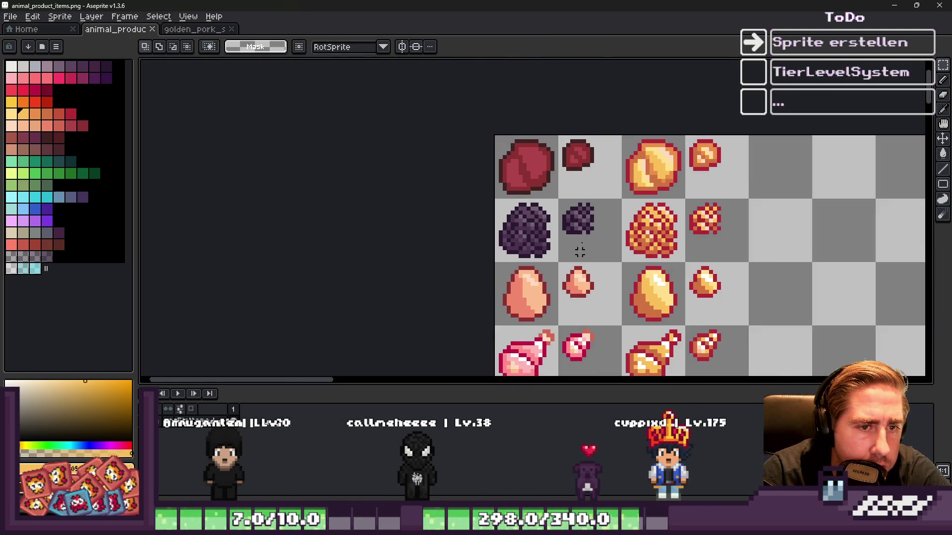
# Copy the pink egg tile and paste it into the cleared sprite.
pyautogui.scroll(5, 542, 276)
pyautogui.scroll(-2, 392, 190)
pyautogui.moveTo(395, 149); pyautogui.dragTo(589, 332)
pyautogui.hotkey('ctrl', 'd')
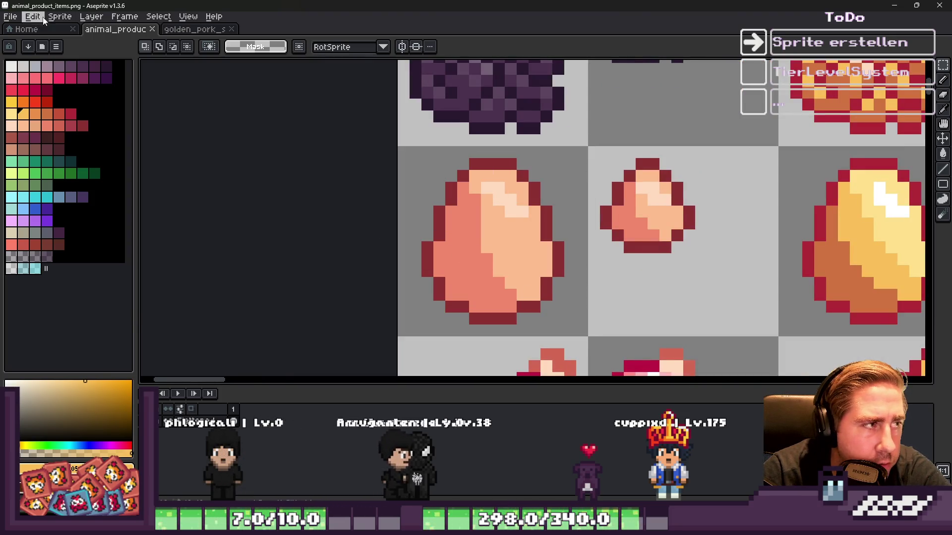
pyautogui.click(32, 16)
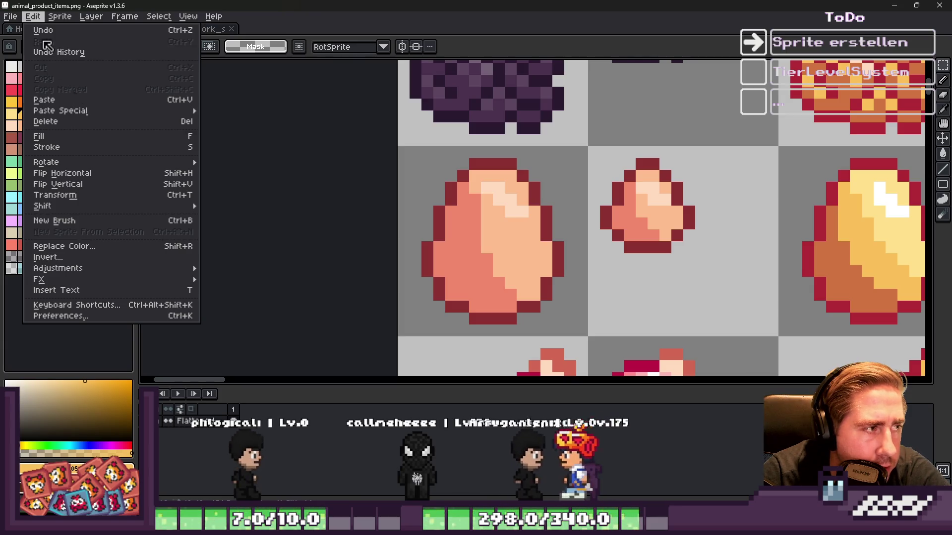
pyautogui.click(199, 39)
pyautogui.click(198, 30)
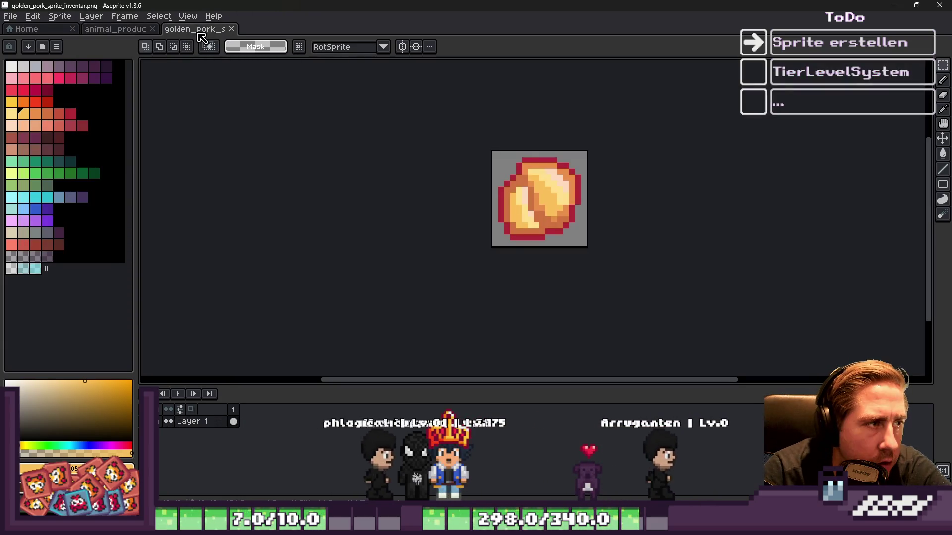
pyautogui.press('Delete')
pyautogui.hotkey('ctrl', 'v')
pyautogui.click(268, 62)
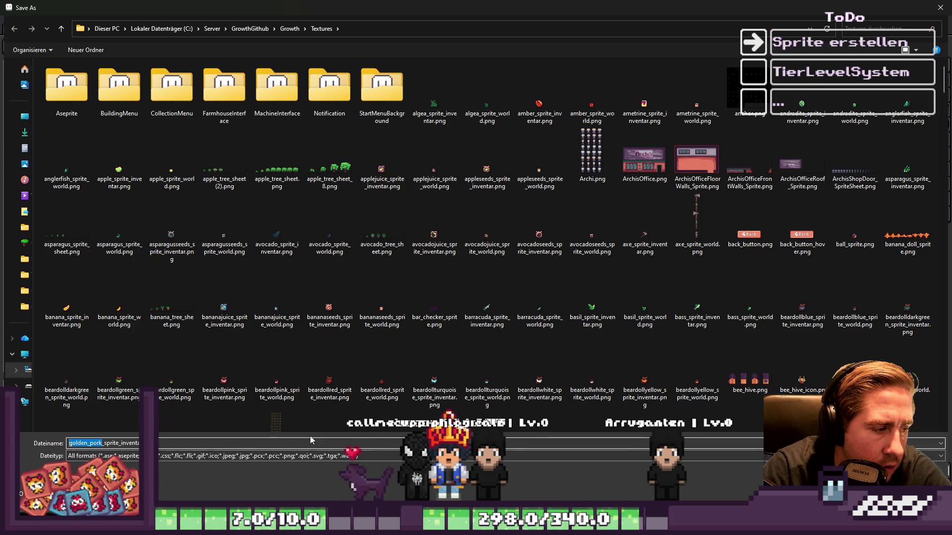
# Save over egg_sprite_inventar.png, then paste the golden egg tile in its place.
pyautogui.write('g')
pyautogui.press('Return')
pyautogui.press('Return')
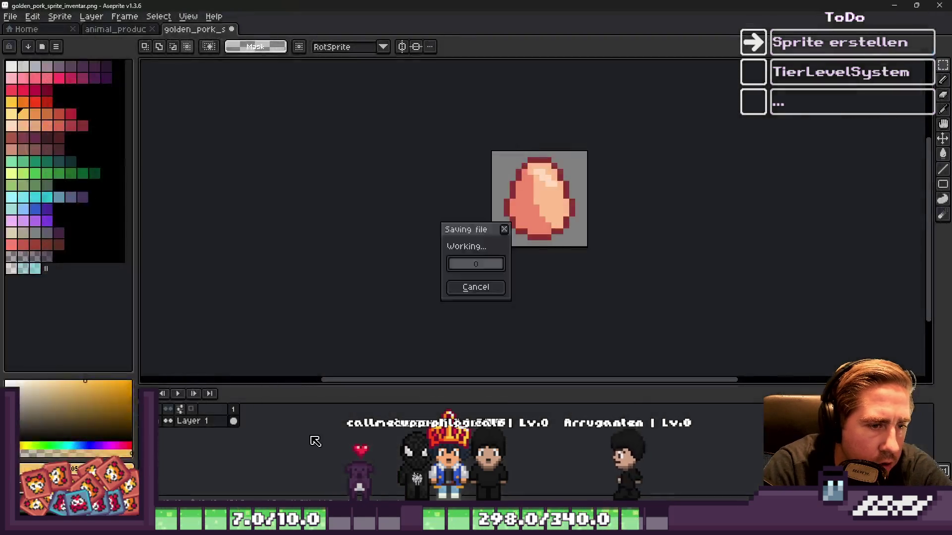
pyautogui.click(112, 29)
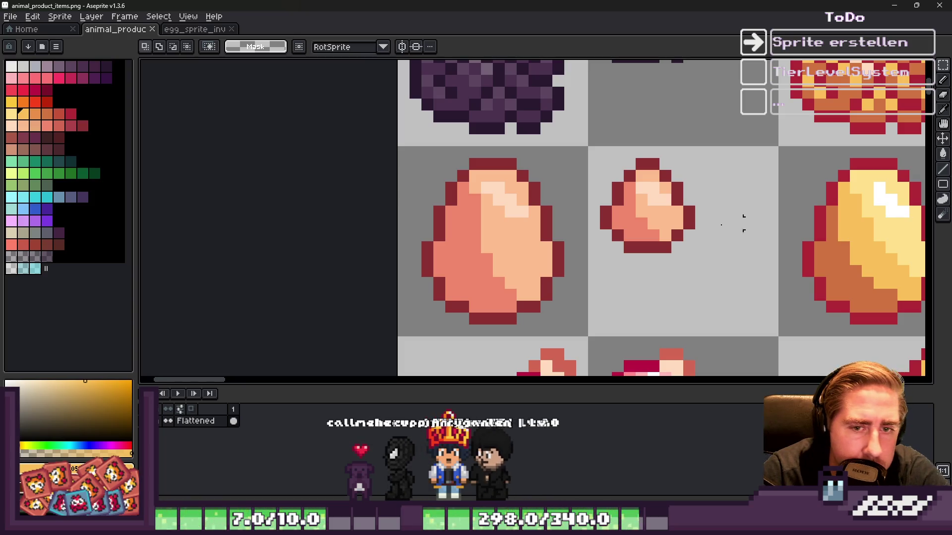
pyautogui.hscroll(2, 701, 209)
pyautogui.moveTo(692, 149)
pyautogui.mouseDown()
pyautogui.moveTo(835, 338)
pyautogui.moveTo(868, 320)
pyautogui.moveTo(873, 335)
pyautogui.mouseUp()
pyautogui.click(194, 30)
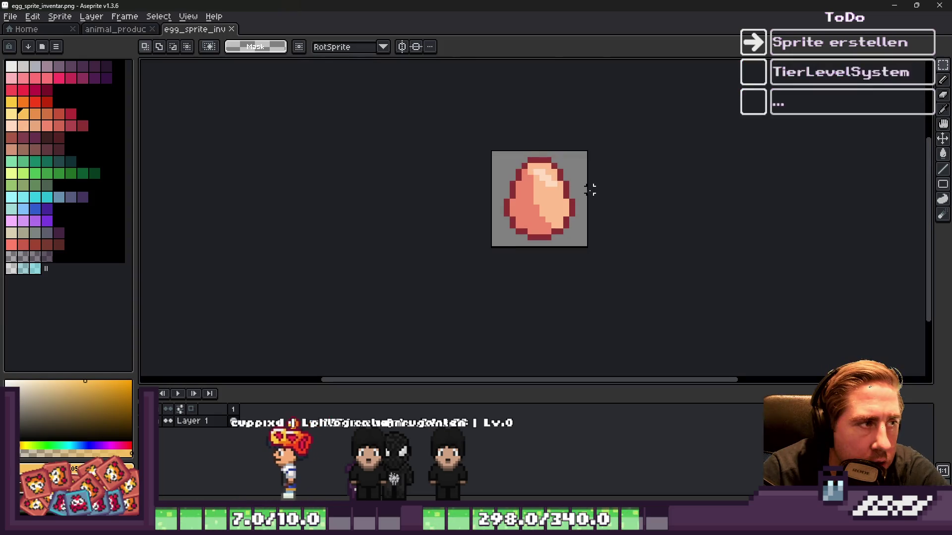
pyautogui.hotkey('ctrl', 'v')
pyautogui.press('Return')
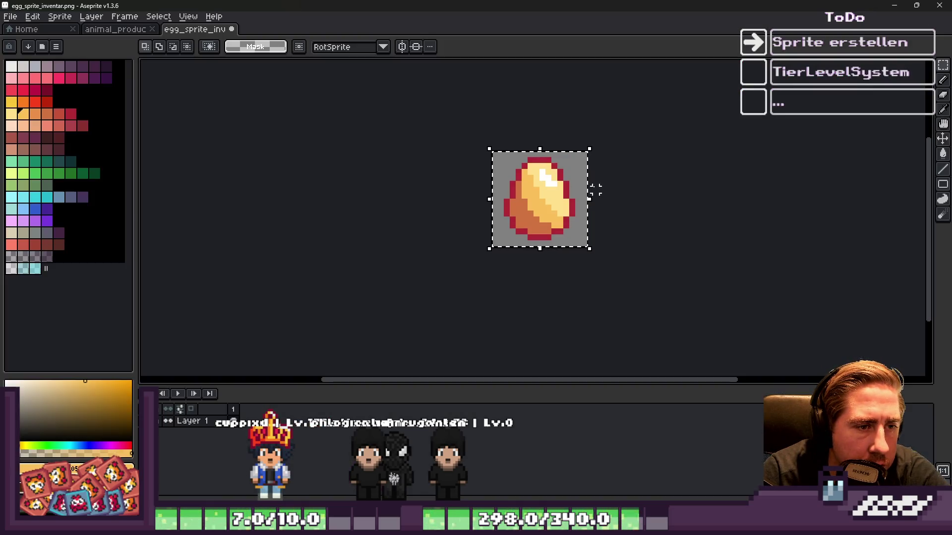
# Save as golden_egg_sprite_inventar.png, mark the pink drumstick tile, and reopen Save As.
pyautogui.hotkey('ctrl', 'shift', 's')
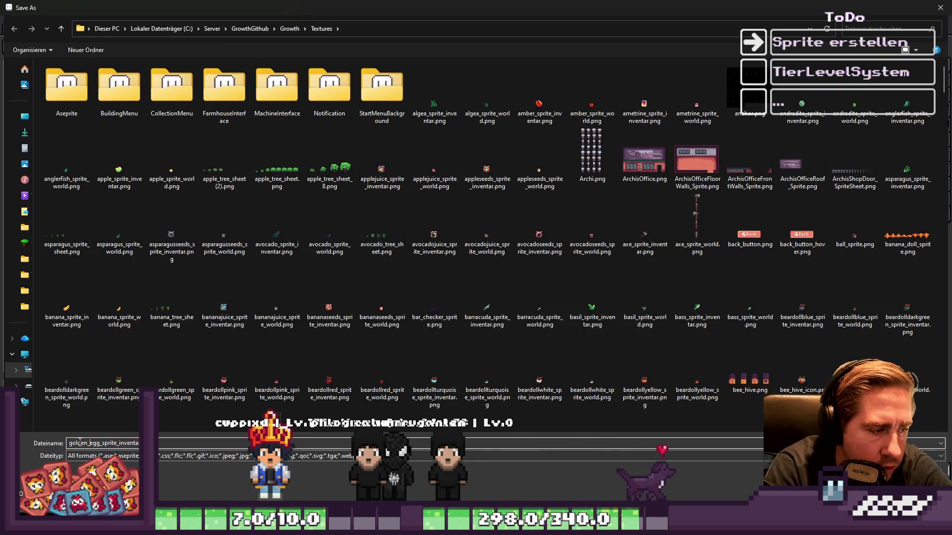
pyautogui.press('Return')
pyautogui.click(124, 16)
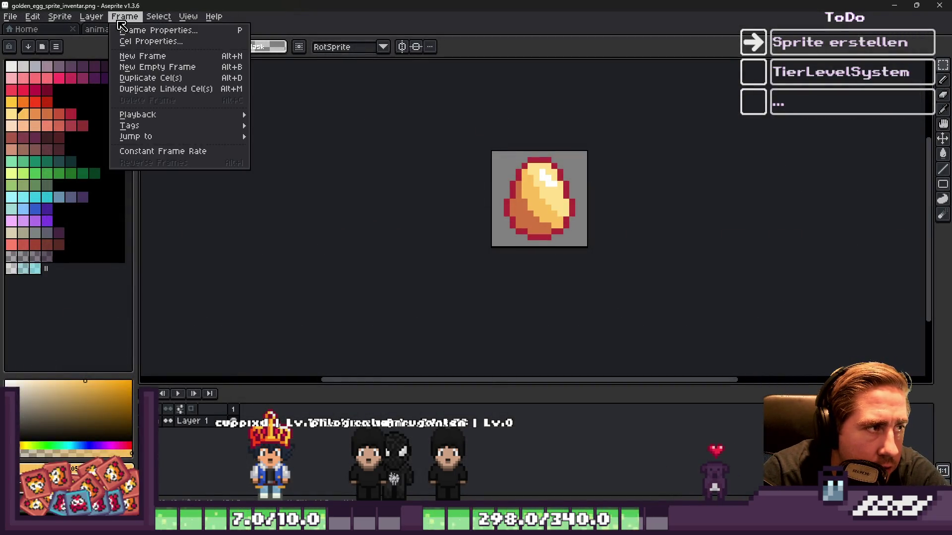
pyautogui.click(115, 30)
pyautogui.click(115, 29)
pyautogui.scroll(2, 647, 115)
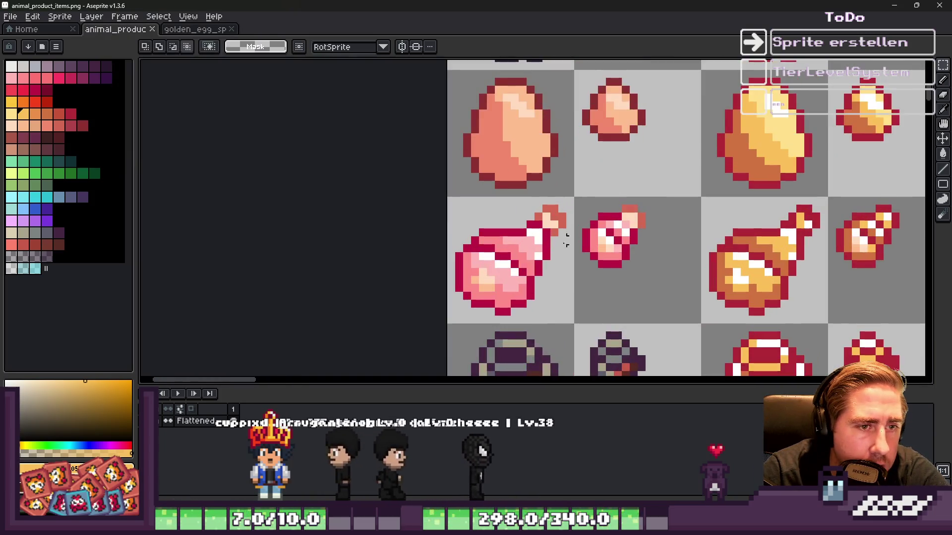
pyautogui.moveTo(448, 197); pyautogui.dragTo(575, 325)
pyautogui.click(10, 16)
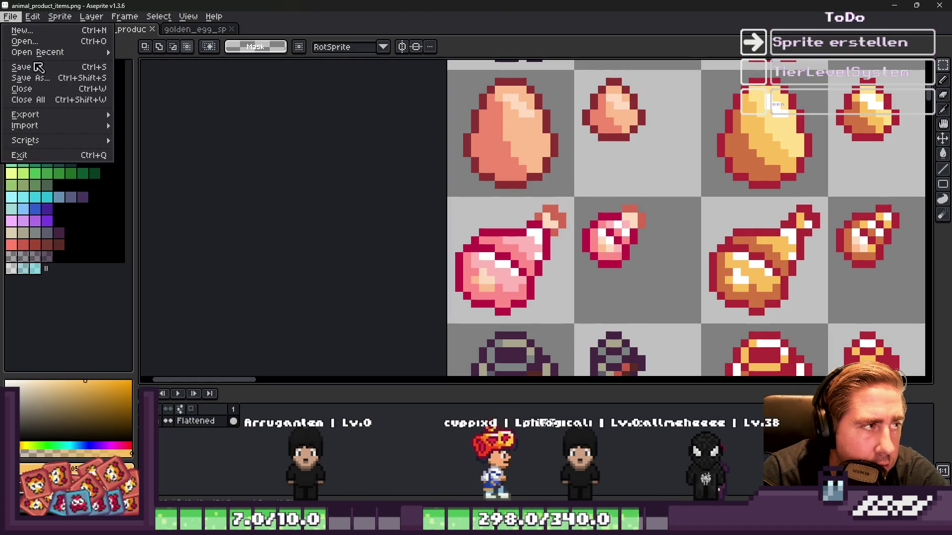
pyautogui.click(316, 82)
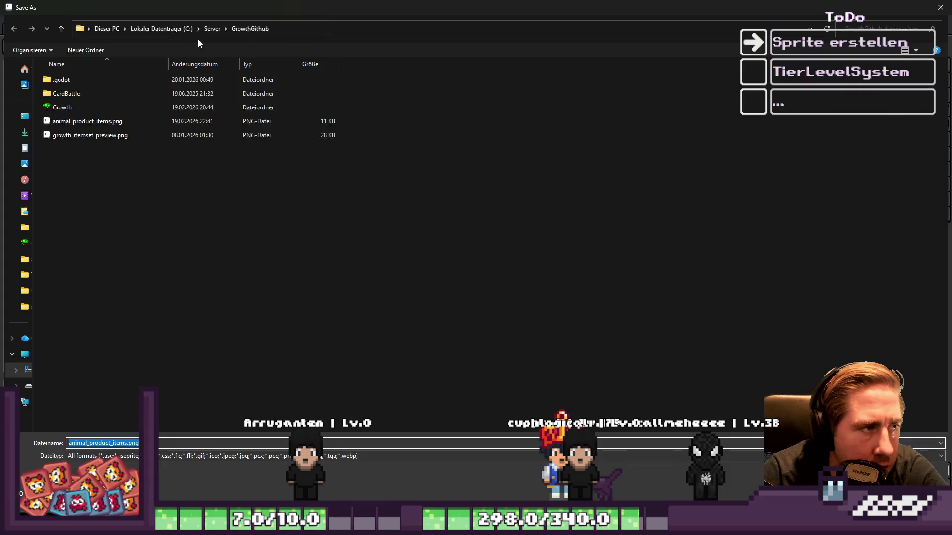
pyautogui.click(208, 30)
pyautogui.hotkey('ctrl', 'shift', 's')
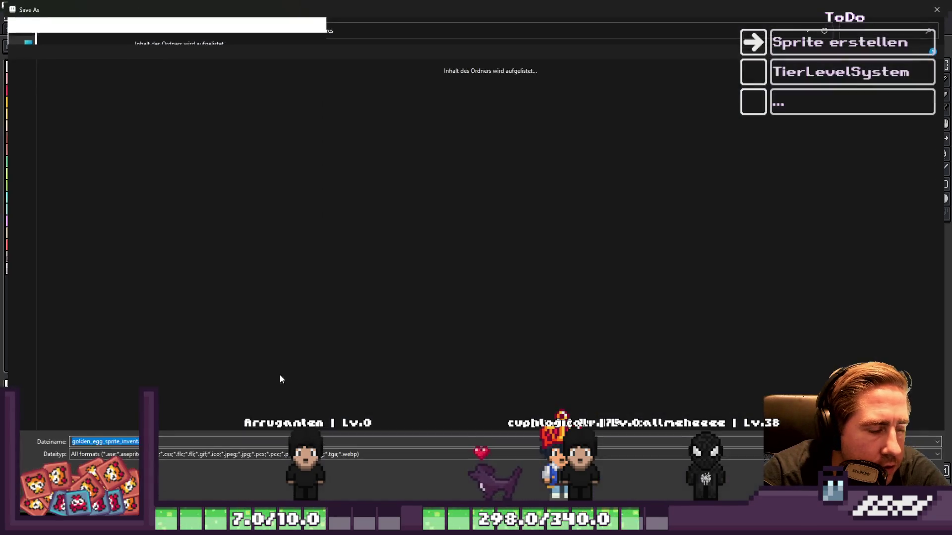
pyautogui.hotkey('shift', 'Right')
pyautogui.hotkey('shift', 'Right')
pyautogui.hotkey('shift', 'Right')
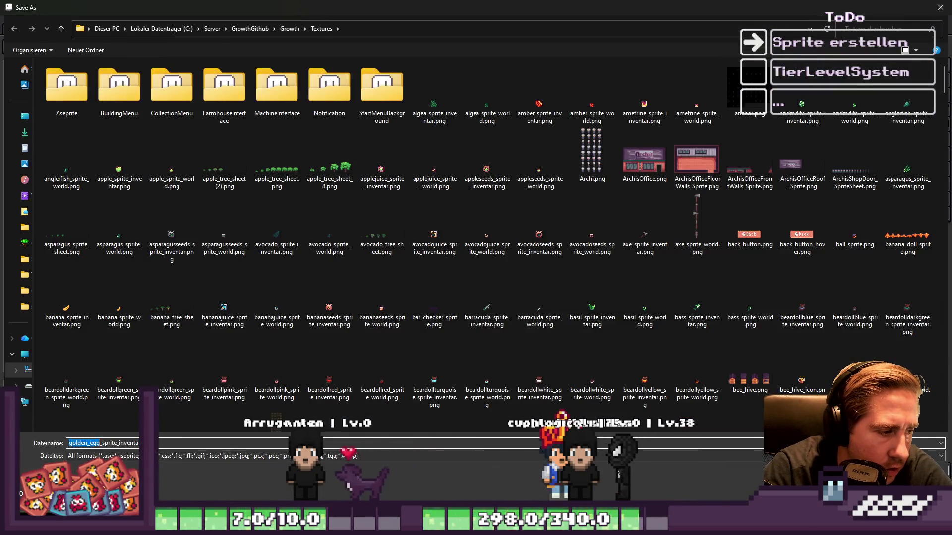
# Save the sprite over chicken_sprite_inventar.png with the pink drumstick pasted in.
pyautogui.press('BackSpace')
pyautogui.press('BackSpace')
pyautogui.press('BackSpace')
pyautogui.write('icken')
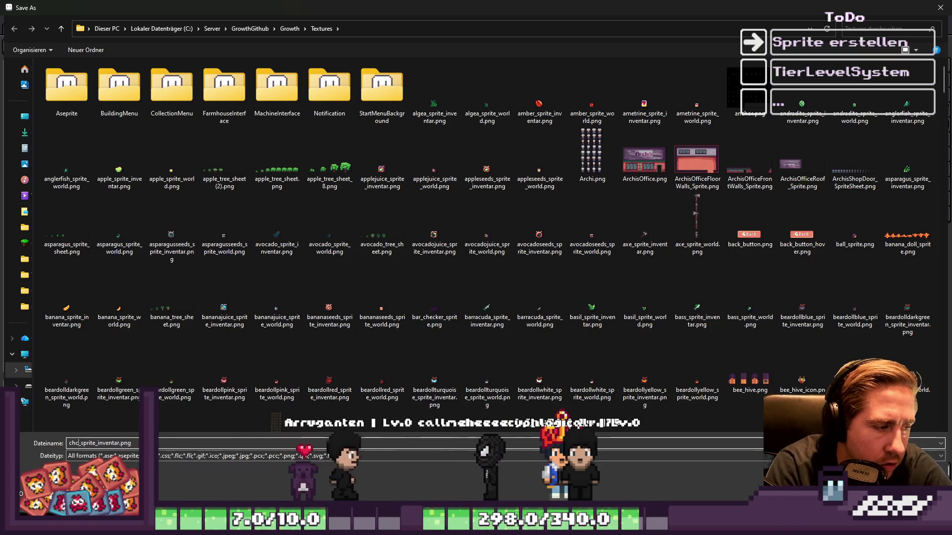
pyautogui.press('Return')
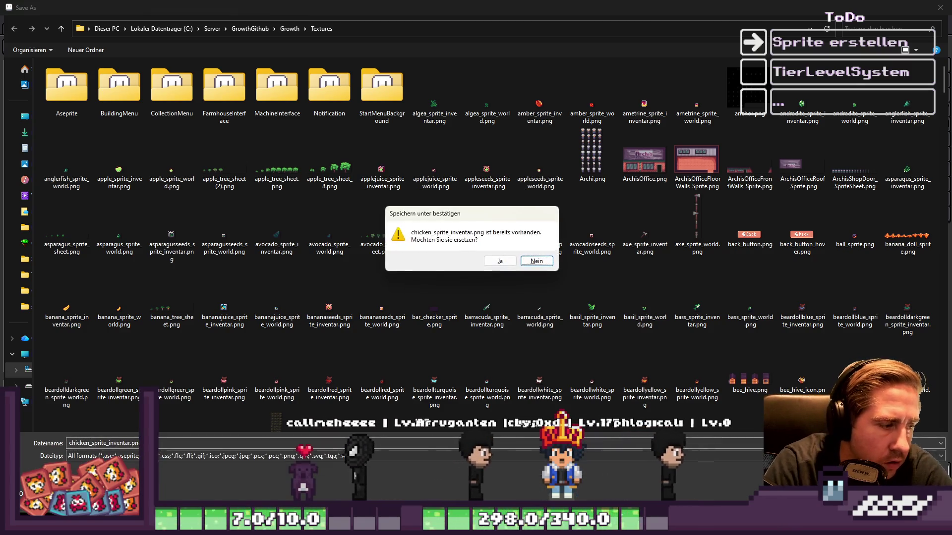
pyautogui.press('j')
pyautogui.press('Delete')
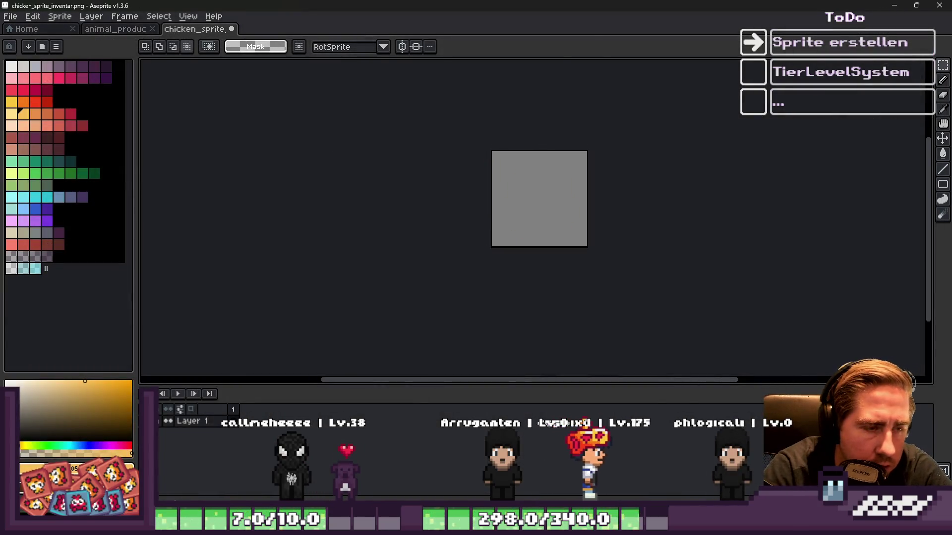
pyautogui.hotkey('ctrl', 'v')
pyautogui.hotkey('ctrl', 'shift', 's')
pyautogui.press('Return')
pyautogui.press('j')
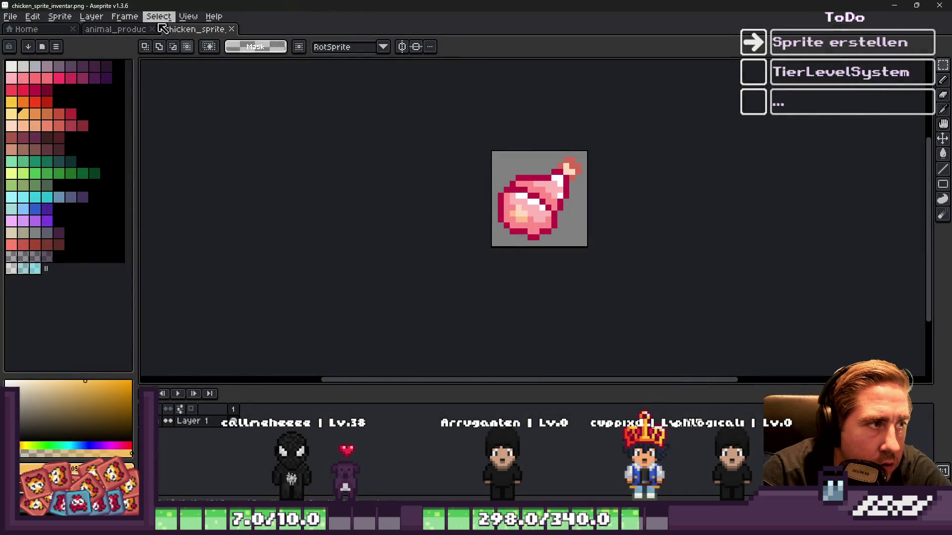
# Paste the golden drumstick tile and save it as golden_chicken_sprite_inventar.png.
pyautogui.click(126, 30)
pyautogui.scroll(-1, 660, 198)
pyautogui.scroll(2, 659, 198)
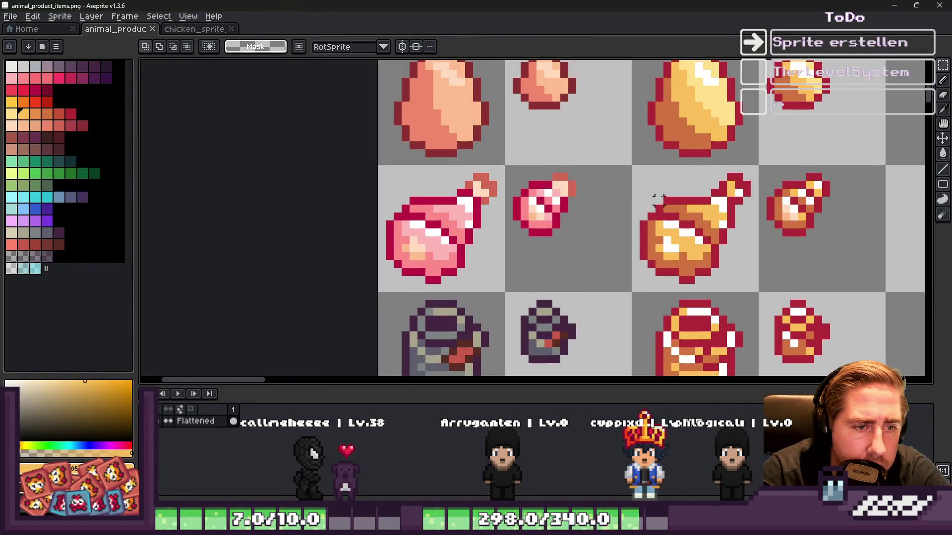
pyautogui.moveTo(635, 169); pyautogui.dragTo(758, 292)
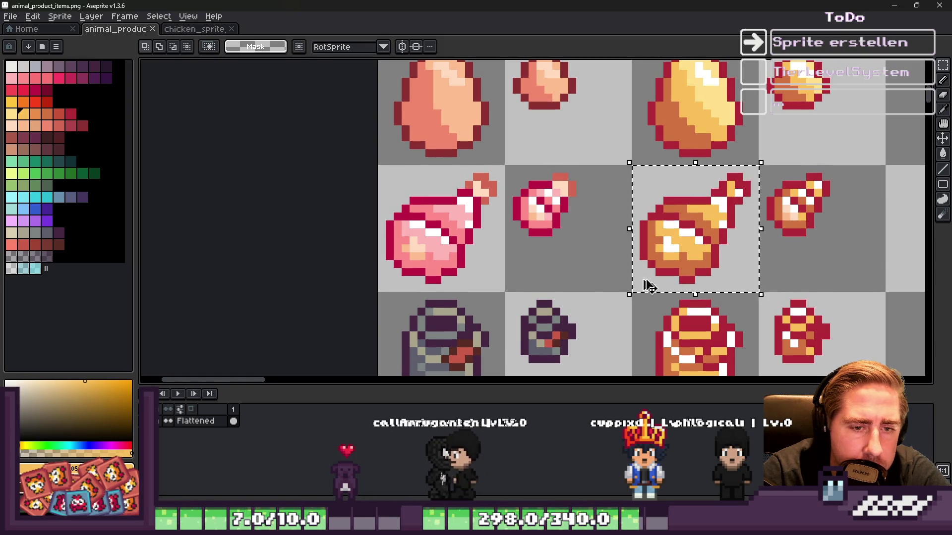
pyautogui.click(195, 29)
pyautogui.hotkey('ctrl', 'v')
pyautogui.press('Return')
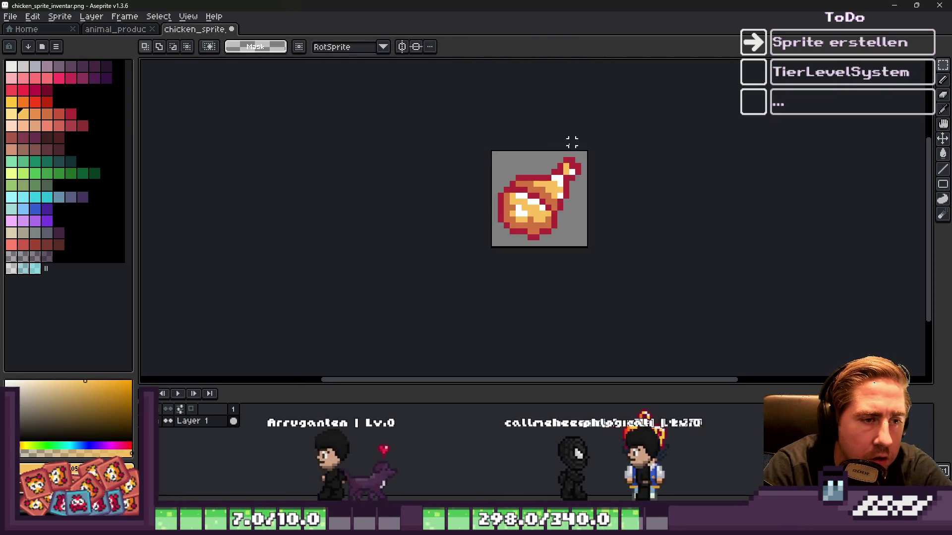
pyautogui.hotkey('ctrl', 'shift', 's')
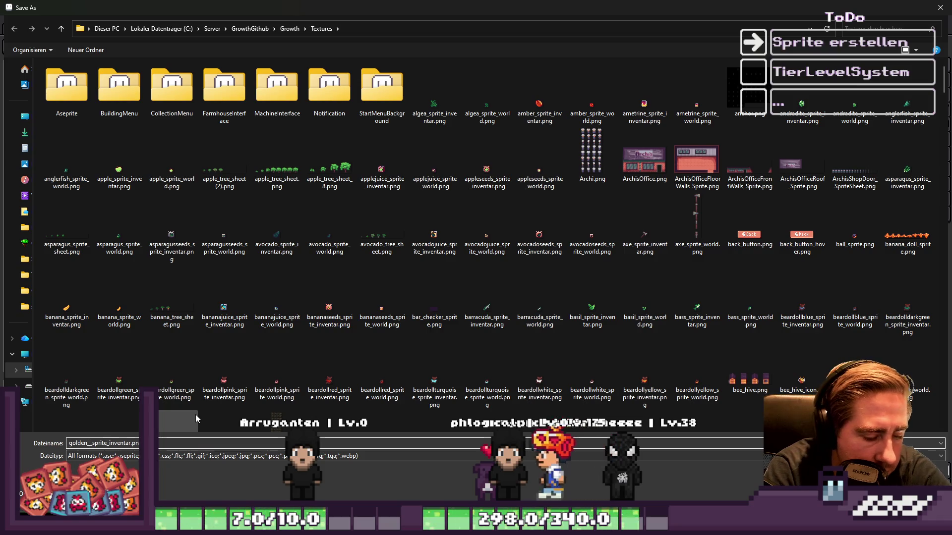
pyautogui.press('Return')
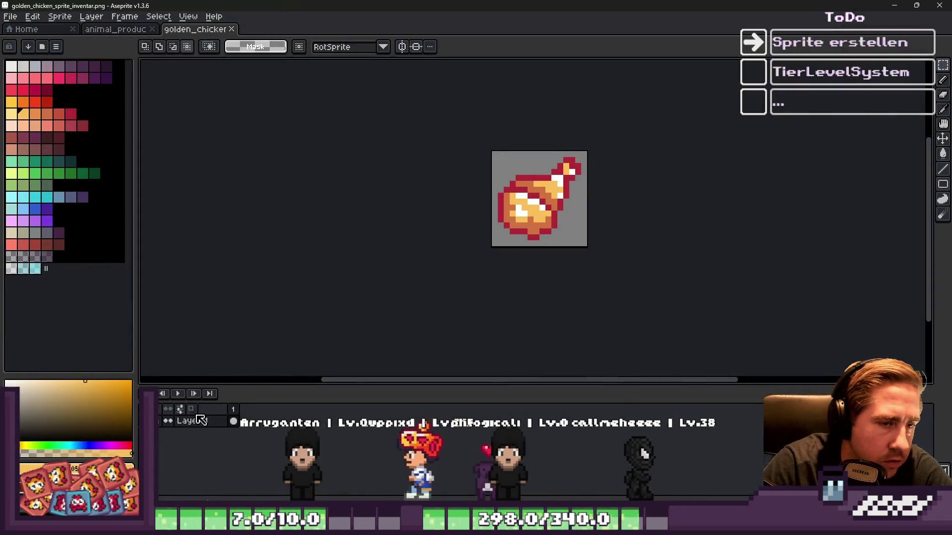
pyautogui.click(119, 31)
pyautogui.scroll(-3, 633, 202)
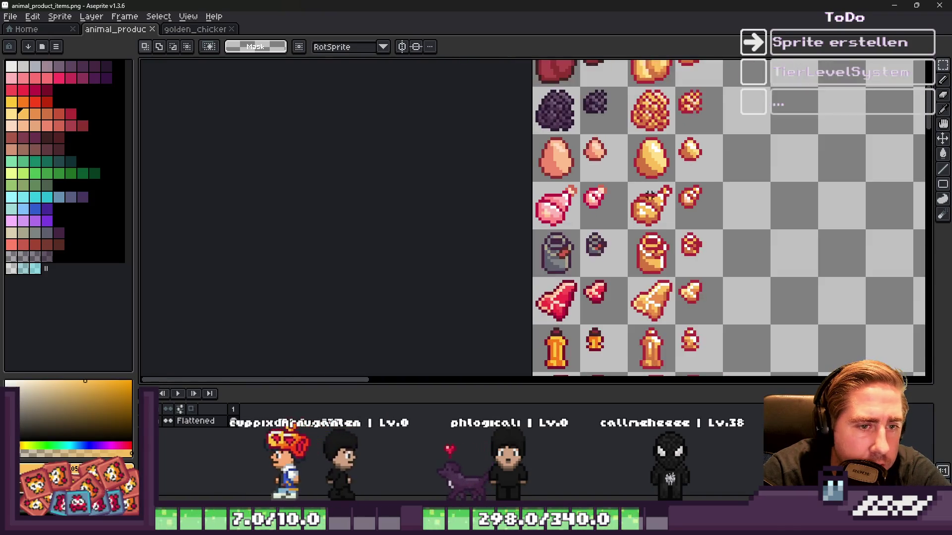
# Copy the milk jug from the item sheet and clear the drumstick from the other sprite canvas.
pyautogui.scroll(4, 446, 189)
pyautogui.moveTo(396, 172)
pyautogui.mouseDown()
pyautogui.moveTo(531, 315)
pyautogui.moveTo(578, 340)
pyautogui.mouseUp()
pyautogui.hotkey('ctrl', 'd')
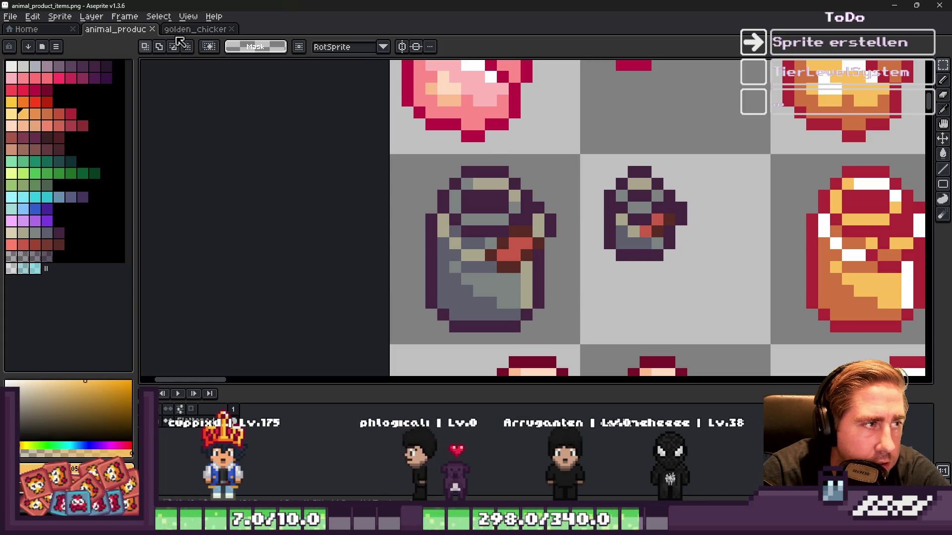
pyautogui.click(193, 30)
pyautogui.hotkey('ctrl', 'a')
pyautogui.press('Delete')
# Paste the milk jug and save it as milk_sprite_inventar.png, overwriting the existing file.
pyautogui.hotkey('ctrl', 'shift', 's')
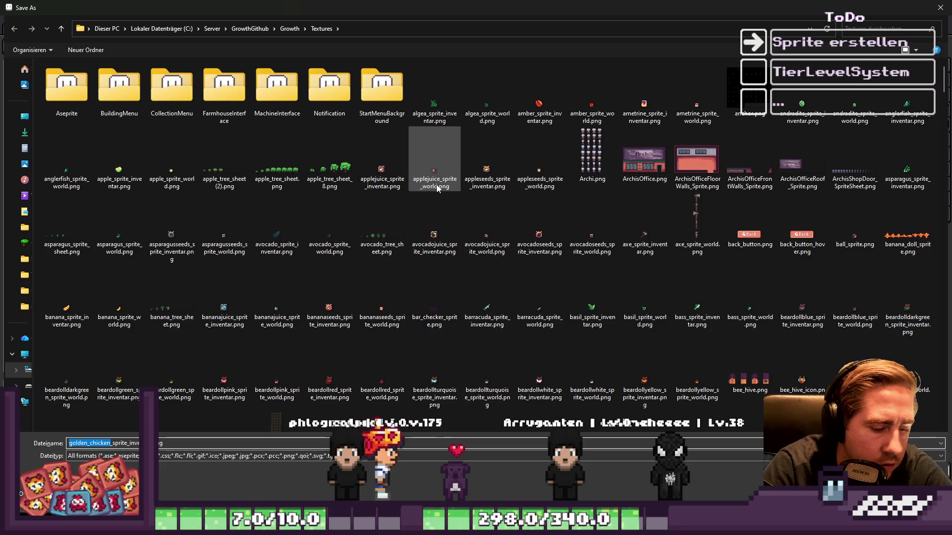
pyautogui.press('Return')
pyautogui.press('Return')
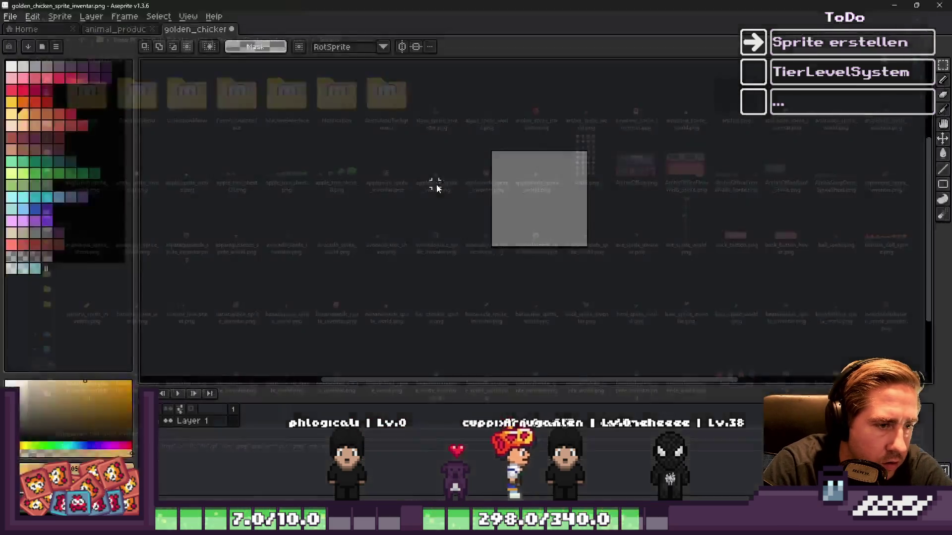
pyautogui.hotkey('ctrl', 'v')
pyautogui.press('Return')
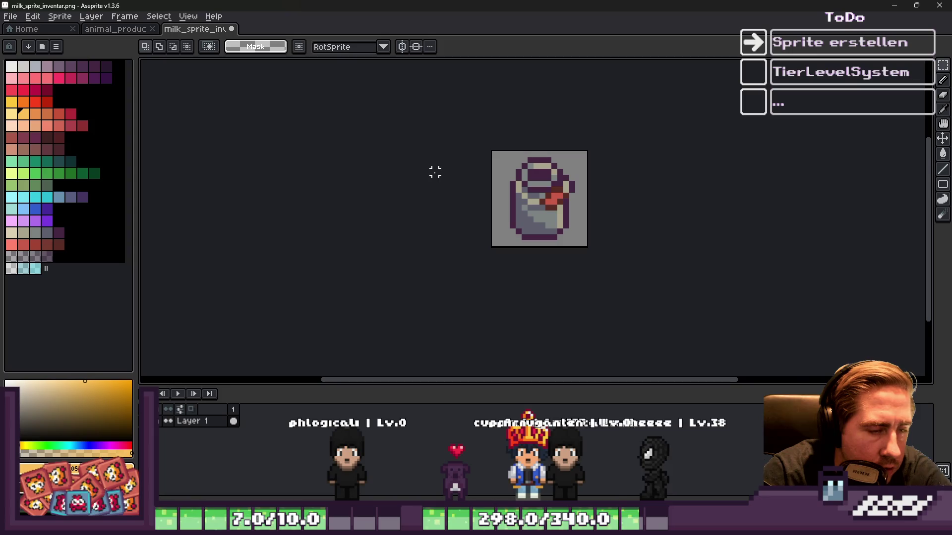
pyautogui.hotkey('ctrl', 'shift', 's')
pyautogui.press('Return')
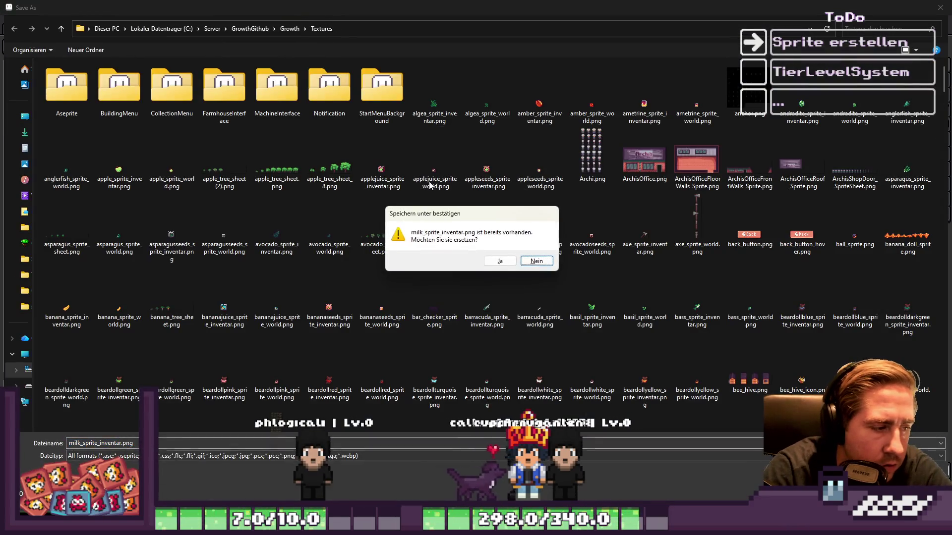
pyautogui.press('Return')
# Select the orange golden milk sprite on the item sheet.
pyautogui.click(116, 29)
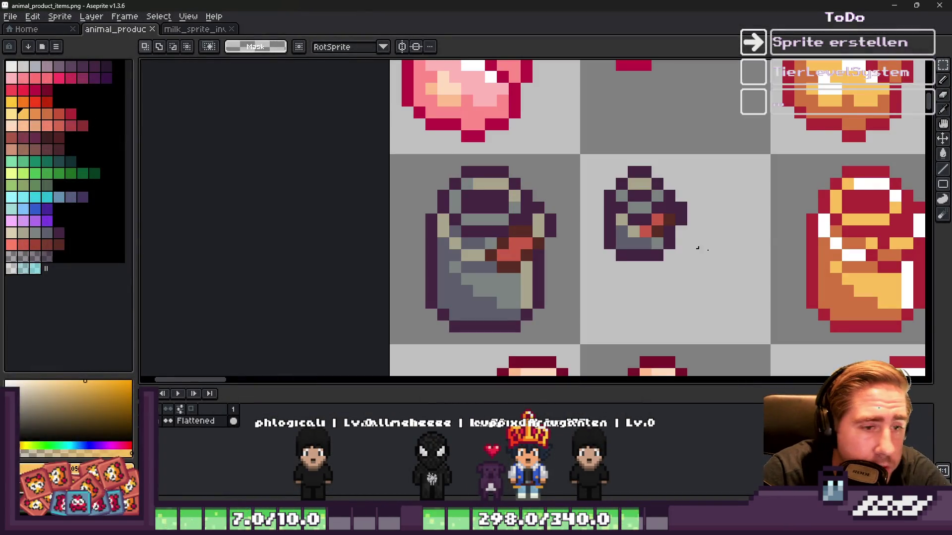
pyautogui.scroll(-2, 831, 217)
pyautogui.scroll(2, 505, 146)
pyautogui.moveTo(507, 159); pyautogui.dragTo(689, 340)
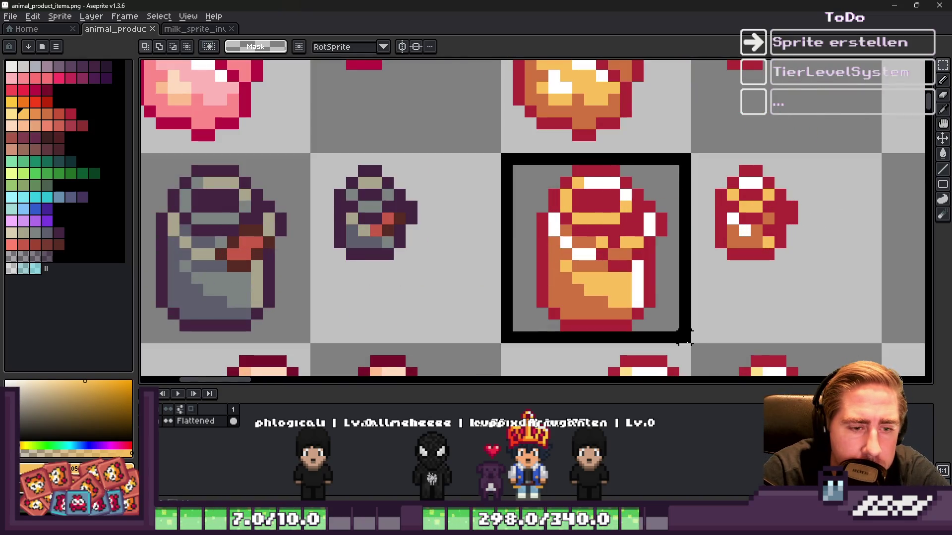
pyautogui.click(190, 30)
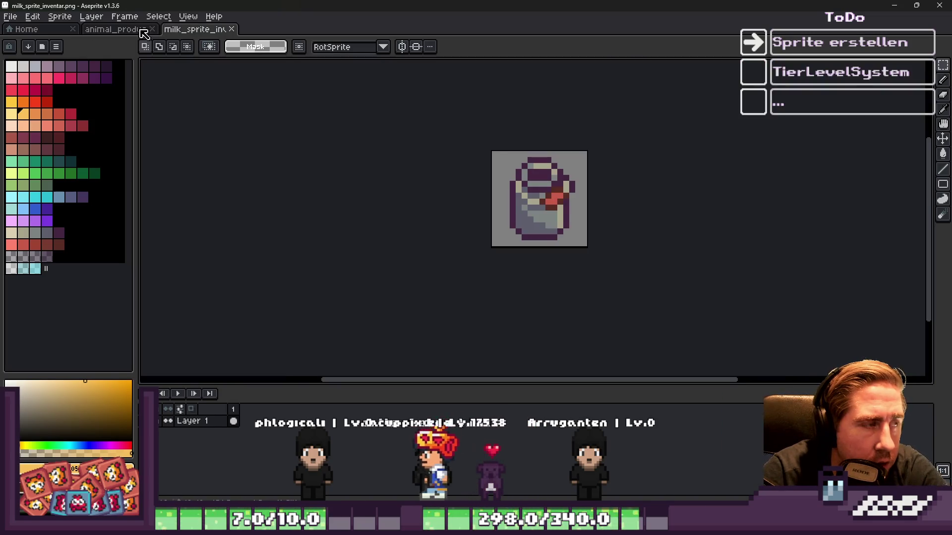
pyautogui.click(149, 29)
pyautogui.click(158, 17)
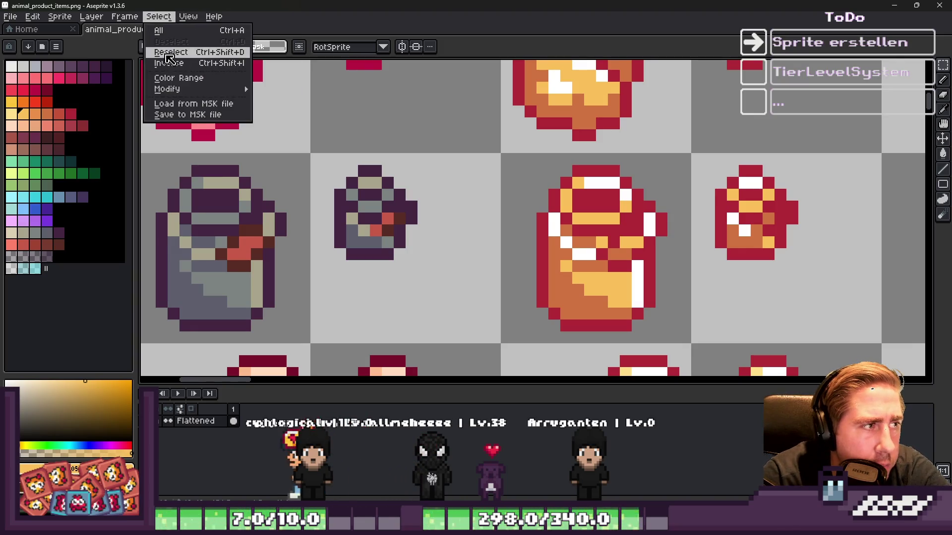
# Show the canvas grid on the item sheet and set it to 16×16.
pyautogui.moveTo(189, 17)
pyautogui.moveTo(208, 56)
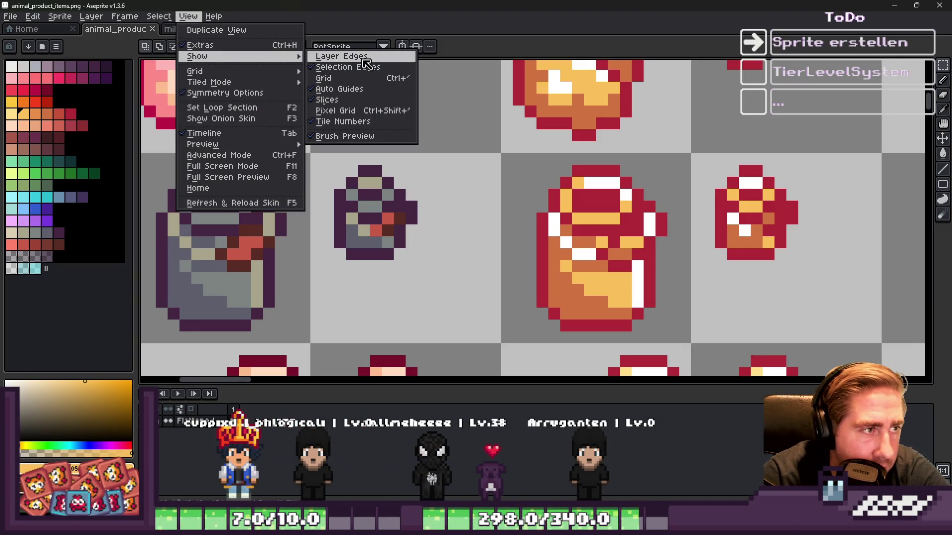
pyautogui.click(363, 83)
pyautogui.scroll(-3, 436, 170)
pyautogui.scroll(1, 357, 62)
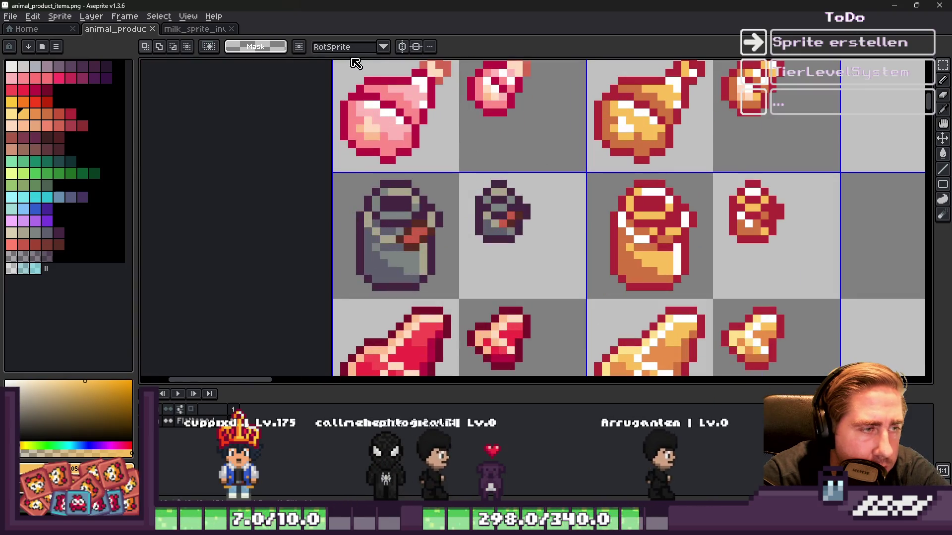
pyautogui.click(187, 18)
pyautogui.moveTo(202, 72)
pyautogui.click(332, 71)
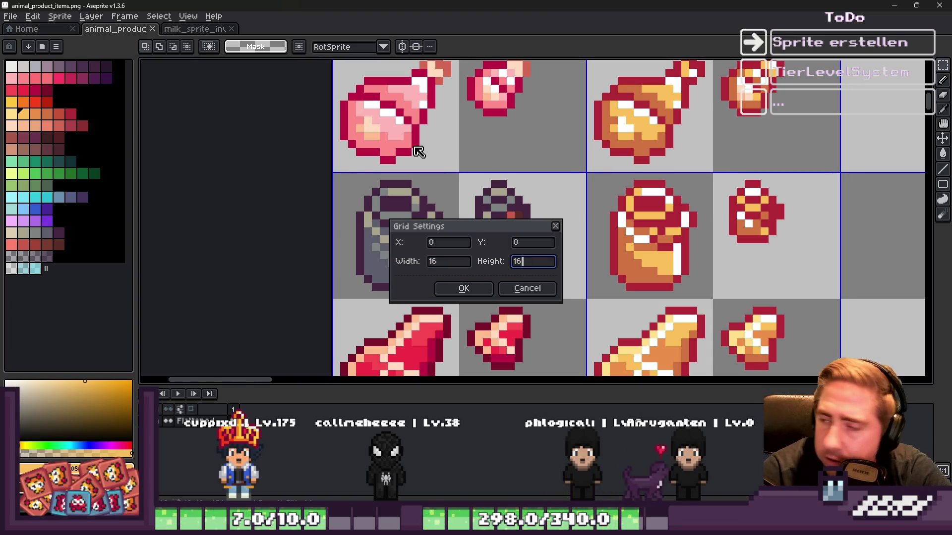
pyautogui.press('Return')
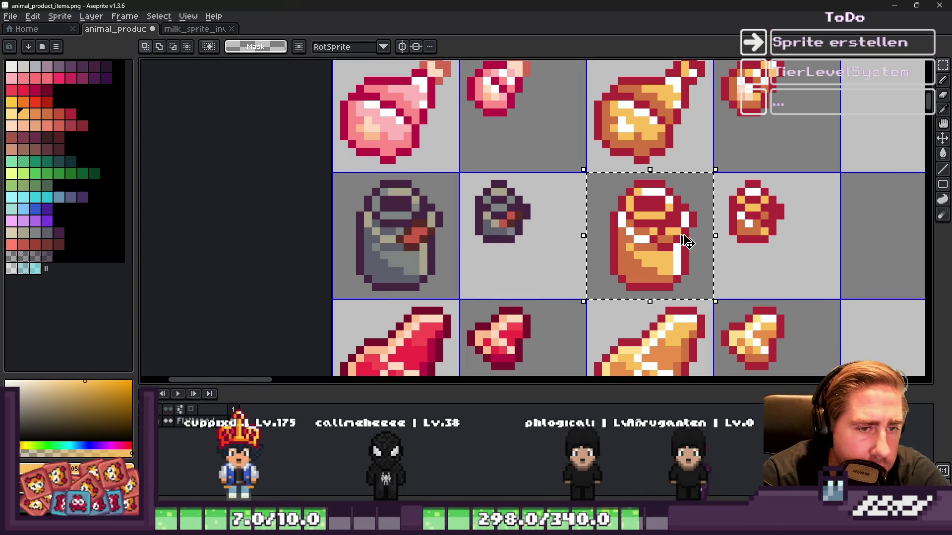
# Paste the golden milk jug into the sprite and save it as golden_milk_sprite_inventar.png.
pyautogui.click(191, 29)
pyautogui.hotkey('ctrl', 'v')
pyautogui.press('Return')
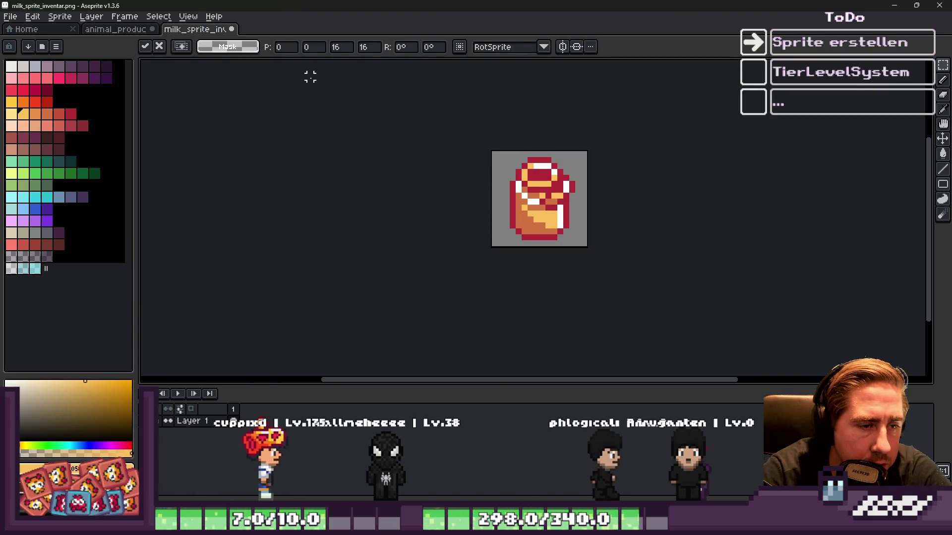
pyautogui.hotkey('ctrl', 'shift', 's')
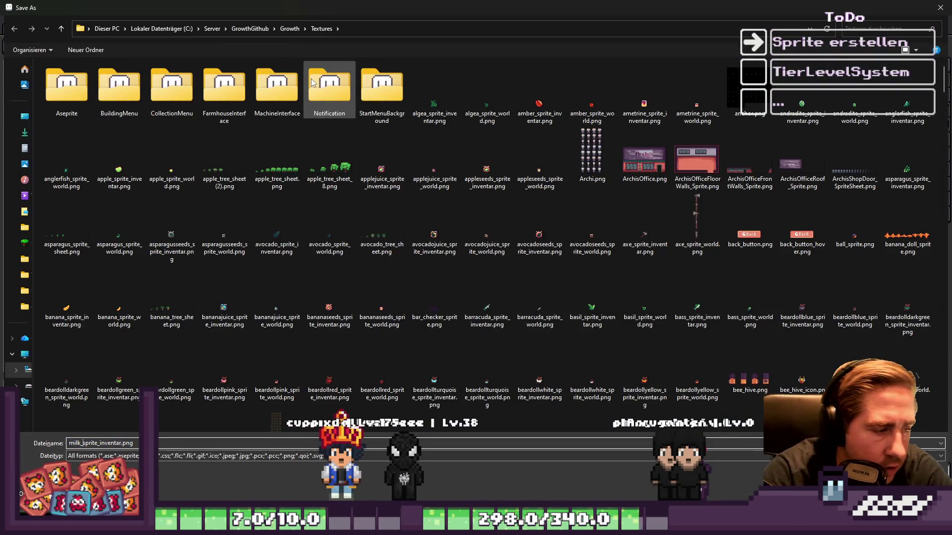
pyautogui.press('Home')
pyautogui.write('golden')
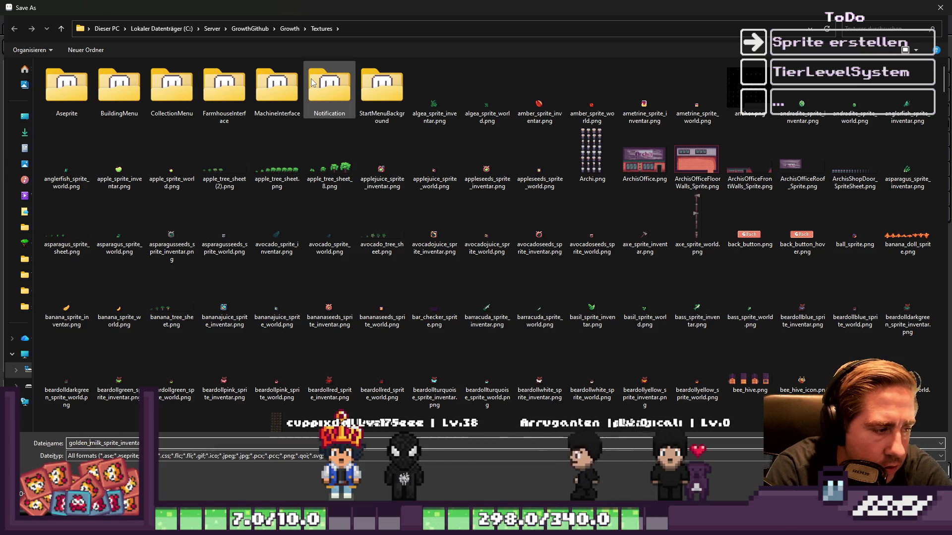
pyautogui.press('Return')
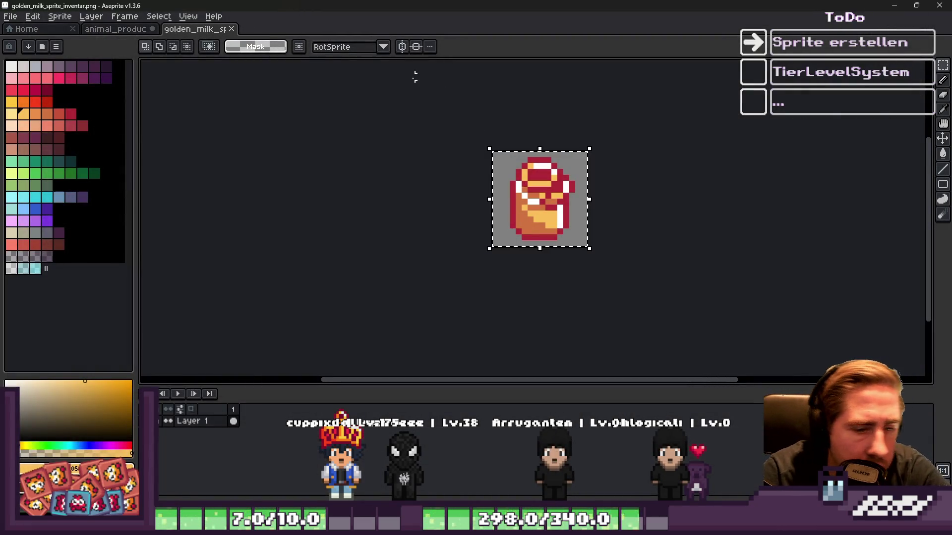
pyautogui.press('Delete')
pyautogui.click(143, 29)
pyautogui.scroll(4, 460, 314)
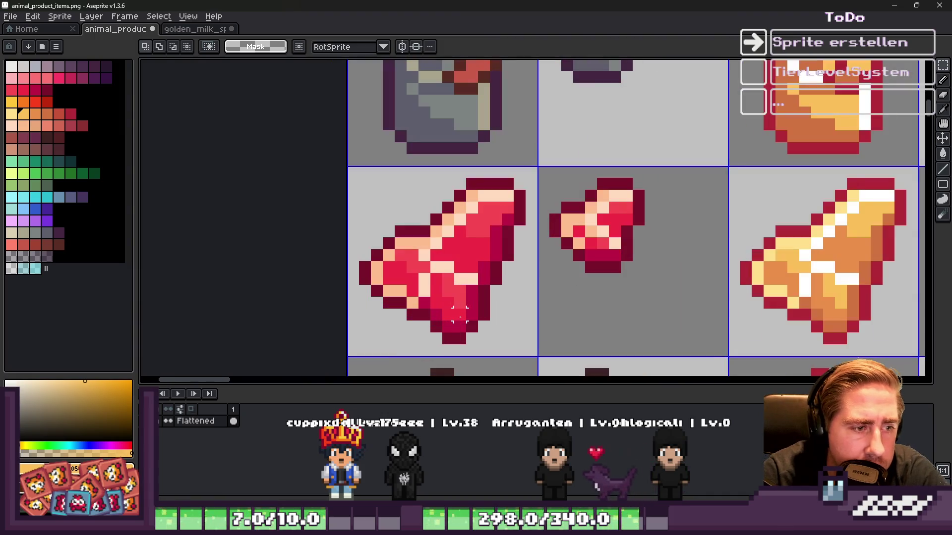
# Paste the red beef sprite into the milk sprite document and save it under the beef file name.
pyautogui.click(192, 30)
pyautogui.hotkey('ctrl', 'v')
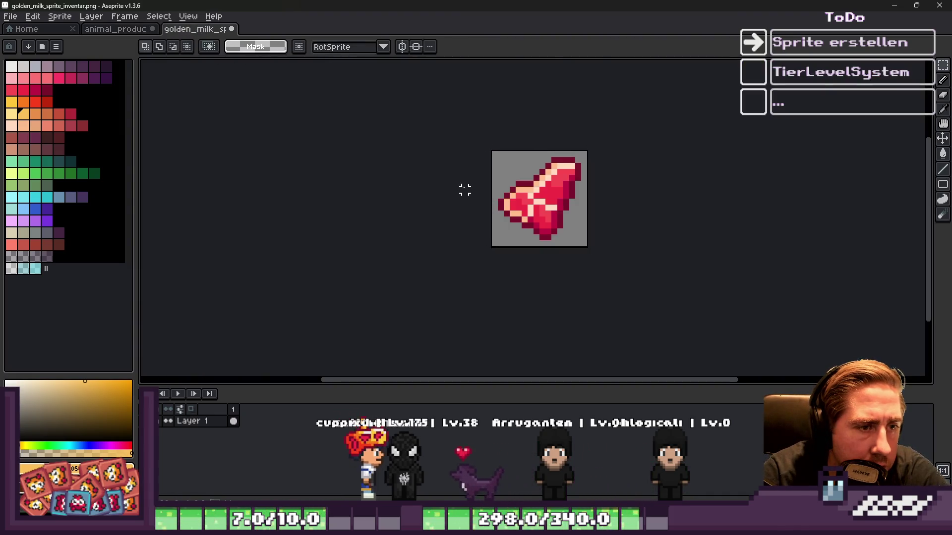
pyautogui.hotkey('ctrl', 'shift', 's')
pyautogui.hotkey('shift', 'Left')
pyautogui.hotkey('shift', 'Left')
pyautogui.hotkey('shift', 'Left')
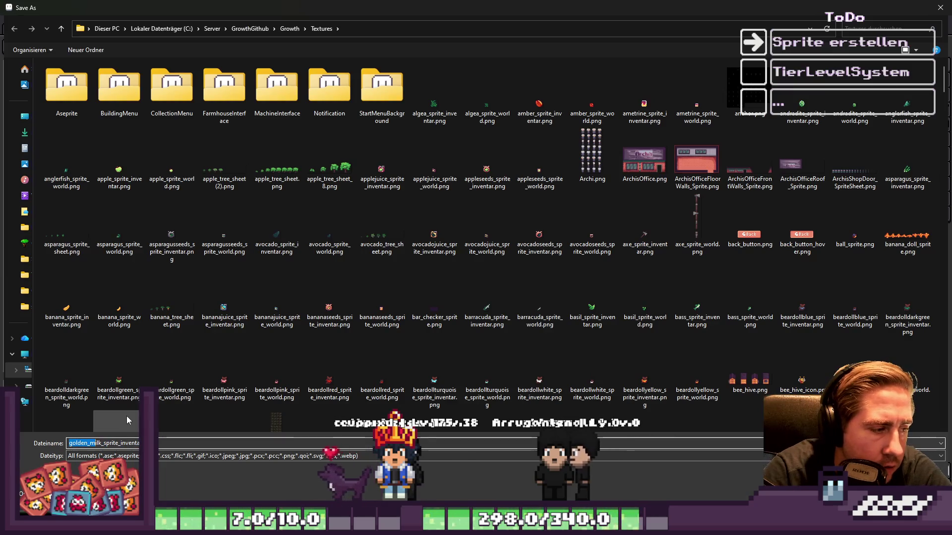
pyautogui.write('beef')
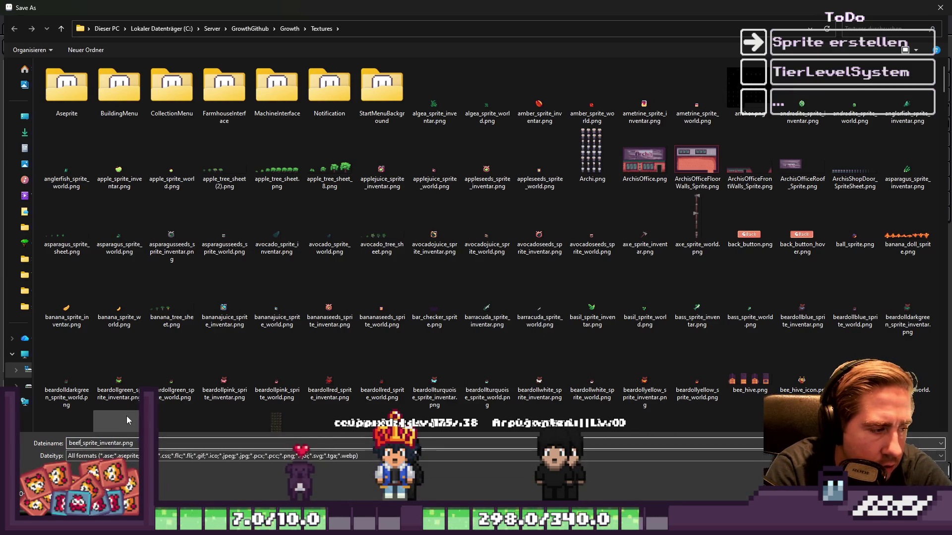
pyautogui.hotkey('ctrl', 'z')
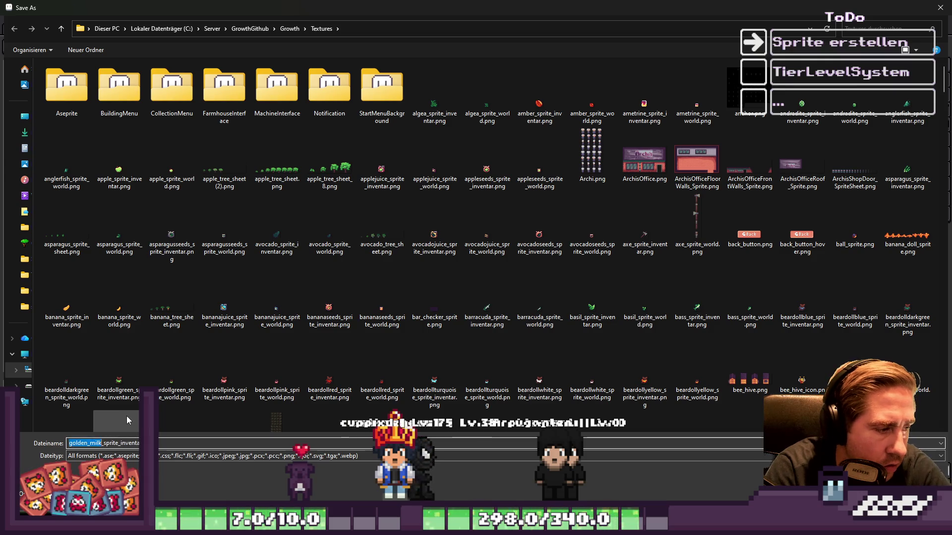
pyautogui.hotkey('ctrl', 'z')
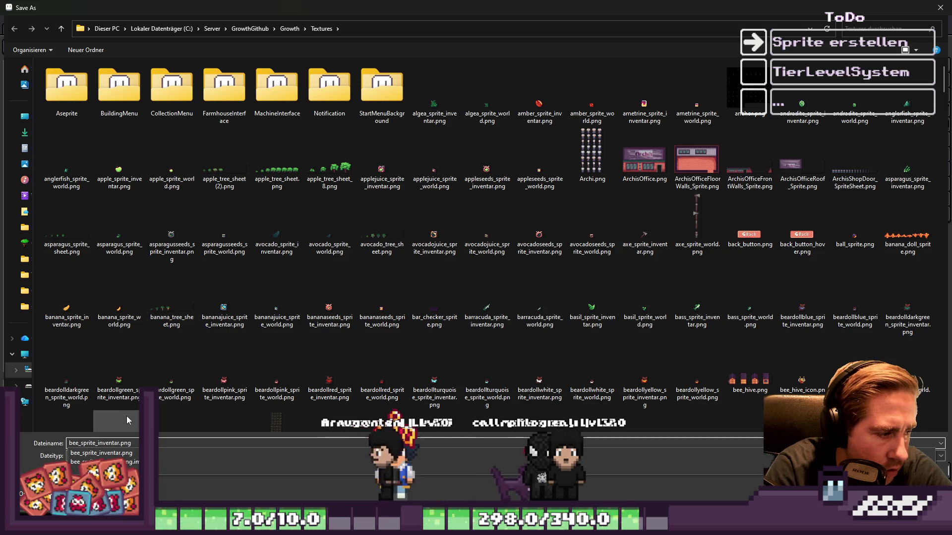
pyautogui.press('Return')
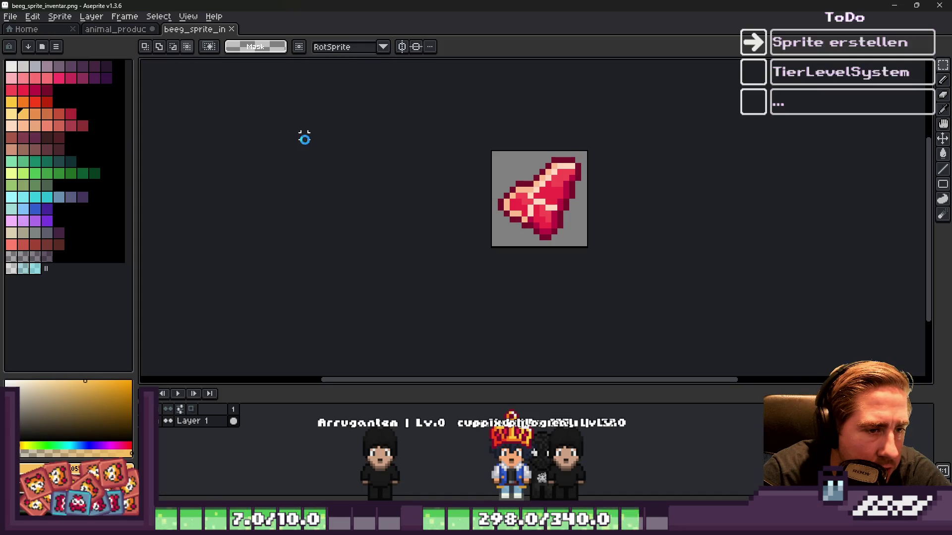
# Select the whole beef canvas, save the file again, and clear the selection.
pyautogui.hotkey('ctrl', 'a')
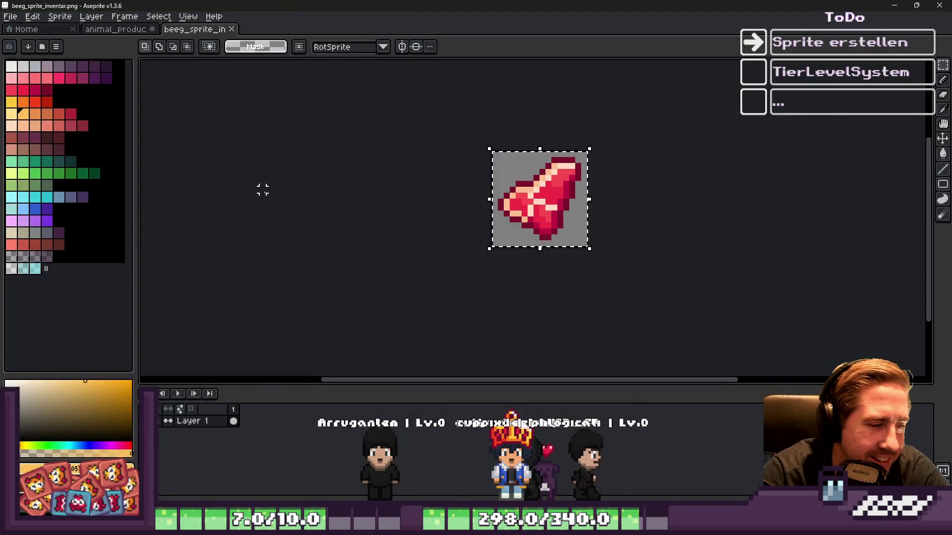
pyautogui.hotkey('ctrl', 'shift', 's')
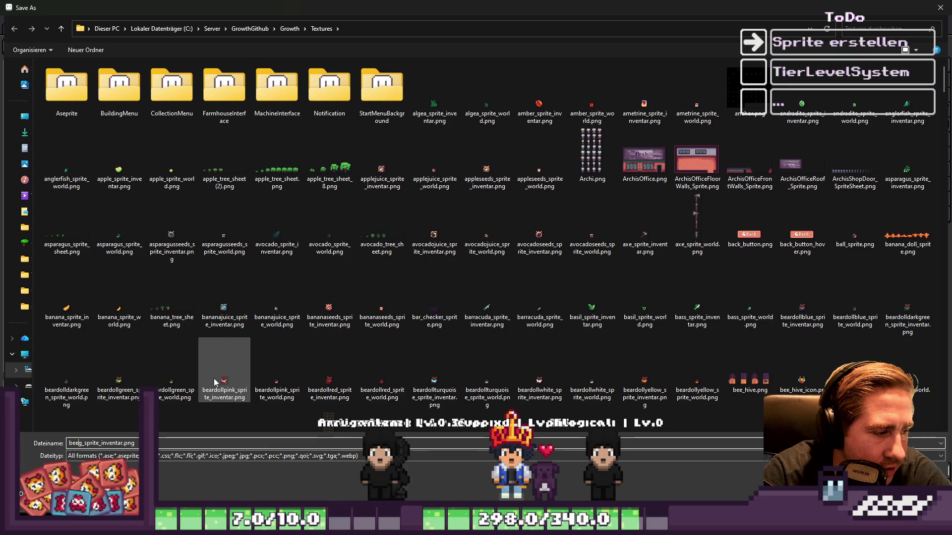
pyautogui.press('Return')
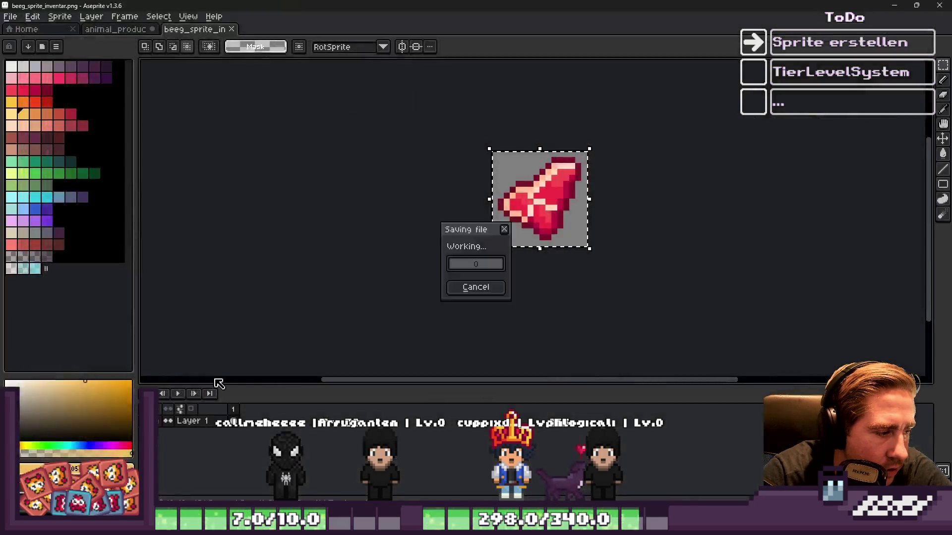
pyautogui.hotkey('ctrl', 'd')
pyautogui.click(119, 28)
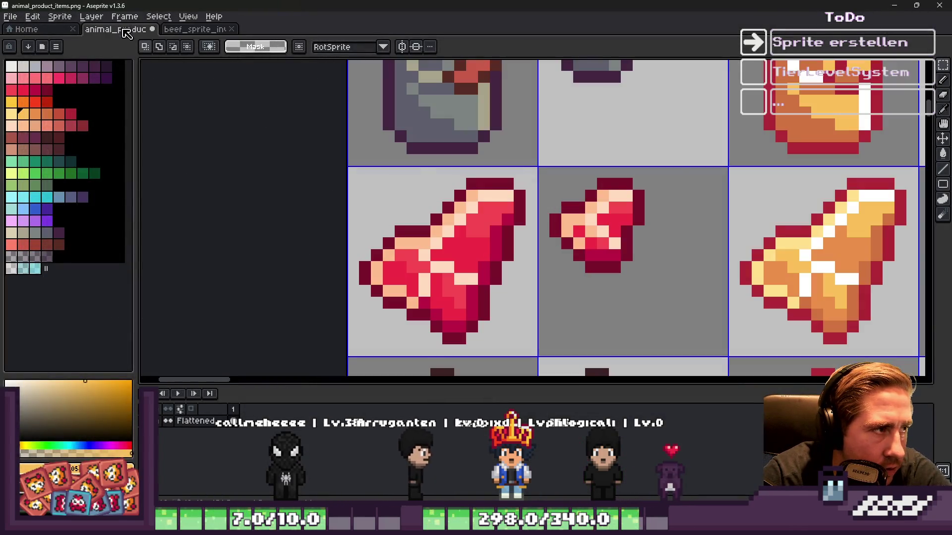
pyautogui.scroll(-3, 613, 181)
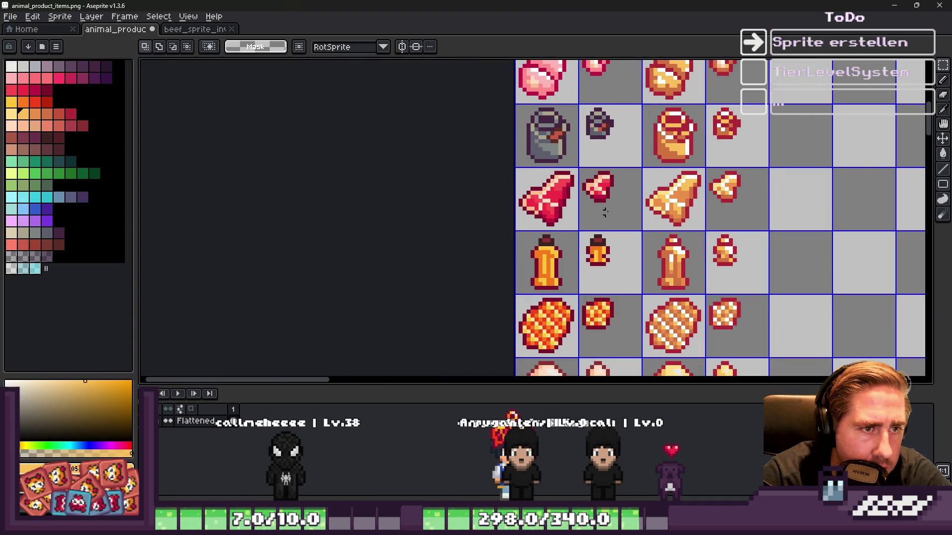
pyautogui.click(195, 30)
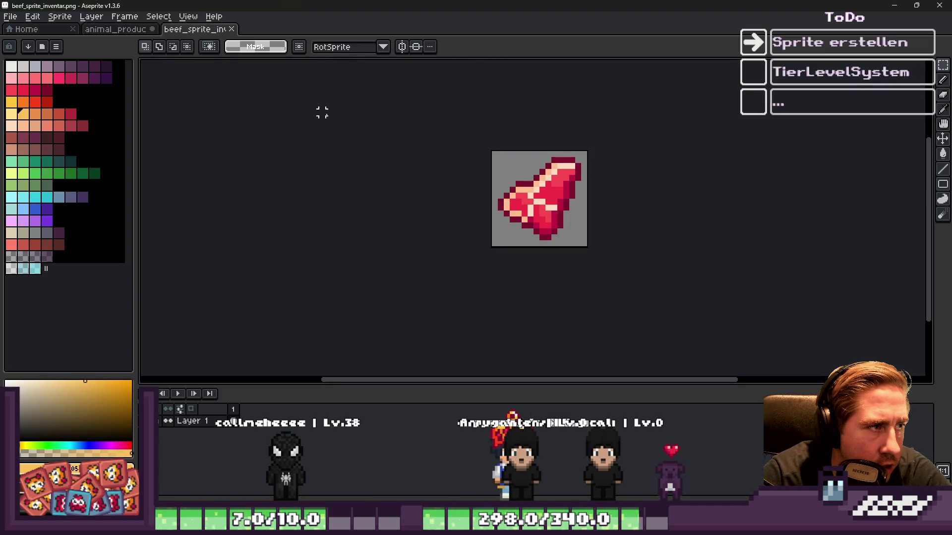
pyautogui.click(127, 31)
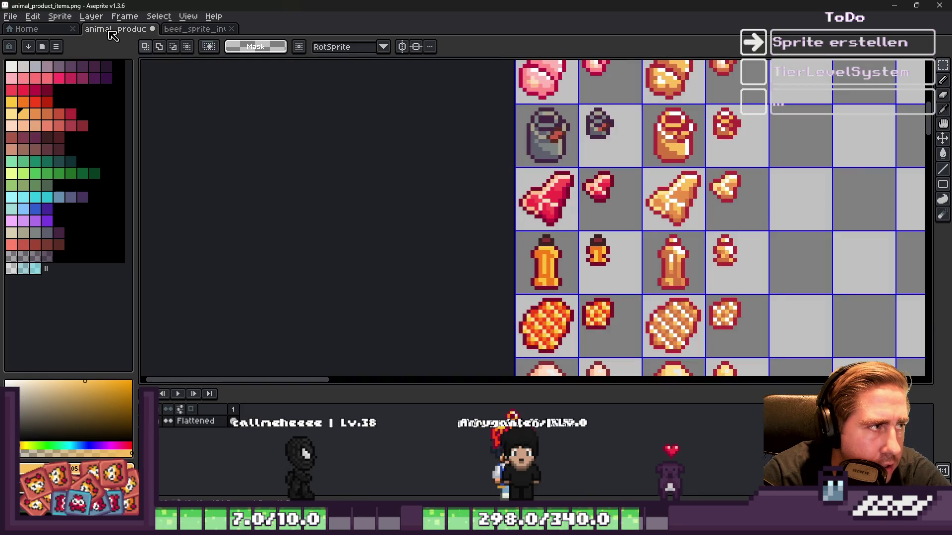
# Save the beef sprite as rawbeef_sprite_inventar.png, overwriting the existing file.
pyautogui.hotkey('ctrl', 'Tab')
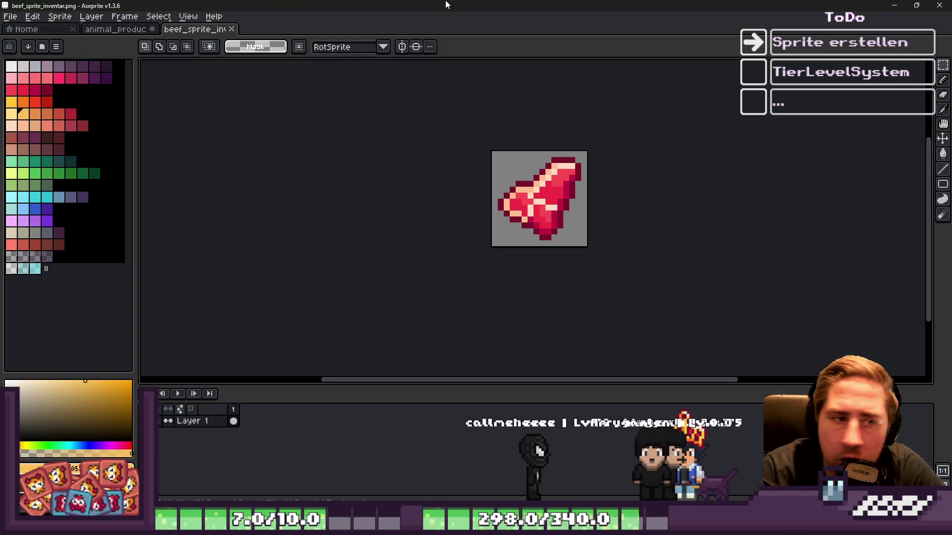
pyautogui.hotkey('ctrl', 'shift', 's')
pyautogui.write('rawbee')
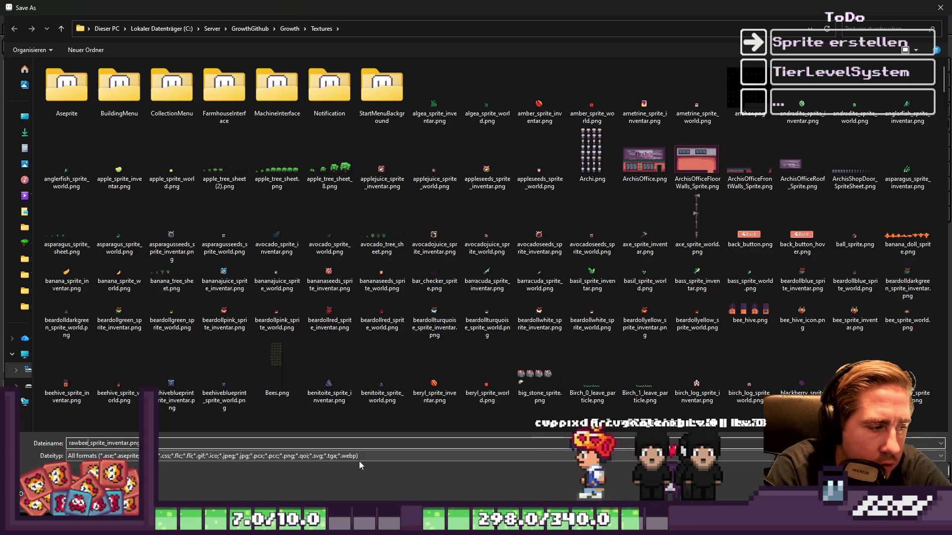
pyautogui.write('f')
pyautogui.press('Return')
pyautogui.press('j')
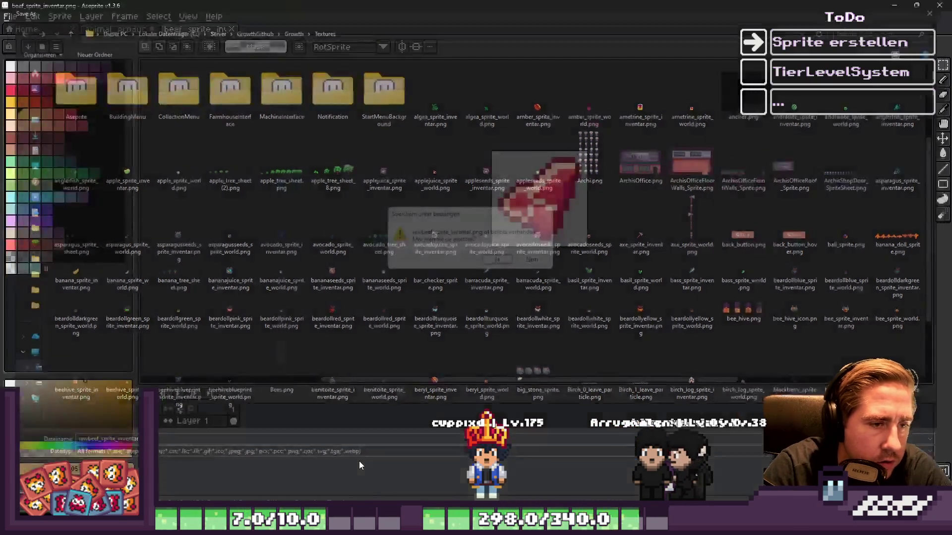
pyautogui.click(112, 29)
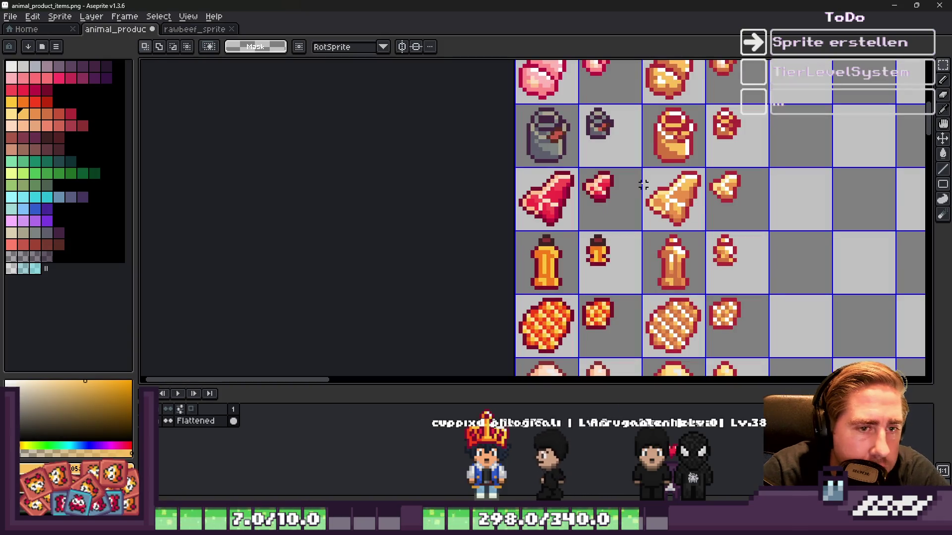
pyautogui.hotkey('ctrl', 'c')
# Paste the golden beef into the rawbeef sprite and save it as golden_rawbeef_sprite_inventar.png.
pyautogui.hotkey('ctrl', 'Tab')
pyautogui.hotkey('ctrl', 'v')
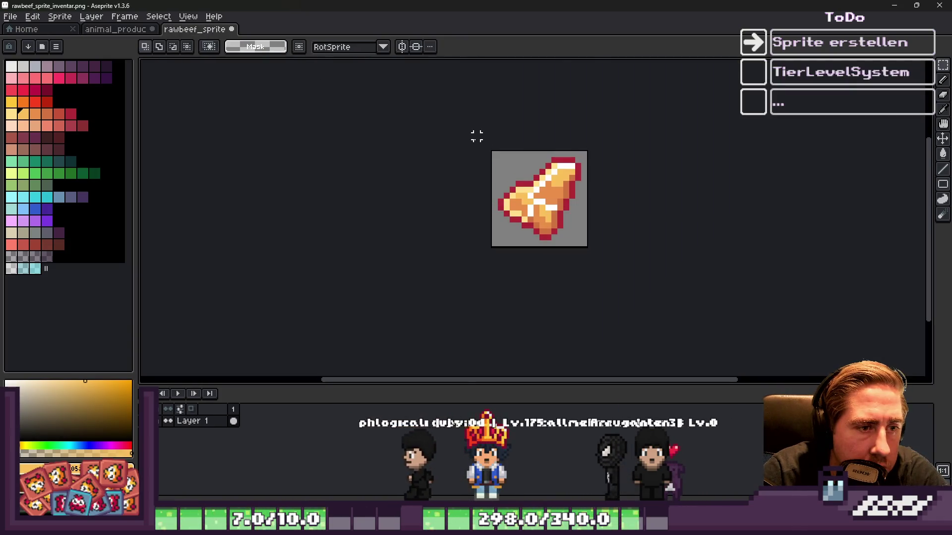
pyautogui.hotkey('ctrl', 'shift', 's')
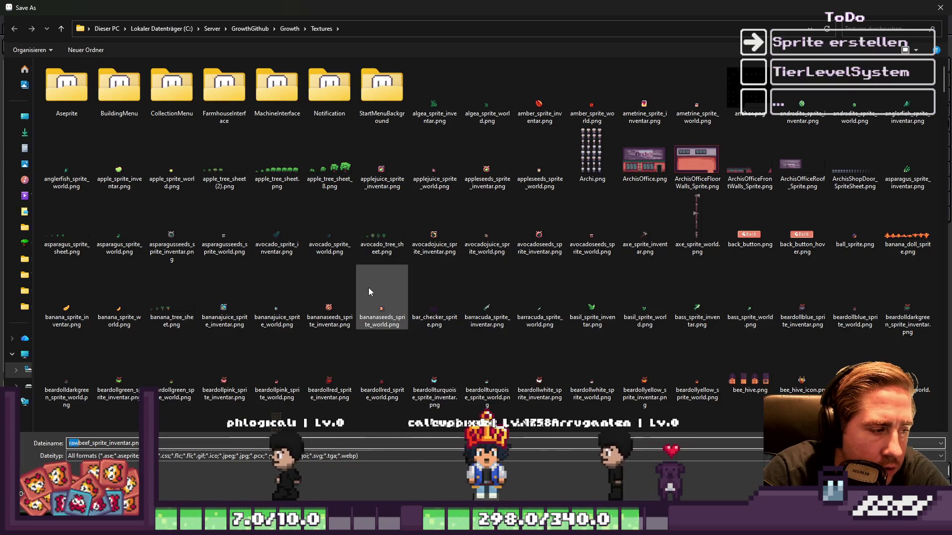
pyautogui.press('Home')
pyautogui.write('golden')
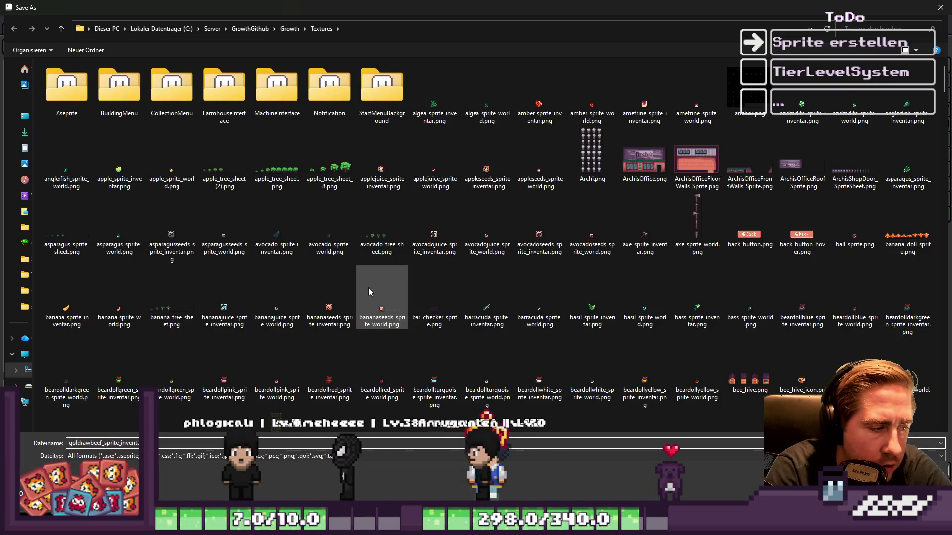
pyautogui.write('_')
pyautogui.press('Return')
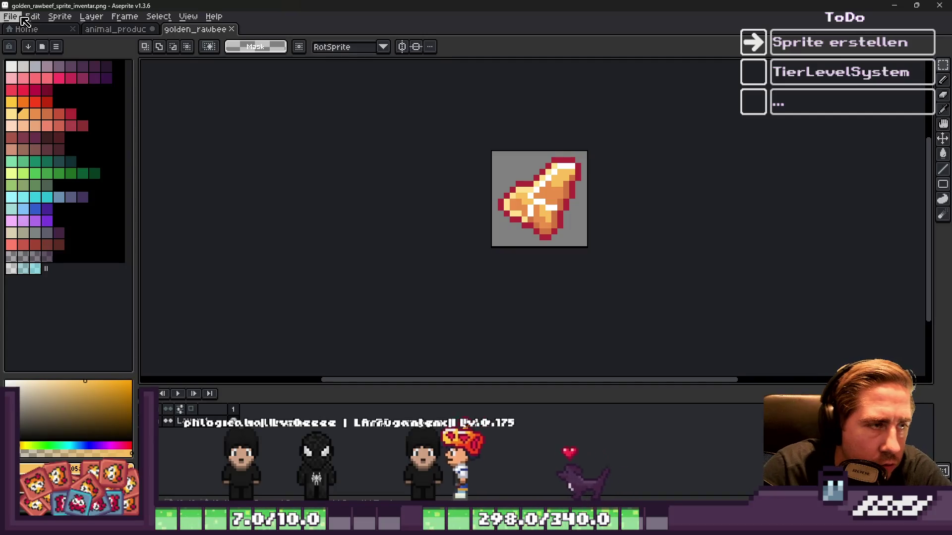
pyautogui.click(107, 29)
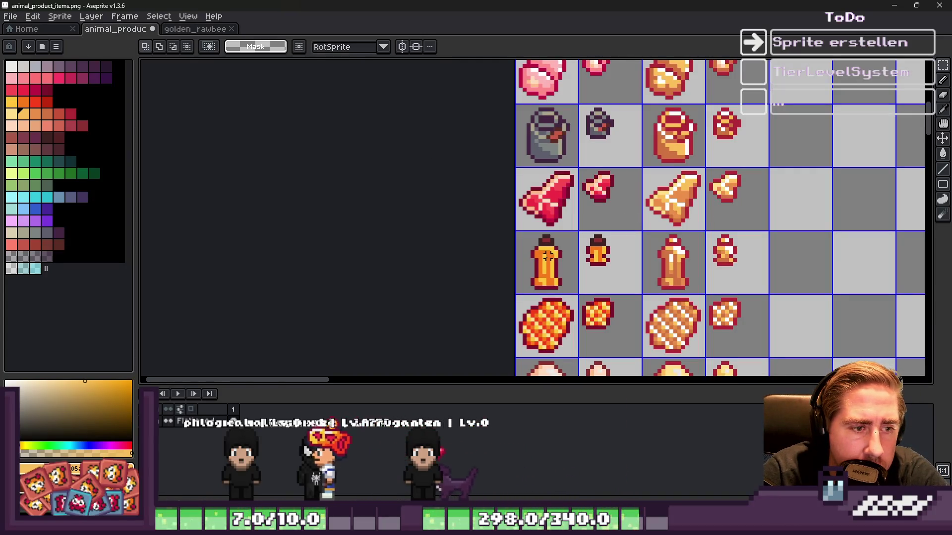
# Replace the canvas with the honey bottle and save it as honey_sprite_inventar.png, overwriting the old file.
pyautogui.hotkey('ctrl', 'Tab')
pyautogui.hotkey('ctrl', 'shift', 's')
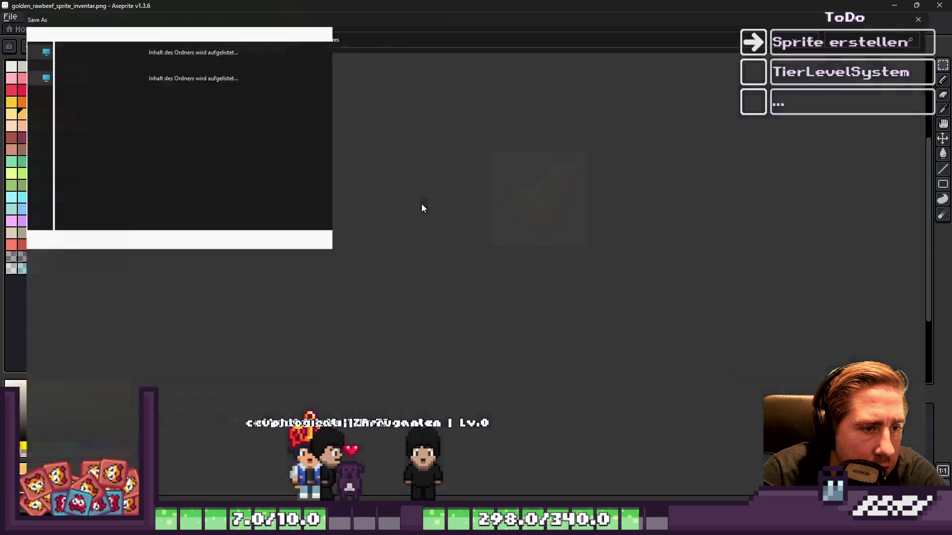
pyautogui.press('Escape')
pyautogui.press('Delete')
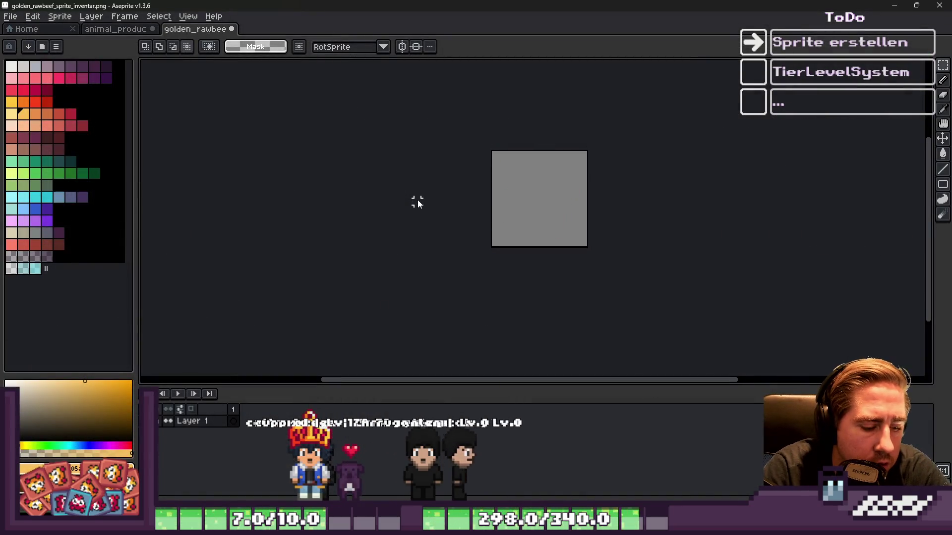
pyautogui.hotkey('ctrl', 'v')
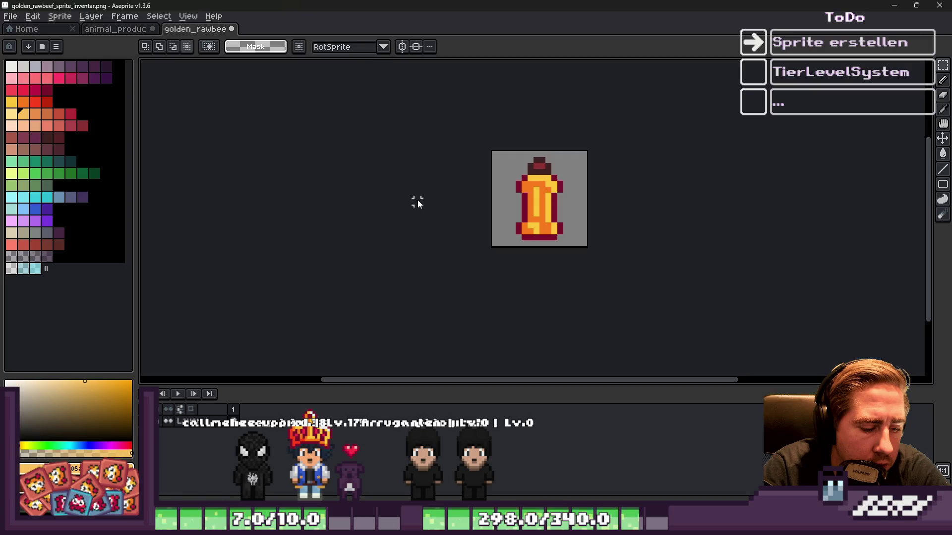
pyautogui.hotkey('ctrl', 'shift', 's')
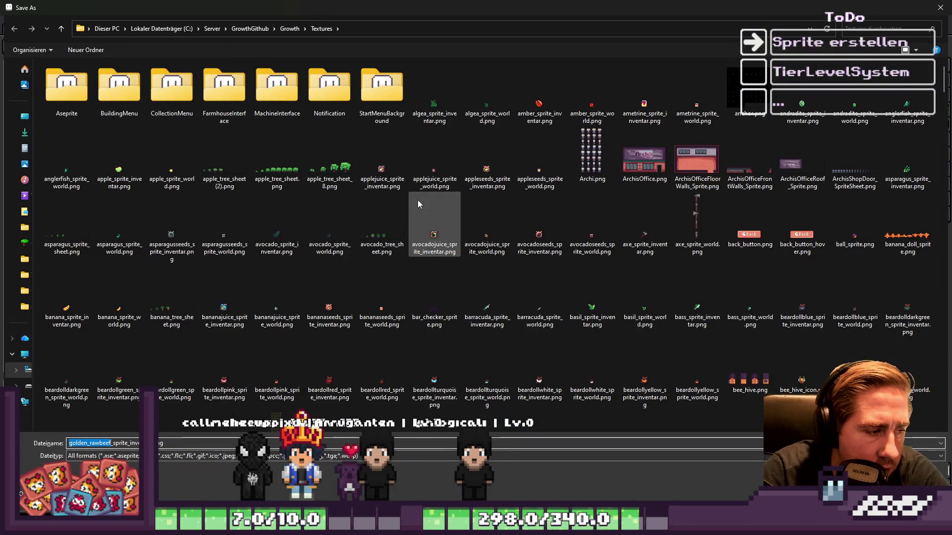
pyautogui.write('ney')
pyautogui.press('Return')
pyautogui.press('Left')
pyautogui.press('Return')
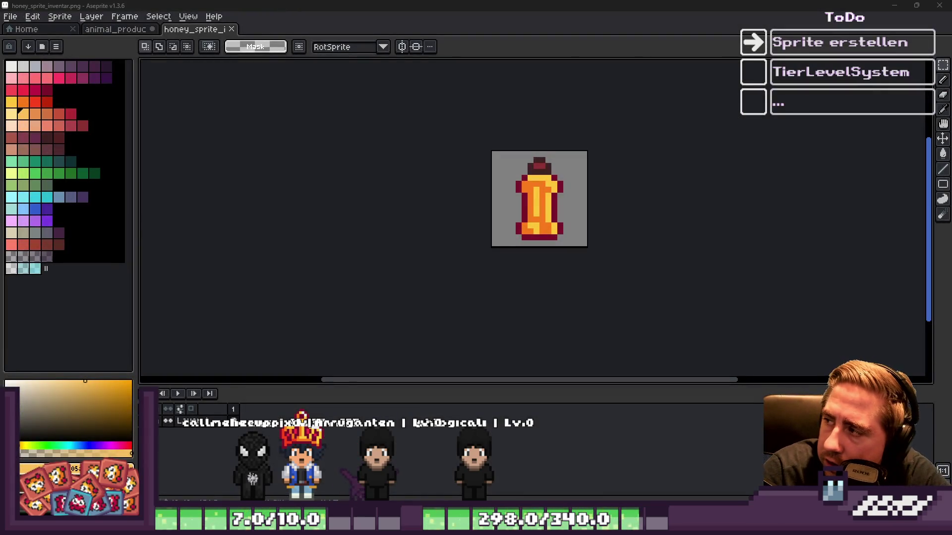
pyautogui.click(127, 33)
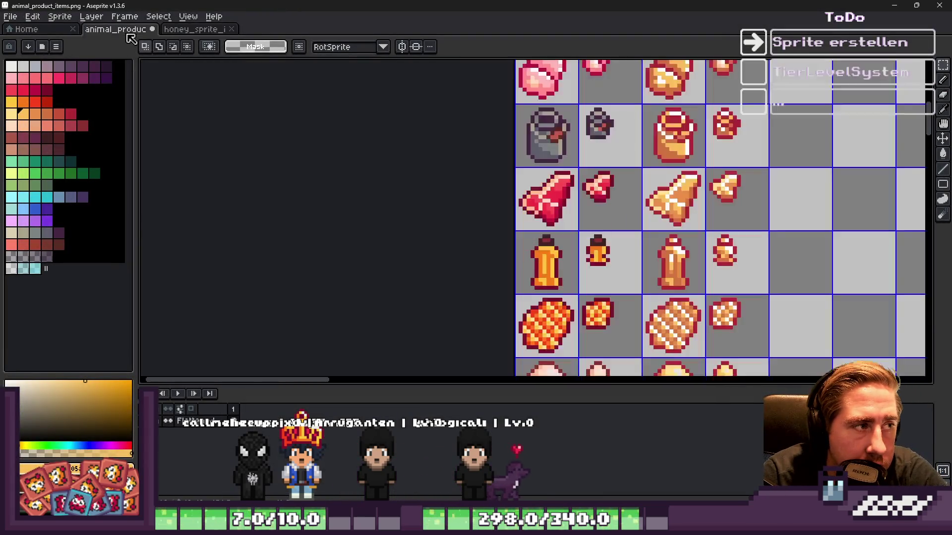
# Copy the golden honey bottle into the honey sprite and save it as golden_honey_sprite_inventar.png.
pyautogui.click(671, 263)
pyautogui.hotkey('ctrl', 'c')
pyautogui.hotkey('ctrl', 'Tab')
pyautogui.hotkey('ctrl', 'v')
pyautogui.press('Return')
pyautogui.hotkey('ctrl', 'shift', 's')
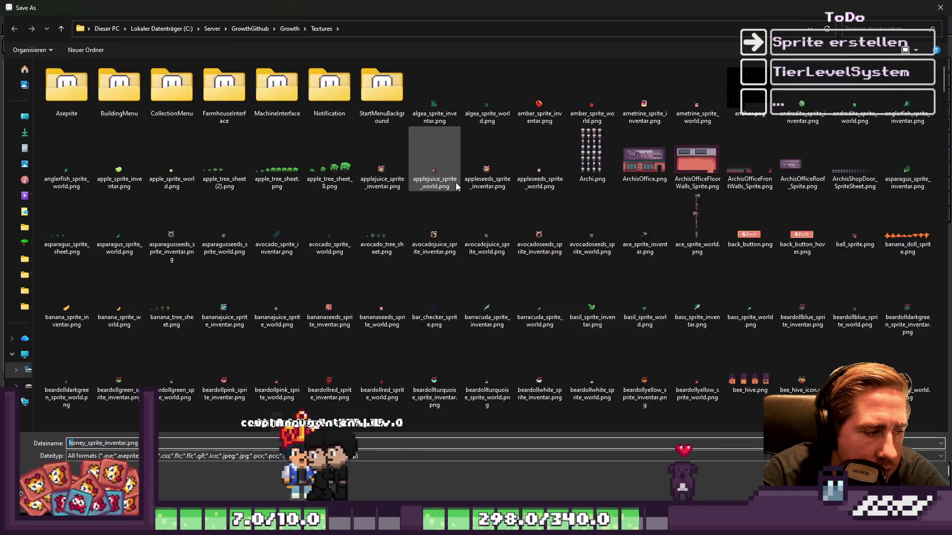
pyautogui.press('Home')
pyautogui.write('golden_')
pyautogui.press('Return')
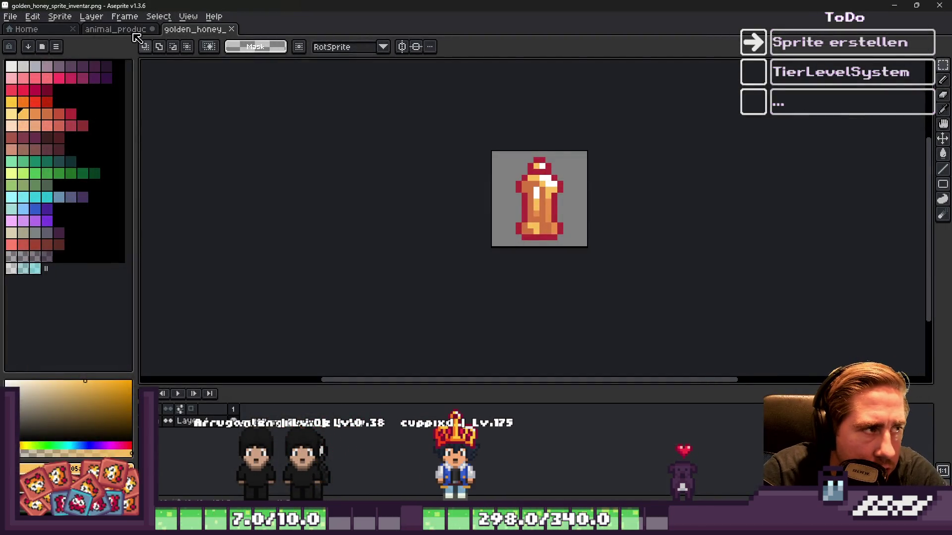
# Paste the honeycomb wax tile into the sprite and save it as wax_sprite_inventar.png.
pyautogui.hotkey('ctrl', 'shift', 'Tab')
pyautogui.scroll(-2, 538, 178)
pyautogui.scroll(2, 538, 179)
pyautogui.scroll(1, 538, 179)
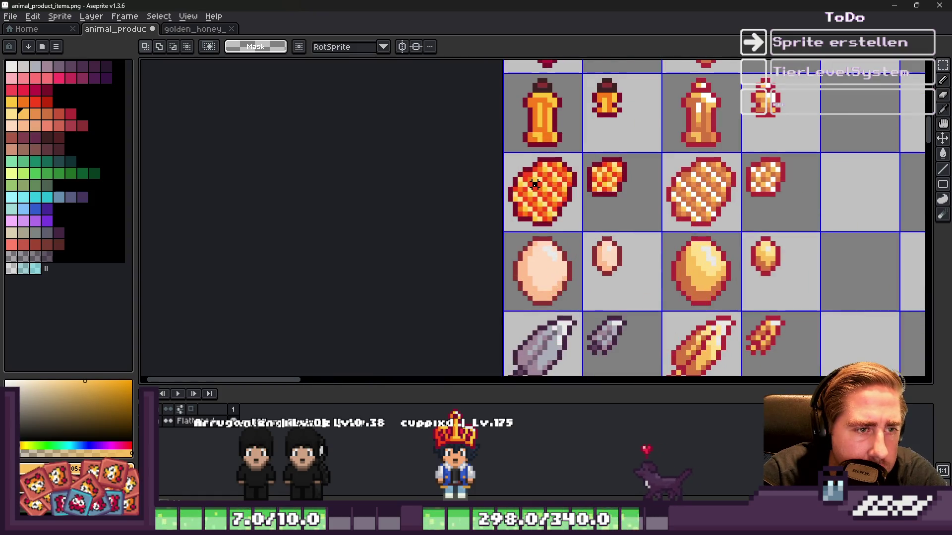
pyautogui.hotkey('ctrl', 'Tab')
pyautogui.hotkey('ctrl', 'v')
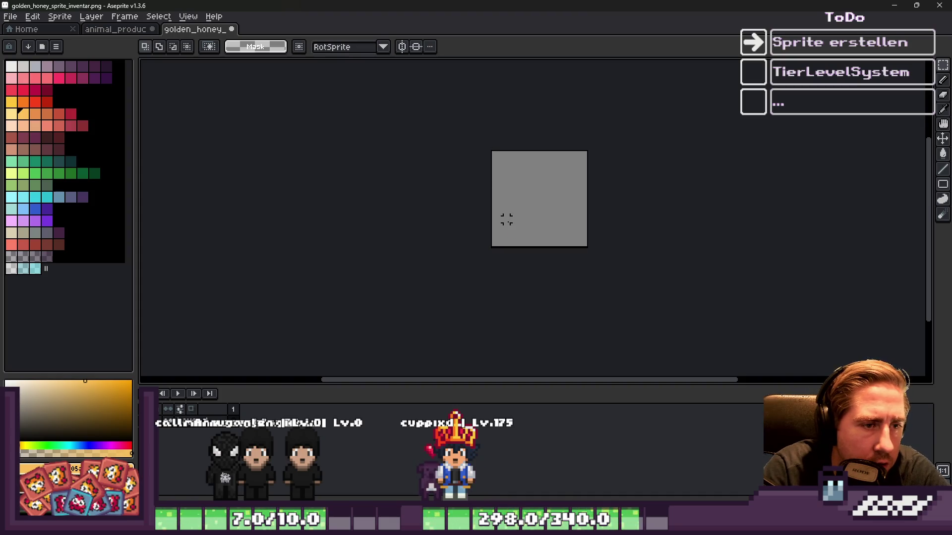
pyautogui.click(513, 228)
pyautogui.hotkey('ctrl', 'shift', 's')
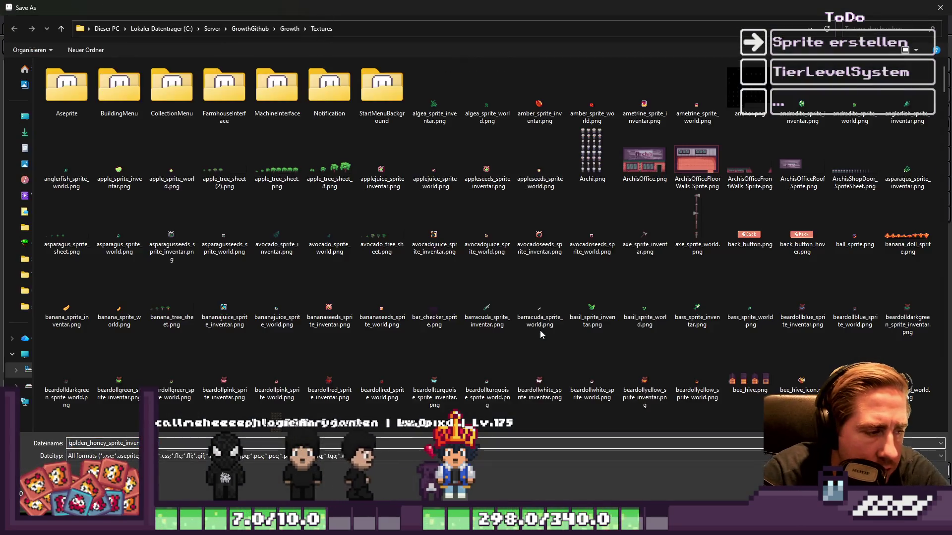
pyautogui.write('wac')
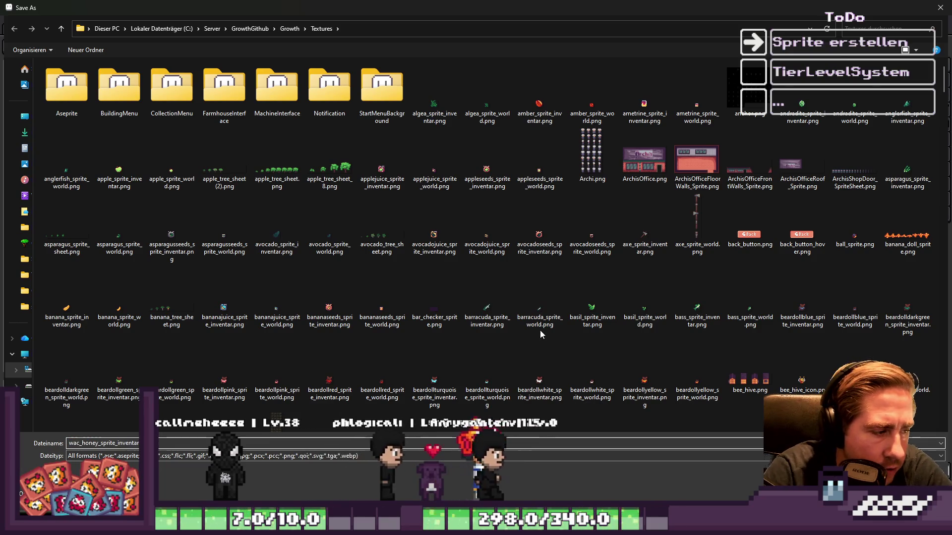
pyautogui.hotkey('shift', 'Right')
pyautogui.hotkey('shift', 'Right')
pyautogui.hotkey('shift', 'Right')
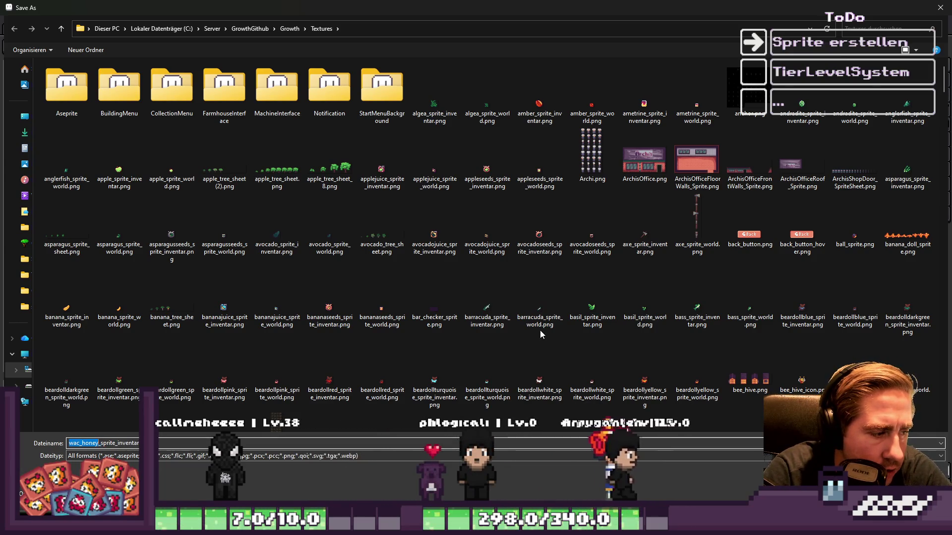
pyautogui.write('wax')
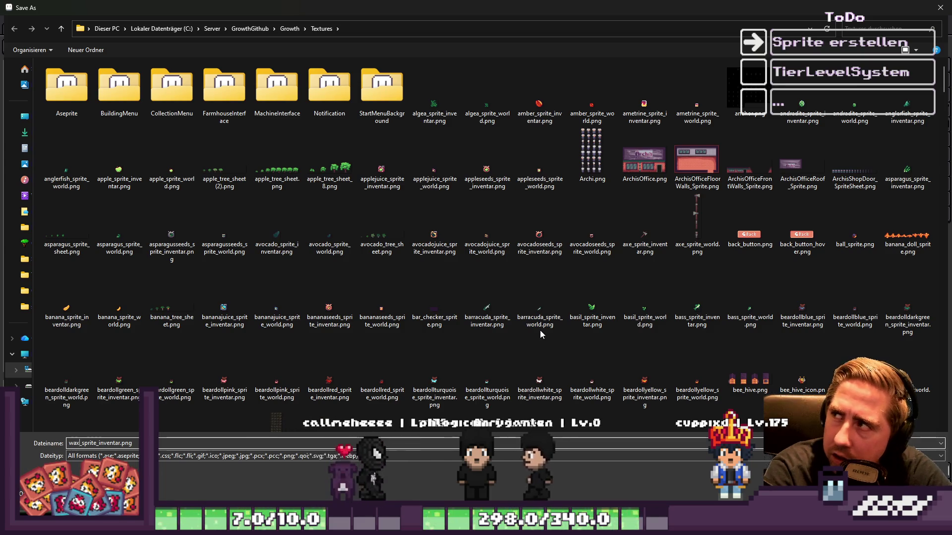
pyautogui.press('Return')
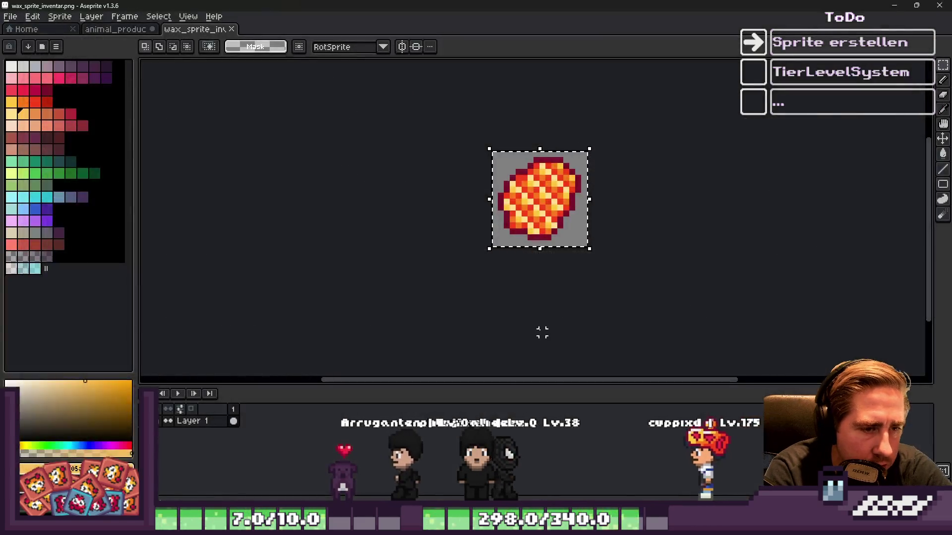
# Paste the golden wax cell onto the cleared sprite and save it as golden_wax_sprite_inventar.png.
pyautogui.click(115, 29)
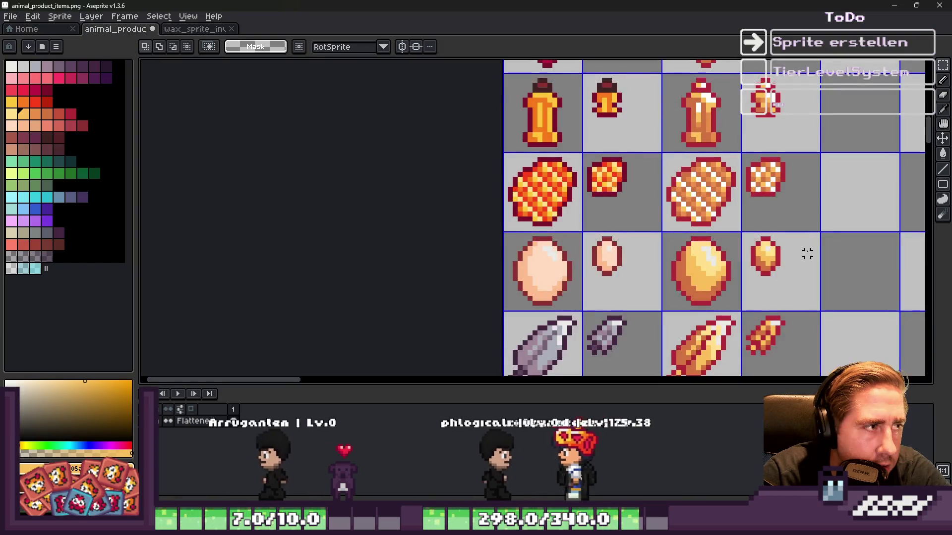
pyautogui.moveTo(665, 154); pyautogui.dragTo(740, 231)
pyautogui.hotkey('ctrl', 'Tab')
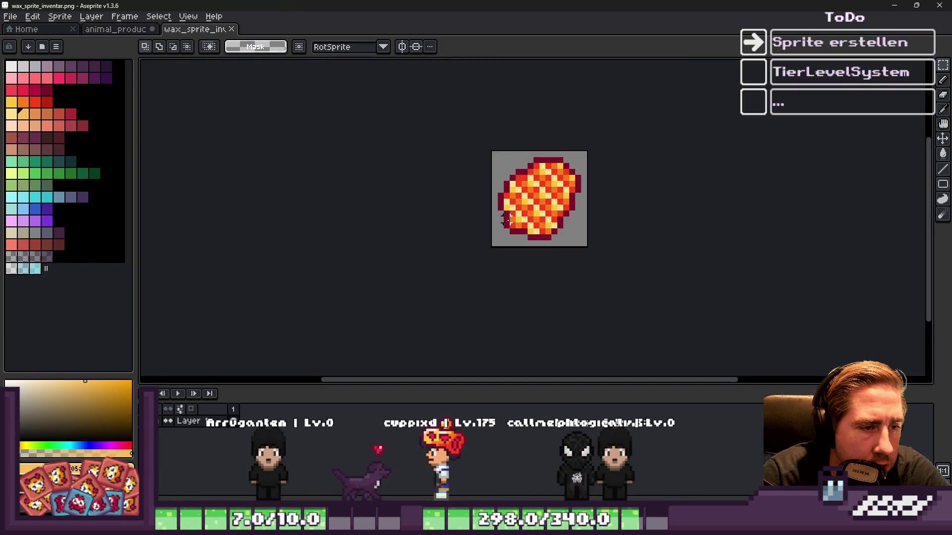
pyautogui.press('Delete')
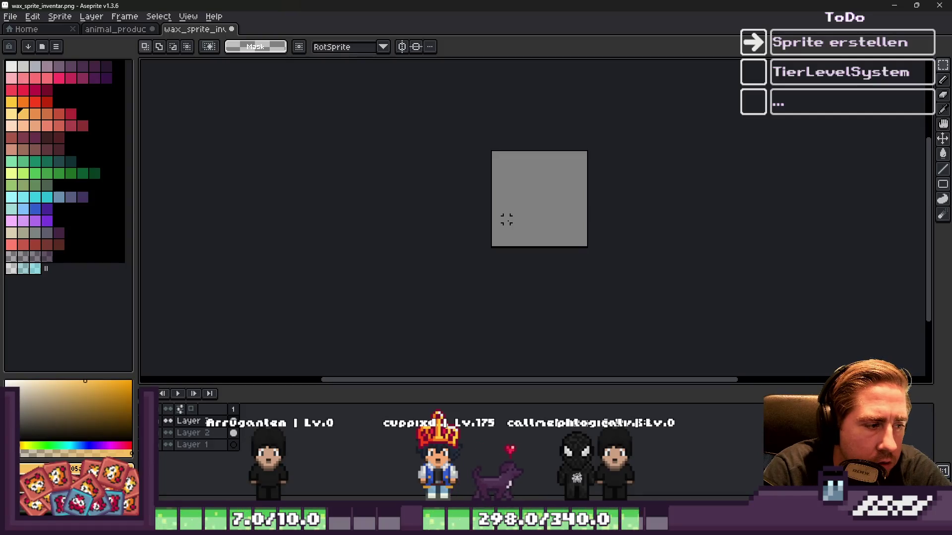
pyautogui.hotkey('ctrl', 'v')
pyautogui.press('Return')
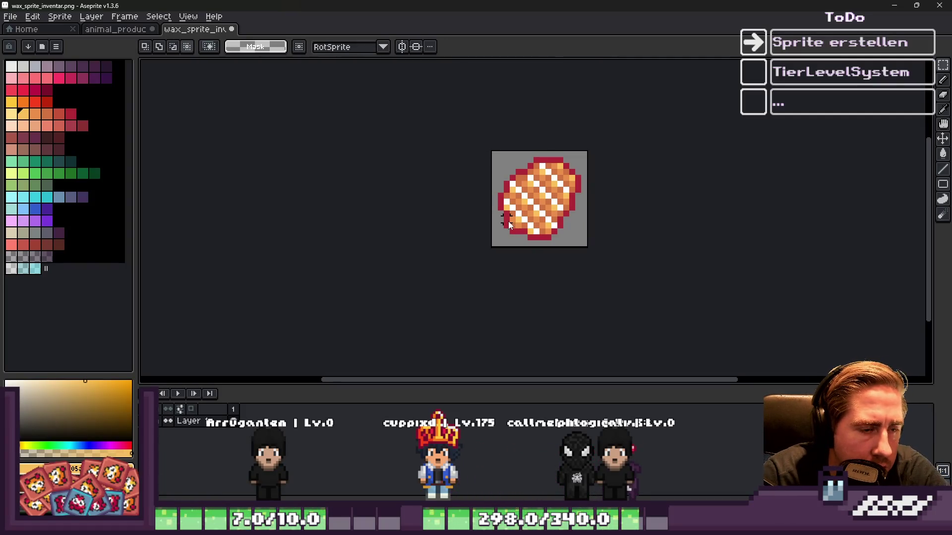
pyautogui.hotkey('ctrl', 'shift', 's')
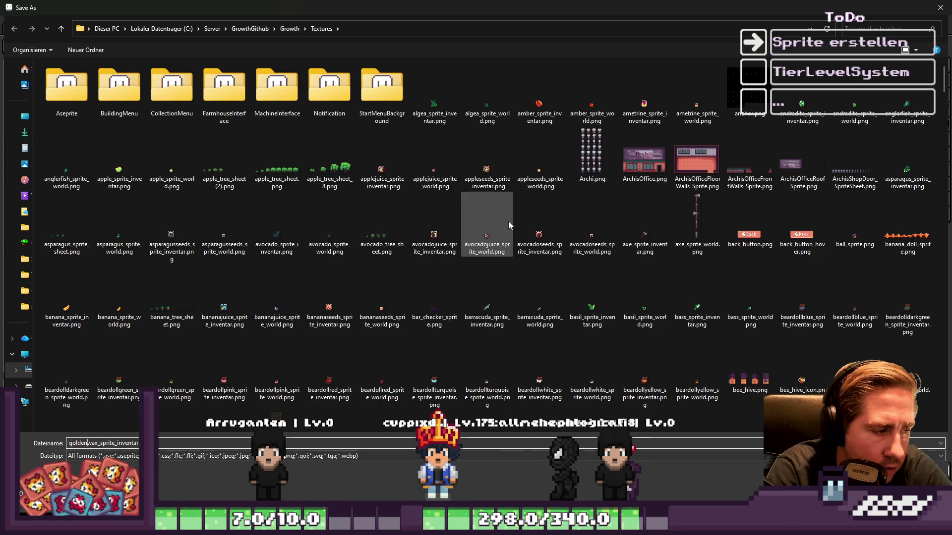
pyautogui.press('Return')
pyautogui.click(116, 30)
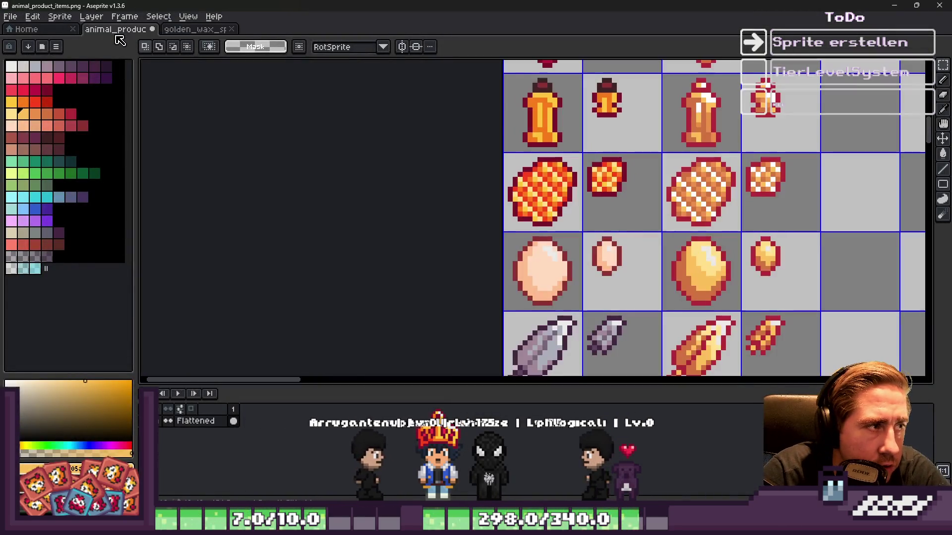
# Undo back to the pale egg and save it as ostrichegg_sprite_inventar.png.
pyautogui.click(176, 31)
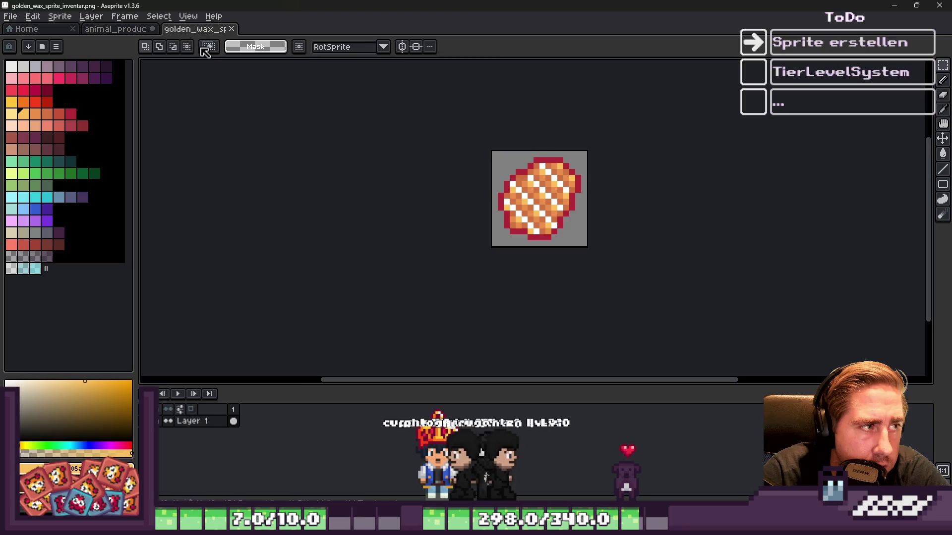
pyautogui.hotkey('ctrl', 'z')
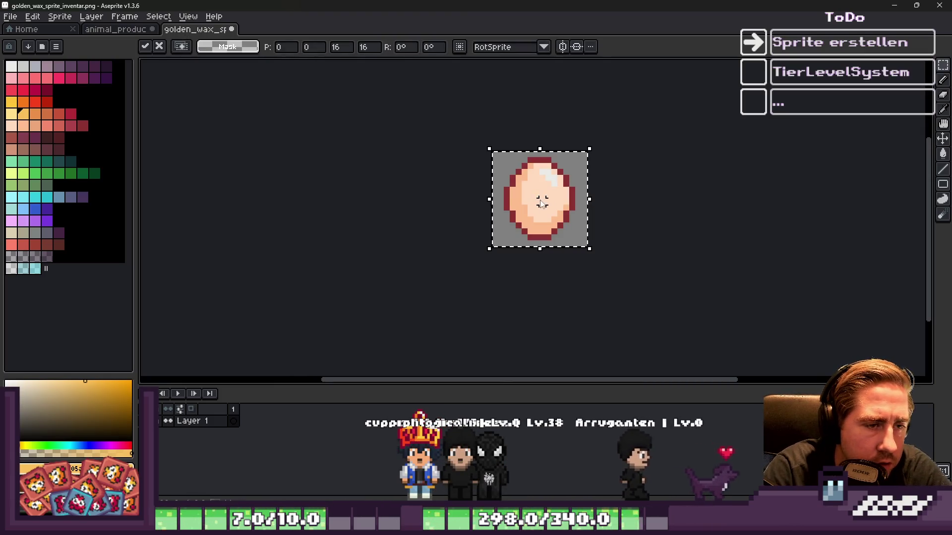
pyautogui.hotkey('ctrl', 'shift', 's')
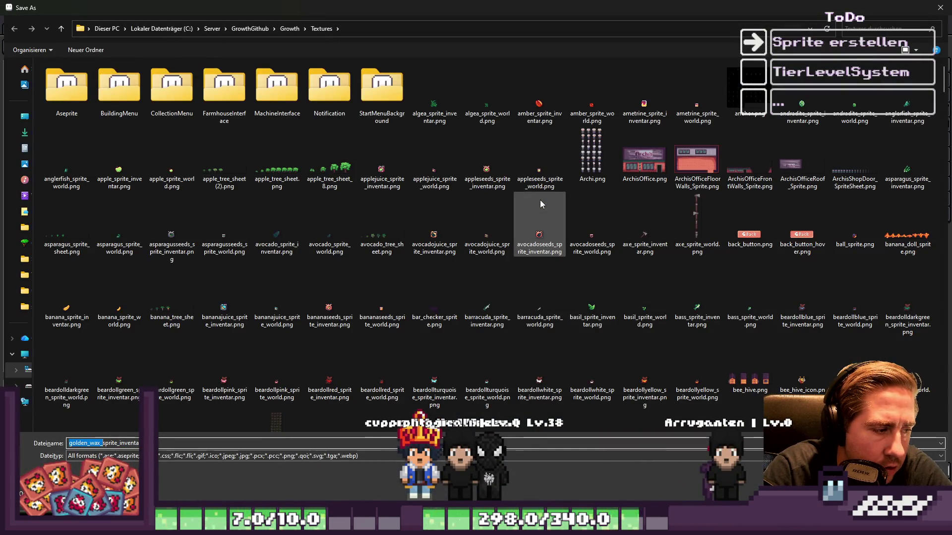
pyautogui.write('trich')
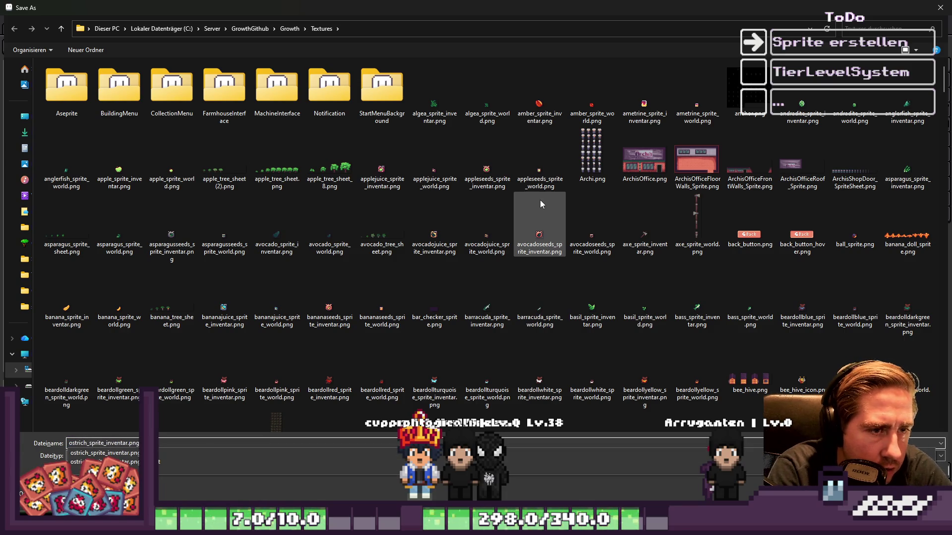
pyautogui.write('egg')
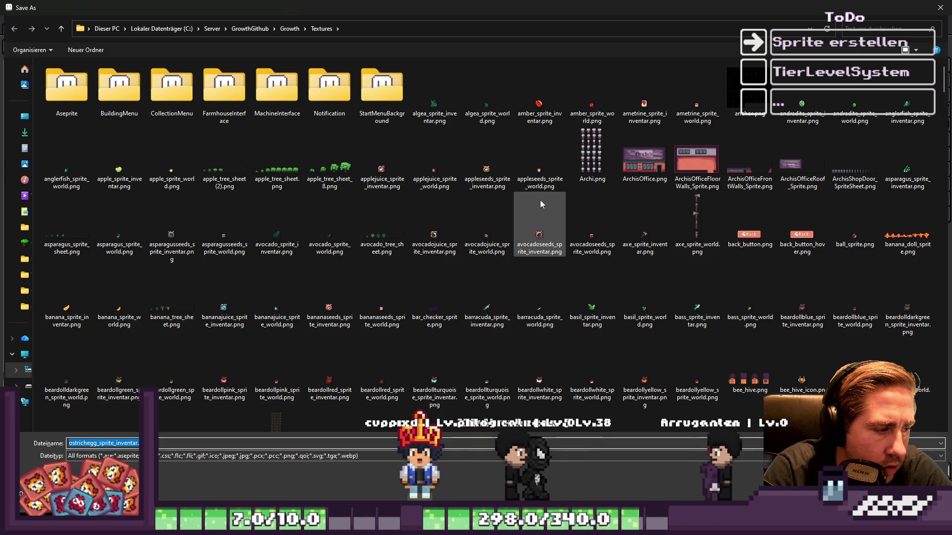
pyautogui.press('Return')
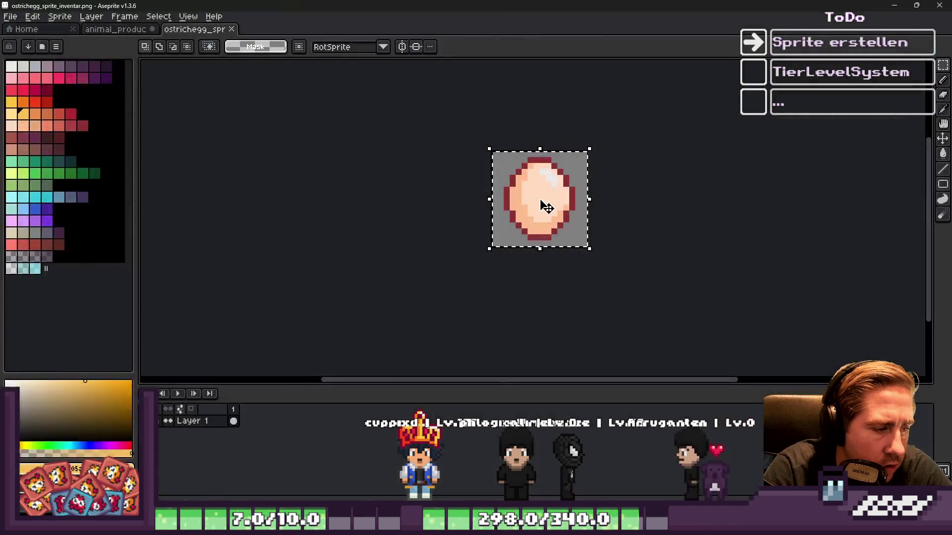
pyautogui.click(115, 29)
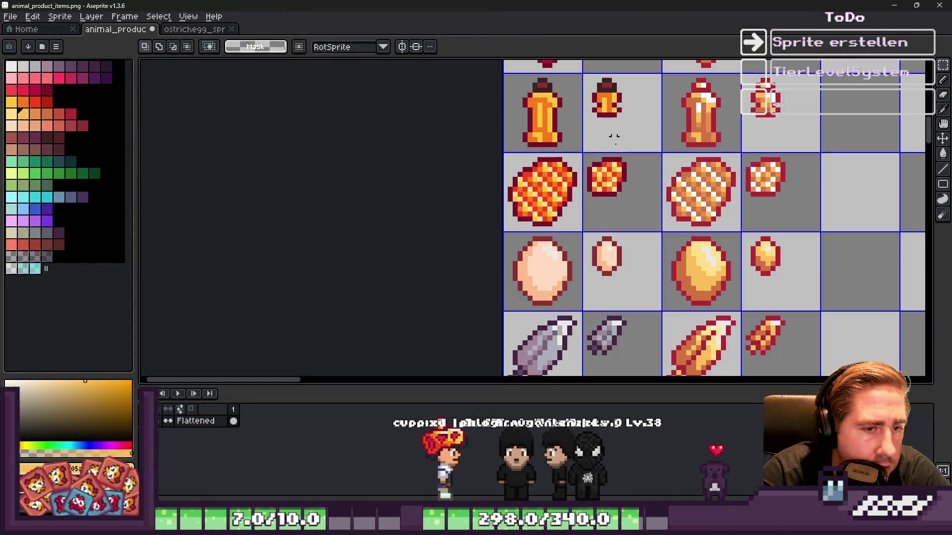
# Paste the golden egg into the egg sprite and save it as golden_ostrichegg_sprite_inventar.png.
pyautogui.hotkey('ctrl', 'c')
pyautogui.click(194, 29)
pyautogui.hotkey('ctrl', 'v')
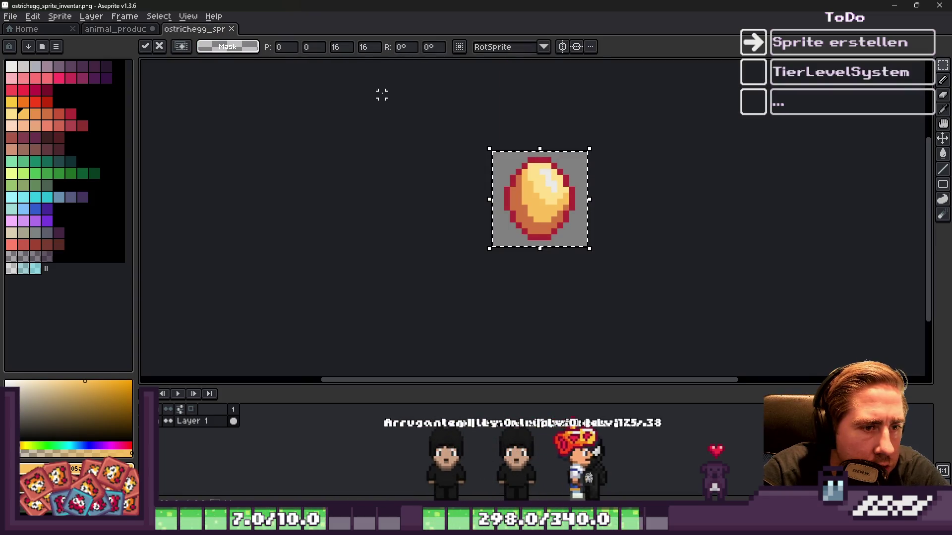
pyautogui.hotkey('ctrl', 'shift', 's')
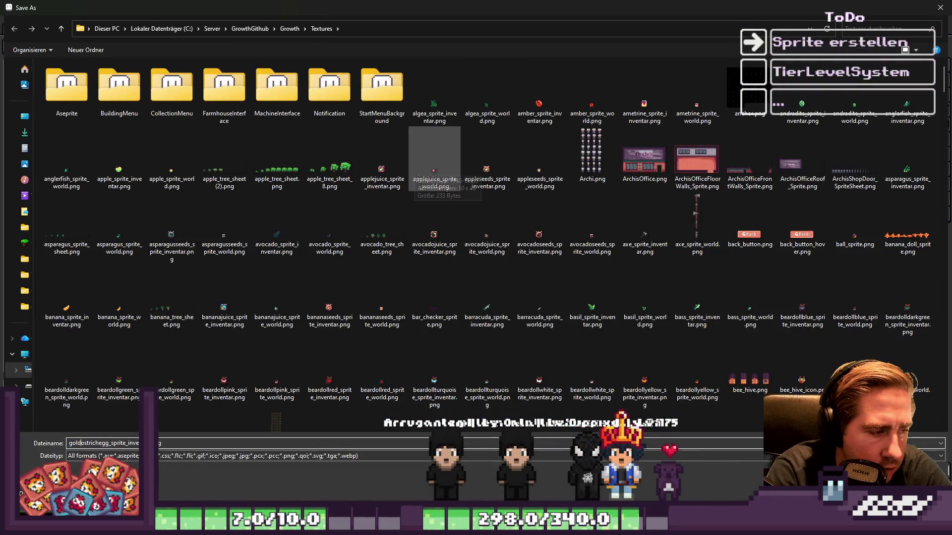
pyautogui.press('Return')
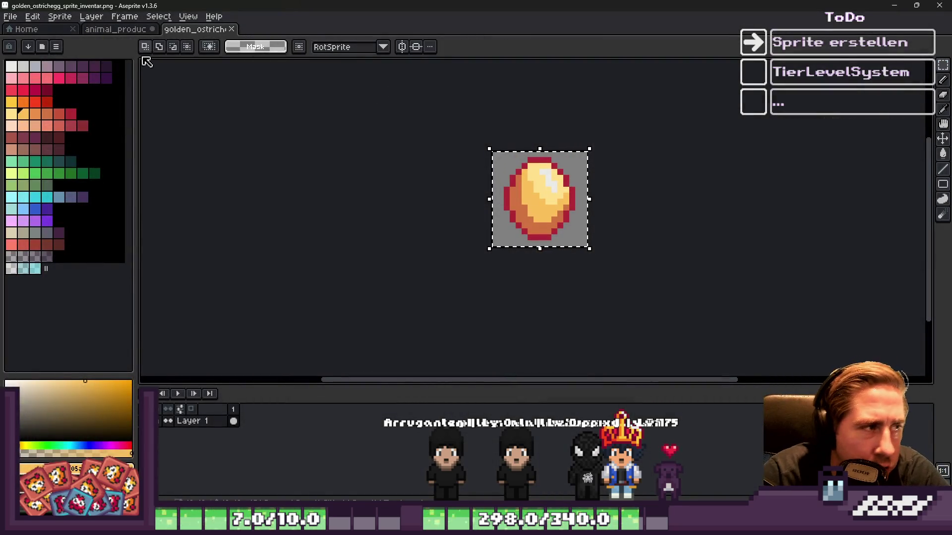
# Select the grey ostrich feather cell on the animal product item sheet.
pyautogui.click(115, 29)
pyautogui.scroll(-3, 602, 127)
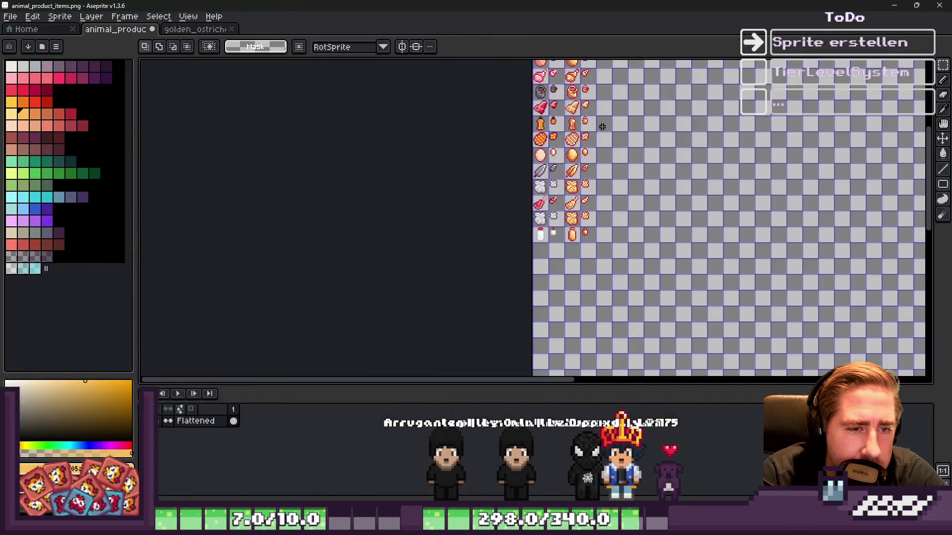
pyautogui.scroll(5, 536, 168)
pyautogui.moveTo(510, 129); pyautogui.dragTo(599, 242)
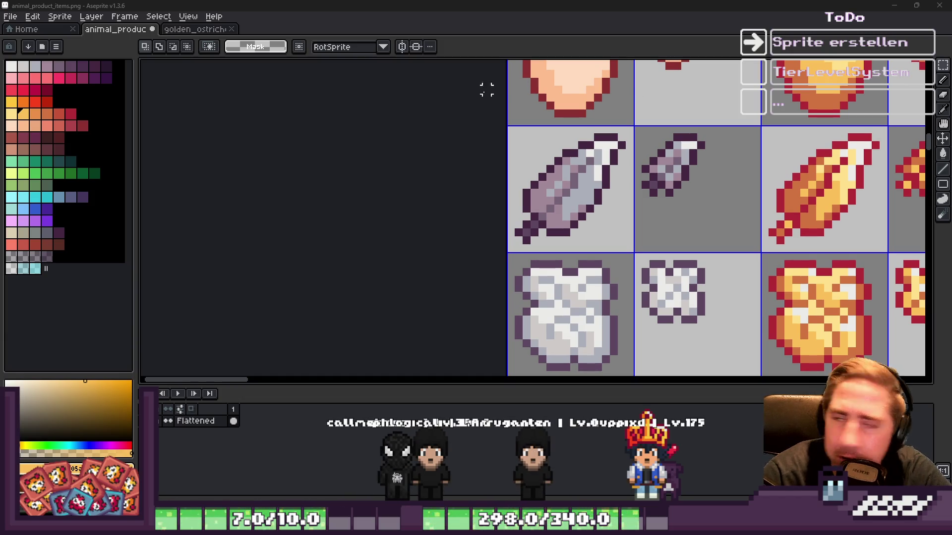
# Clear the egg canvas, paste the grey feather and save as ostrichfeather_sprite_inventar.png.
pyautogui.click(196, 30)
pyautogui.press('Delete')
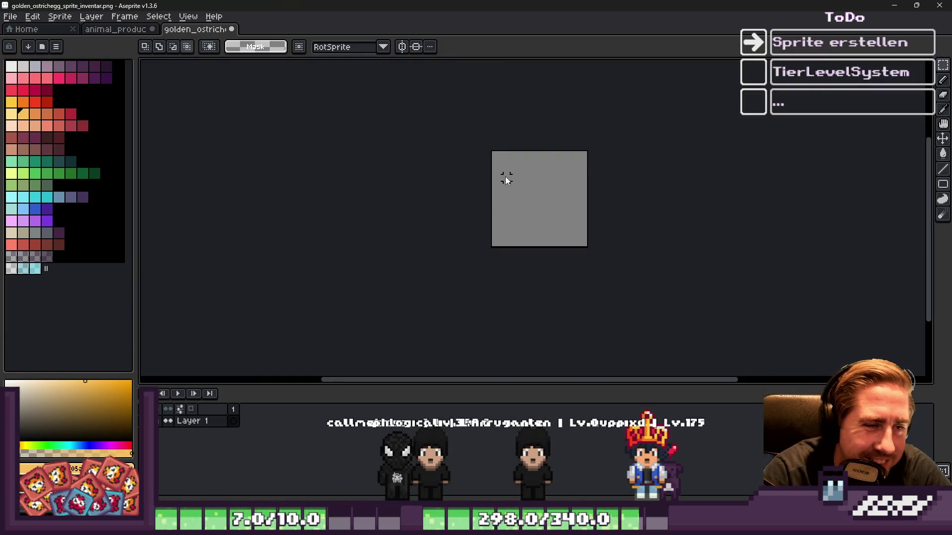
pyautogui.hotkey('ctrl', 'shift', 's')
pyautogui.press('Escape')
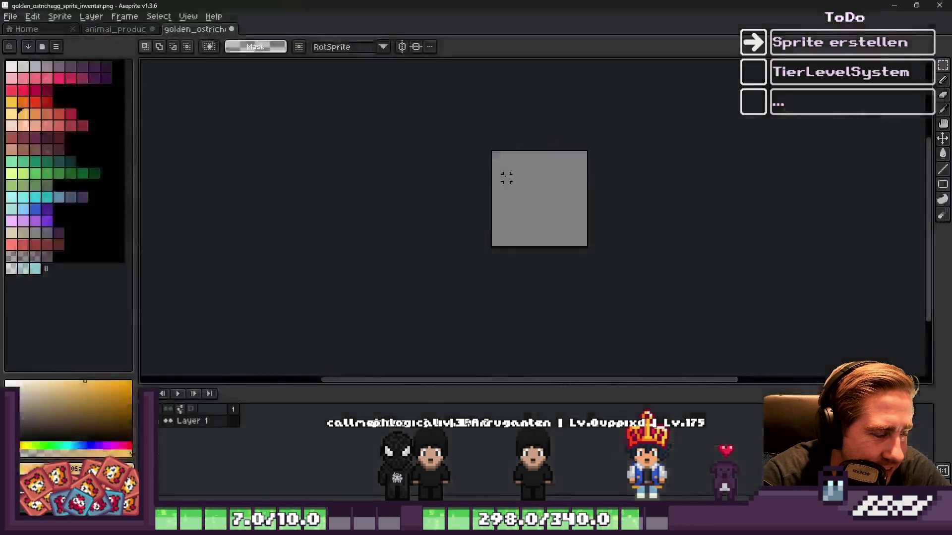
pyautogui.hotkey('ctrl', 'v')
pyautogui.hotkey('ctrl', 'd')
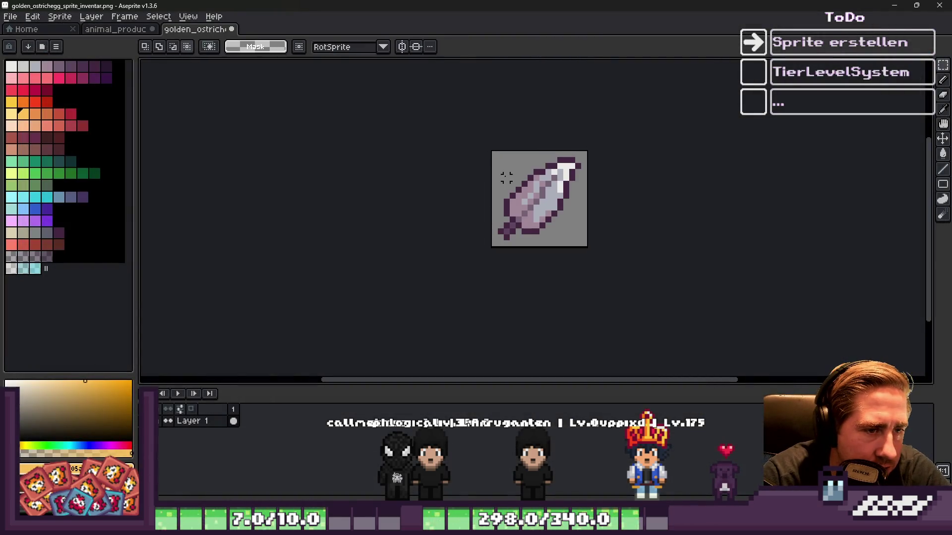
pyautogui.hotkey('ctrl', 'shift', 's')
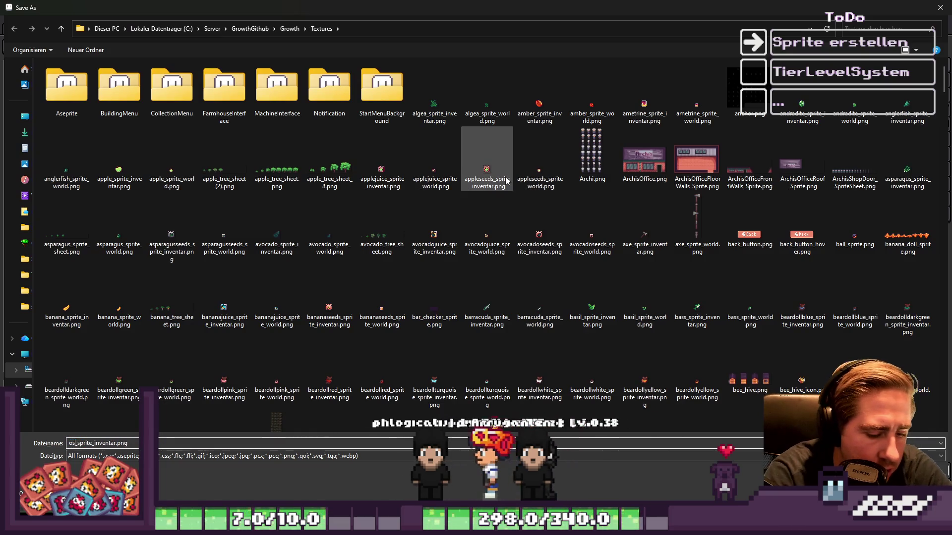
pyautogui.write('trich')
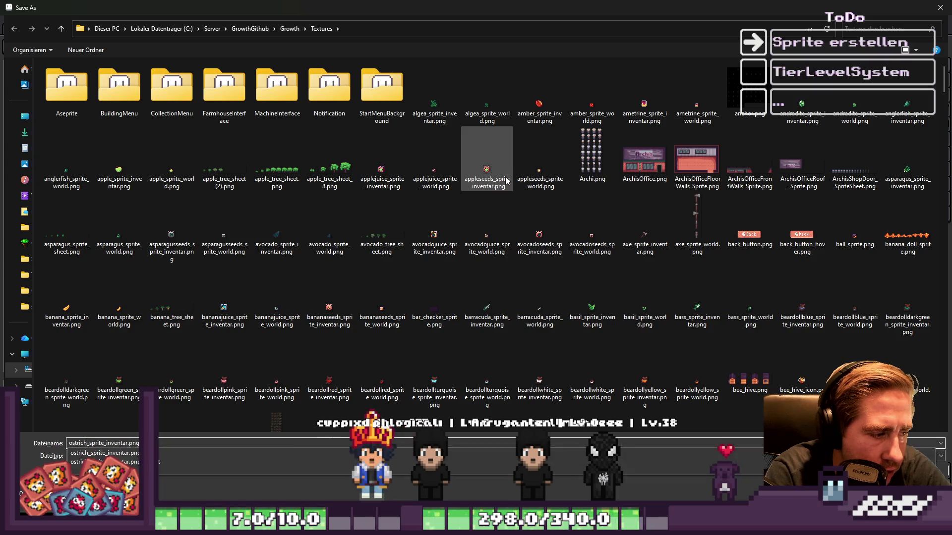
pyautogui.write('feather')
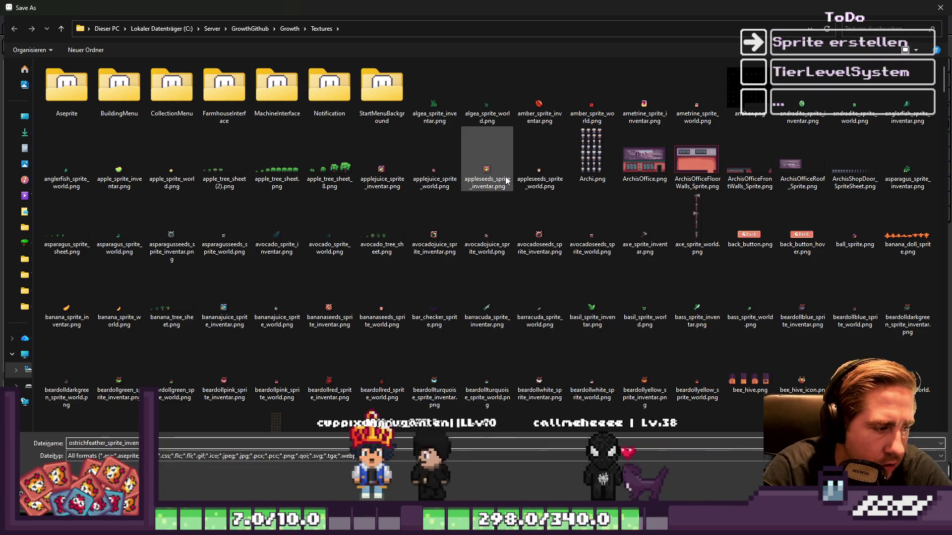
pyautogui.press('Return')
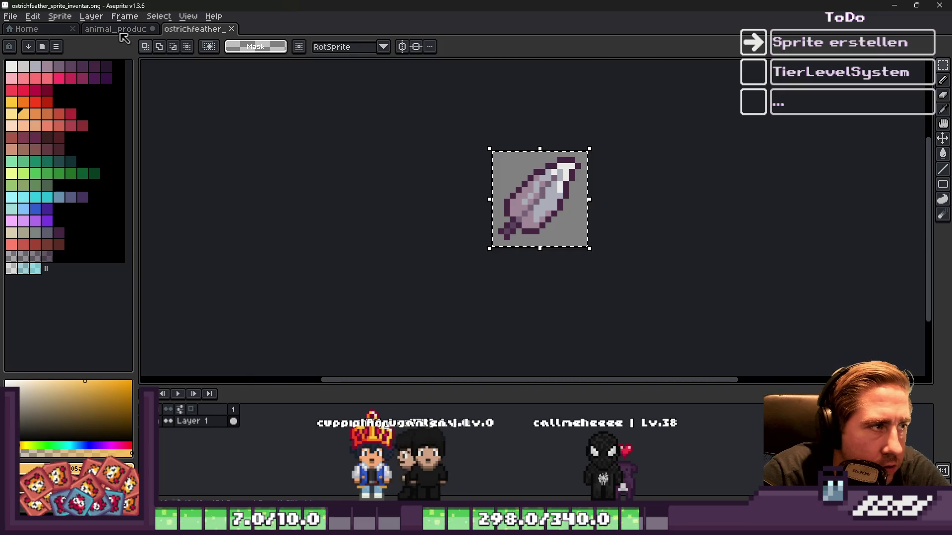
# Paste the orange feather over the grey one and save as golden_ostrichfeather_sprite_inventar.png.
pyautogui.click(119, 30)
pyautogui.moveTo(772, 208); pyautogui.dragTo(877, 243)
pyautogui.hotkey('ctrl', 'c')
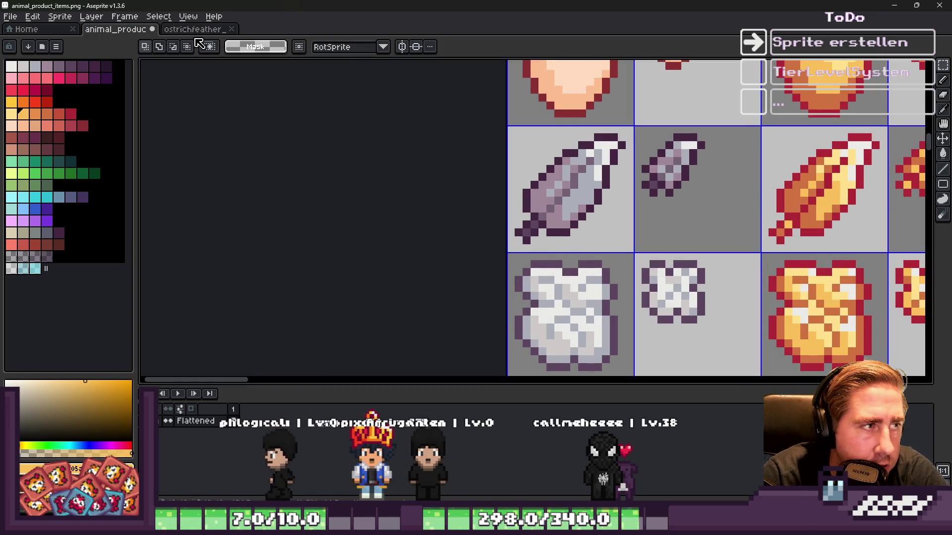
pyautogui.click(195, 29)
pyautogui.hotkey('ctrl', 'v')
pyautogui.press('Return')
pyautogui.hotkey('ctrl', 'shift', 's')
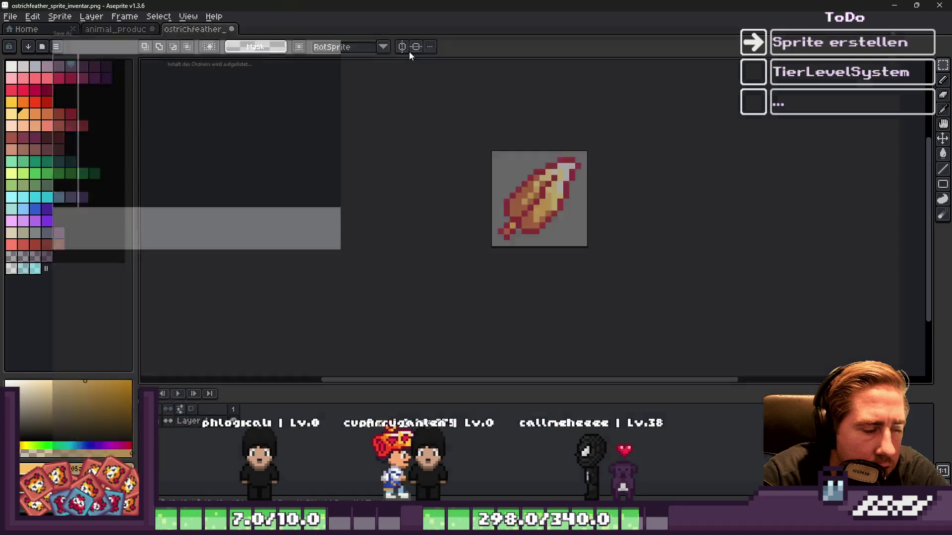
pyautogui.press('Home')
pyautogui.write('golden_')
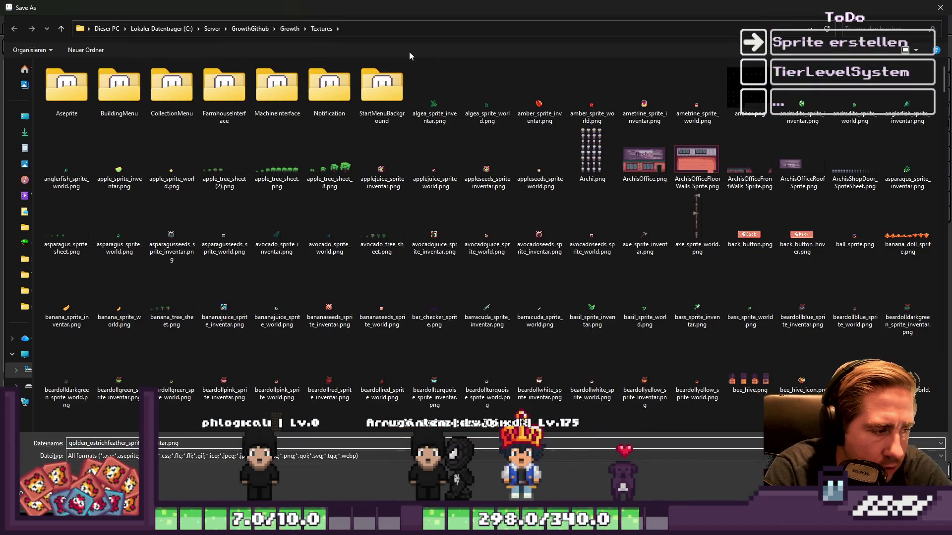
pyautogui.press('Return')
pyautogui.click(125, 30)
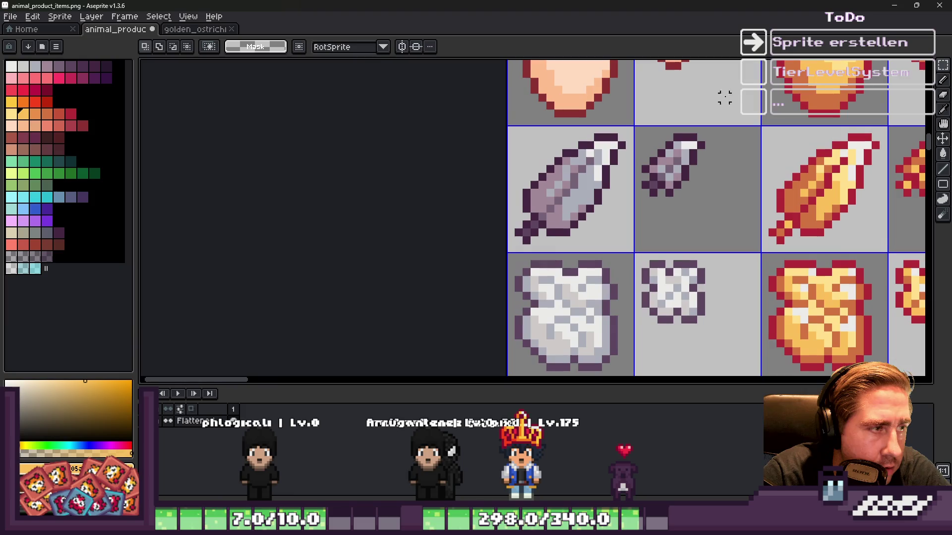
# Copy the white wool cell into a cleared sprite and save it as wool_sprite_inventar.png.
pyautogui.scroll(-5, 645, 198)
pyautogui.moveTo(485, 121); pyautogui.dragTo(541, 213)
pyautogui.hotkey('ctrl', 'c')
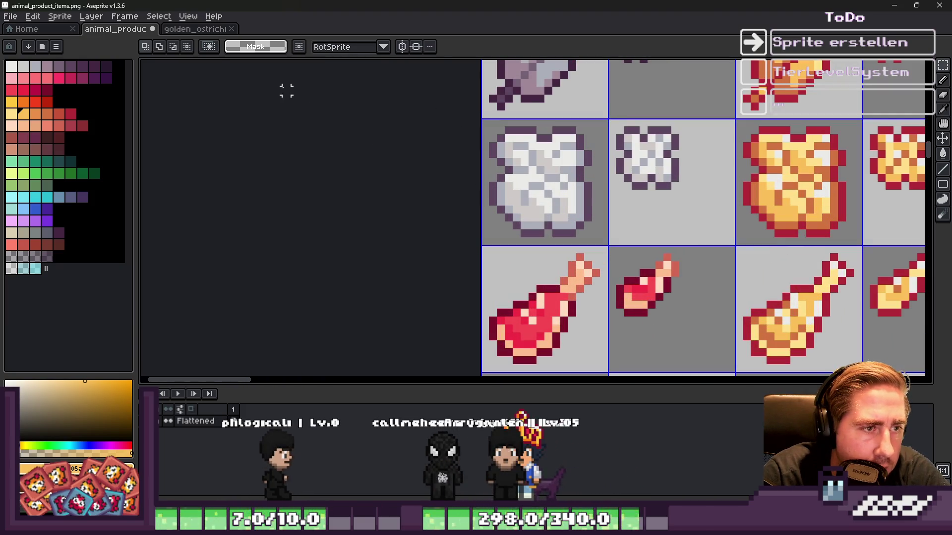
pyautogui.click(195, 29)
pyautogui.hotkey('ctrl', 'v')
pyautogui.press('Delete')
pyautogui.hotkey('ctrl', 'v')
pyautogui.press('Return')
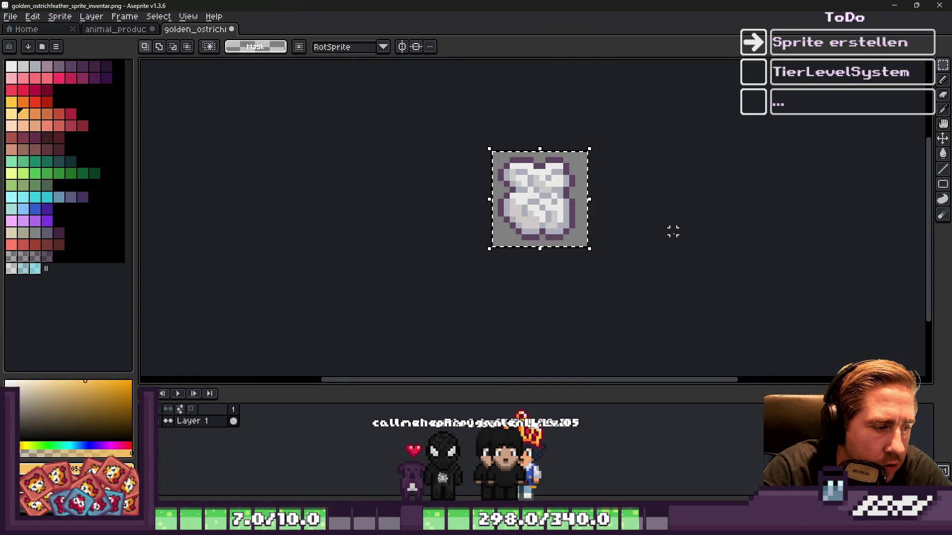
pyautogui.hotkey('ctrl', 'shift', 's')
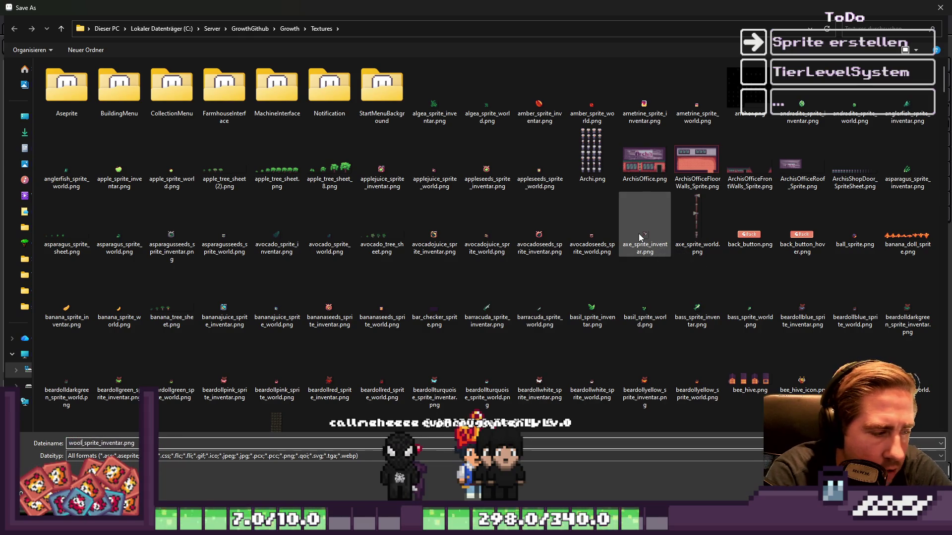
pyautogui.press('Return')
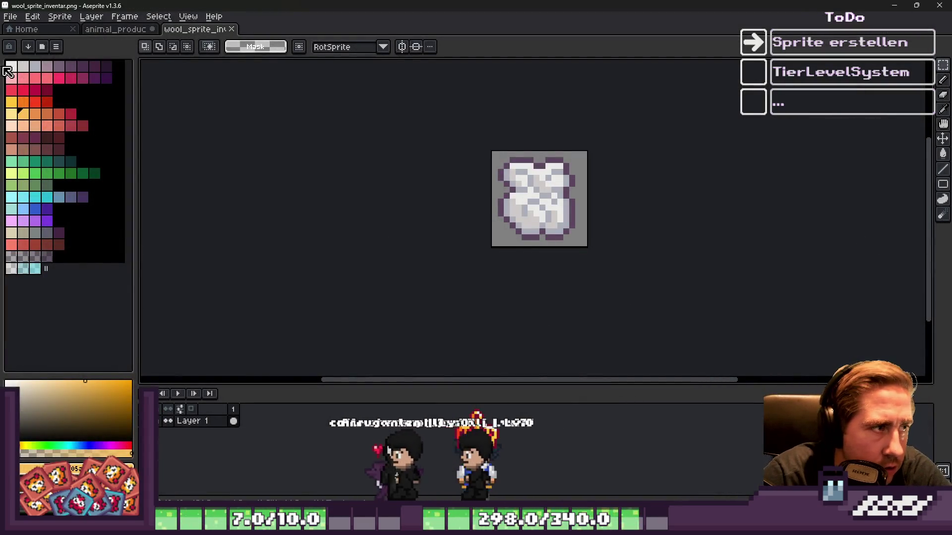
# Paste the golden wool over the white wool and save as golden_wool_sprite_inventar.png.
pyautogui.hotkey('ctrl', 'shift', 'Tab')
pyautogui.hotkey('ctrl', 'c')
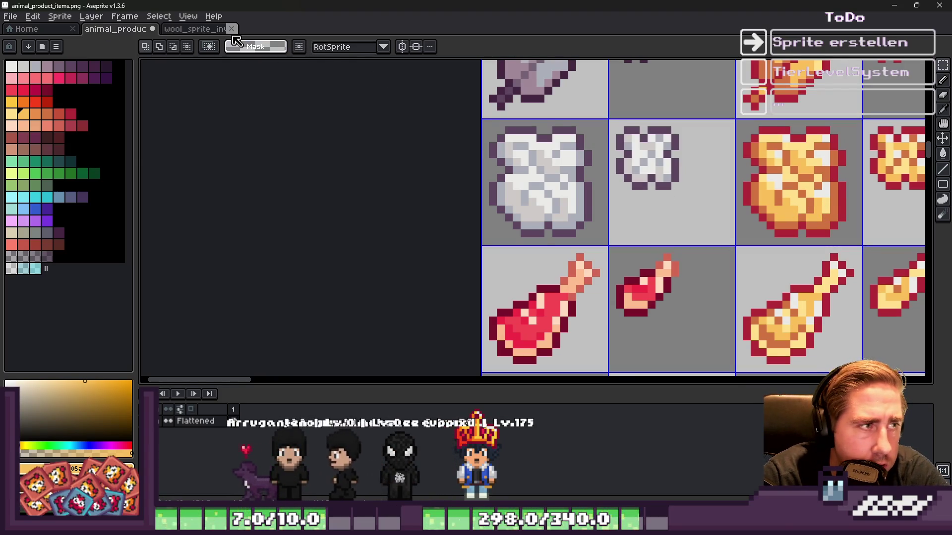
pyautogui.hotkey('ctrl', 'Tab')
pyautogui.hotkey('ctrl', 'v')
pyautogui.hotkey('ctrl', 'shift', 's')
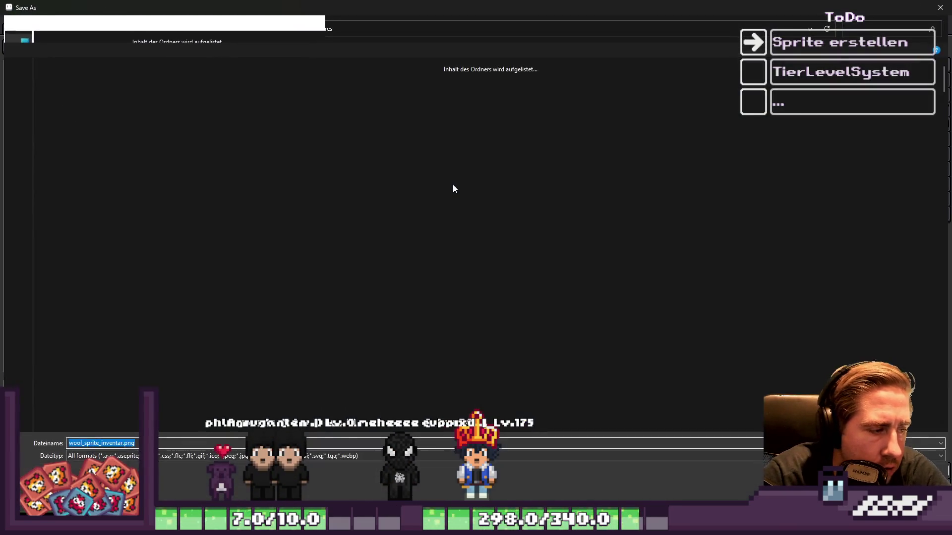
pyautogui.press('Home')
pyautogui.write('golden_')
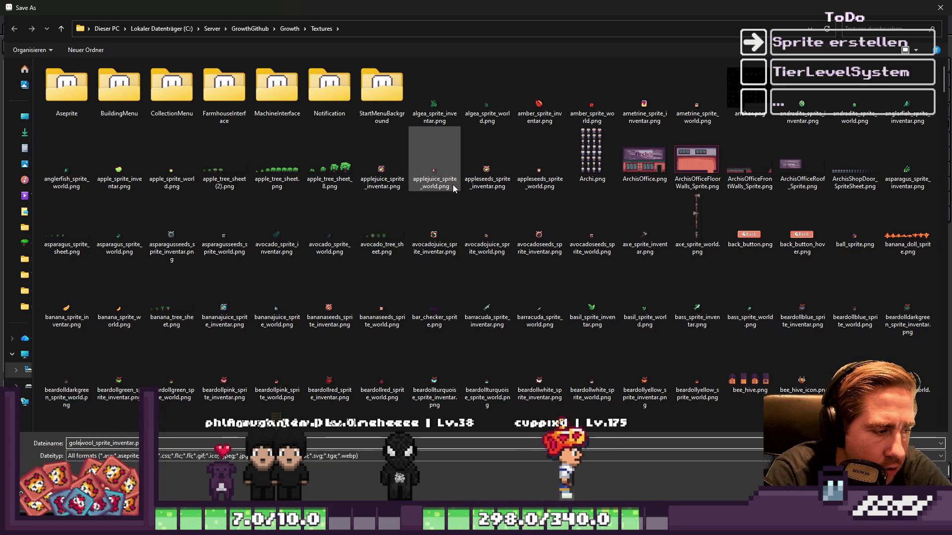
pyautogui.press('Return')
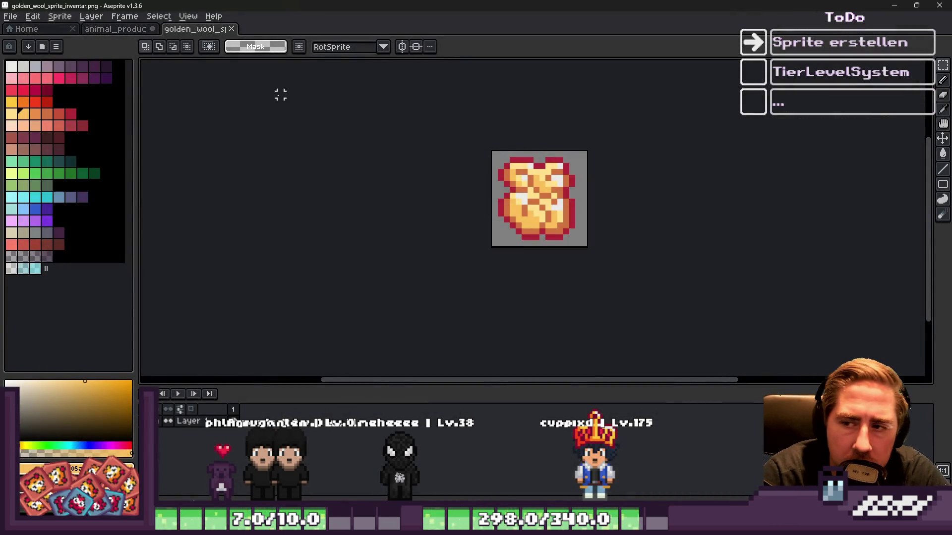
pyautogui.click(130, 31)
pyautogui.scroll(-2, 574, 254)
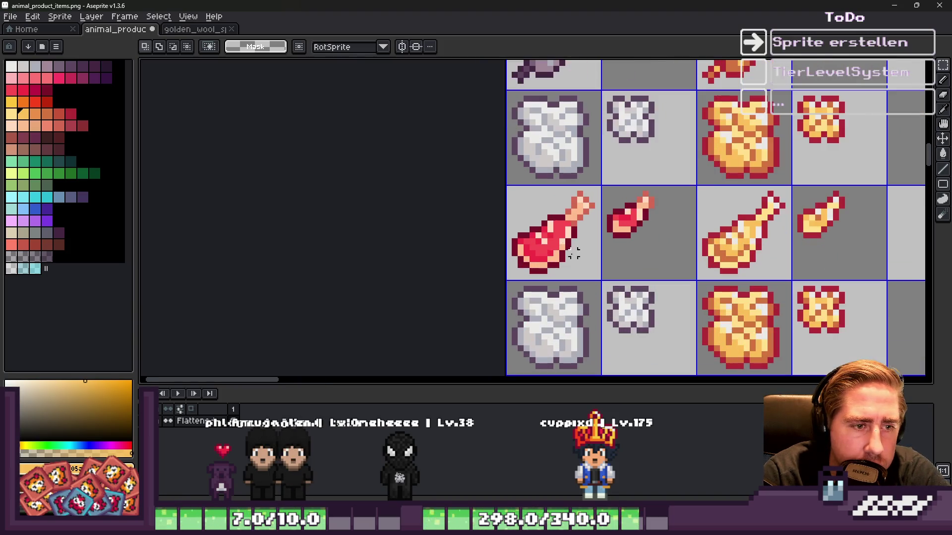
# Replace the wool with the red drumstick and save it as lamp_sprite_inventar.png.
pyautogui.click(209, 31)
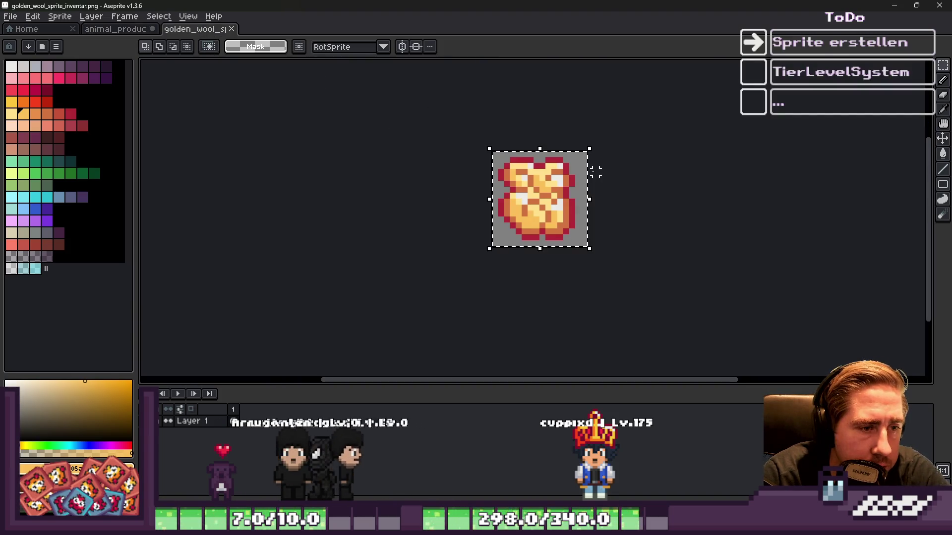
pyautogui.press('Delete')
pyautogui.hotkey('ctrl', 'v')
pyautogui.hotkey('ctrl', 'shift', 's')
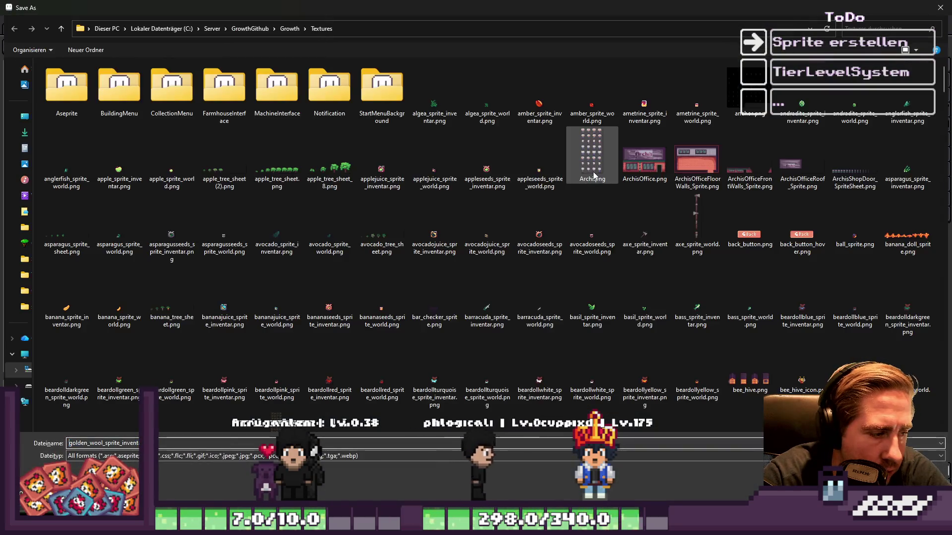
pyautogui.write('lamp')
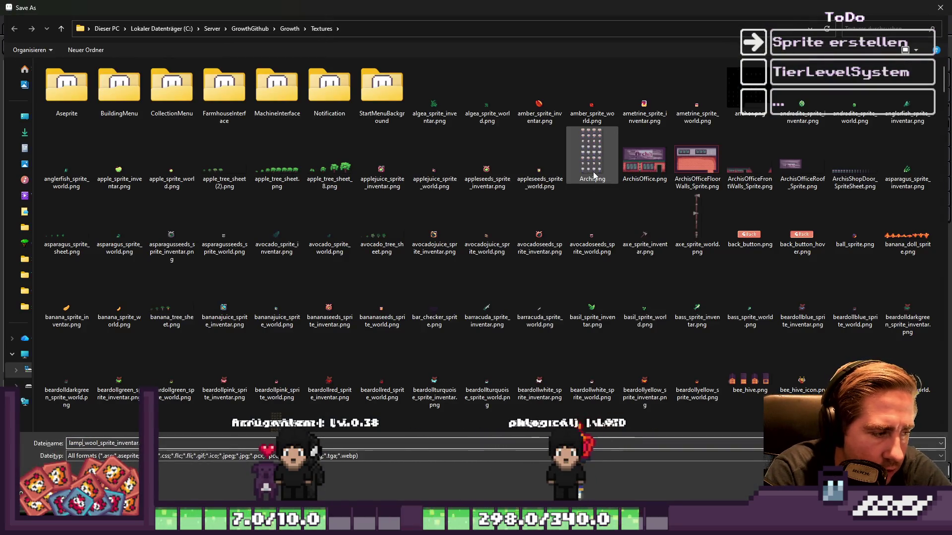
pyautogui.press('BackSpace')
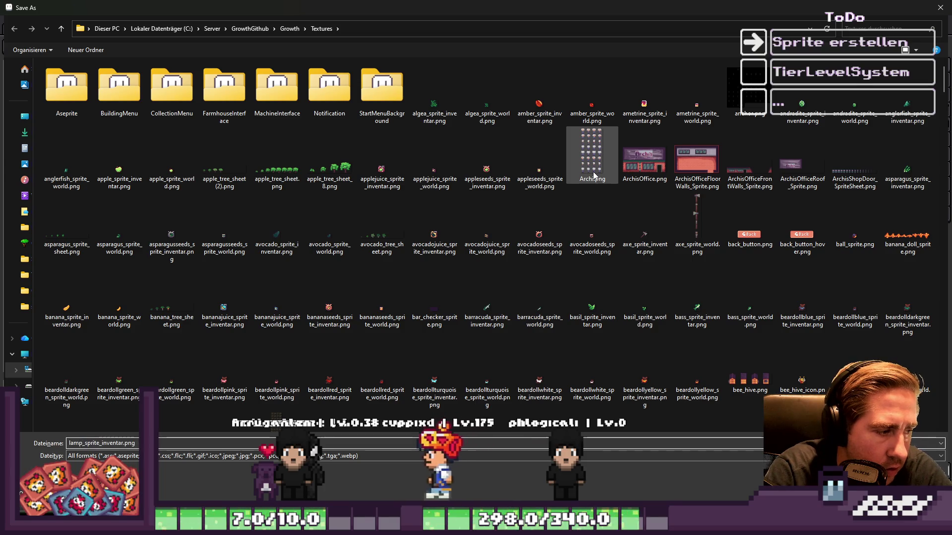
pyautogui.press('Return')
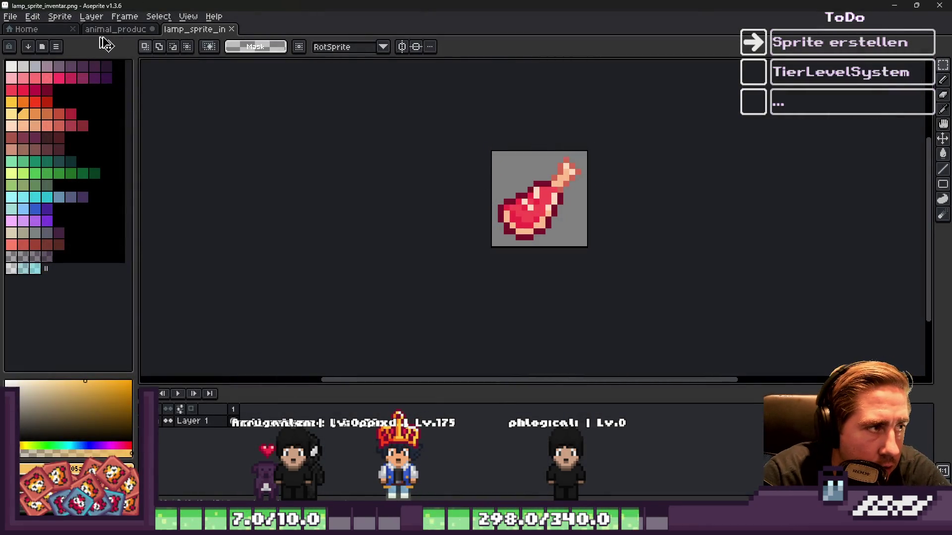
# Save the drumstick sprite again as golden_lamp_sprite_inventar.png.
pyautogui.click(111, 29)
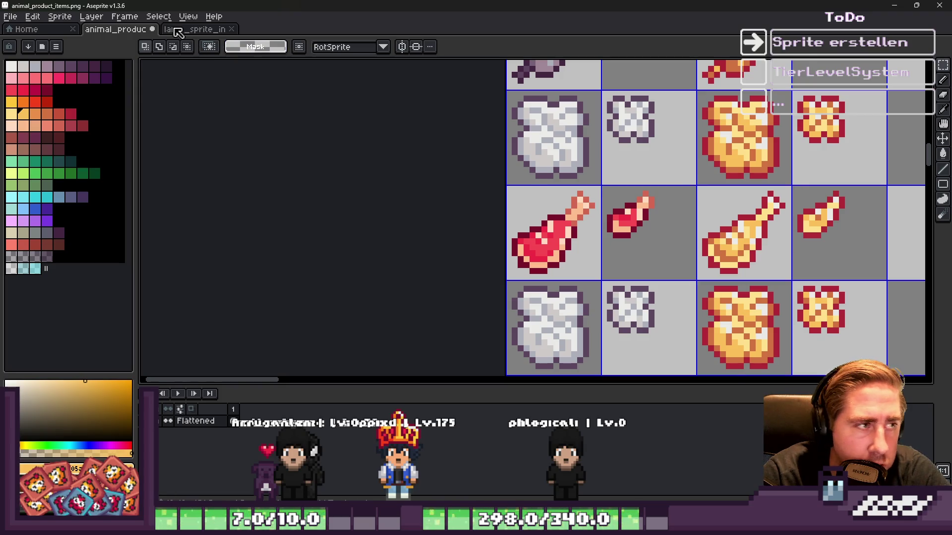
pyautogui.click(176, 29)
pyautogui.hotkey('ctrl', 'shift', 's')
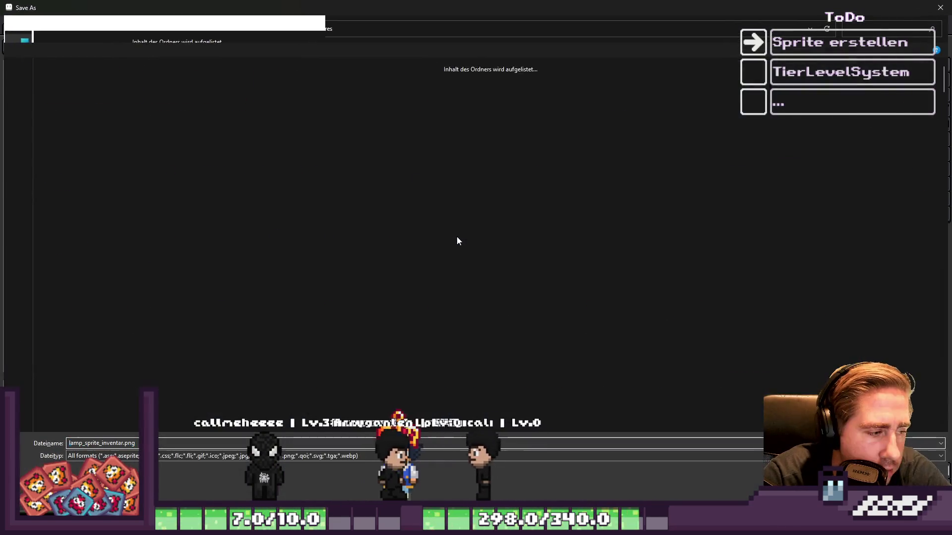
pyautogui.press('Home')
pyautogui.write('golden')
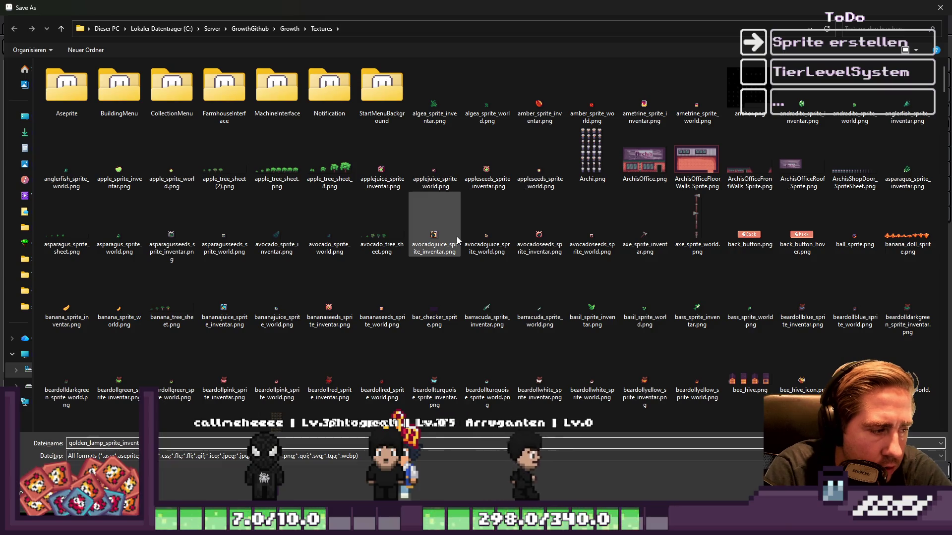
pyautogui.press('Return')
# Pick the milk bottle cell on the sheet and wipe the golden_lamp canvas blank.
pyautogui.click(116, 31)
pyautogui.scroll(-2, 694, 224)
pyautogui.scroll(3, 719, 228)
pyautogui.scroll(-2, 749, 232)
pyautogui.scroll(-1, 749, 232)
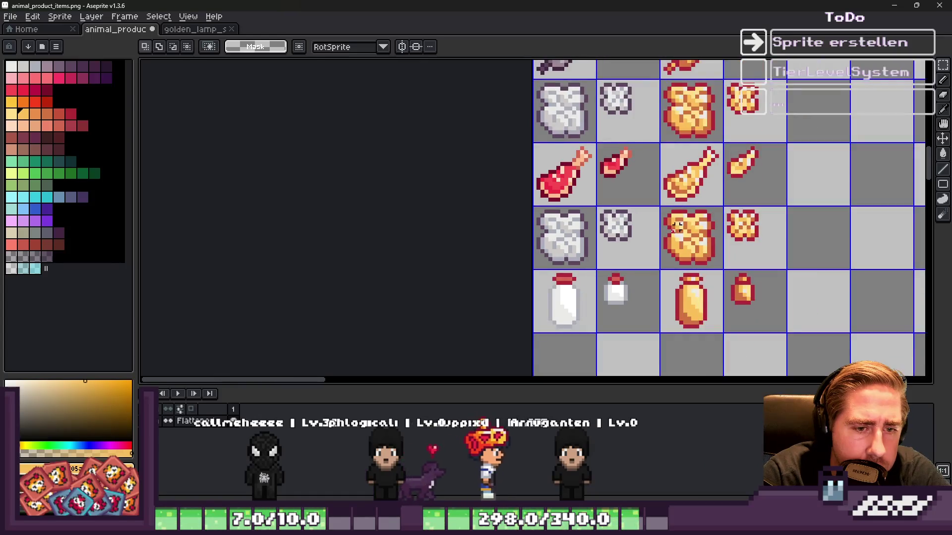
pyautogui.scroll(2, 489, 270)
pyautogui.click(469, 276)
pyautogui.click(221, 35)
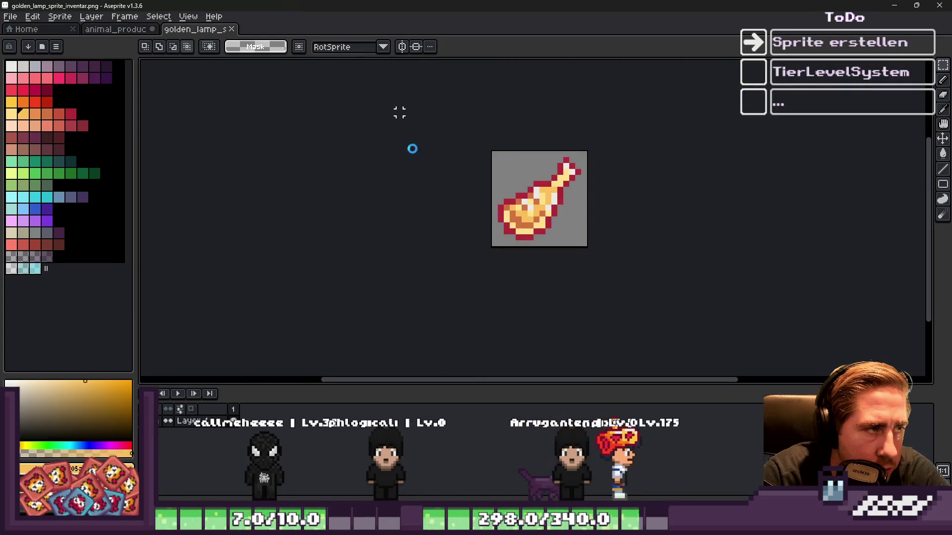
pyautogui.hotkey('ctrl', 'a')
pyautogui.hotkey('ctrl', 'x')
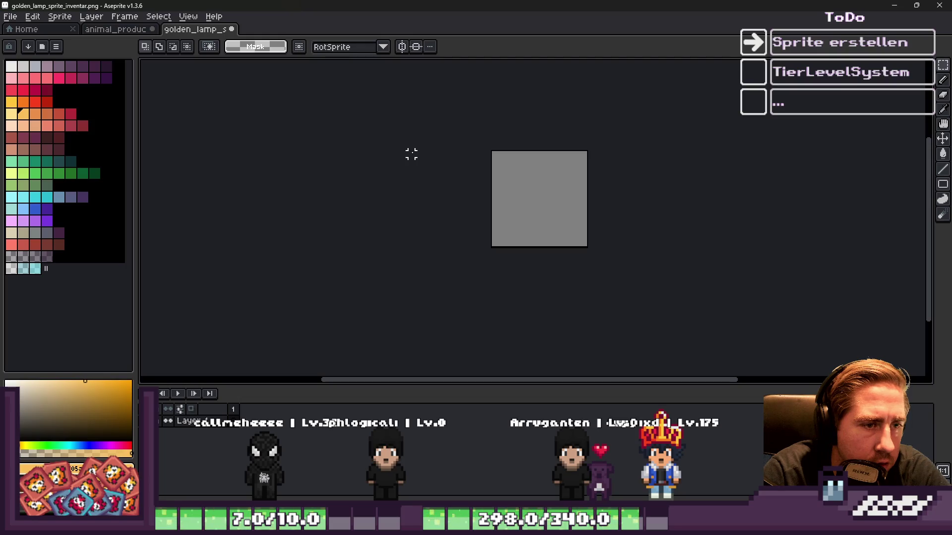
pyautogui.hotkey('ctrl', 'shift', 's')
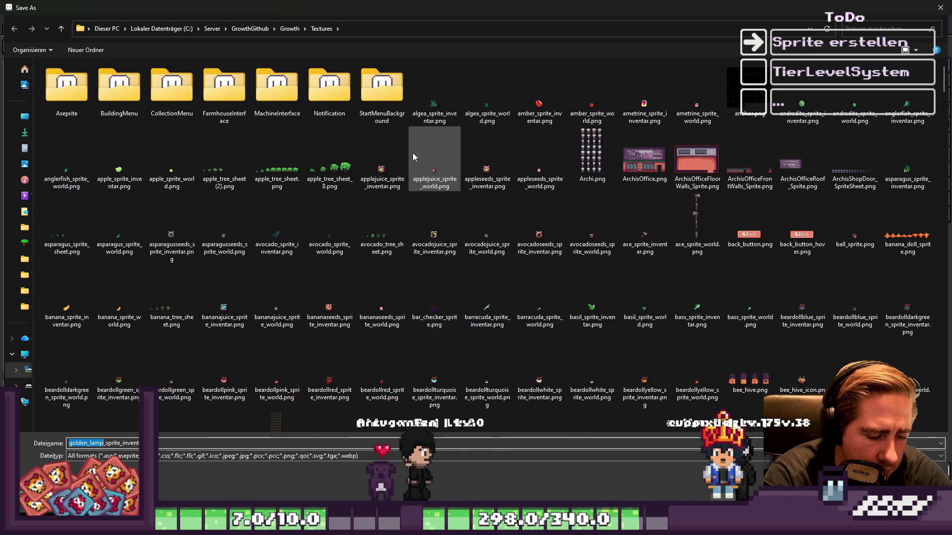
# Save the blank sprite as goatmilk_sprite_inventar.png and paste the white milk bottle into it.
pyautogui.write('goat_milk')
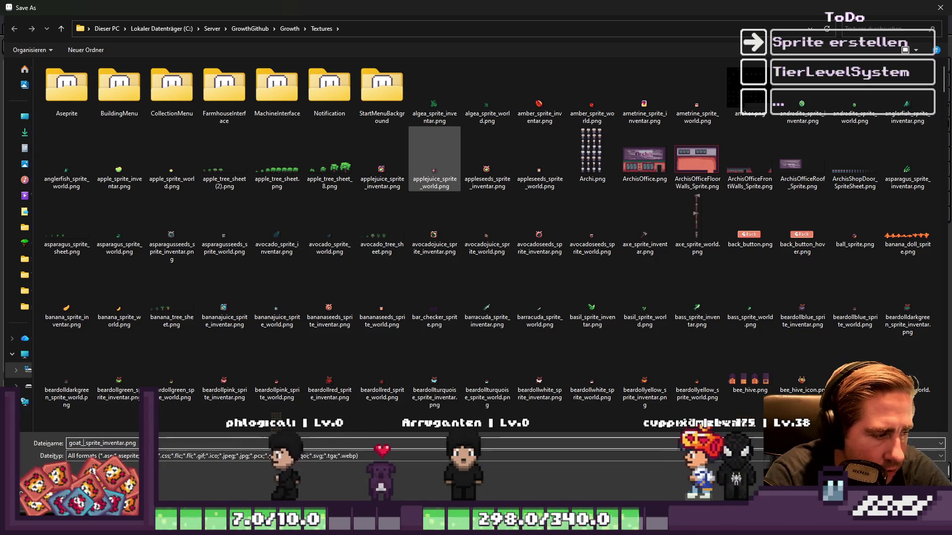
pyautogui.press('Left')
pyautogui.press('Left')
pyautogui.press('Left')
pyautogui.press('BackSpace')
pyautogui.press('Return')
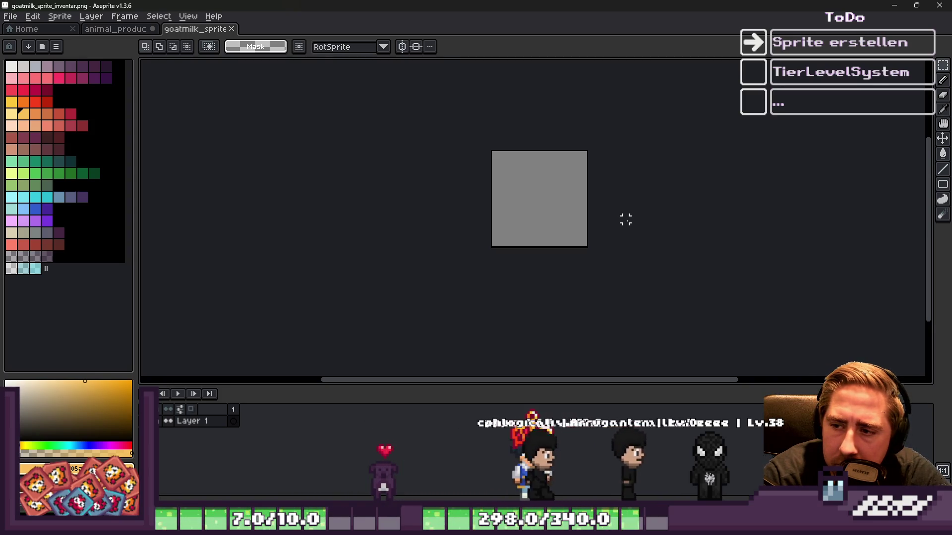
pyautogui.hotkey('ctrl', 'v')
pyautogui.press('Return')
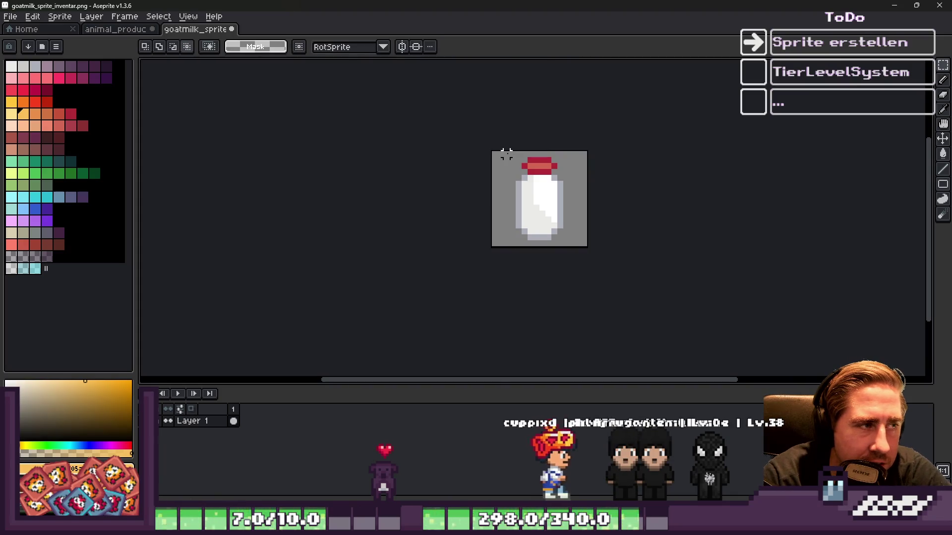
# Paste the golden bottle over it, save as golden_goatmilk_sprite_inventar.png, and minimize Aseprite.
pyautogui.click(118, 29)
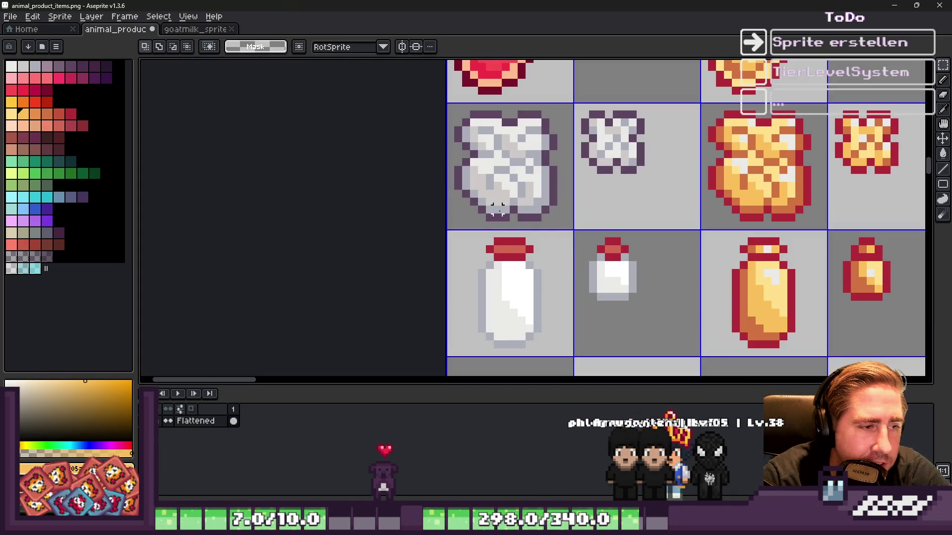
pyautogui.scroll(-2, 617, 281)
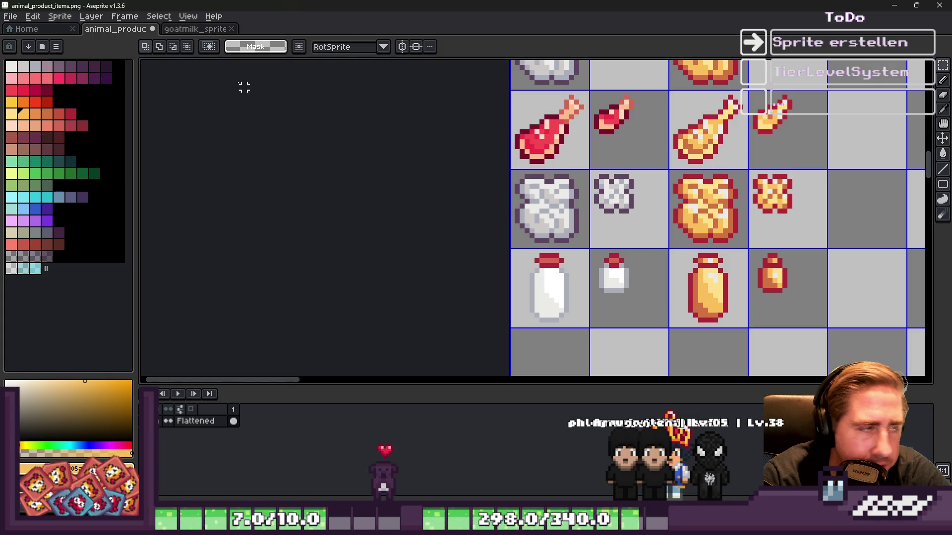
pyautogui.click(188, 29)
pyautogui.hotkey('ctrl', 'v')
pyautogui.press('Return')
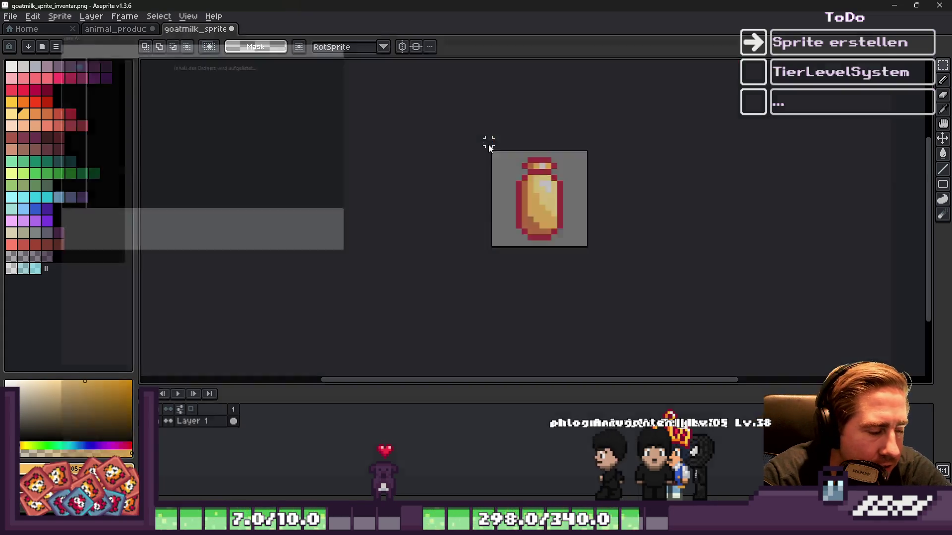
pyautogui.hotkey('ctrl', 'shift', 's')
pyautogui.press('Home')
pyautogui.write('golden_')
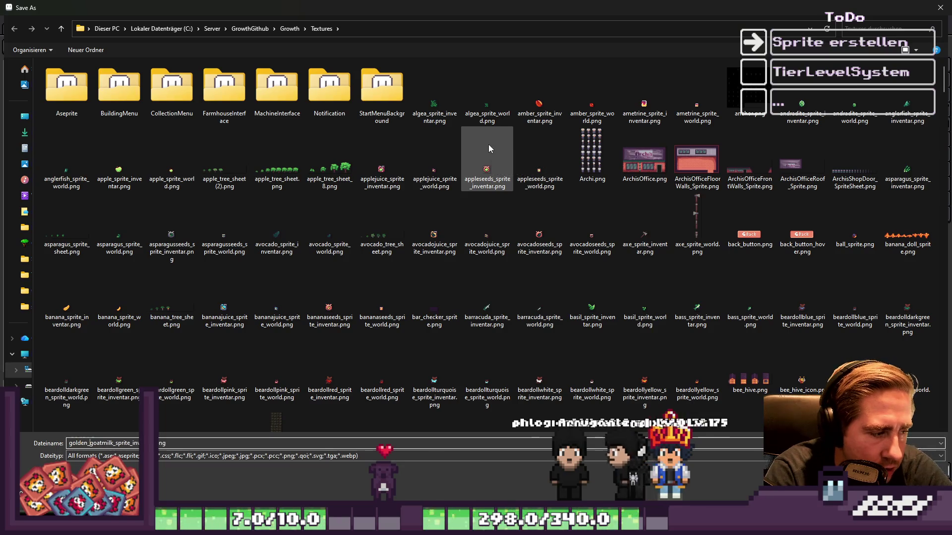
pyautogui.press('Return')
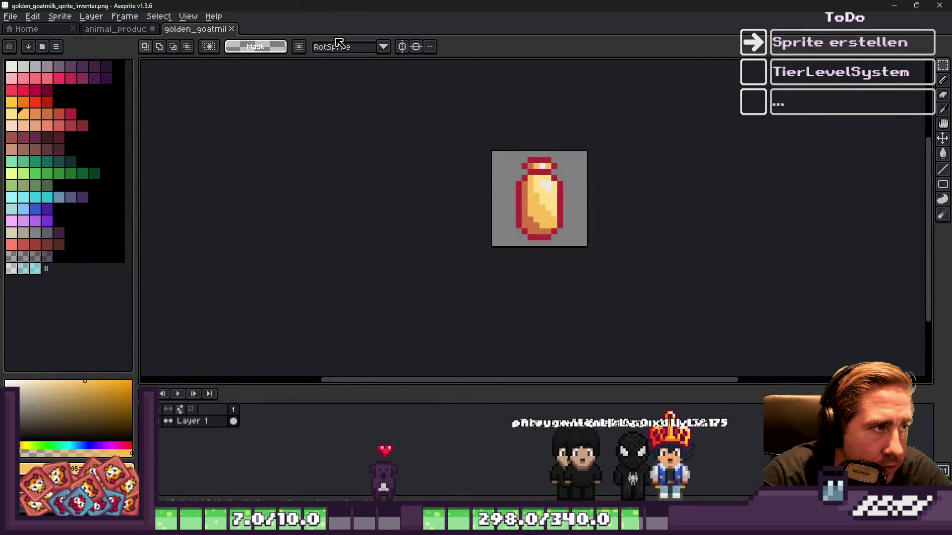
pyautogui.click(894, 5)
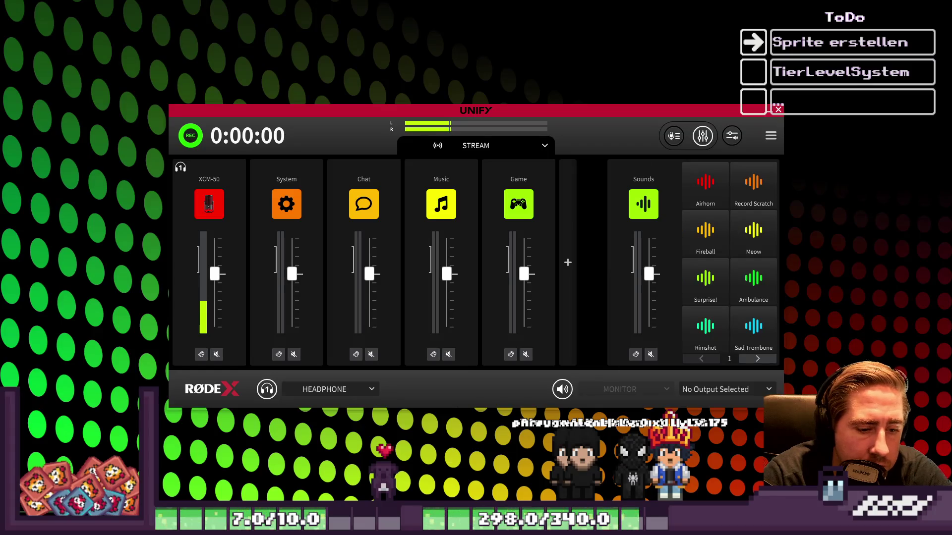
# Hide the RØDE Unify mixer and restore the Godot editor from the taskbar.
pyautogui.press('super+d')
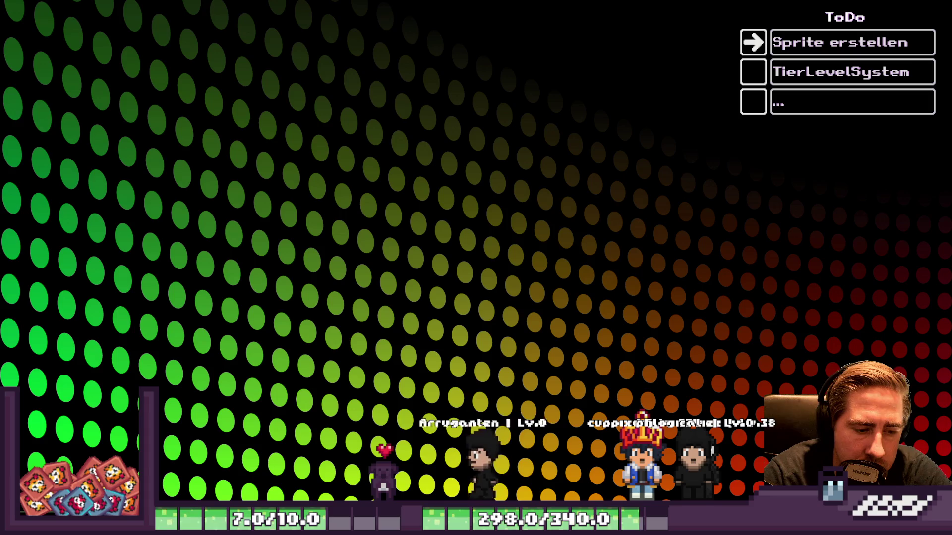
pyautogui.moveTo(680, 499)
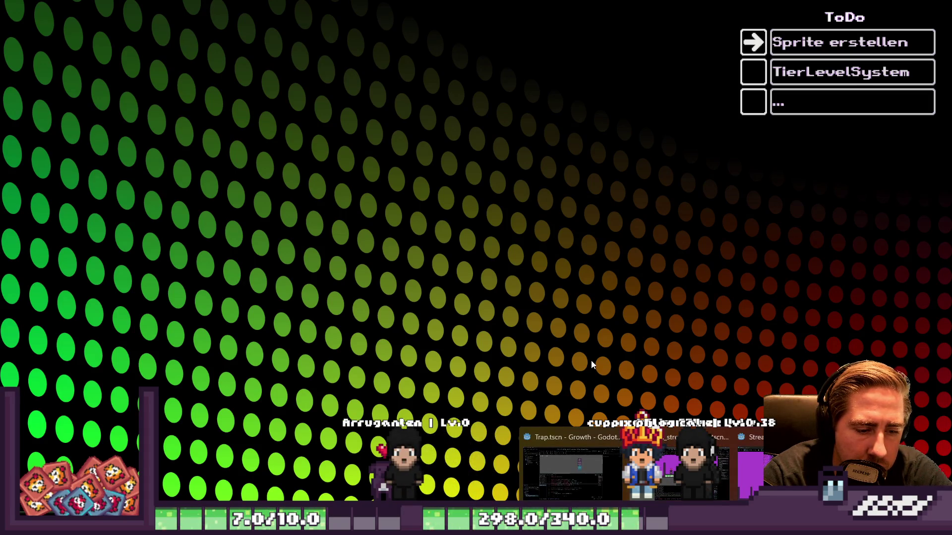
pyautogui.click(570, 471)
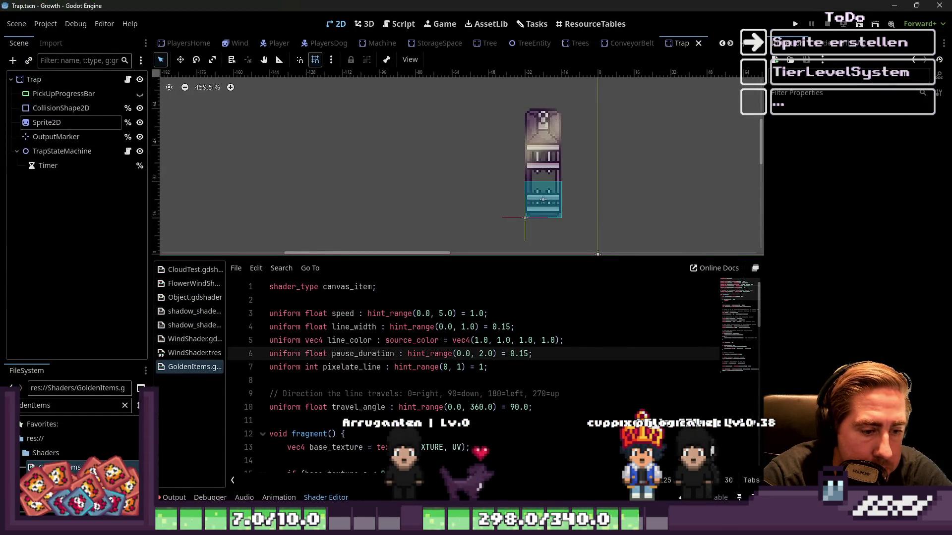
# Edit the GoldenItems shader code at line 7 and the discard line to add a sampler2D color_ramp uniform.
pyautogui.click(470, 367)
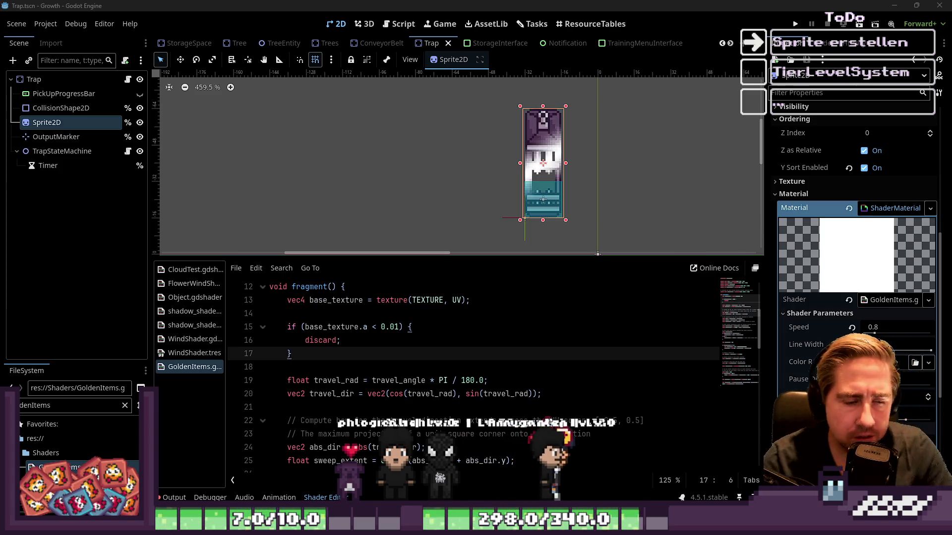
pyautogui.click(664, 340)
# Give the Color Ramp parameter a new gradient texture and expand its gradient editor.
pyautogui.scroll(4, 626, 374)
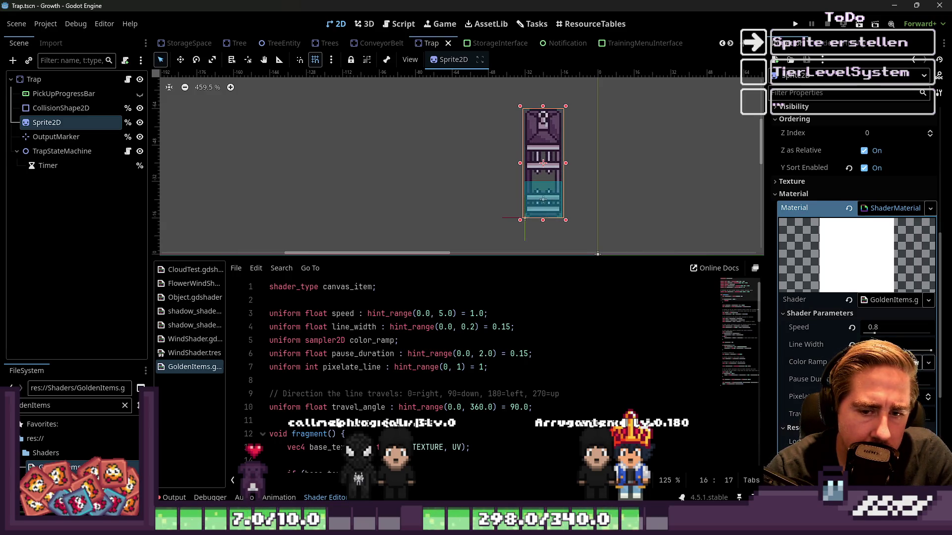
pyautogui.click(929, 362)
pyautogui.click(799, 373)
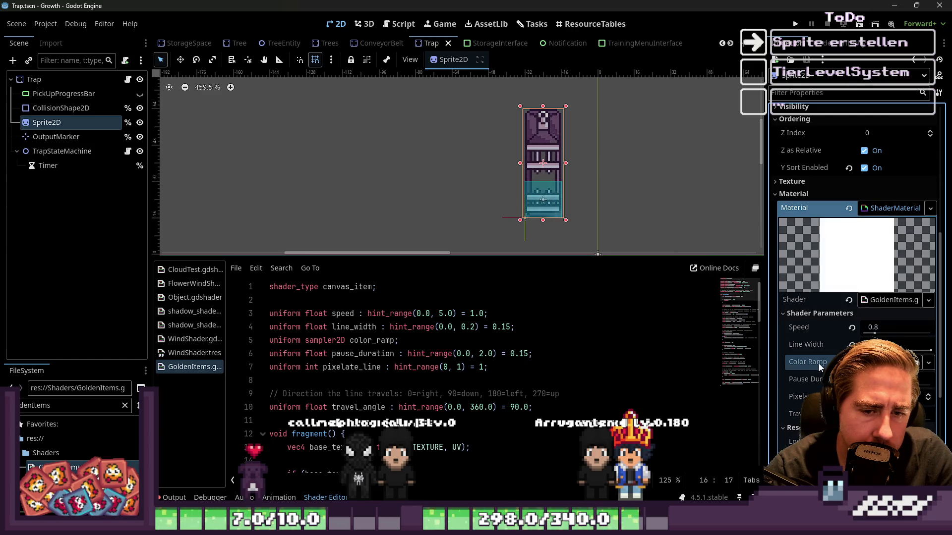
pyautogui.scroll(-2, 843, 347)
pyautogui.click(869, 319)
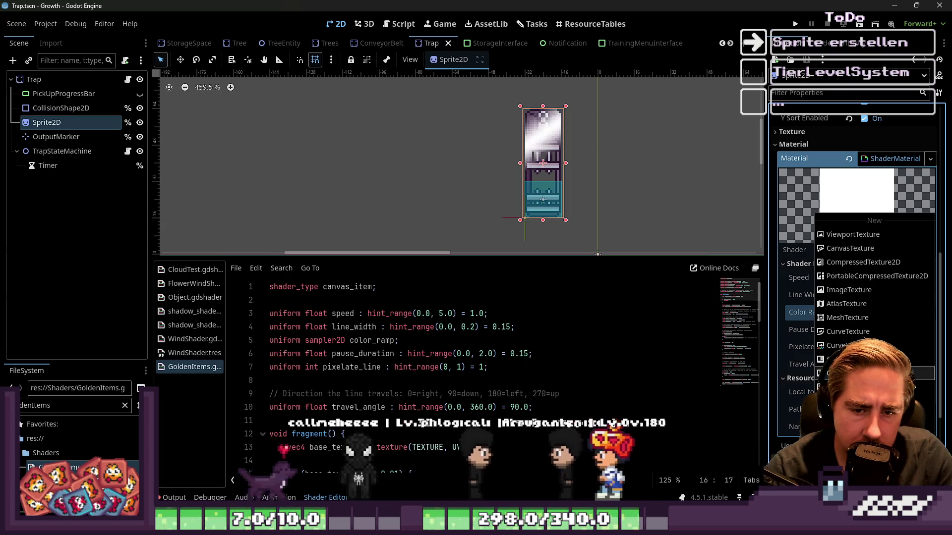
pyautogui.click(848, 372)
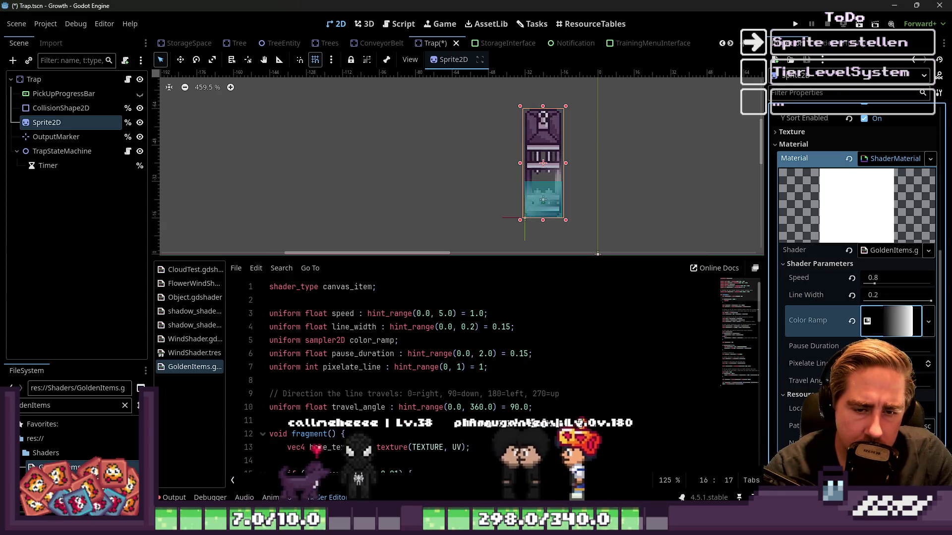
pyautogui.click(889, 323)
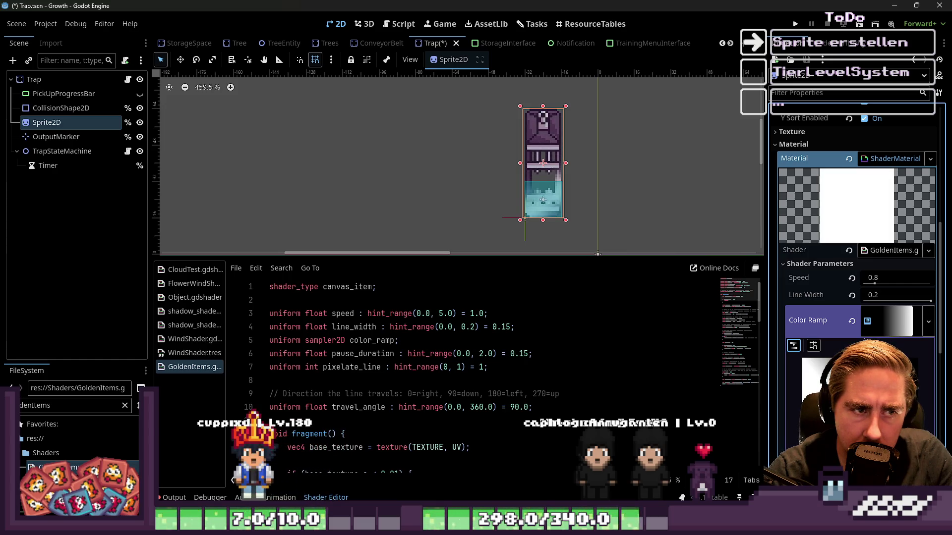
pyautogui.click(853, 321)
pyautogui.click(882, 313)
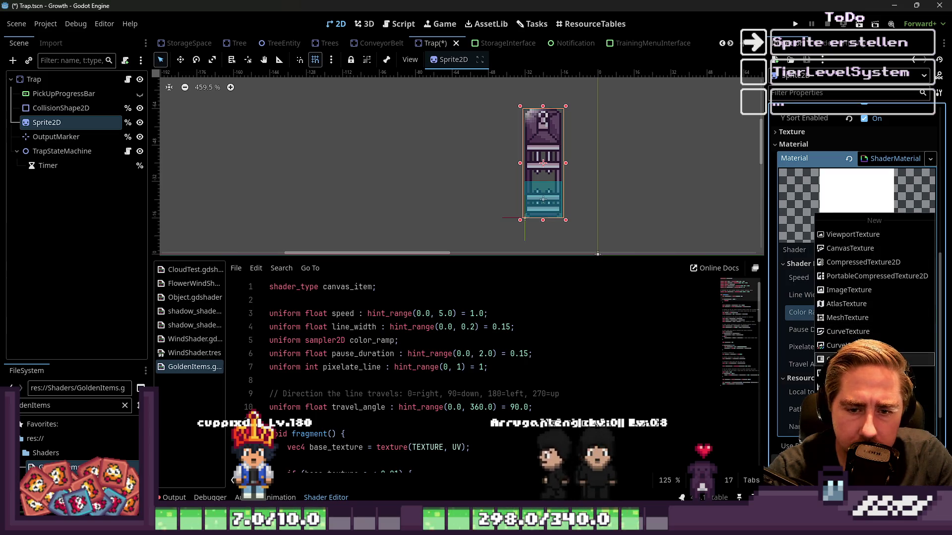
pyautogui.click(882, 325)
pyautogui.click(882, 326)
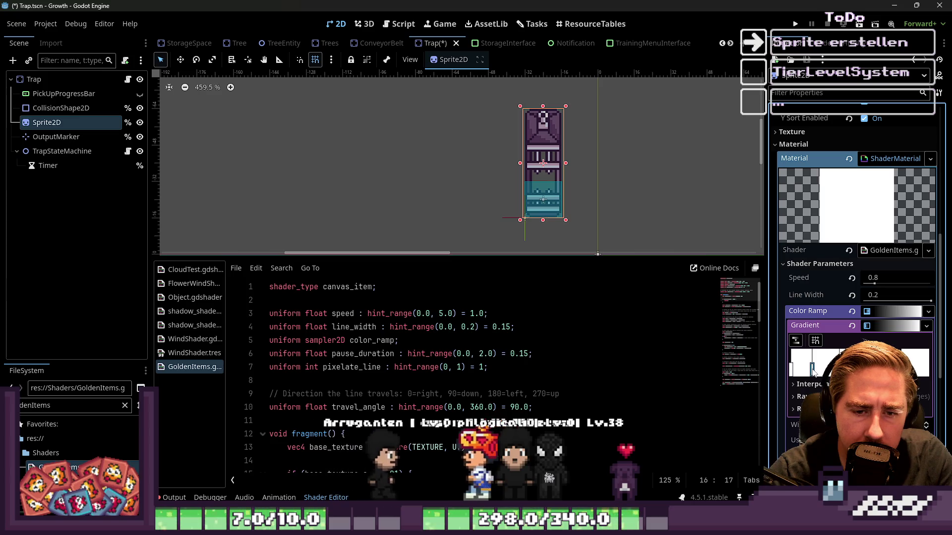
# Nudge a gradient stop slightly right and tint it yellow in the colour picker.
pyautogui.doubleClick(812, 370)
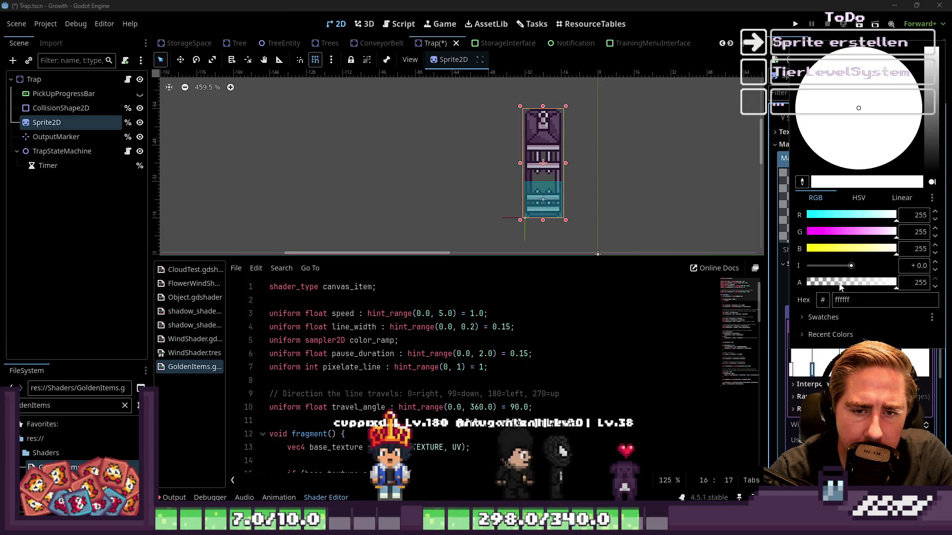
pyautogui.click(783, 326)
pyautogui.doubleClick(813, 370)
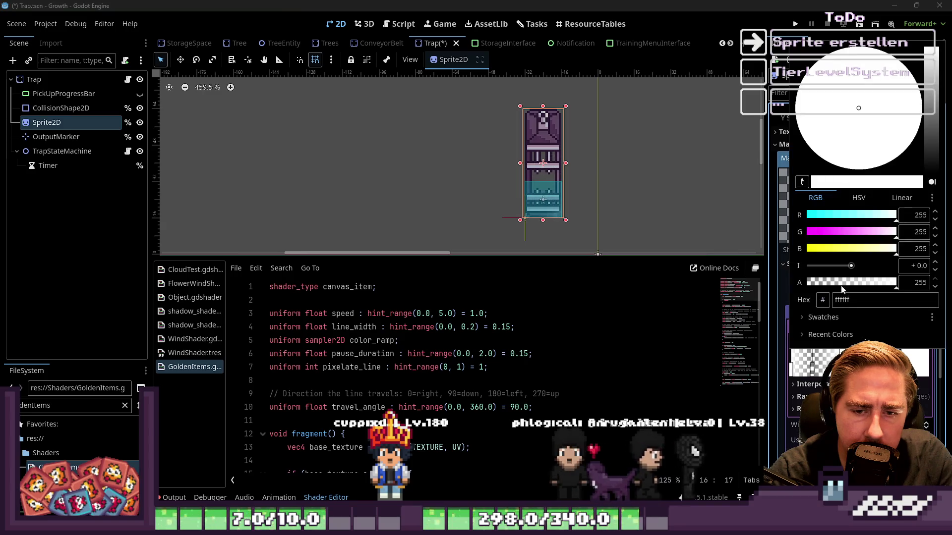
pyautogui.click(815, 358)
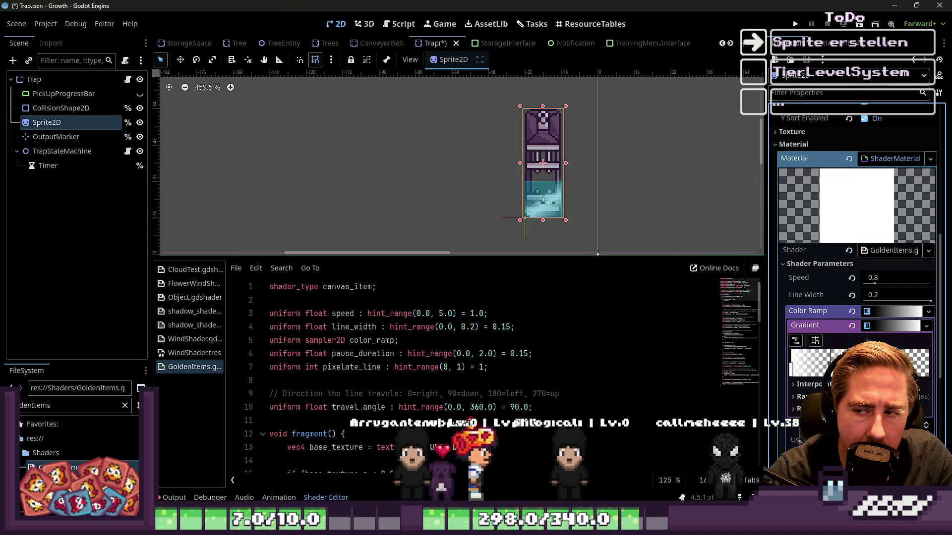
pyautogui.moveTo(807, 377); pyautogui.dragTo(818, 378)
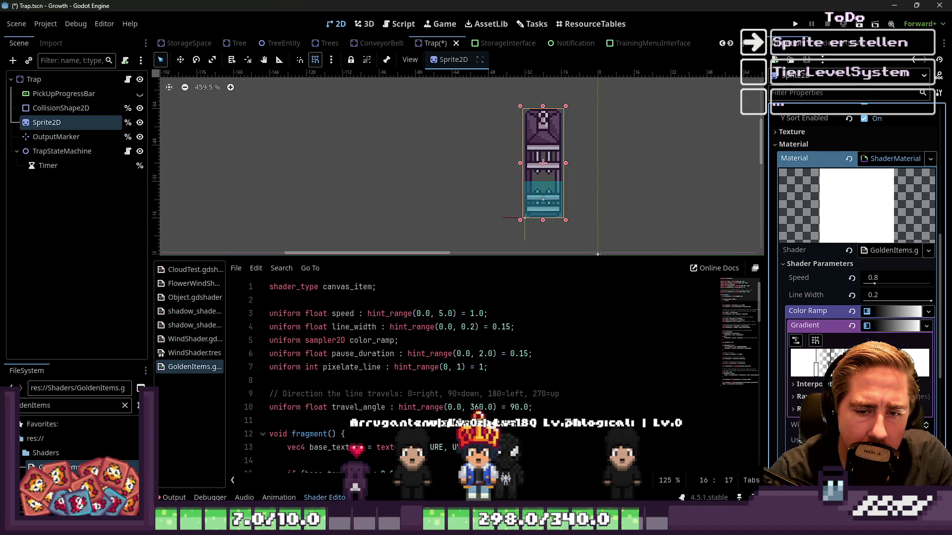
pyautogui.doubleClick(816, 369)
pyautogui.moveTo(846, 254); pyautogui.dragTo(800, 253)
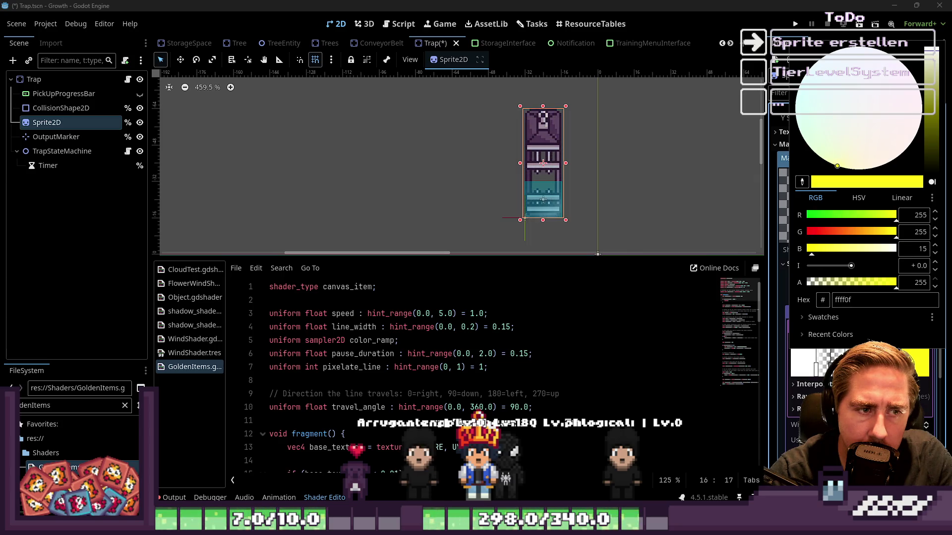
pyautogui.press('Escape')
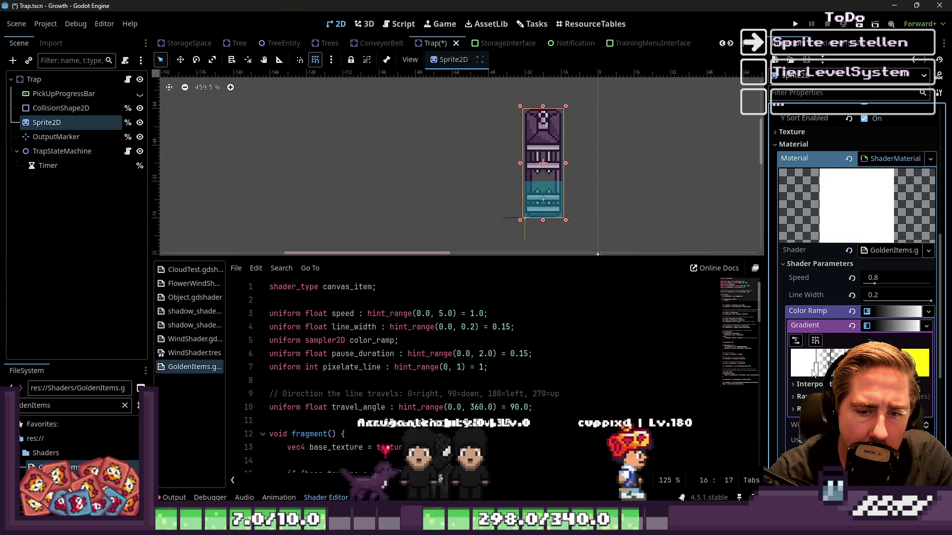
# Lighten the yellow gradient stop to a warm pale cream.
pyautogui.doubleClick(792, 373)
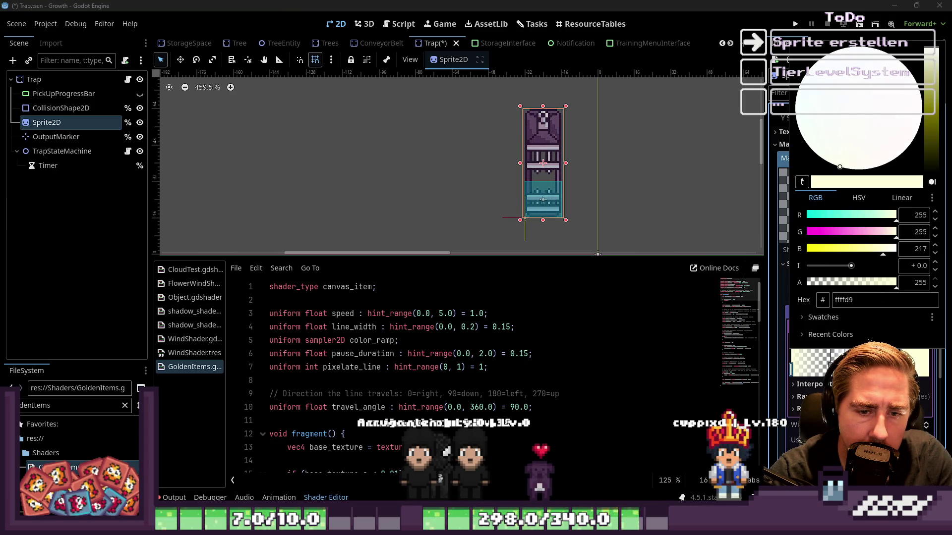
pyautogui.press('Escape')
pyautogui.doubleClick(902, 356)
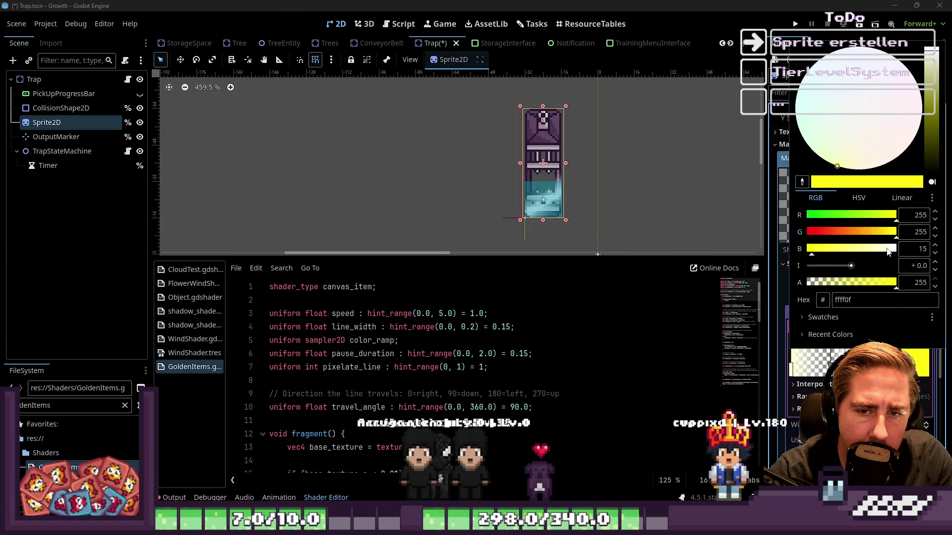
pyautogui.click(888, 252)
pyautogui.press('Escape')
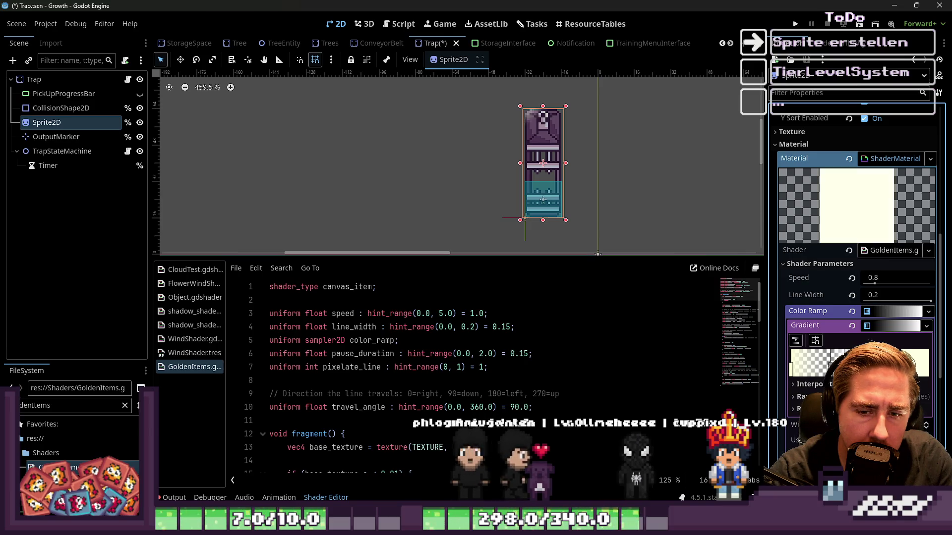
pyautogui.click(923, 364)
pyautogui.click(880, 249)
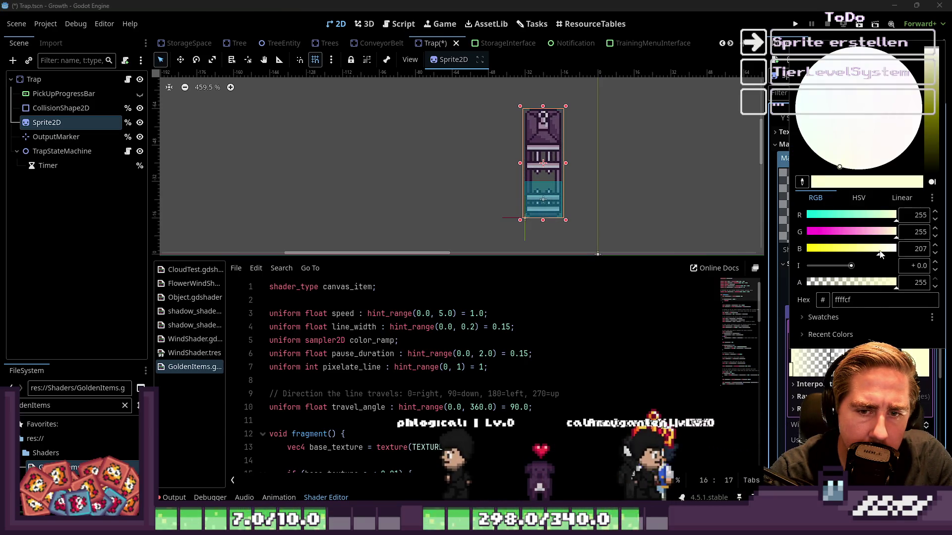
pyautogui.click(821, 372)
pyautogui.click(791, 370)
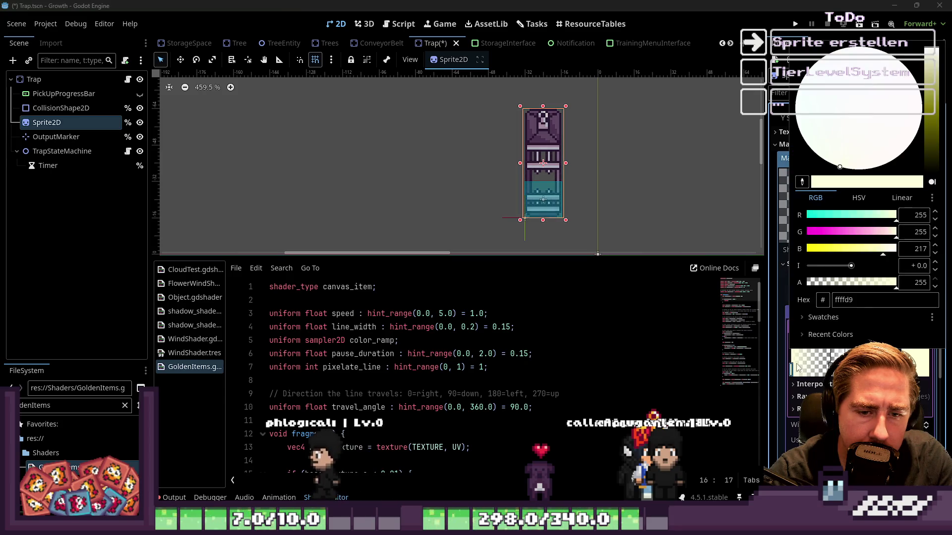
pyautogui.press('Escape')
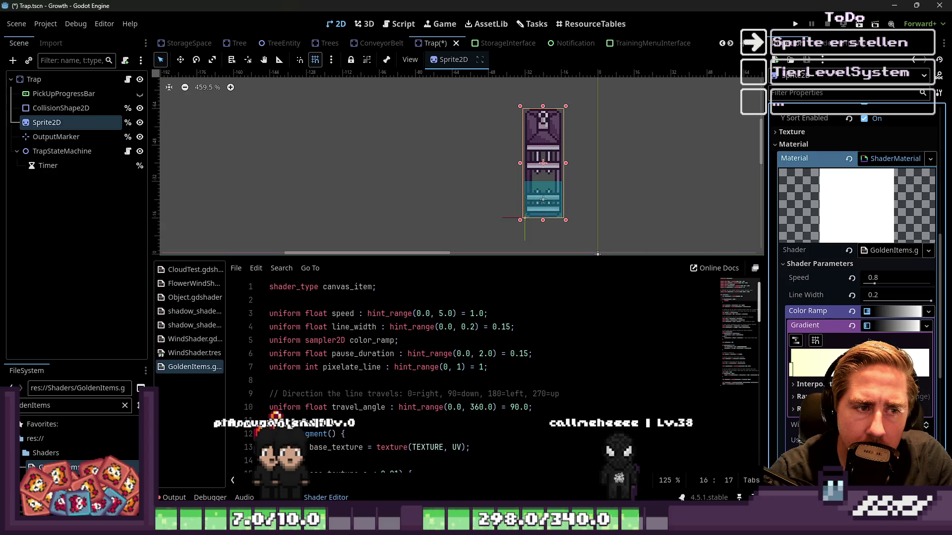
# Shift the left gradient stop from cream to a stronger yellow (ffff00).
pyautogui.doubleClick(792, 369)
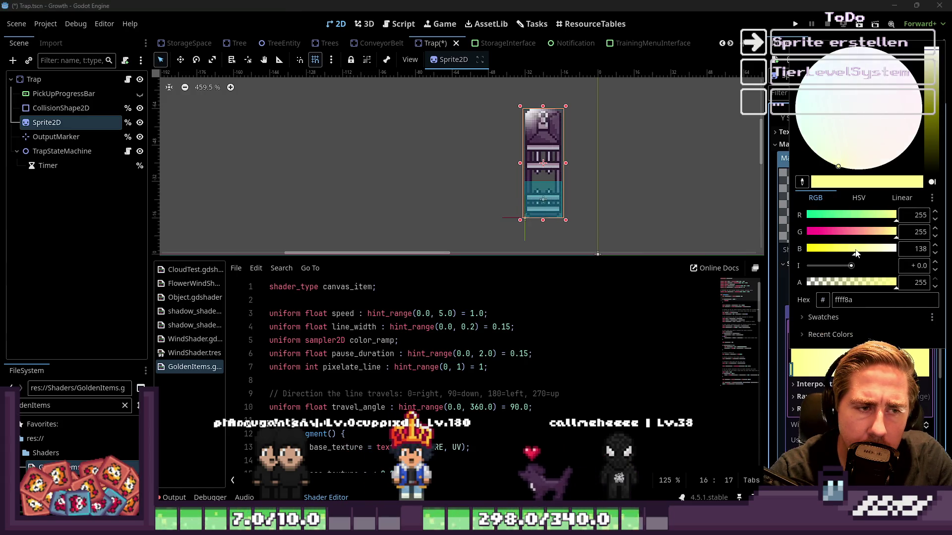
pyautogui.moveTo(856, 254); pyautogui.dragTo(824, 257)
pyautogui.click(820, 372)
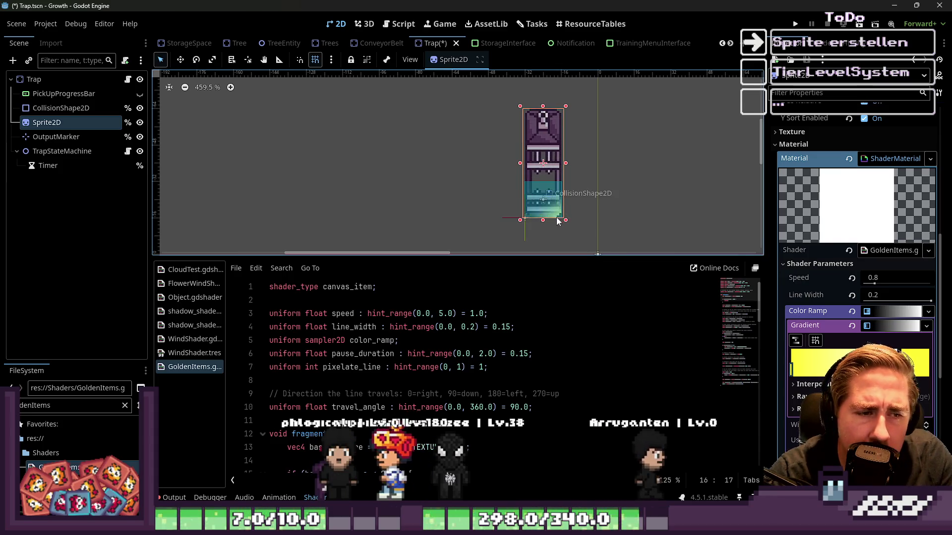
pyautogui.doubleClick(792, 369)
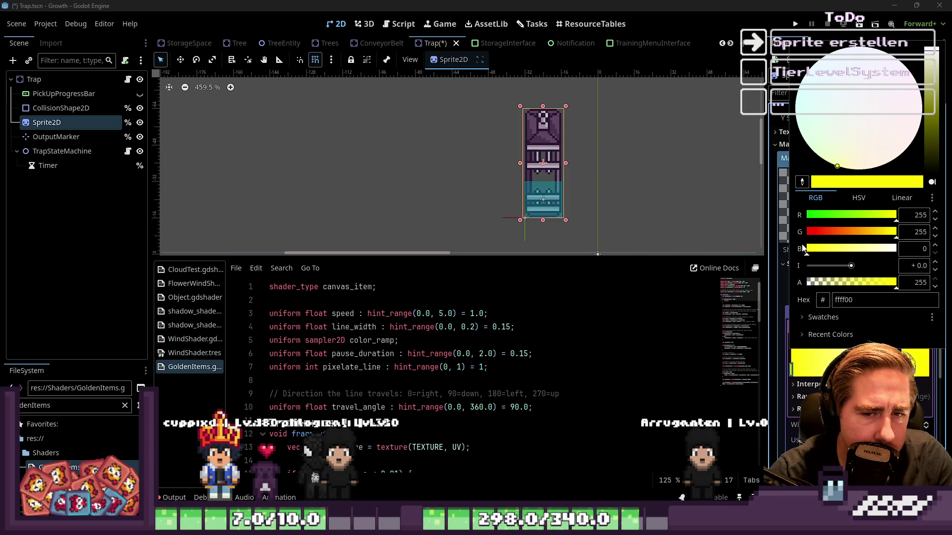
pyautogui.click(791, 378)
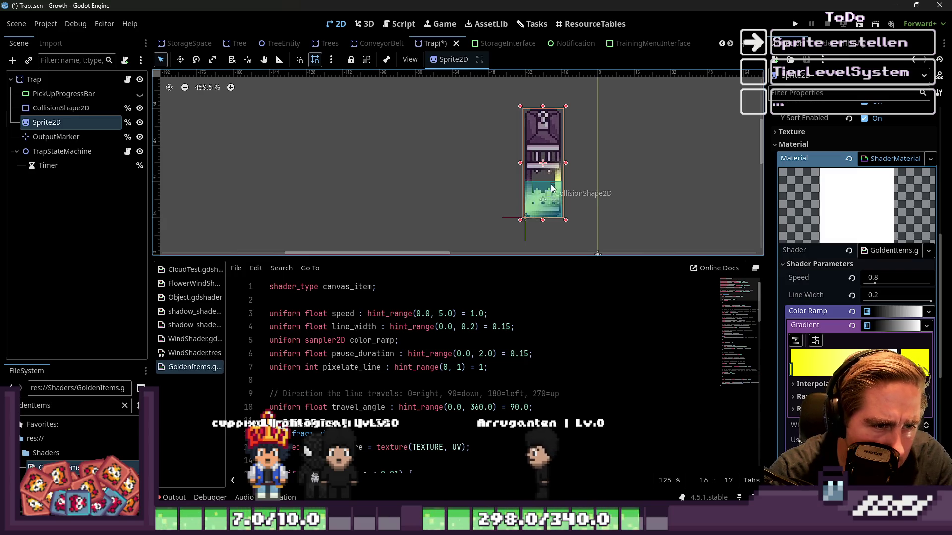
# Make the yellow stop mostly transparent, set the white stop to alpha 94, and widen the Inspector.
pyautogui.click(792, 370)
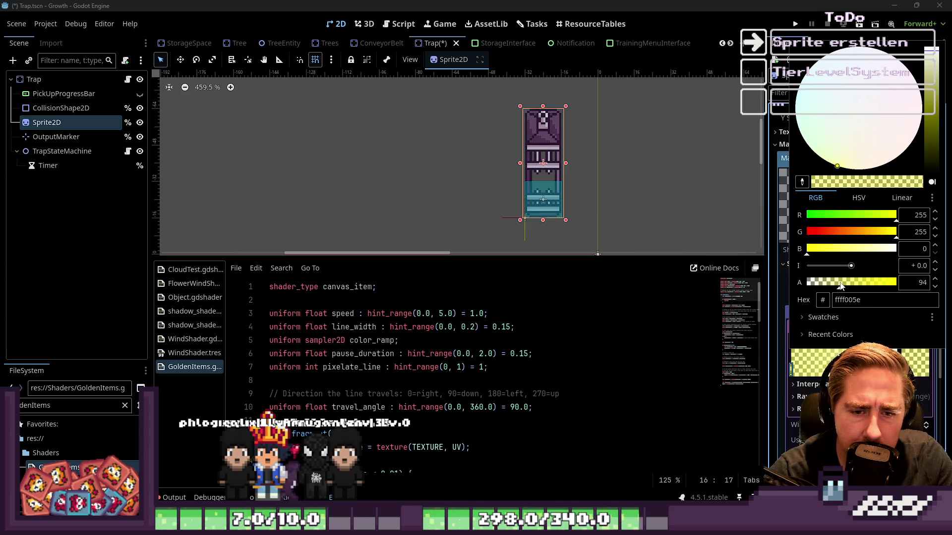
pyautogui.moveTo(837, 286); pyautogui.dragTo(835, 285)
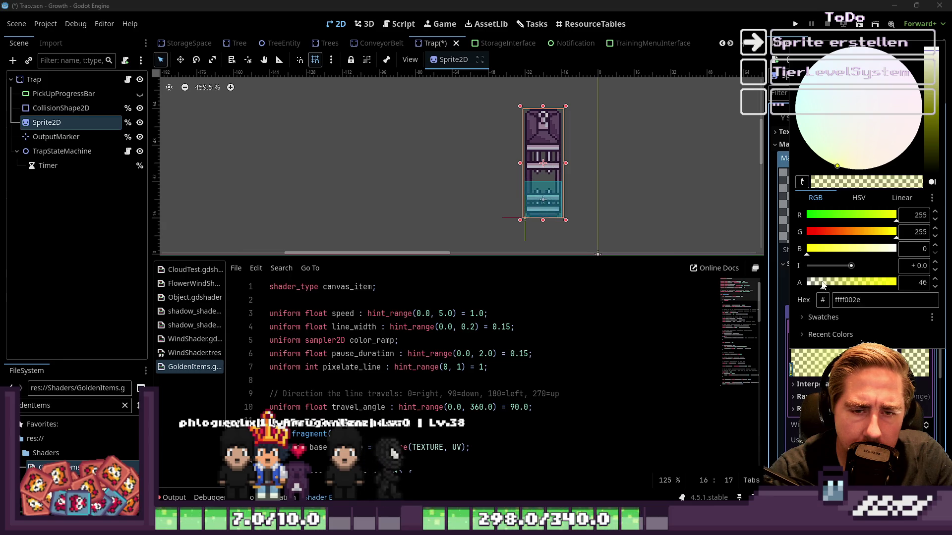
pyautogui.press('Escape')
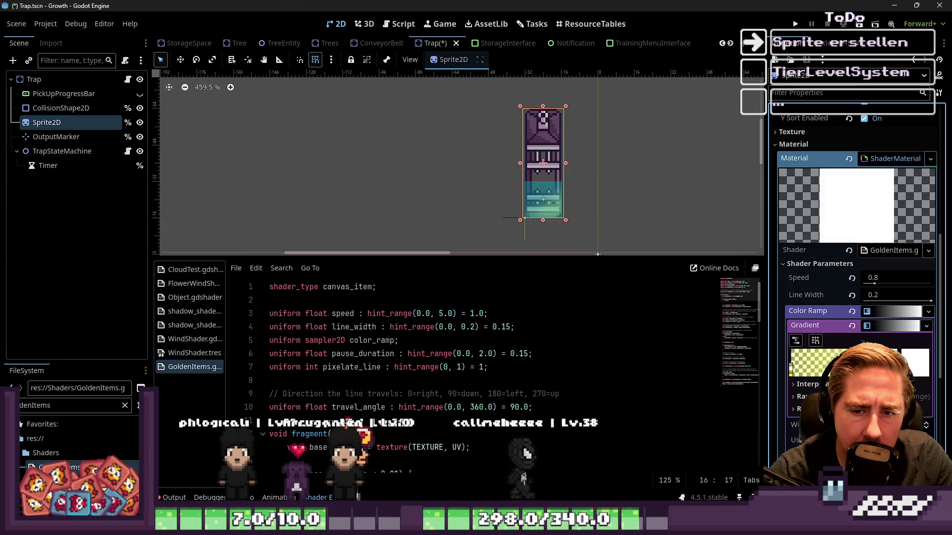
pyautogui.doubleClick(926, 365)
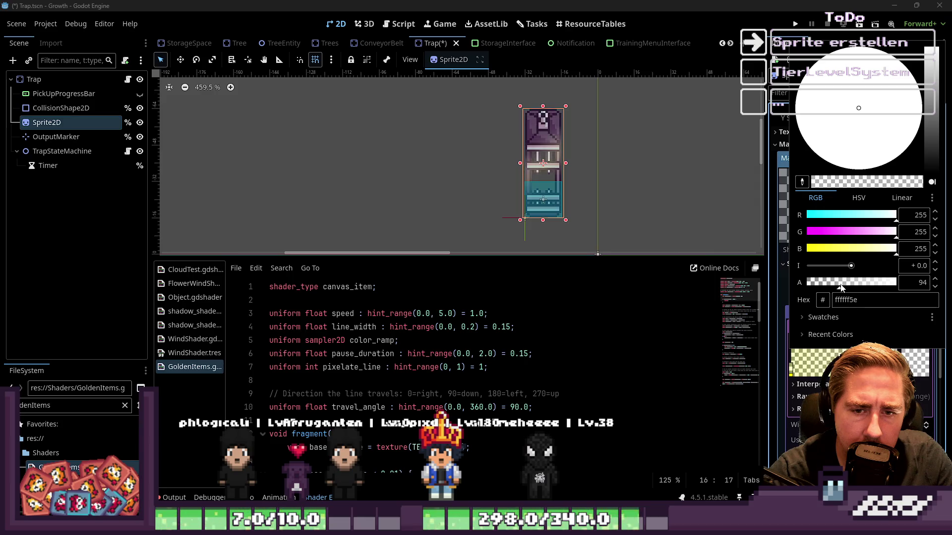
pyautogui.moveTo(846, 288); pyautogui.dragTo(851, 289)
pyautogui.press('Escape')
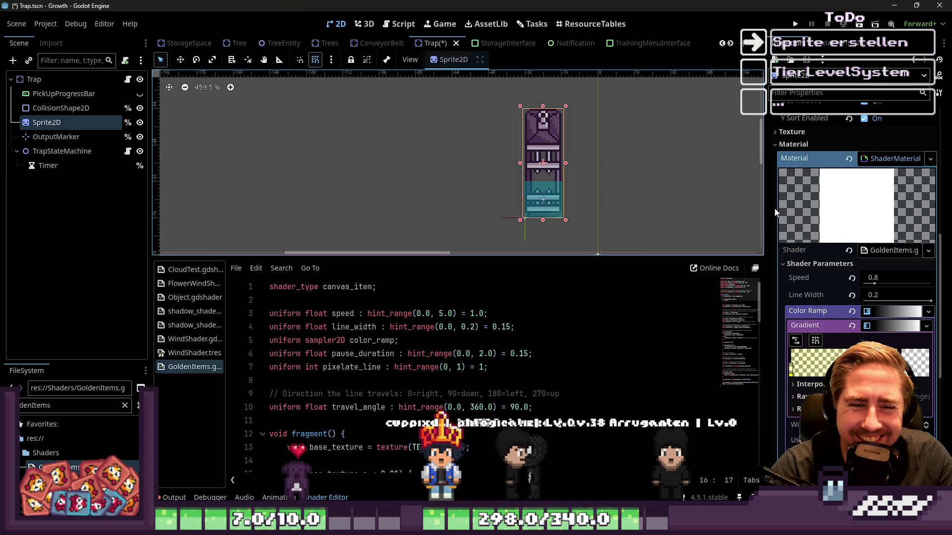
pyautogui.moveTo(766, 210)
pyautogui.mouseDown()
pyautogui.moveTo(322, 215)
pyautogui.moveTo(382, 212)
pyautogui.moveTo(128, 243)
pyautogui.mouseUp()
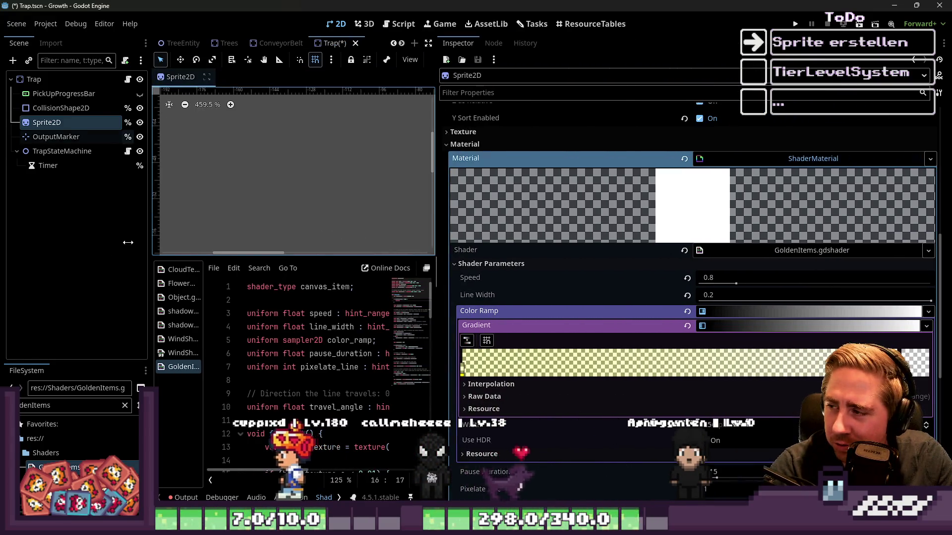
# Nudge the right white gradient stop left and raise its alpha to 132.
pyautogui.doubleClick(461, 368)
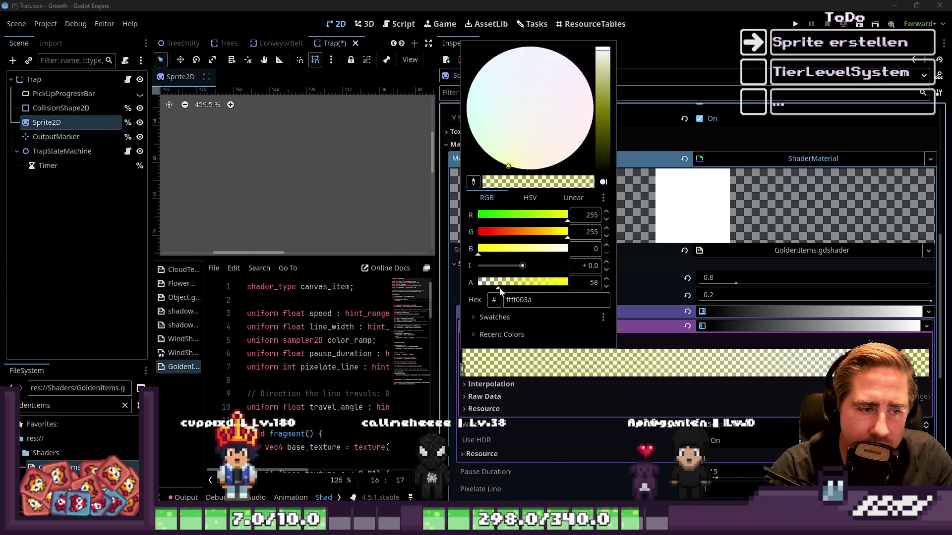
pyautogui.click(498, 349)
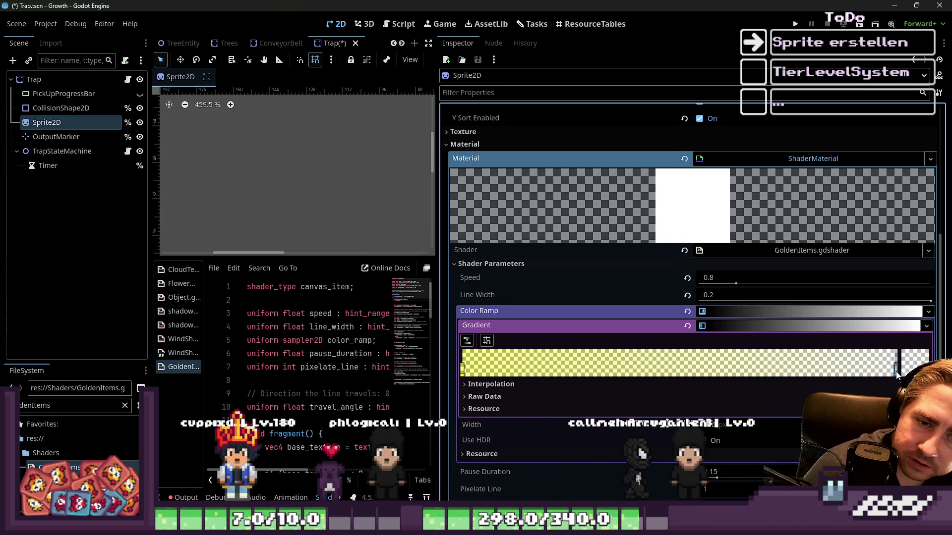
pyautogui.moveTo(884, 378); pyautogui.dragTo(865, 384)
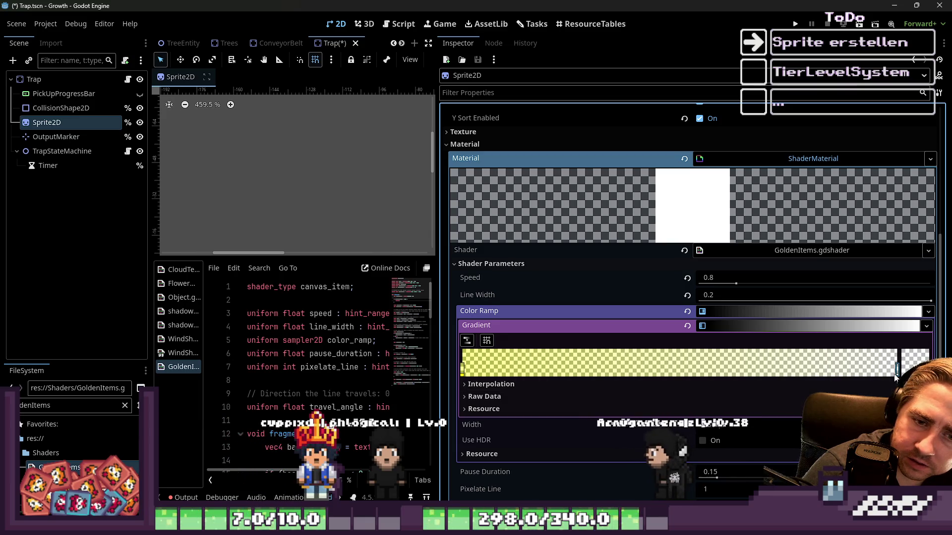
pyautogui.doubleClick(897, 368)
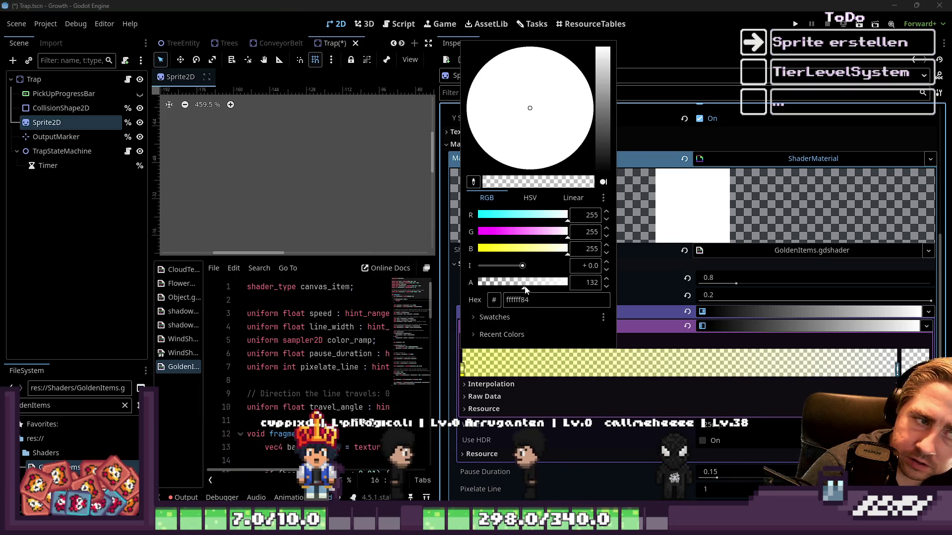
pyautogui.click(549, 286)
pyautogui.click(703, 244)
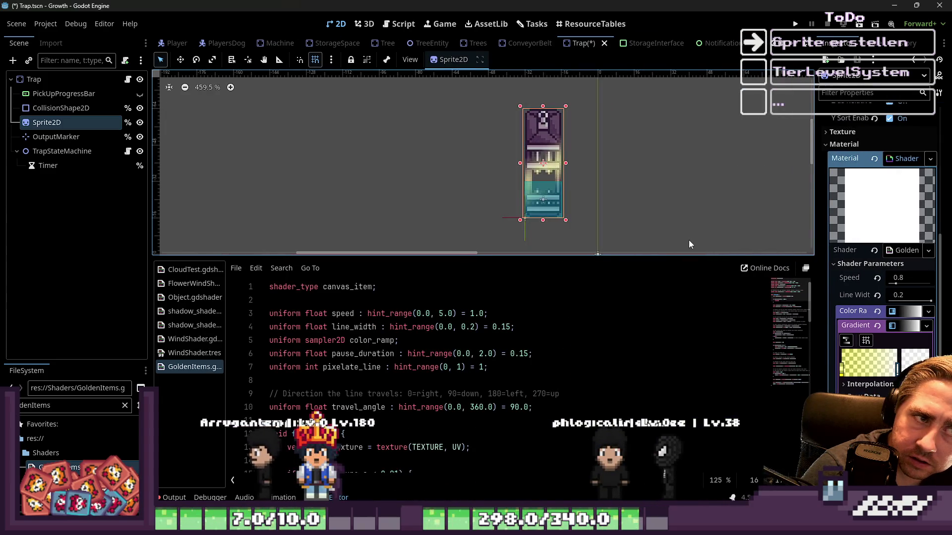
# Clear the selection to preview the trap sprite, then save the Trap scene.
pyautogui.scroll(-2, 477, 182)
pyautogui.click(477, 182)
pyautogui.scroll(2, 477, 182)
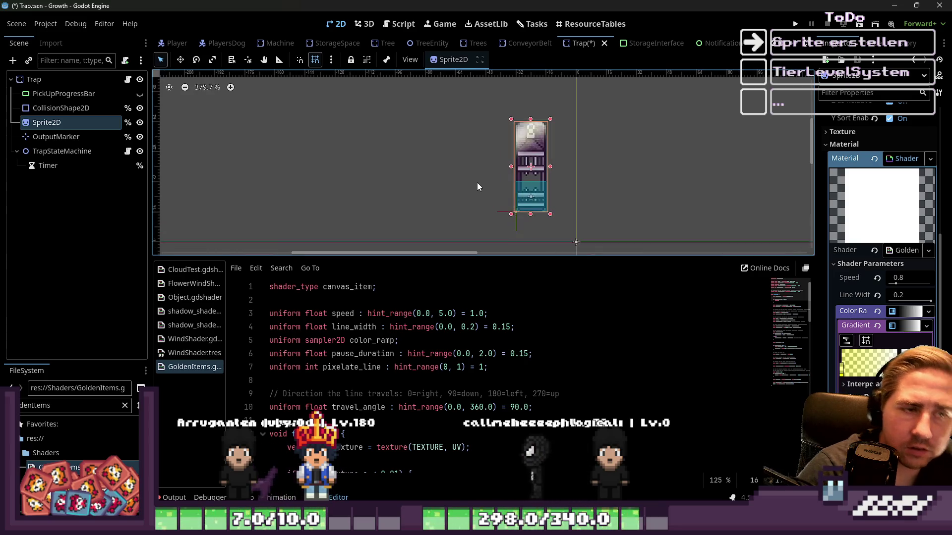
pyautogui.moveTo(472, 94)
pyautogui.mouseDown()
pyautogui.moveTo(699, 256)
pyautogui.moveTo(675, 236)
pyautogui.mouseUp()
pyautogui.click(674, 236)
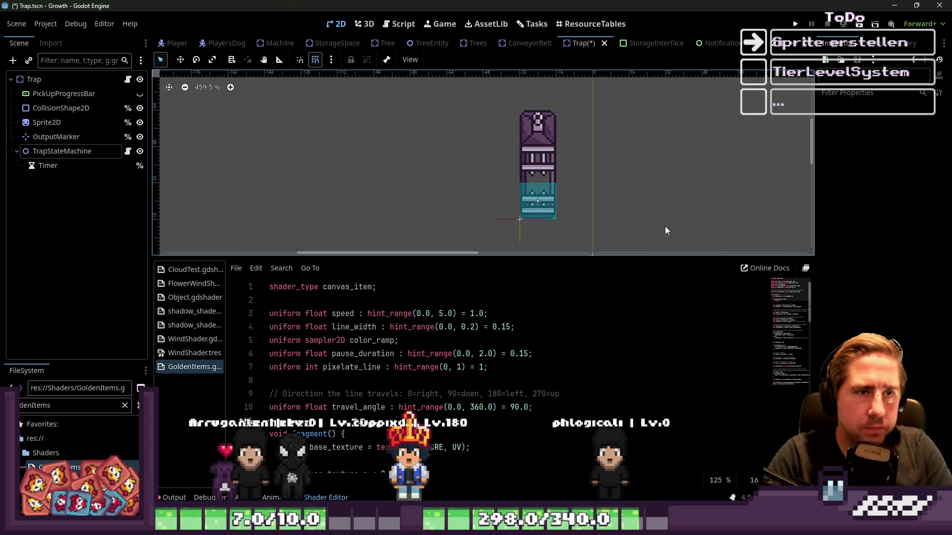
pyautogui.hotkey('ctrl', 's')
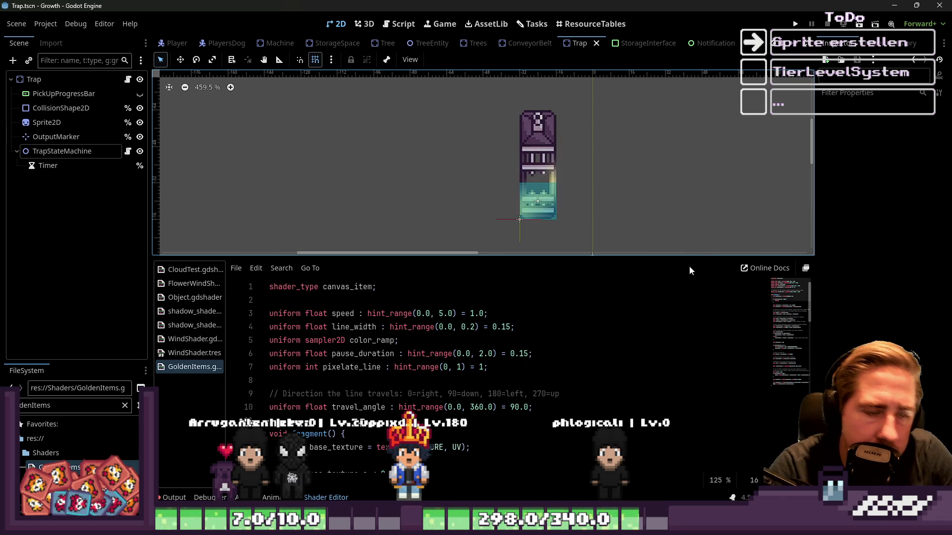
# Broaden the FileSystem filter and drop golden_chicken into the Trap scene, then undo it.
pyautogui.click(66, 411)
pyautogui.press('BackSpace')
pyautogui.press('BackSpace')
pyautogui.press('BackSpace')
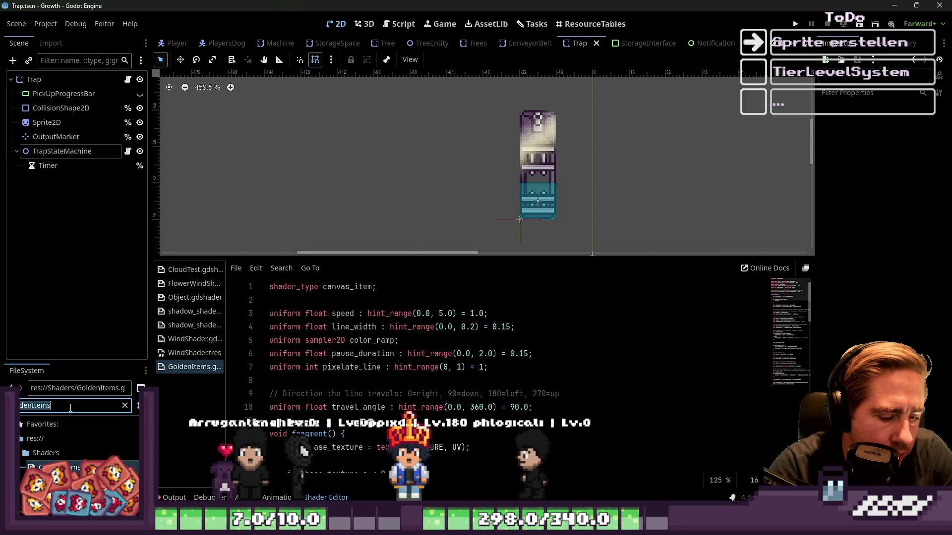
pyautogui.moveTo(55, 496)
pyautogui.mouseDown()
pyautogui.moveTo(119, 141)
pyautogui.moveTo(48, 148)
pyautogui.moveTo(50, 124)
pyautogui.mouseUp()
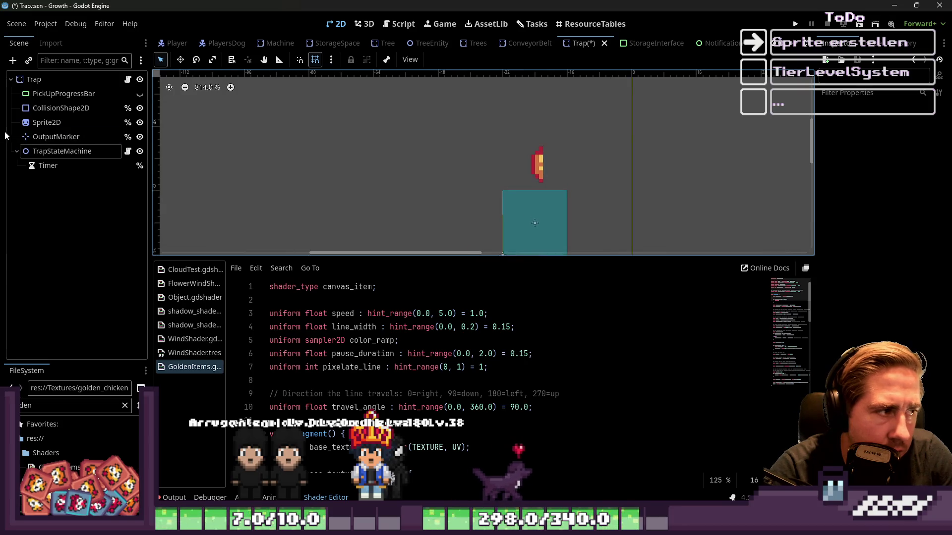
pyautogui.hotkey('ctrl', 'z')
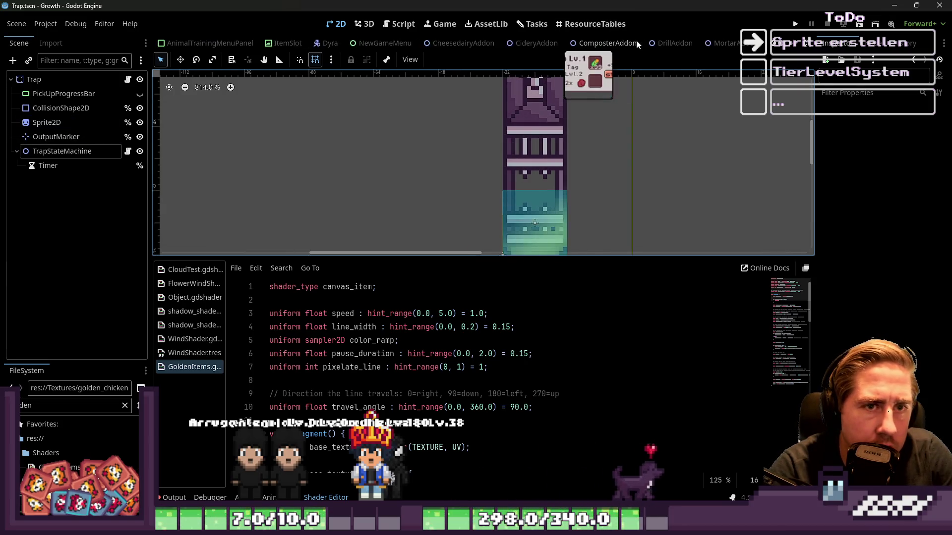
# Remove the shader material from the trap's Sprite2D node.
pyautogui.click(50, 122)
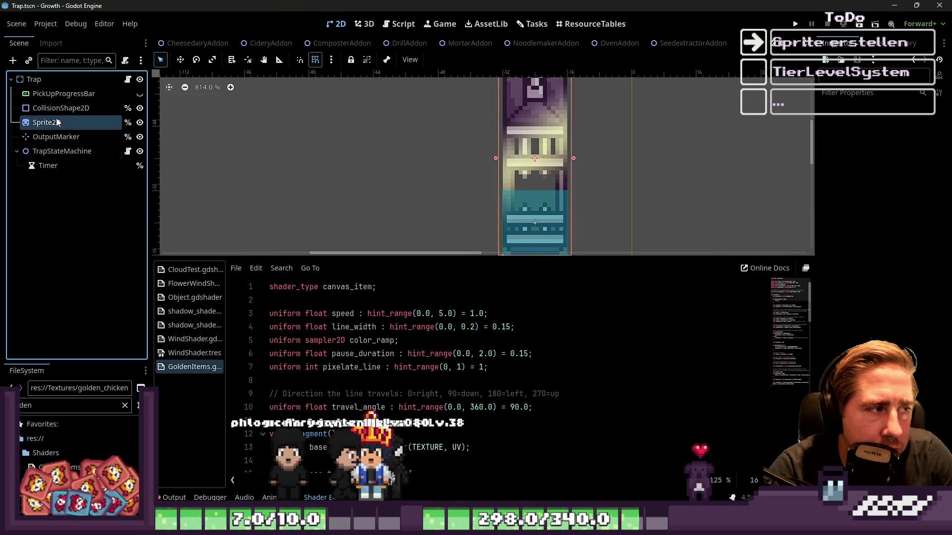
pyautogui.hotkey('ctrl', 'z')
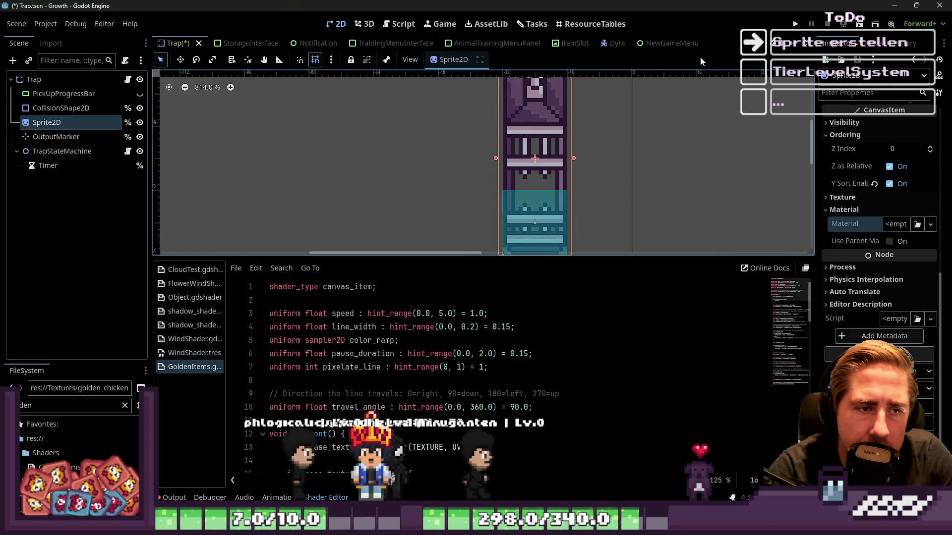
pyautogui.scroll(-7, 394, 44)
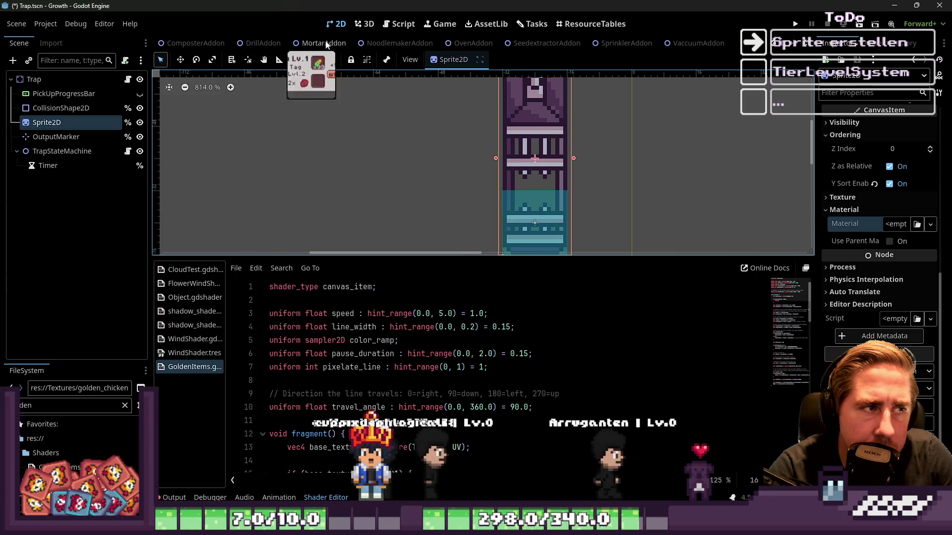
pyautogui.scroll(-5, 521, 43)
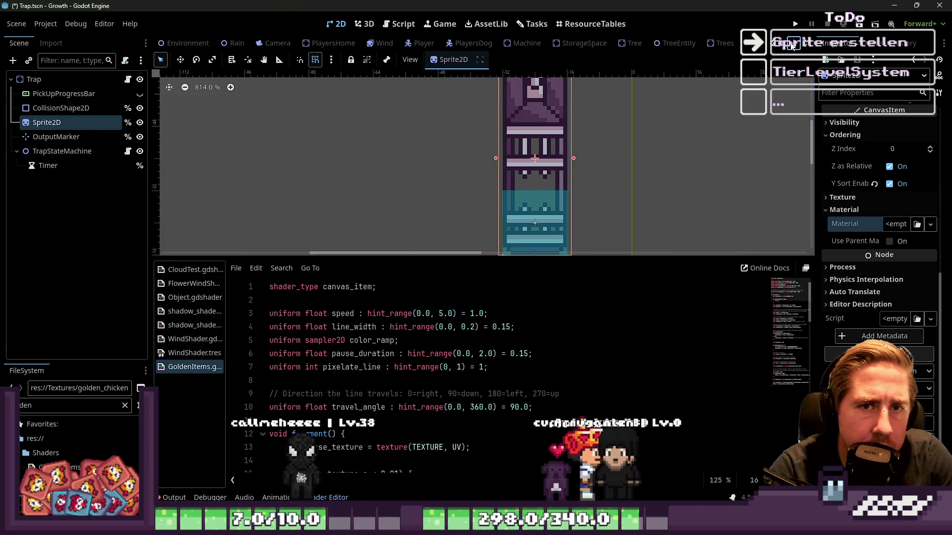
# Start a new empty scene, undoing an accidental 2D root node.
pyautogui.hotkey('ctrl', 'n')
pyautogui.click(94, 94)
pyautogui.hotkey('ctrl', 'z')
# Make Sprite2D the new scene's root node by searching 'Sprite' under Other Node.
pyautogui.click(56, 146)
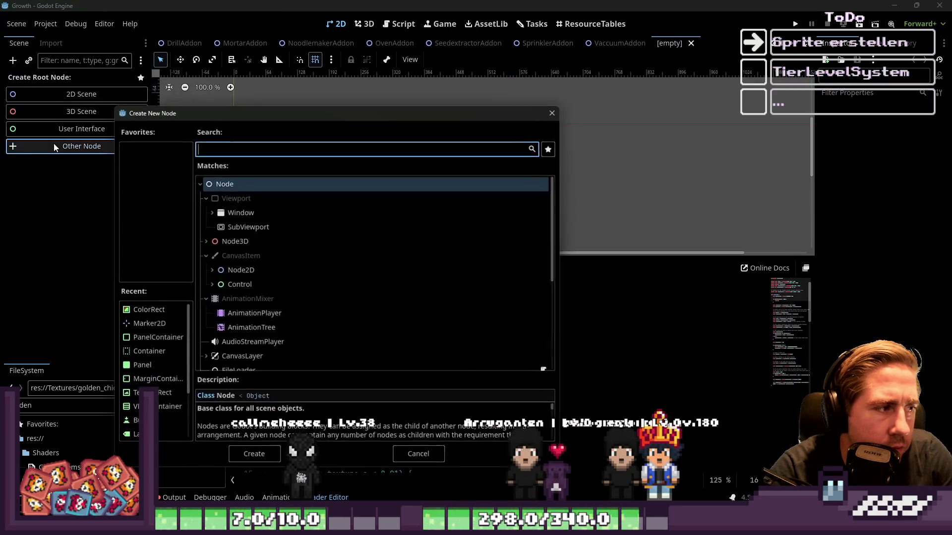
pyautogui.write('Sprite')
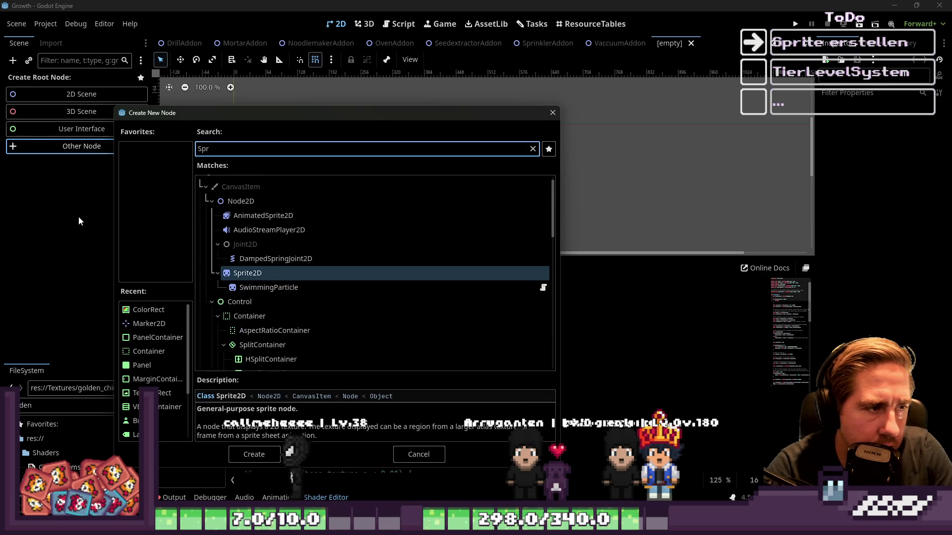
pyautogui.doubleClick(249, 274)
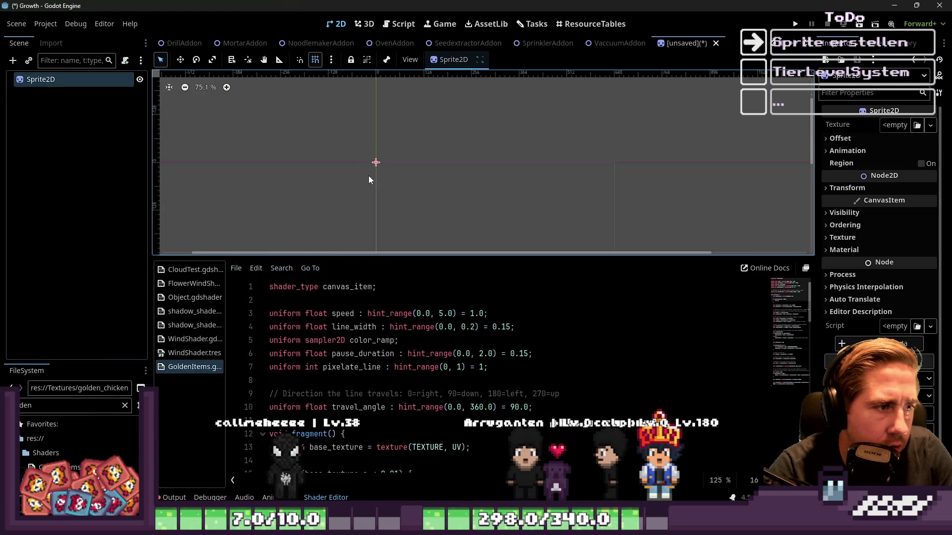
pyautogui.scroll(-2, 57, 444)
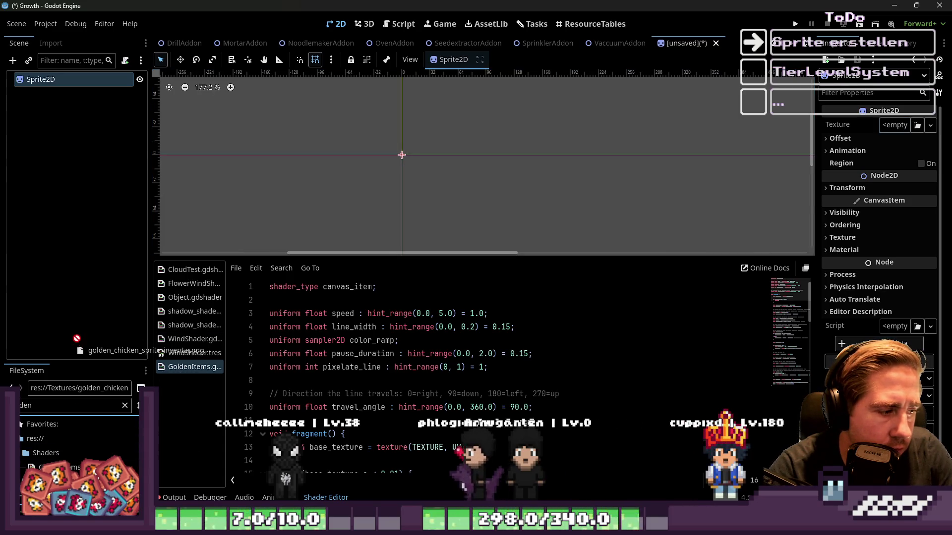
# Drag GoldenItems.gdshader onto the node and set golden_chicken as the sprite's texture.
pyautogui.moveTo(57, 442); pyautogui.dragTo(45, 148)
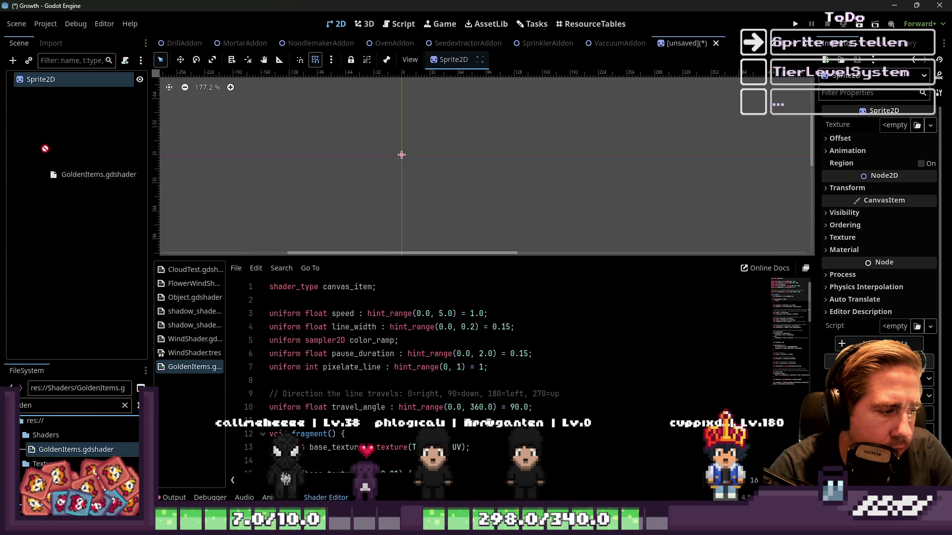
pyautogui.moveTo(48, 83); pyautogui.dragTo(48, 82)
pyautogui.scroll(1, 384, 155)
pyautogui.moveTo(59, 478)
pyautogui.mouseDown()
pyautogui.moveTo(397, 163)
pyautogui.moveTo(887, 130)
pyautogui.mouseUp()
pyautogui.scroll(8, 392, 167)
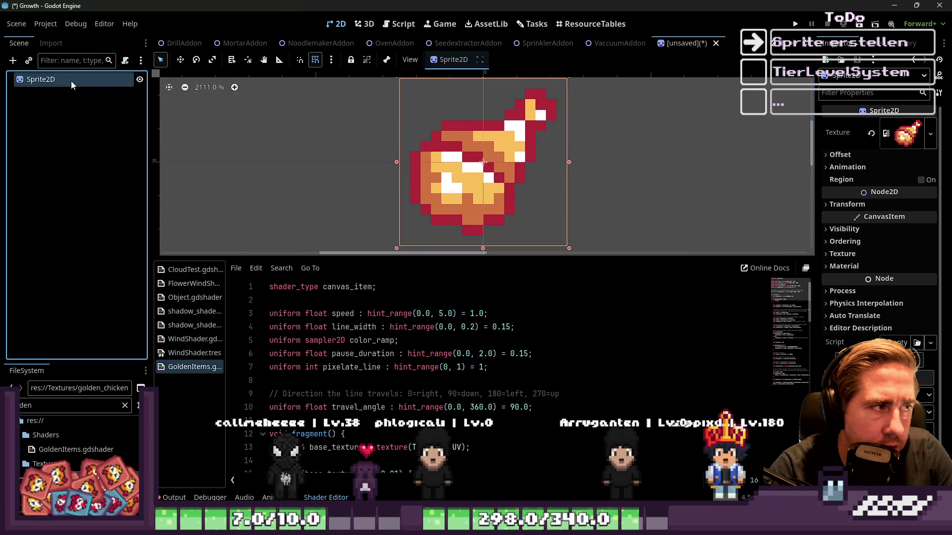
# Apply GoldenItems.gdshader as the sprite's material and expand it to reveal its shader parameters.
pyautogui.click(851, 268)
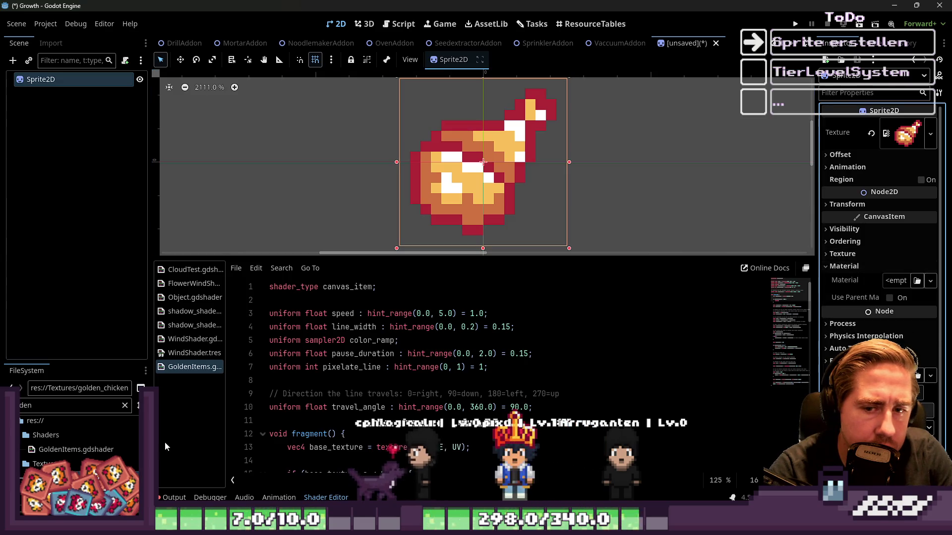
pyautogui.moveTo(76, 449); pyautogui.dragTo(890, 282)
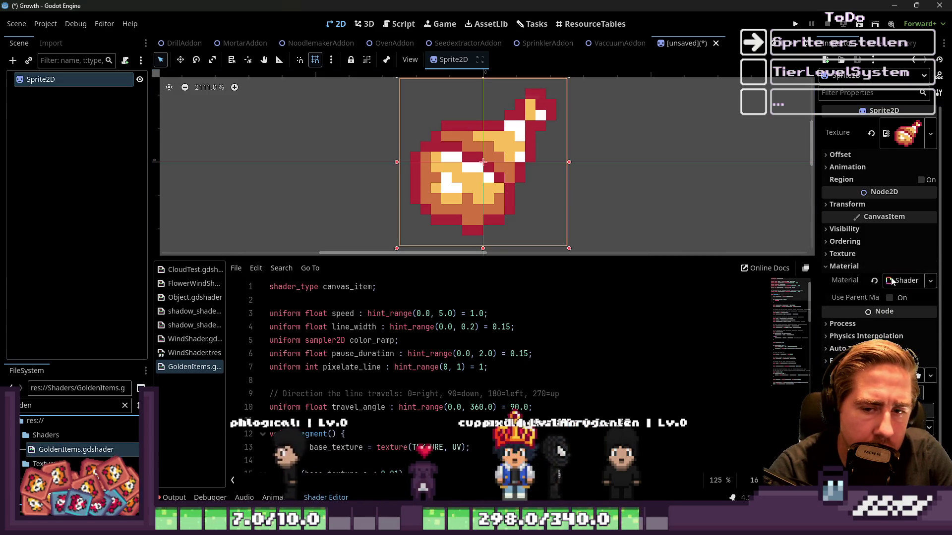
pyautogui.scroll(-2, 570, 184)
pyautogui.scroll(-2, 564, 179)
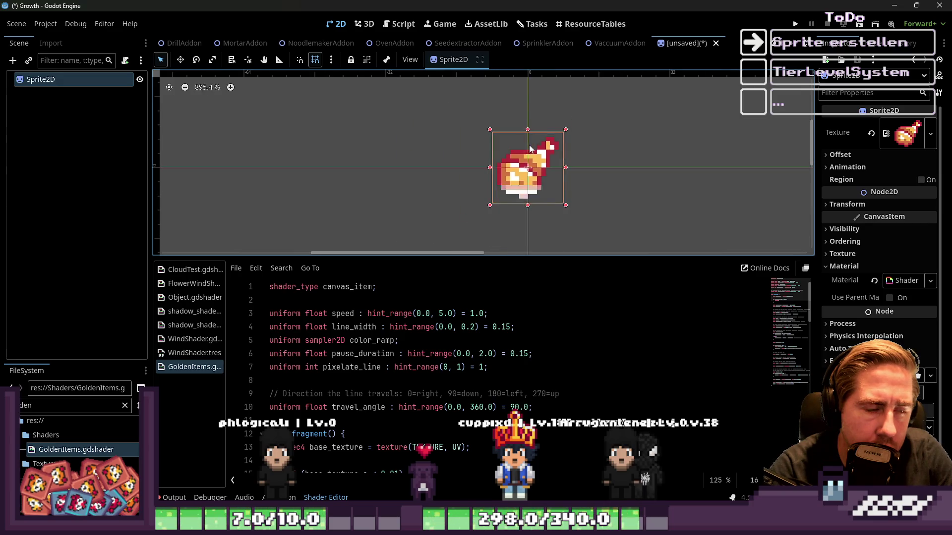
pyautogui.click(890, 281)
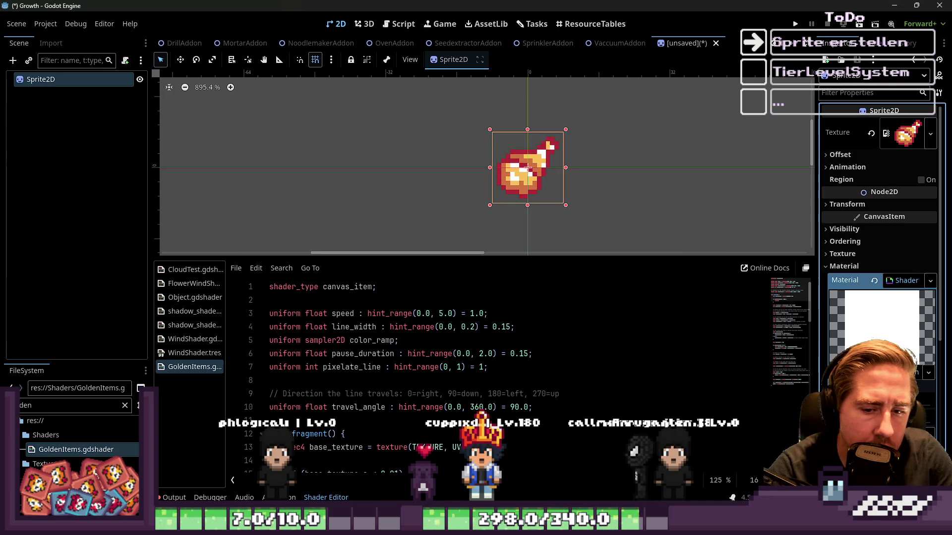
pyautogui.scroll(-3, 880, 248)
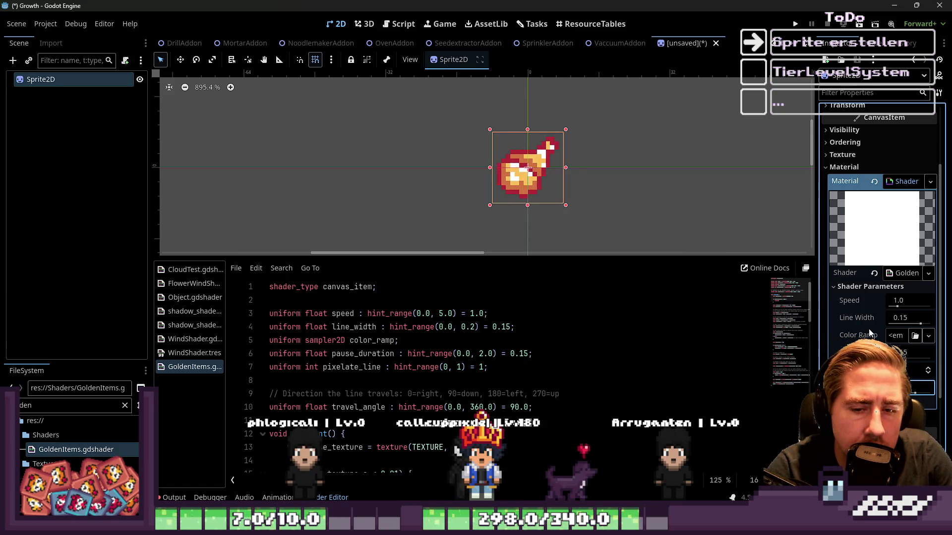
pyautogui.click(896, 336)
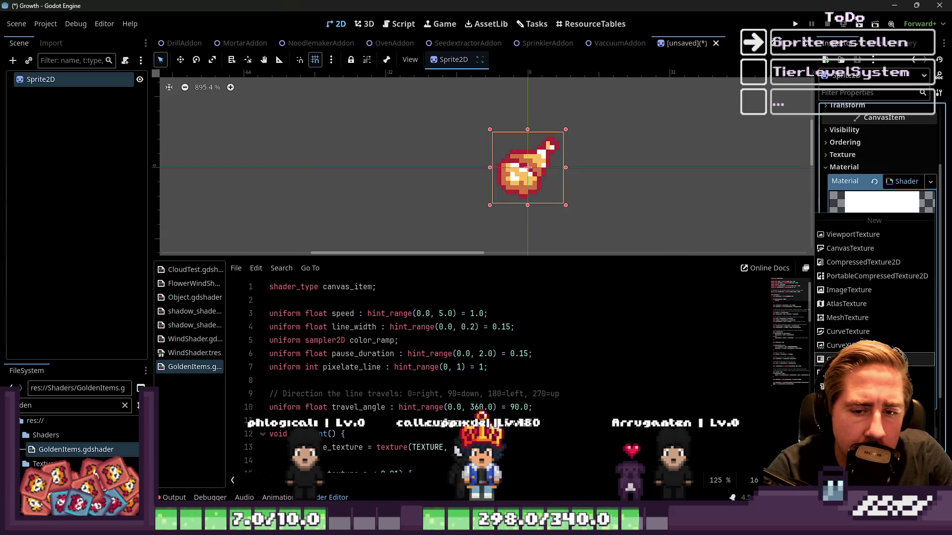
# Make Color Ramp a new GradientTexture1D and open its first stop's colour in RGB mode.
pyautogui.click(892, 359)
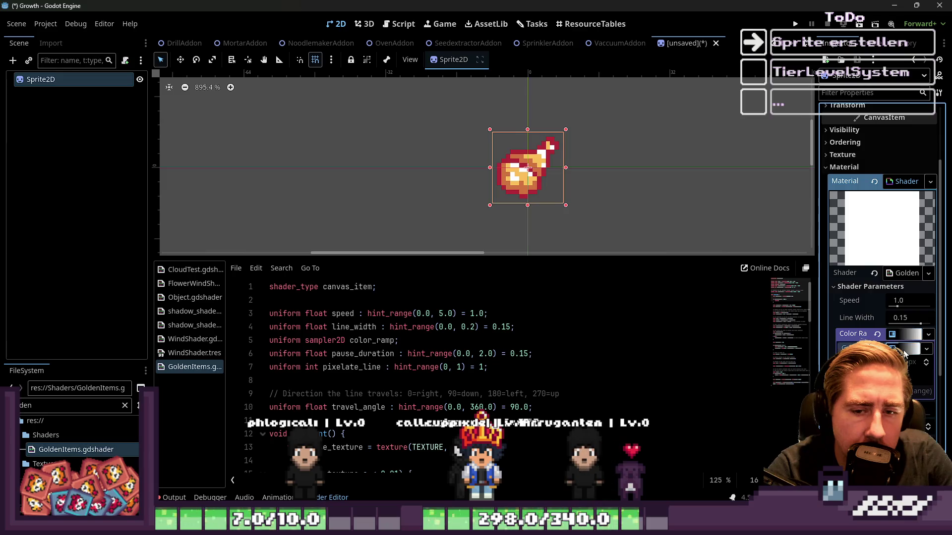
pyautogui.doubleClick(843, 377)
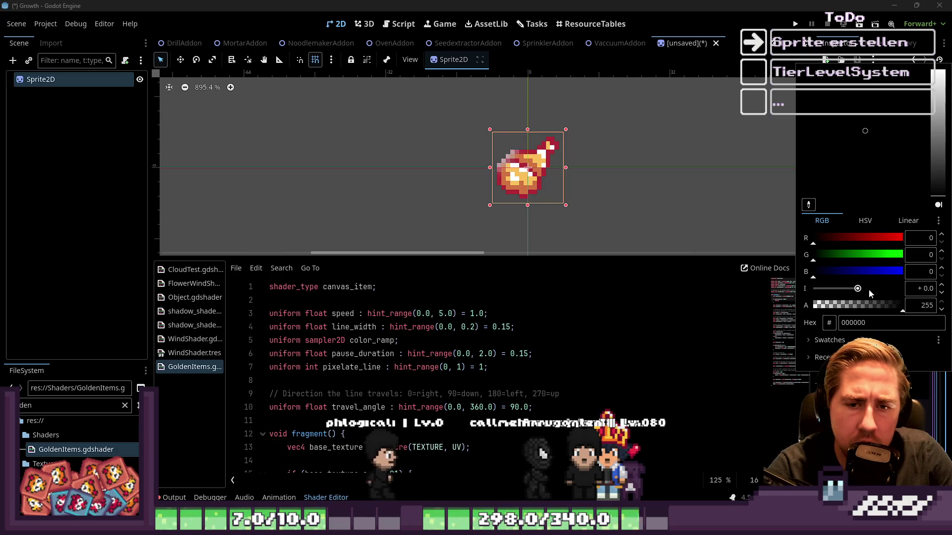
pyautogui.click(904, 224)
pyautogui.click(862, 221)
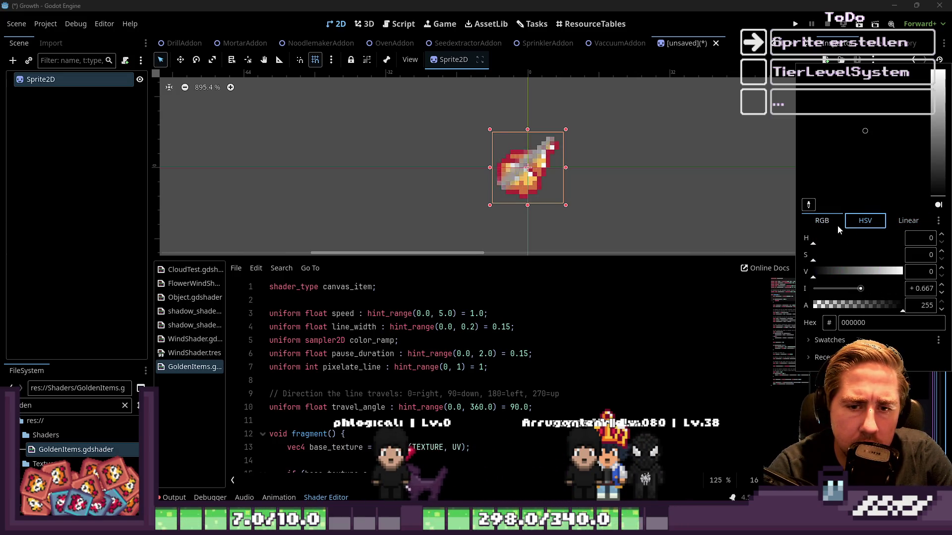
pyautogui.click(822, 221)
# Tint the first gradient stop pale yellow with lower opacity, then check the second stop.
pyautogui.moveTo(833, 254); pyautogui.dragTo(902, 255)
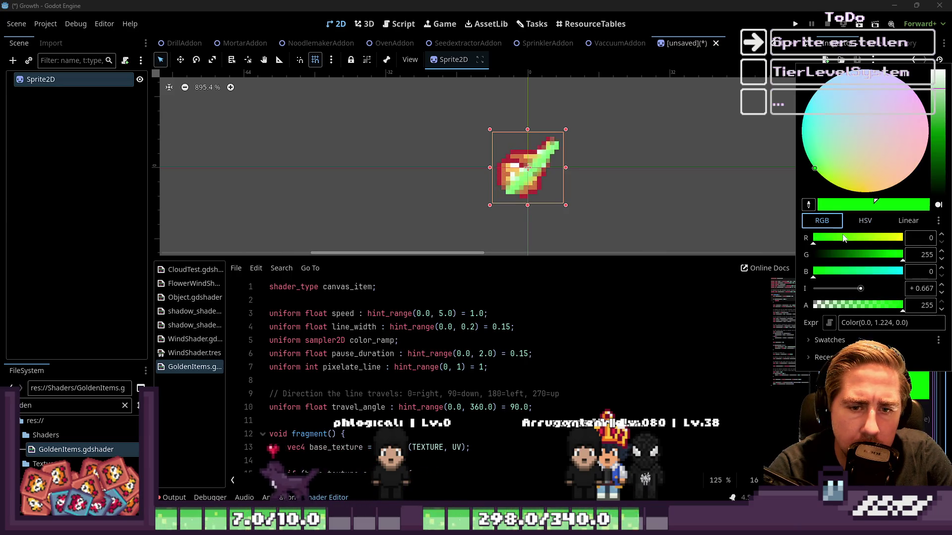
pyautogui.moveTo(845, 238); pyautogui.dragTo(898, 242)
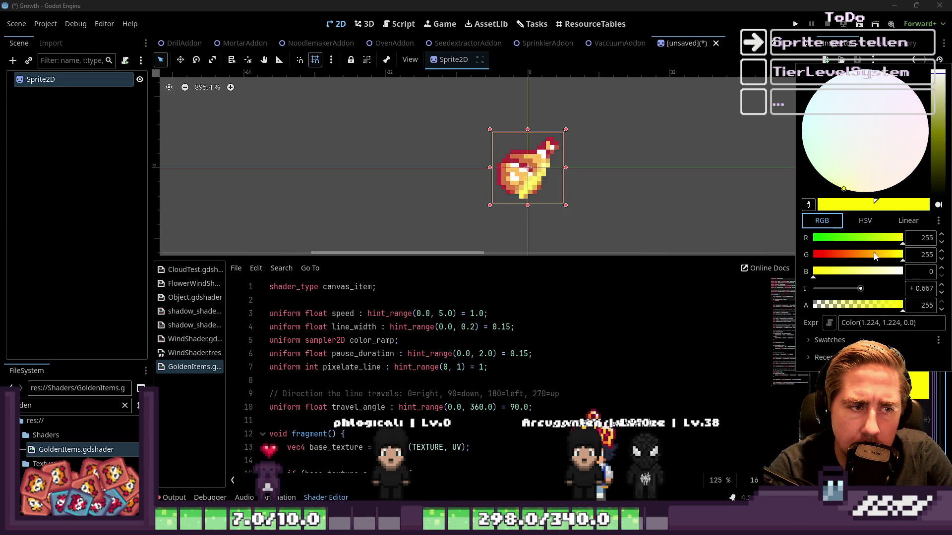
pyautogui.moveTo(889, 274); pyautogui.dragTo(859, 274)
pyautogui.moveTo(878, 305); pyautogui.dragTo(874, 306)
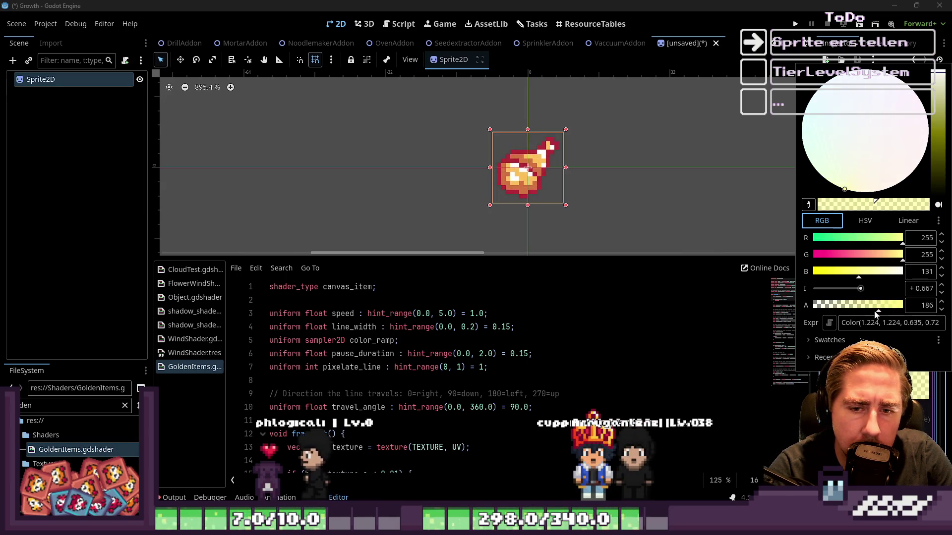
pyautogui.press('Escape')
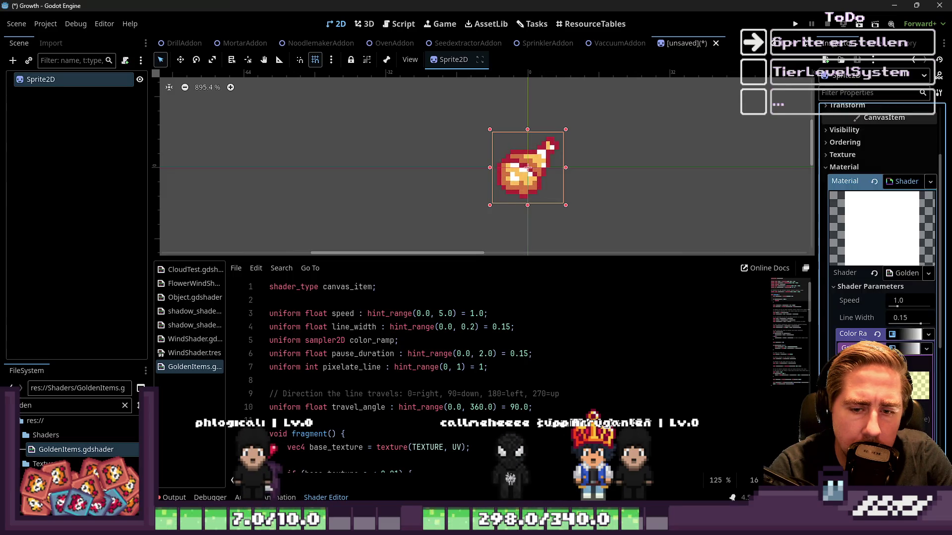
pyautogui.click(918, 391)
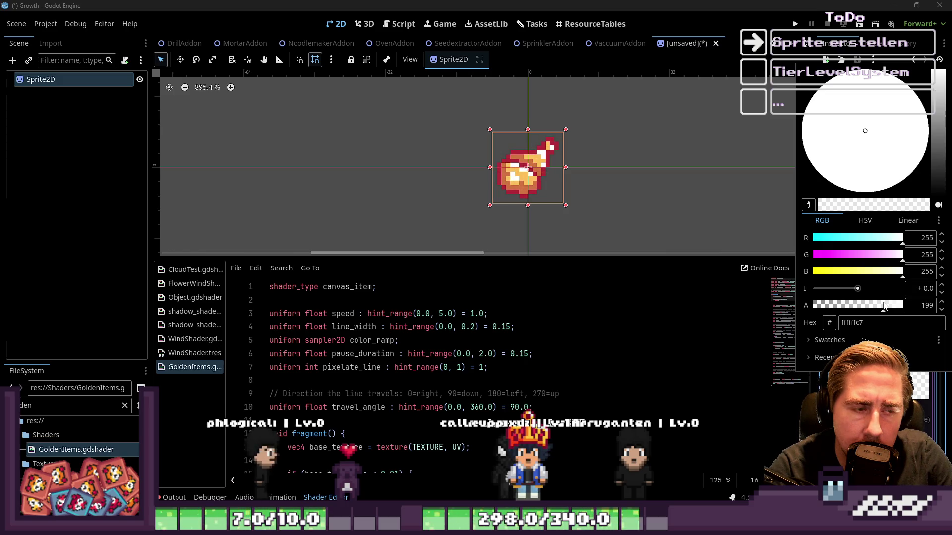
pyautogui.press('Escape')
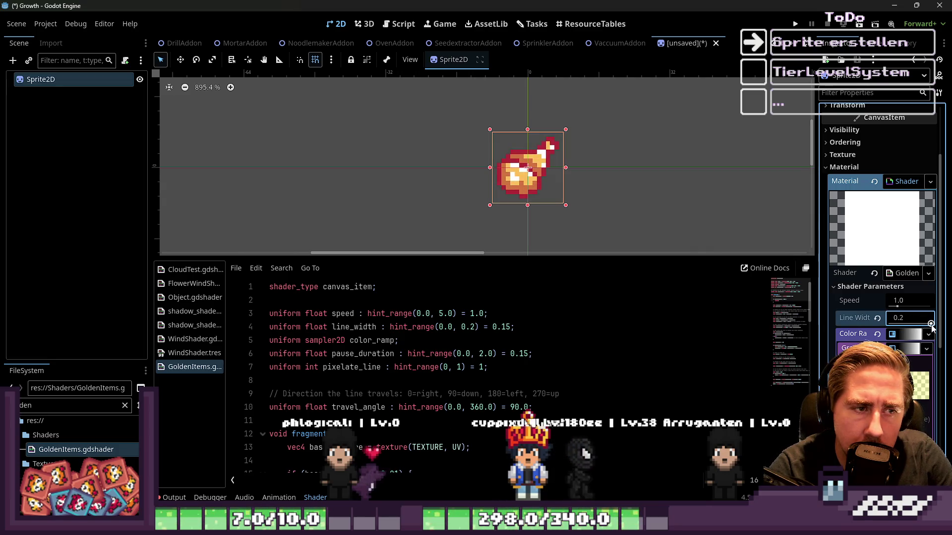
# Lower the shader's Speed, then reset it back to 1.0.
pyautogui.moveTo(898, 307); pyautogui.dragTo(895, 312)
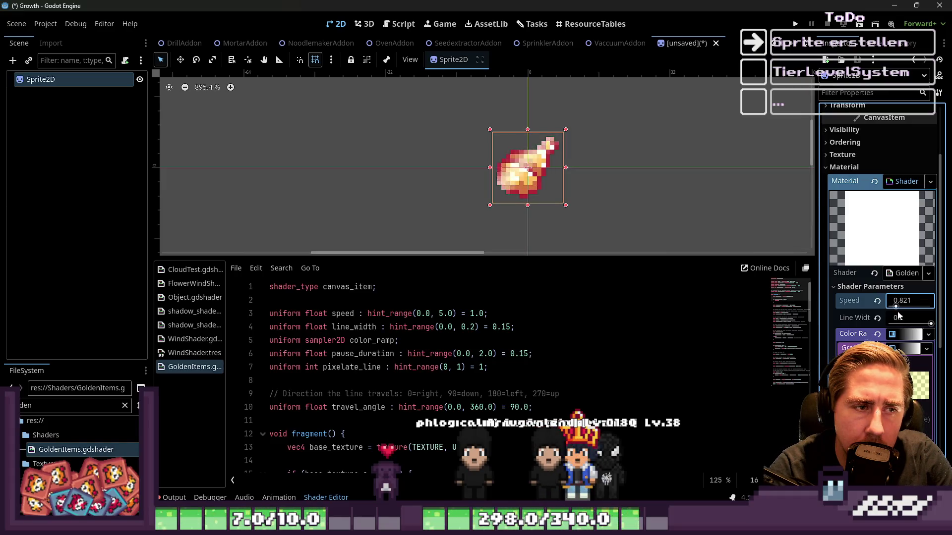
pyautogui.click(877, 301)
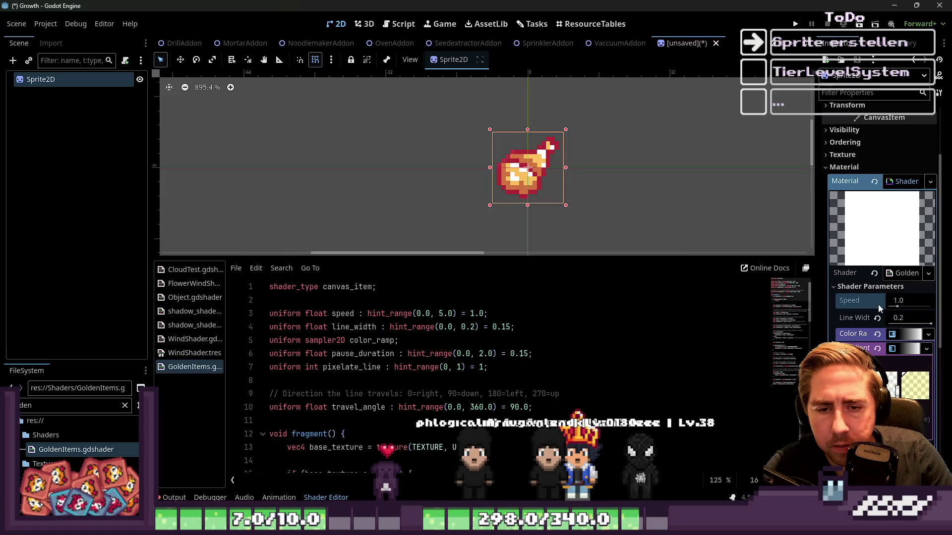
pyautogui.scroll(-2, 877, 301)
# Set the Color Ramp gradient width to 275, then reset it to 256 and collapse it.
pyautogui.click(907, 300)
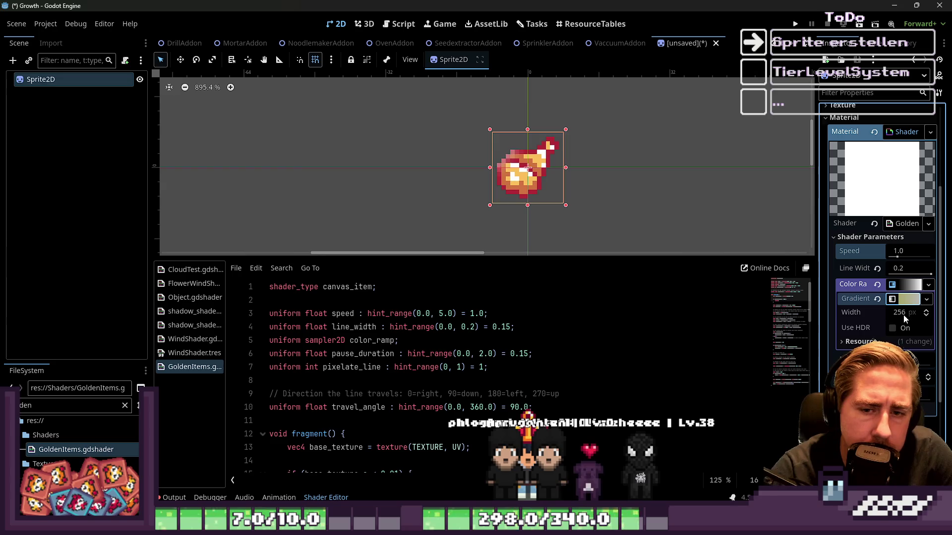
pyautogui.click(905, 315)
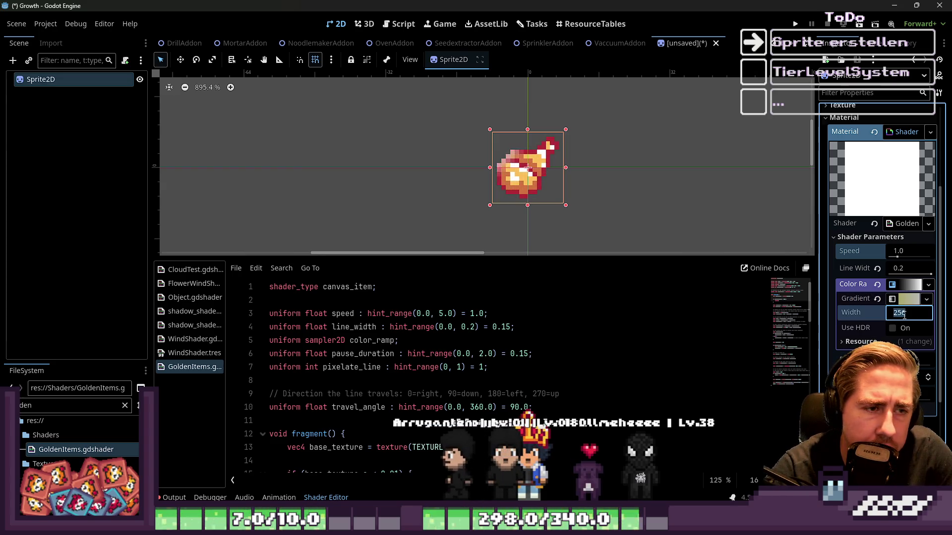
pyautogui.write('275')
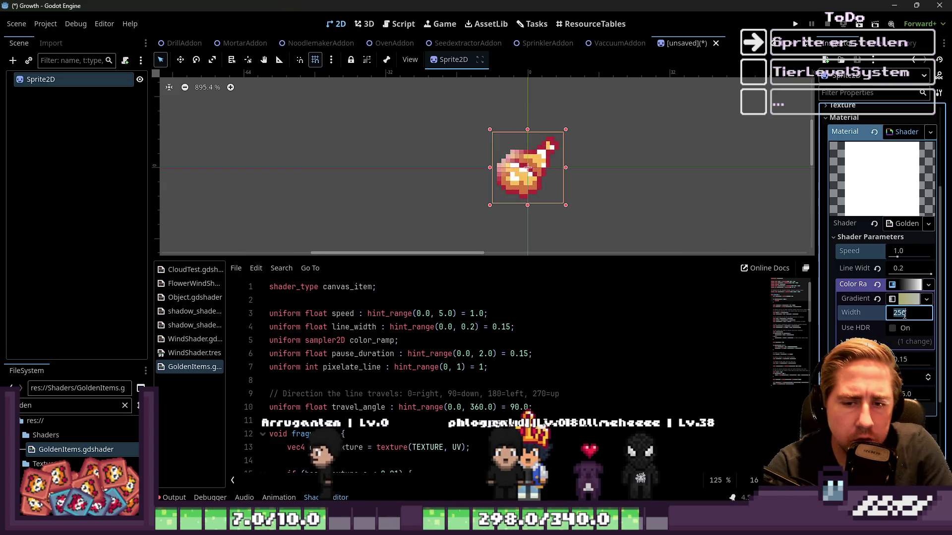
pyautogui.press('Return')
pyautogui.click(878, 313)
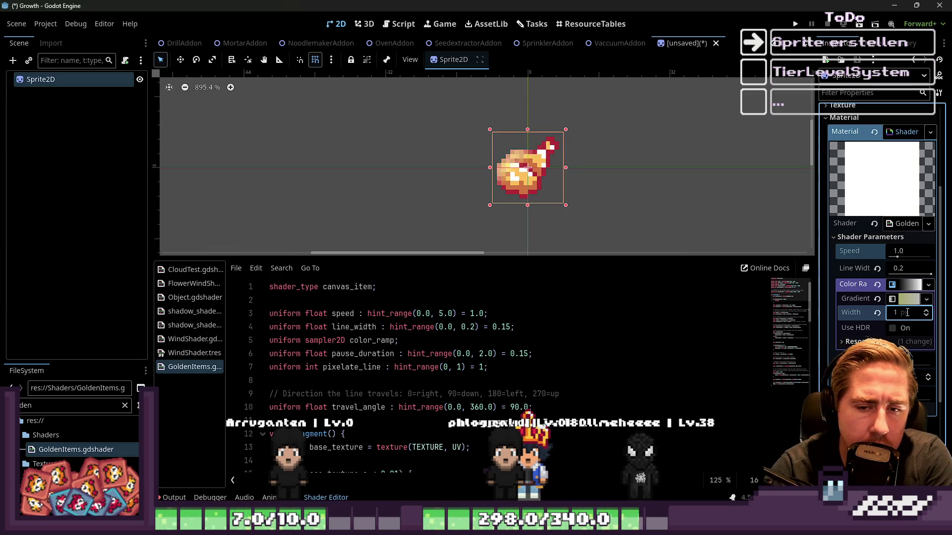
pyautogui.click(878, 314)
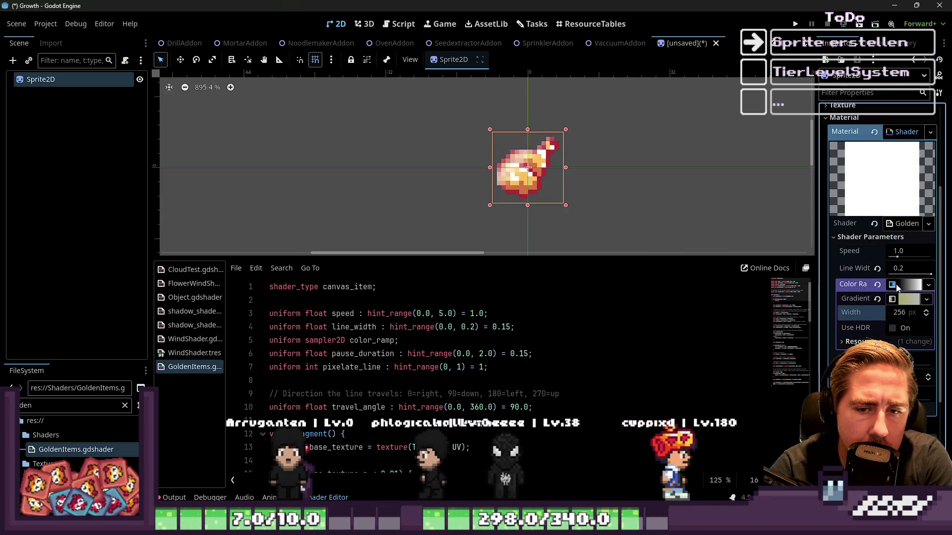
pyautogui.click(867, 286)
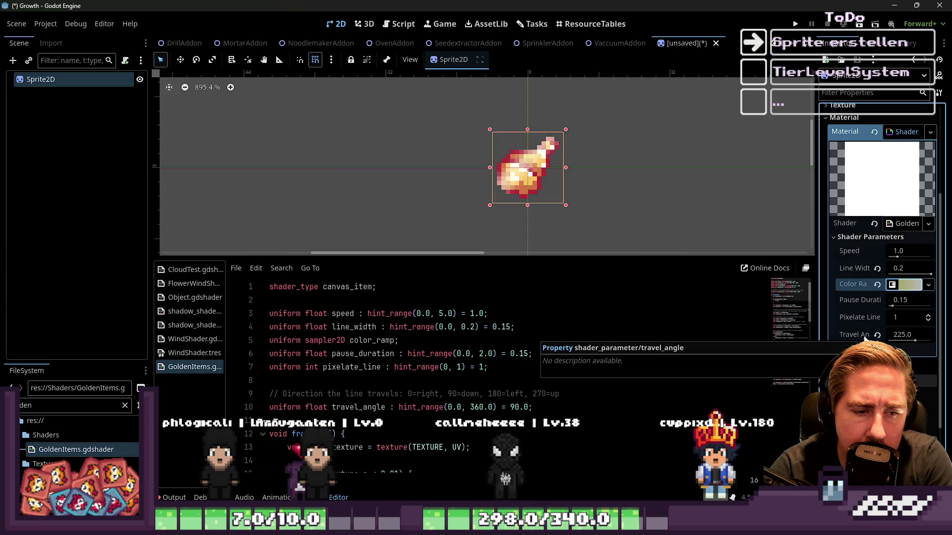
# Widen the Inspector and turn Pixelate Line off.
pyautogui.moveTo(816, 329); pyautogui.dragTo(777, 328)
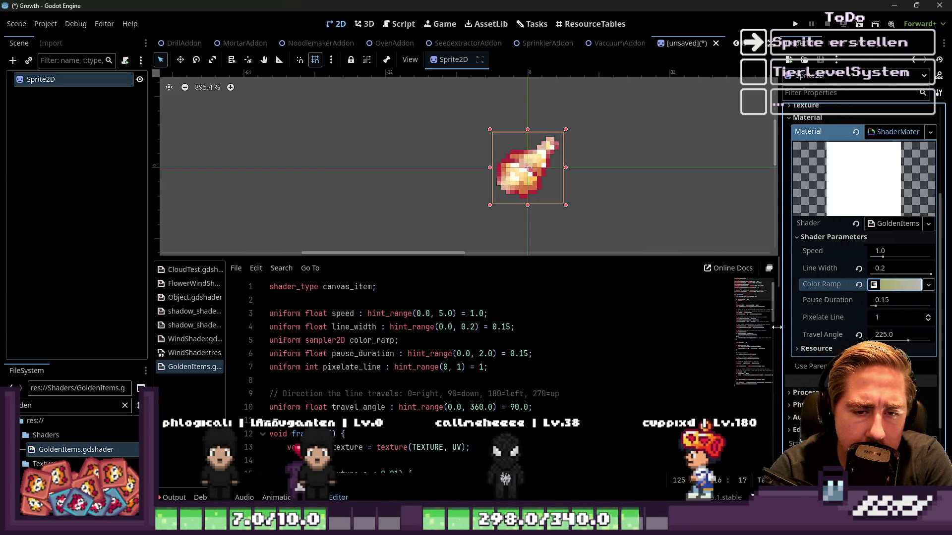
pyautogui.click(929, 320)
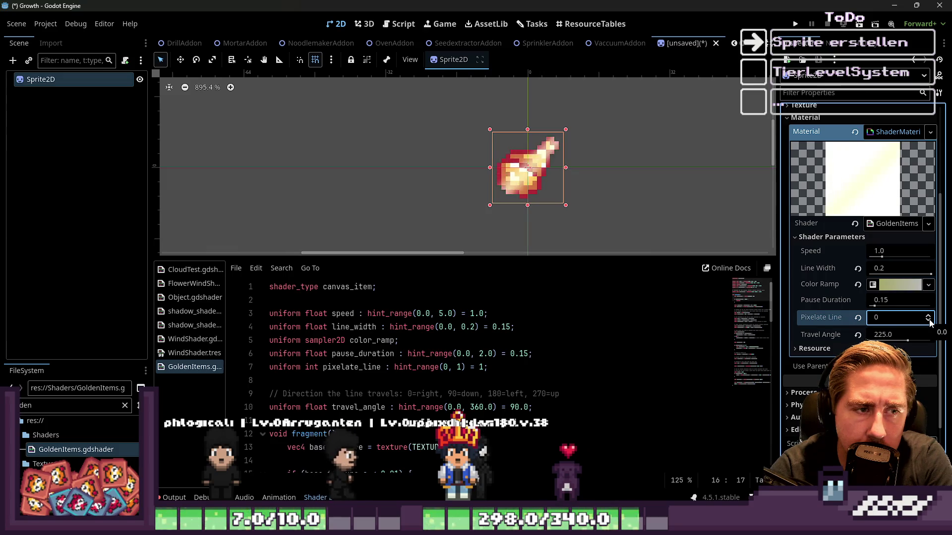
pyautogui.click(927, 315)
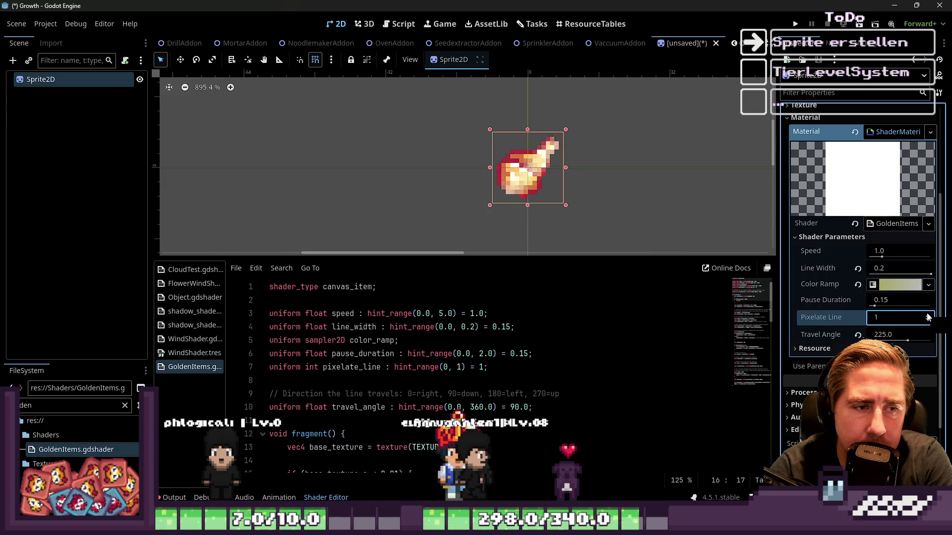
pyautogui.click(928, 320)
# Try a Line Width of 0.5 on the material; it stays at 0.2.
pyautogui.scroll(1, 538, 192)
pyautogui.scroll(10, 541, 166)
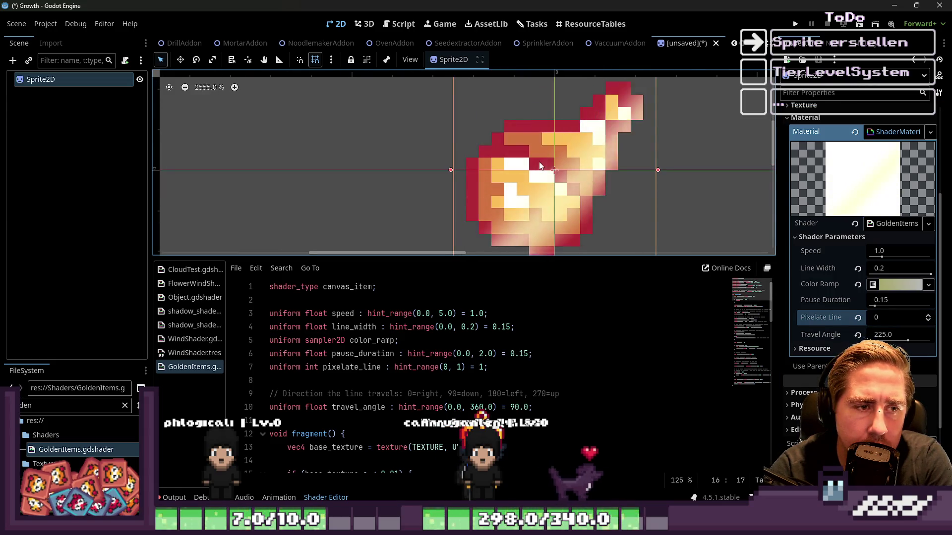
pyautogui.scroll(-9, 541, 165)
pyautogui.scroll(-2, 541, 165)
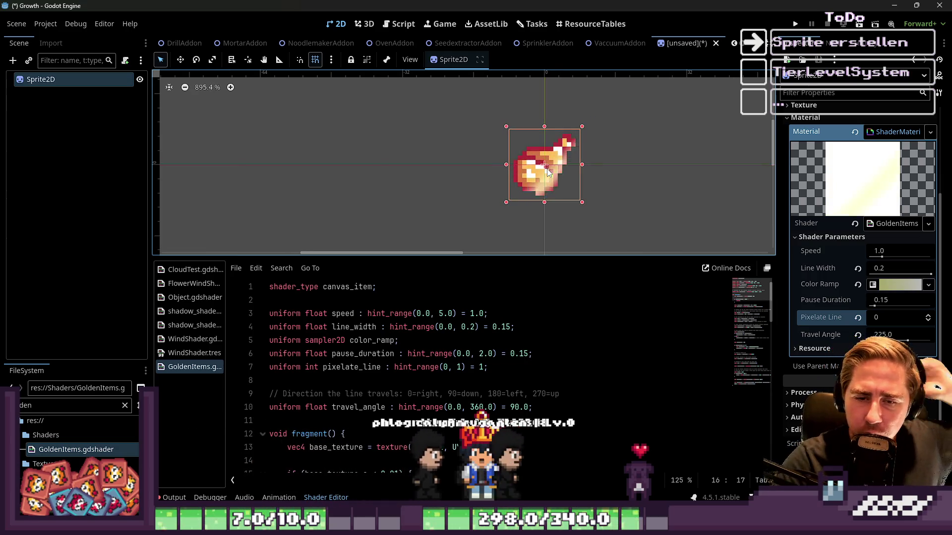
pyautogui.click(887, 268)
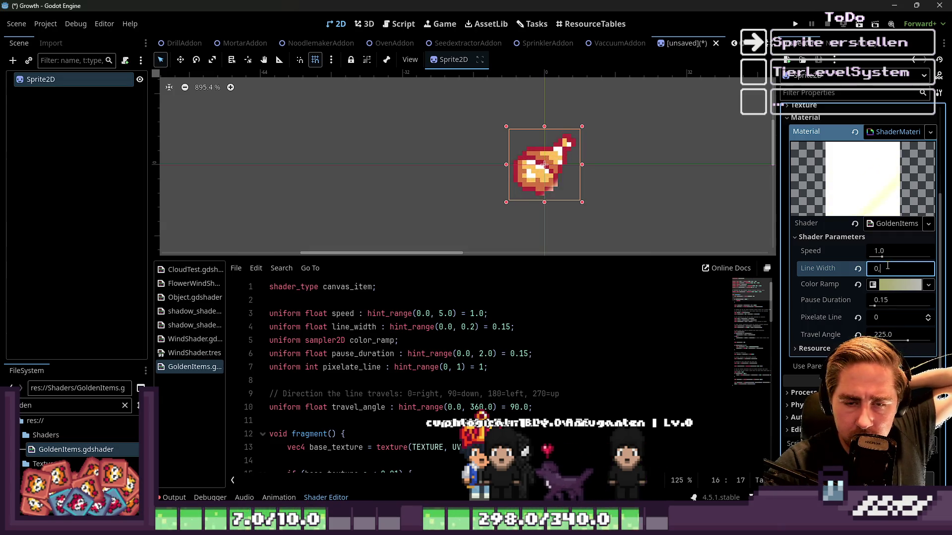
pyautogui.write('5')
pyautogui.write('0.2')
pyautogui.press('Return')
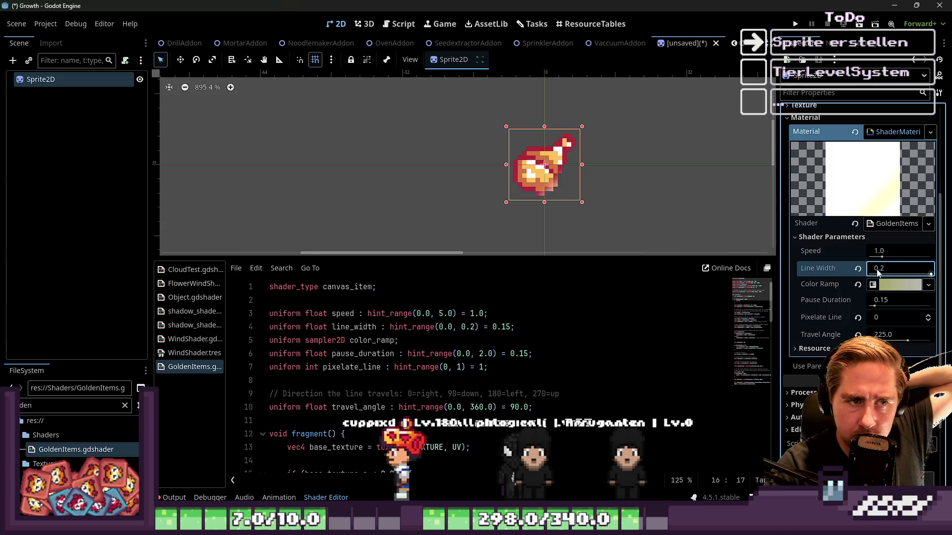
# Raise line_width's hint_range upper bound to 1.0, set Line Width to 0.558, and reset Pixelate Line.
pyautogui.click(501, 354)
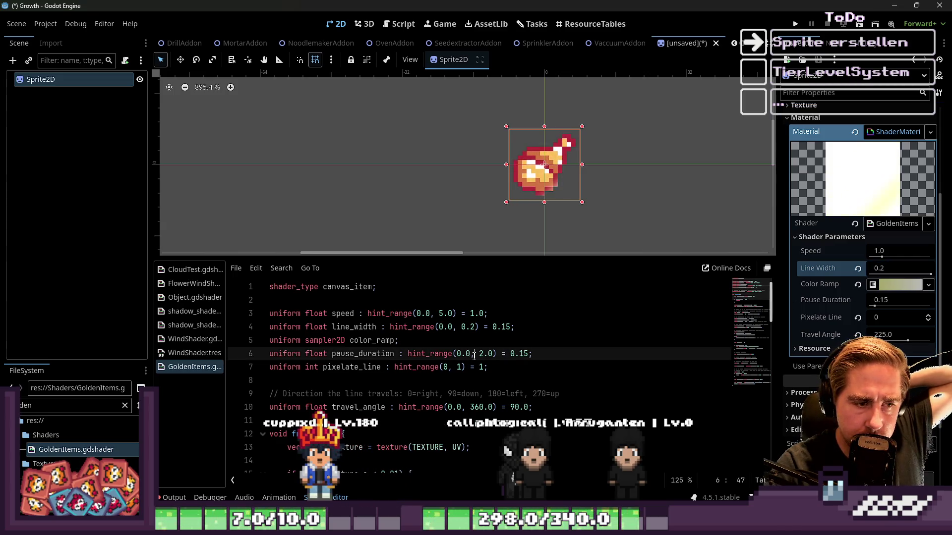
pyautogui.doubleClick(468, 327)
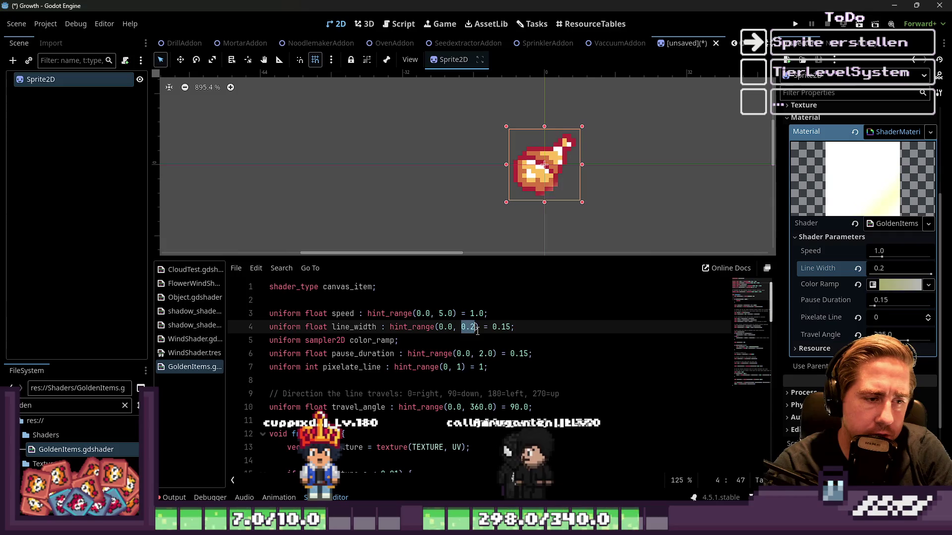
pyautogui.write('1.0')
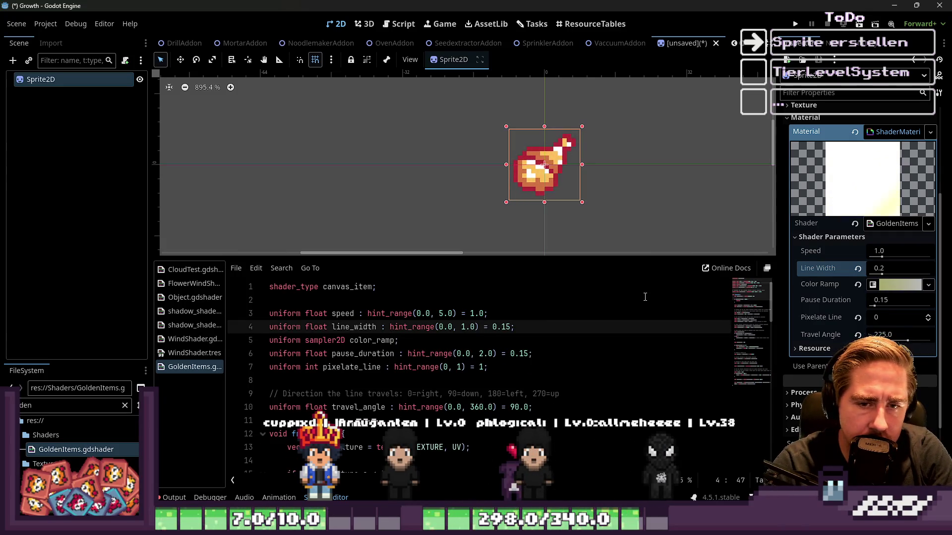
pyautogui.click(477, 300)
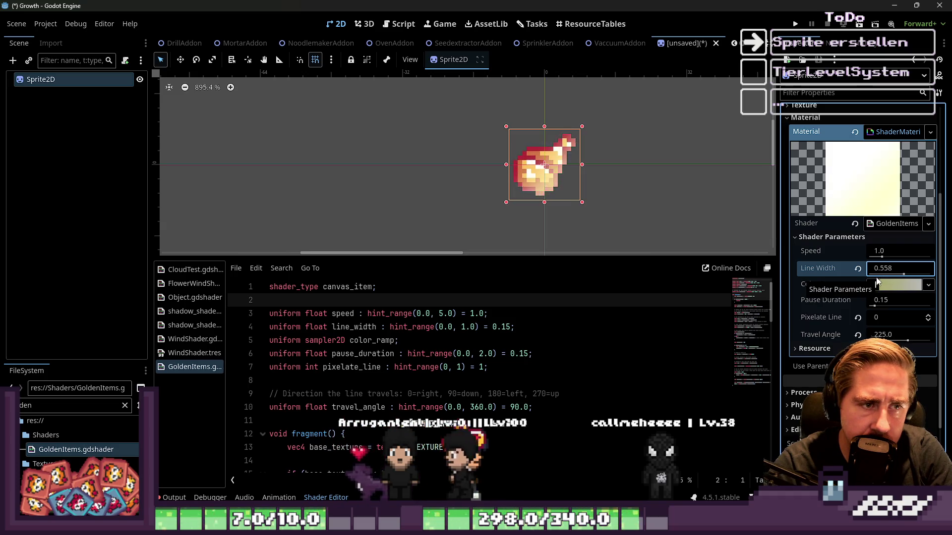
pyautogui.click(861, 320)
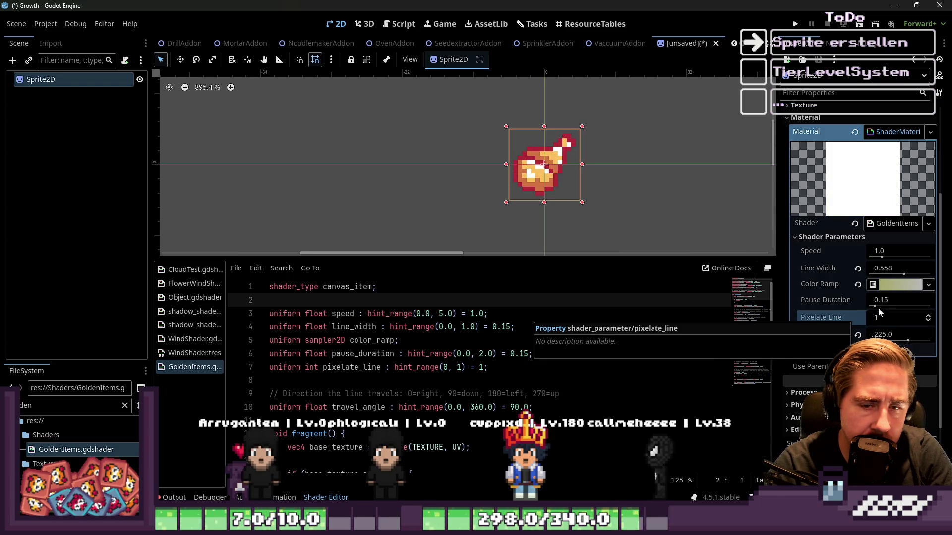
pyautogui.click(925, 283)
# Lower the alpha of both Color Ramp stops, bringing the yellow stop to 54.
pyautogui.click(798, 290)
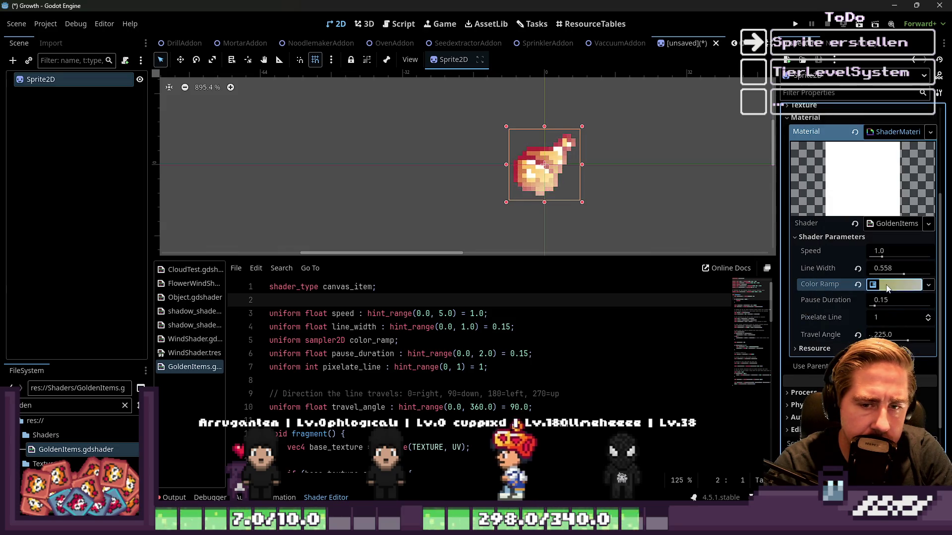
pyautogui.click(900, 284)
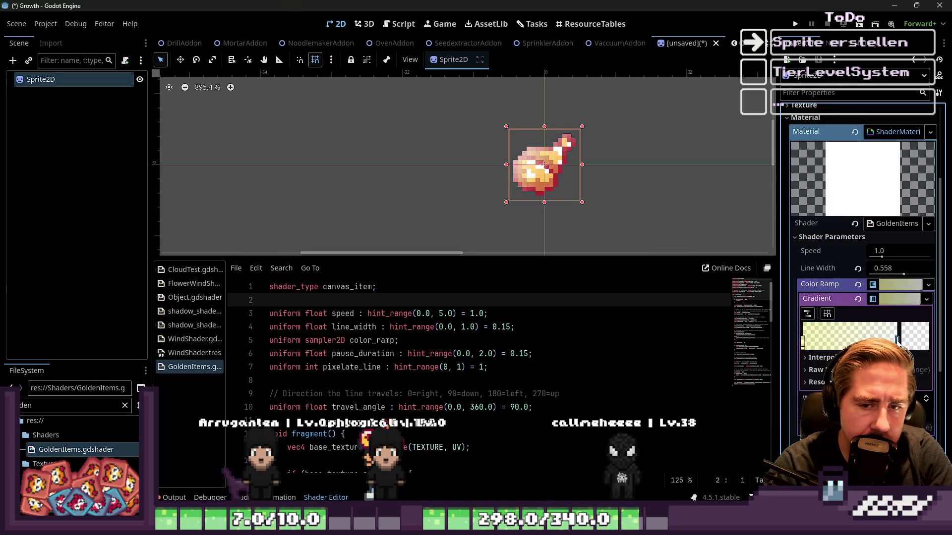
pyautogui.doubleClick(895, 339)
pyautogui.click(857, 255)
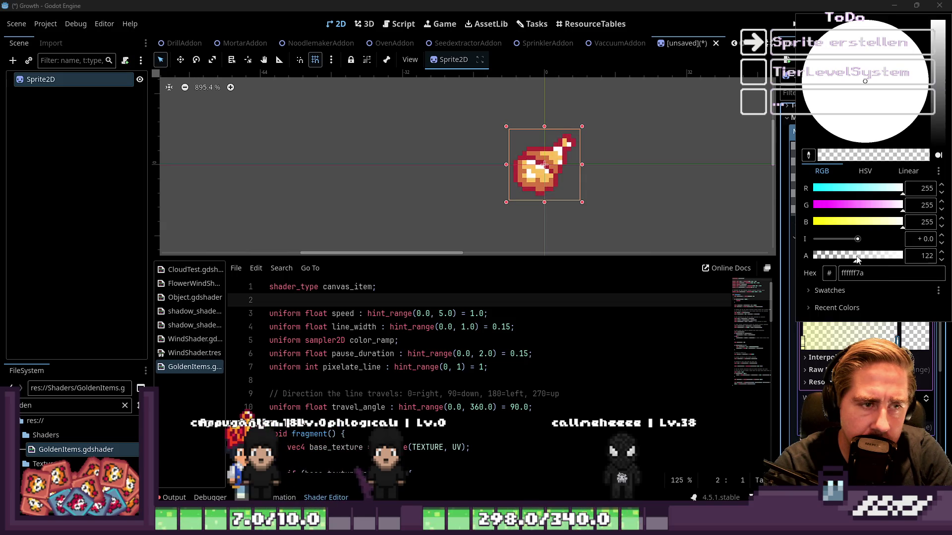
pyautogui.scroll(1, 858, 255)
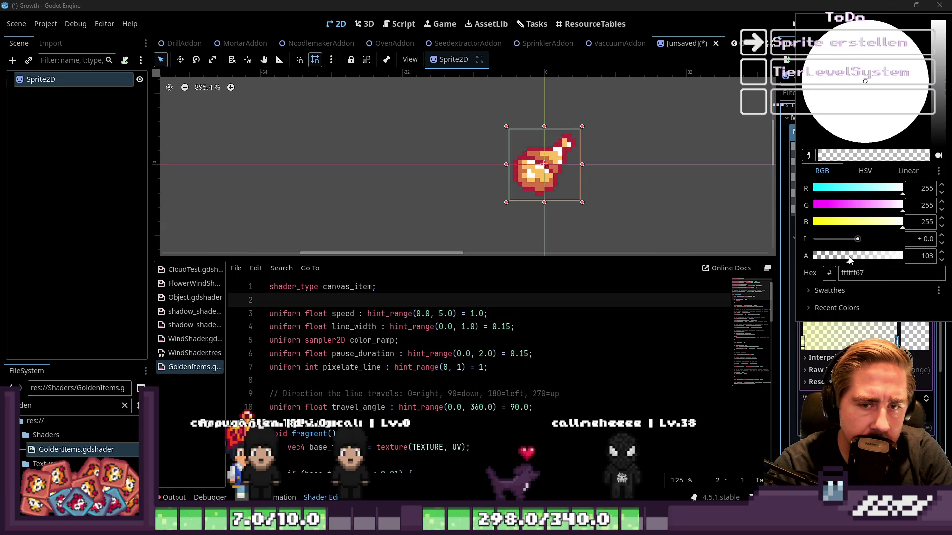
pyautogui.click(803, 344)
pyautogui.doubleClick(803, 342)
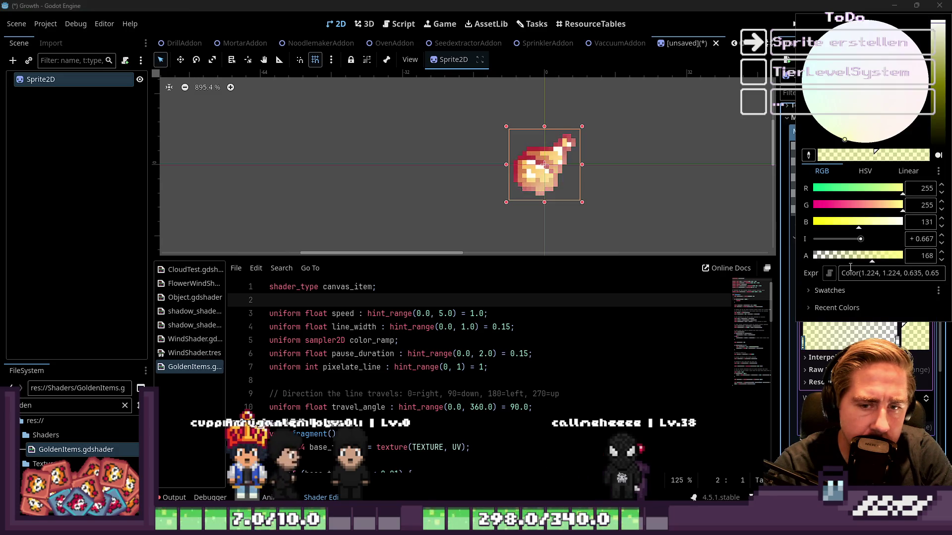
pyautogui.click(851, 260)
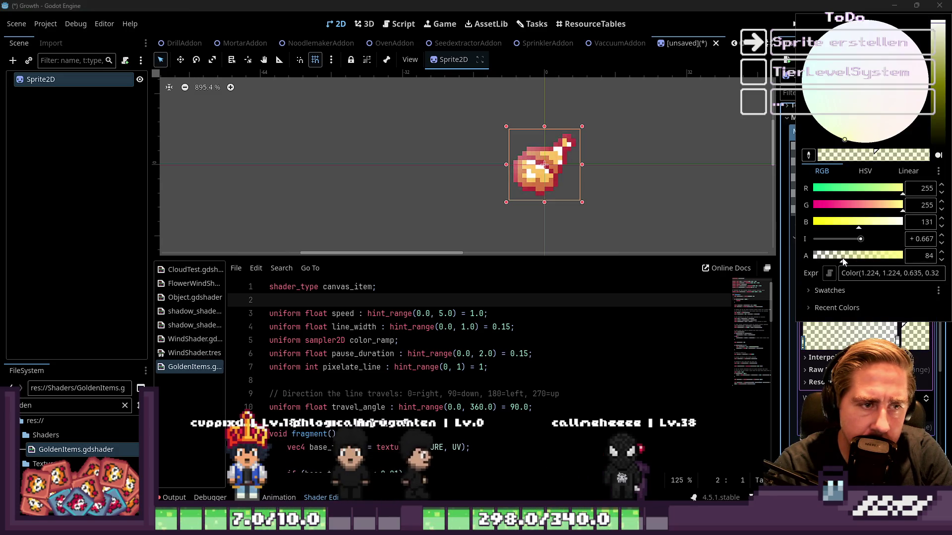
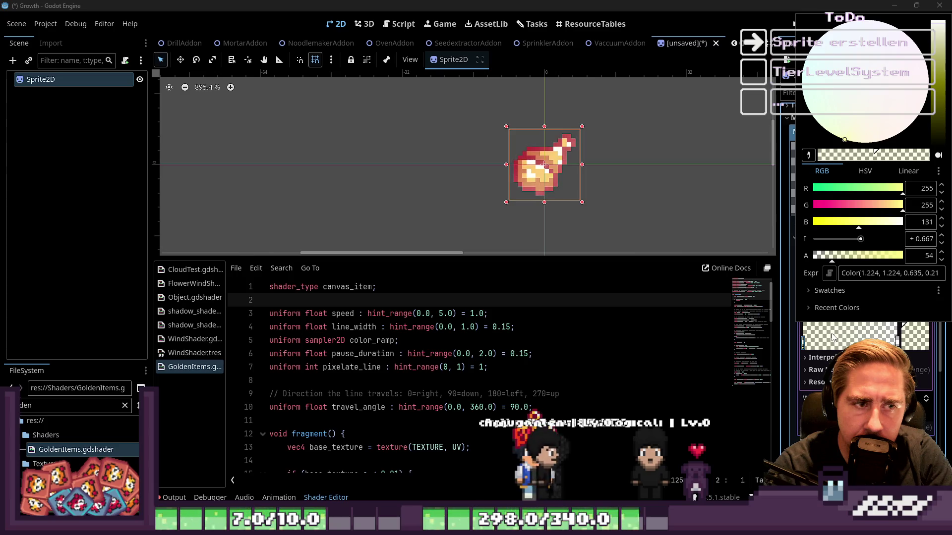
# Close the colour picker and set the shader's Pixelate Line to 0 and Line Width to 0.2.
pyautogui.click(684, 270)
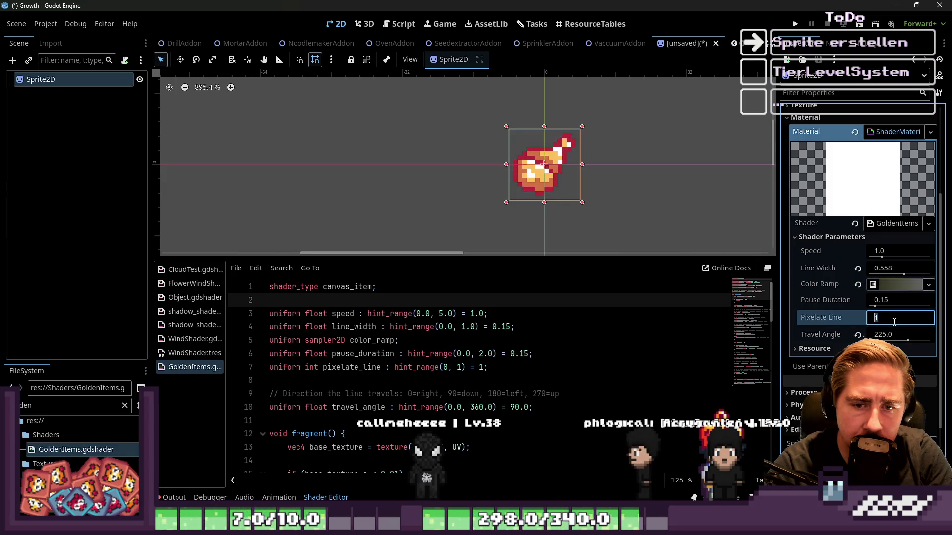
pyautogui.write('0')
pyautogui.press('Return')
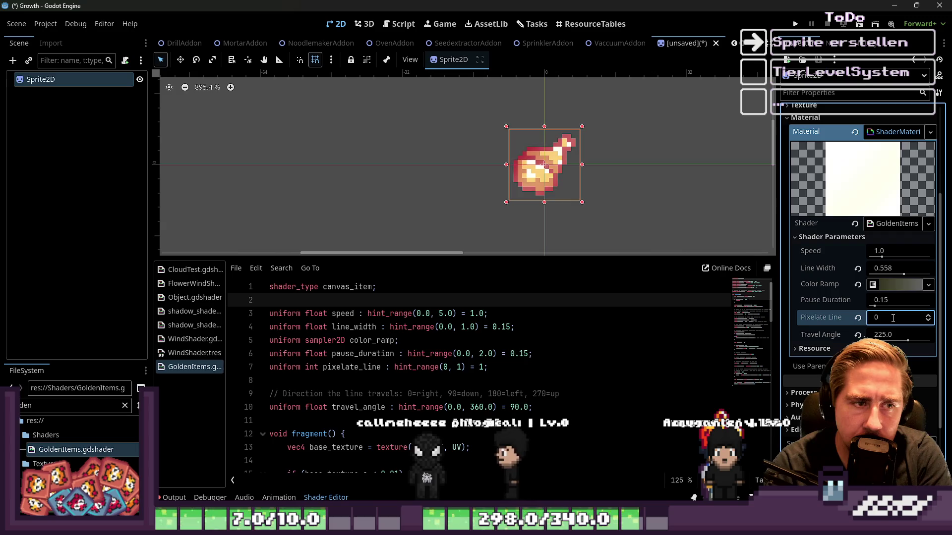
pyautogui.click(893, 275)
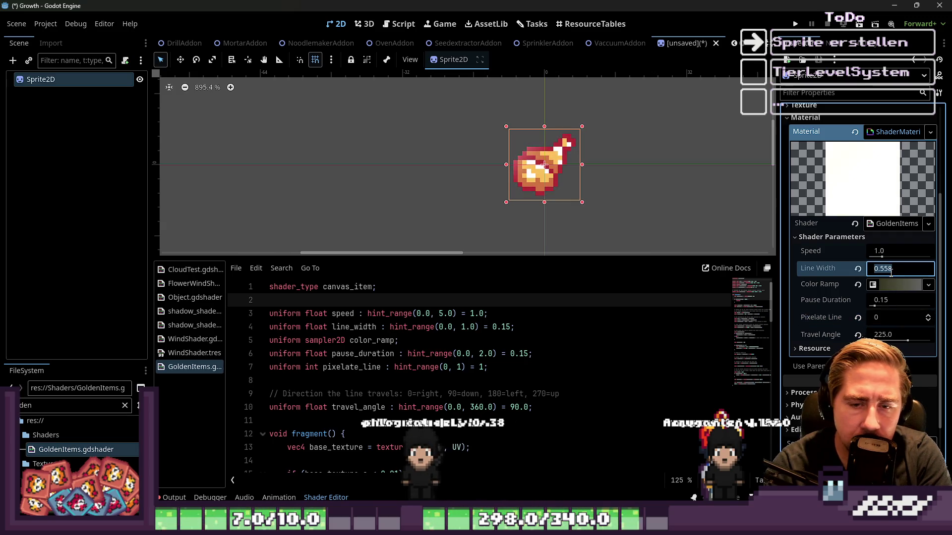
pyautogui.write('0.2')
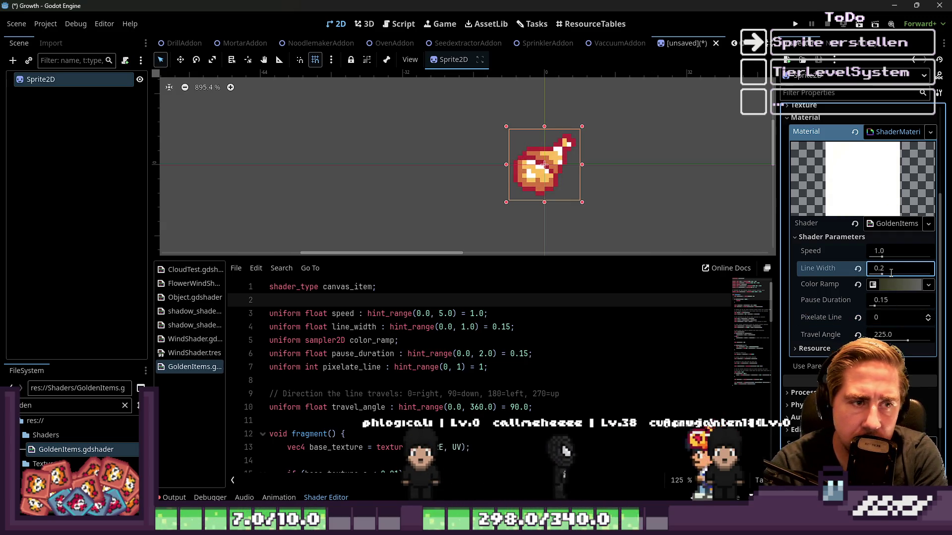
pyautogui.press('BackSpace')
pyautogui.write('1')
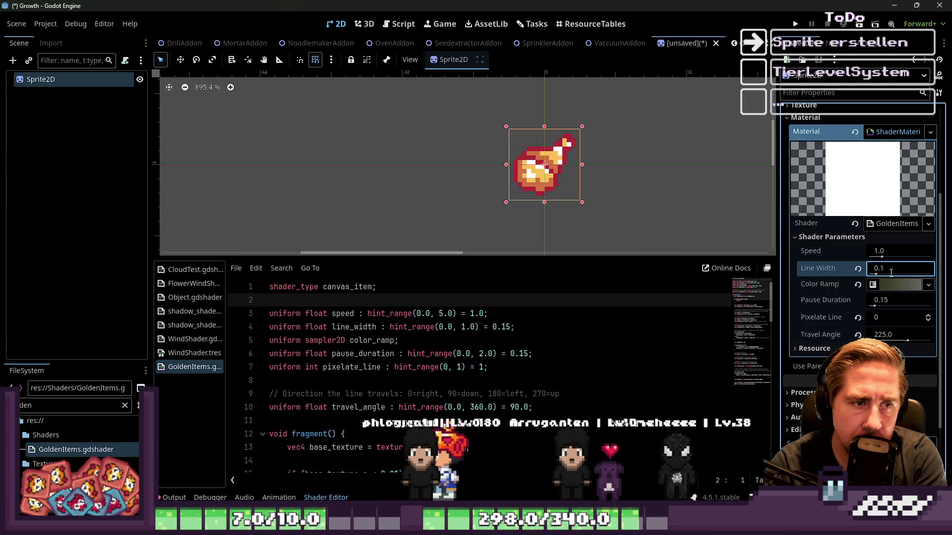
pyautogui.write('0.2')
pyautogui.press('Return')
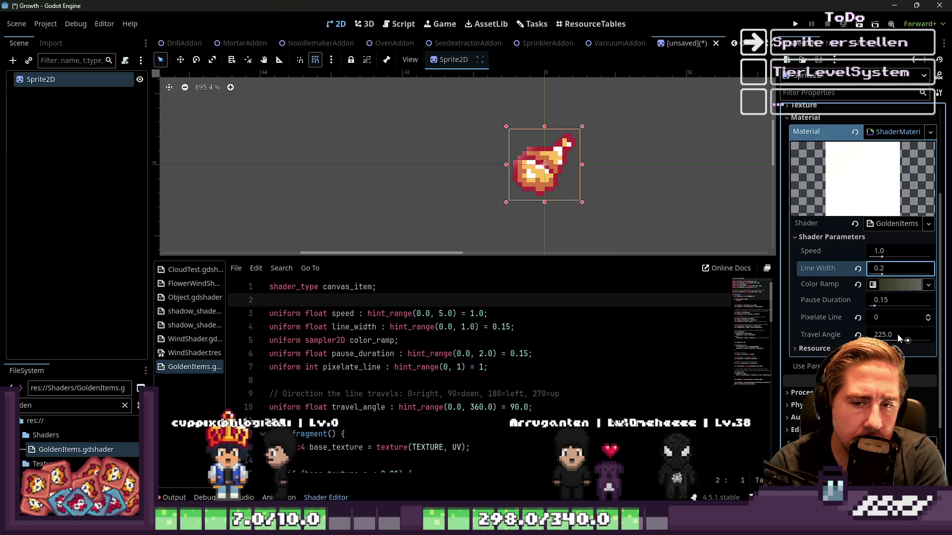
# Set the shader's Speed parameter to 1.5.
pyautogui.moveTo(899, 338)
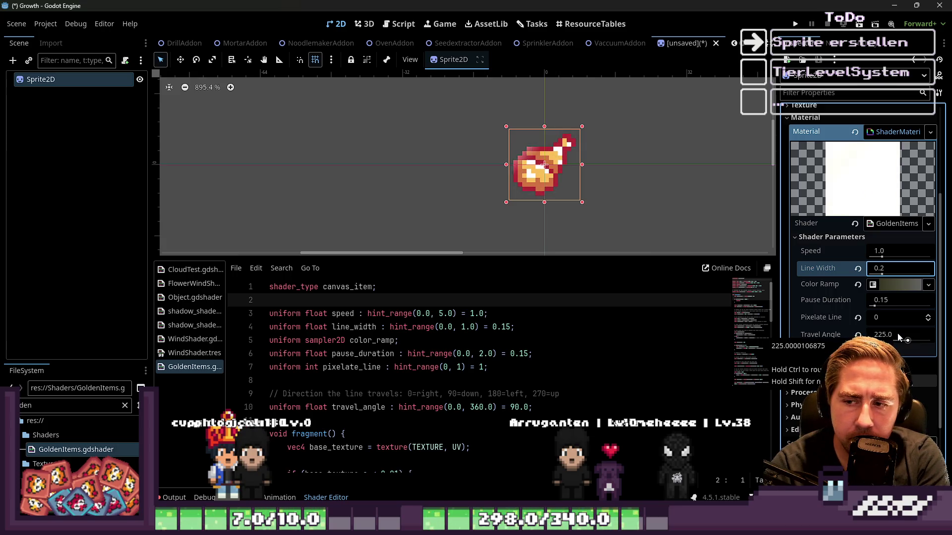
pyautogui.click(891, 250)
pyautogui.write('1.5')
pyautogui.press('Return')
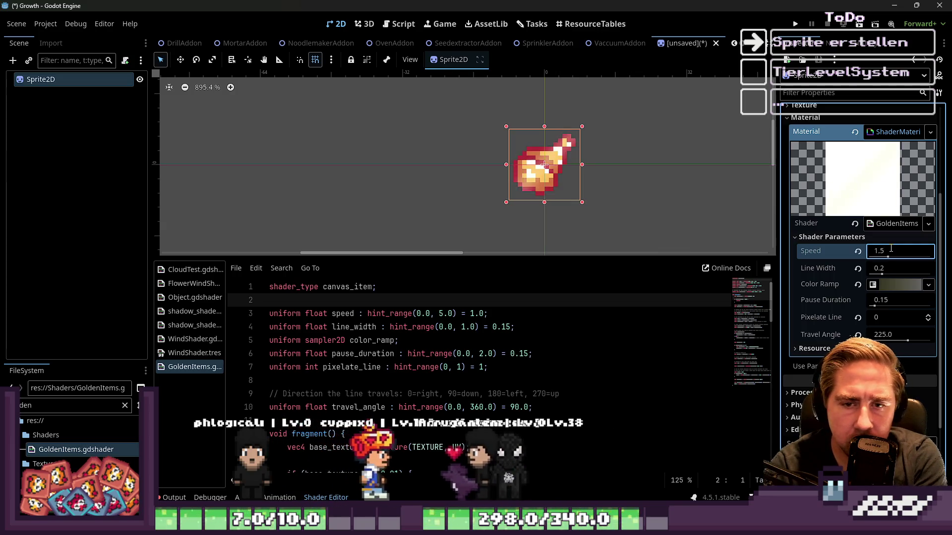
pyautogui.hotkey('ctrl', 'a')
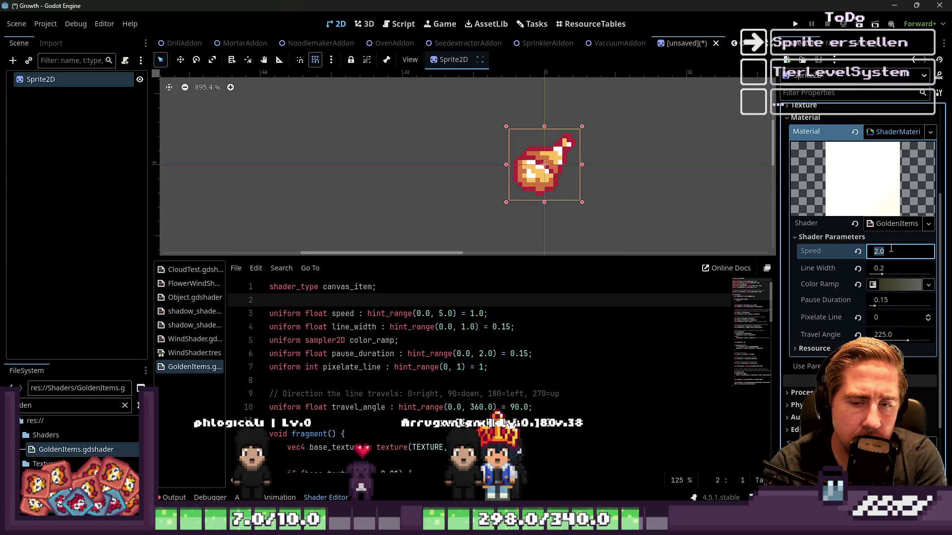
pyautogui.write('.5')
pyautogui.press('Return')
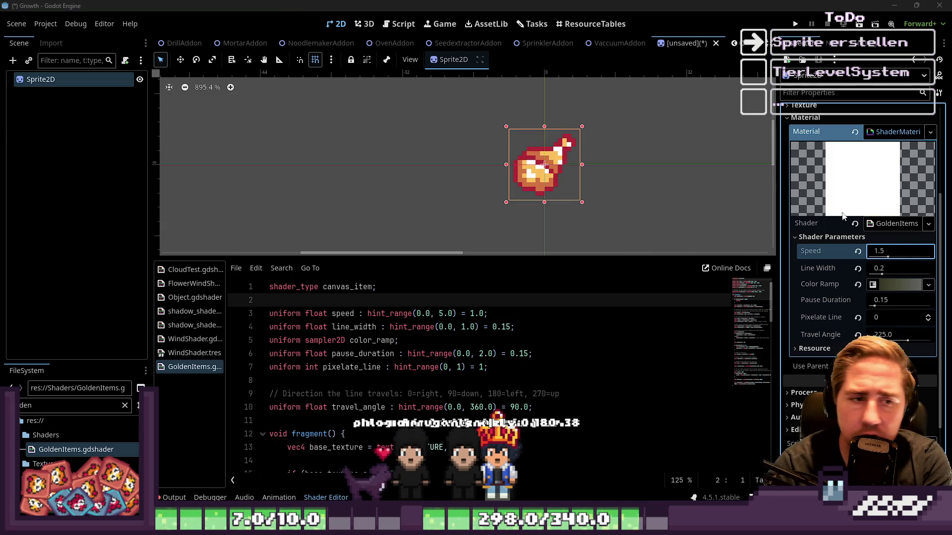
# Deselect and reselect the sprite to view its shader material.
pyautogui.click(457, 178)
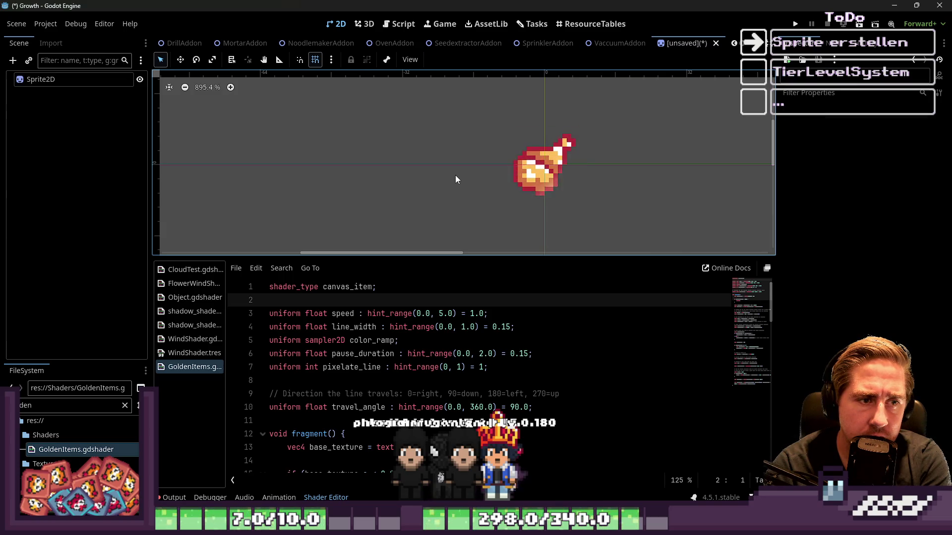
pyautogui.click(513, 161)
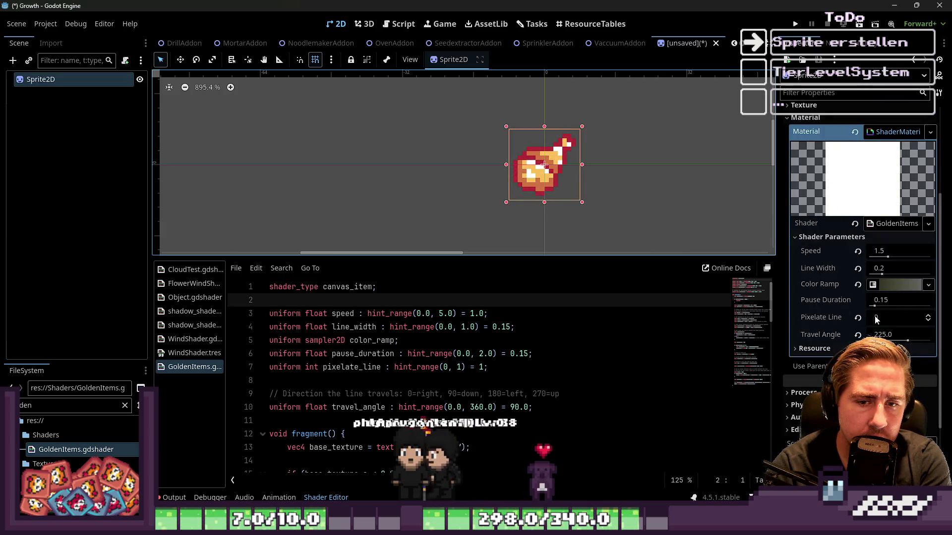
pyautogui.scroll(-4, 604, 171)
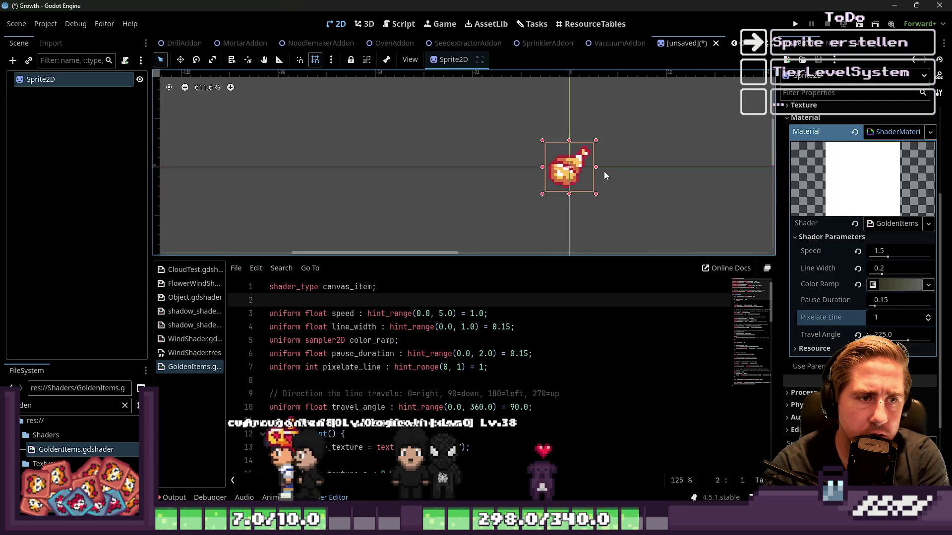
pyautogui.click(404, 171)
pyautogui.scroll(4, 619, 164)
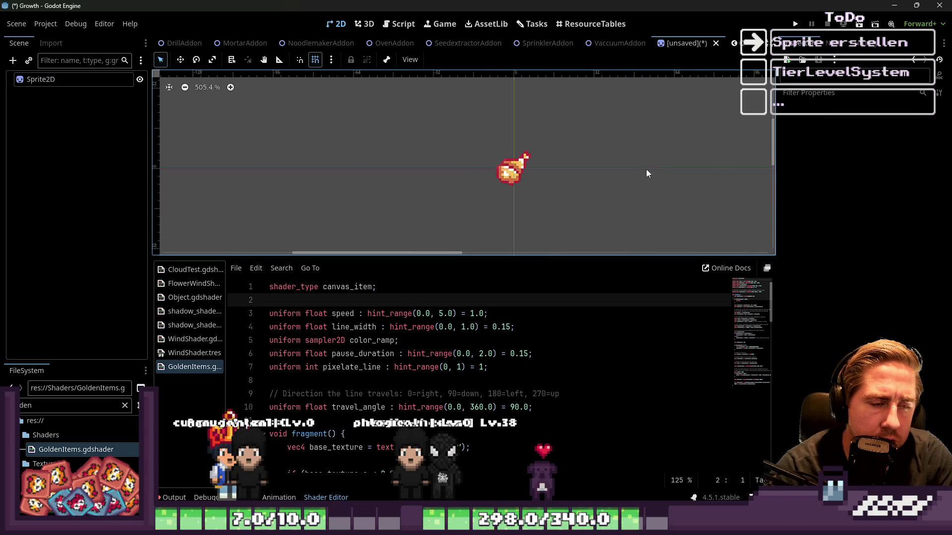
# Attempt to save and close the test scene, cancelling both prompts.
pyautogui.hotkey('ctrl', 's')
pyautogui.press('Escape')
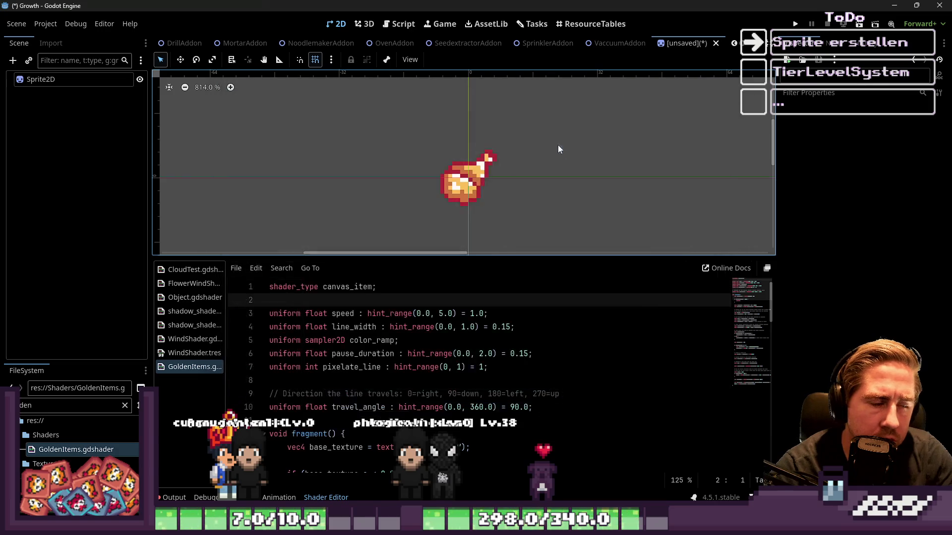
pyautogui.hotkey('ctrl', 'shift', 'w')
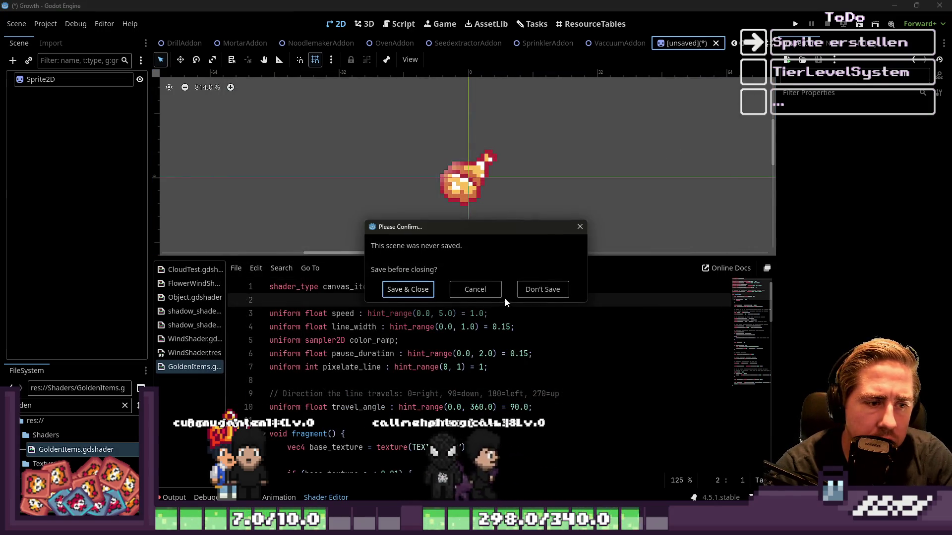
pyautogui.press('Escape')
# Select the sprite and bring up the options for its Material resource.
pyautogui.click(93, 80)
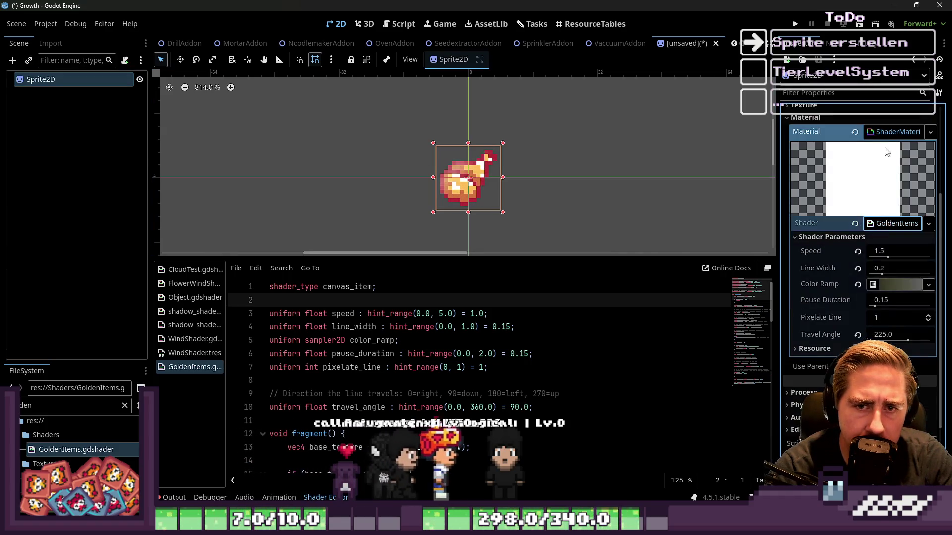
pyautogui.click(887, 131)
pyautogui.click(890, 224)
pyautogui.rightClick(890, 224)
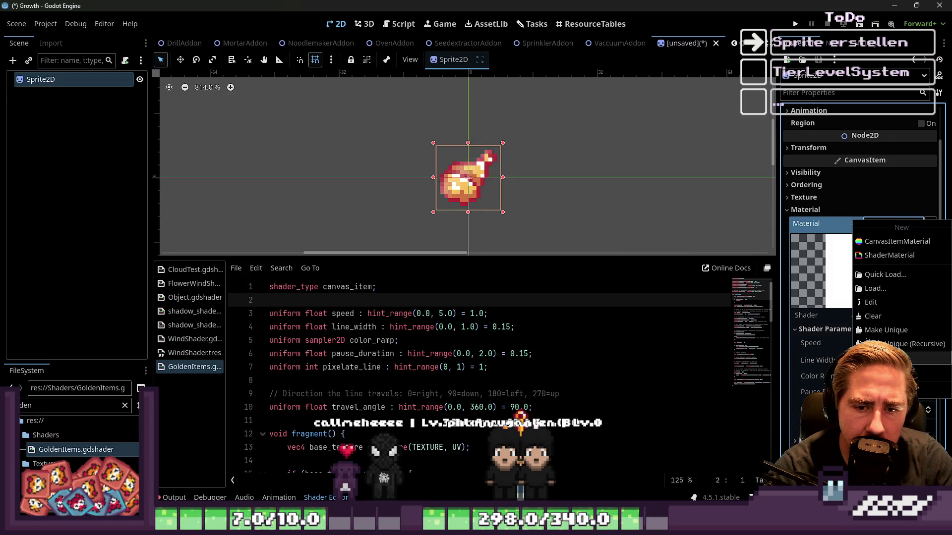
# Save the sprite's shader material as GoldenItems.tres in the Shaders folder.
pyautogui.click(887, 358)
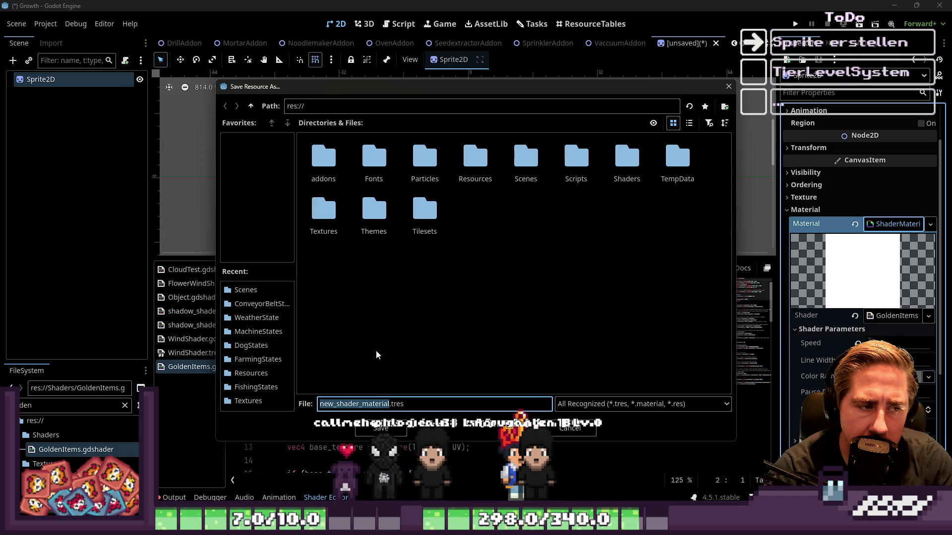
pyautogui.doubleClick(608, 156)
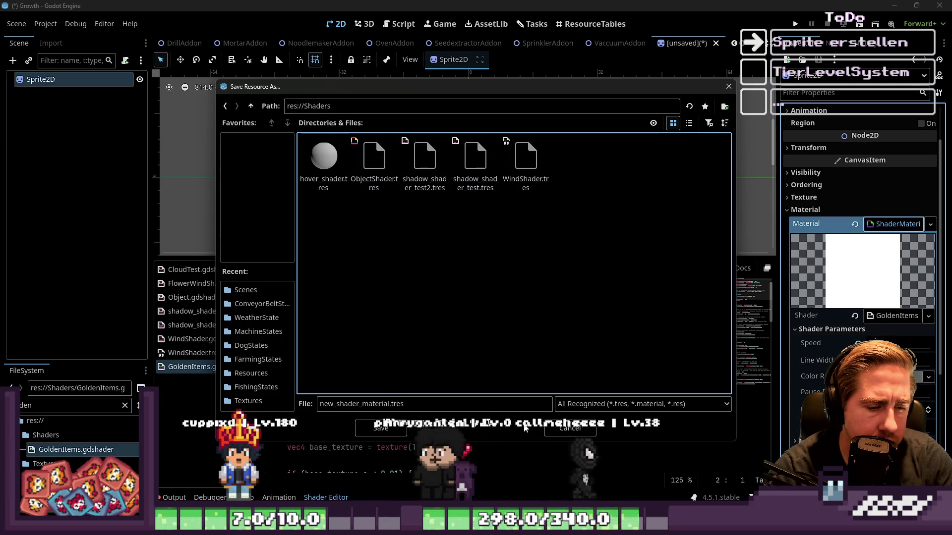
pyautogui.click(374, 404)
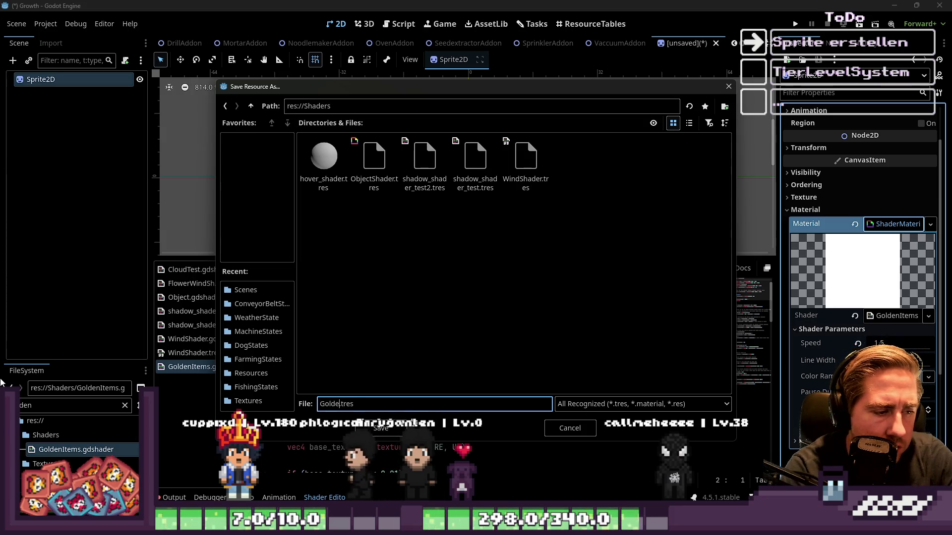
pyautogui.write('Items')
pyautogui.press('Return')
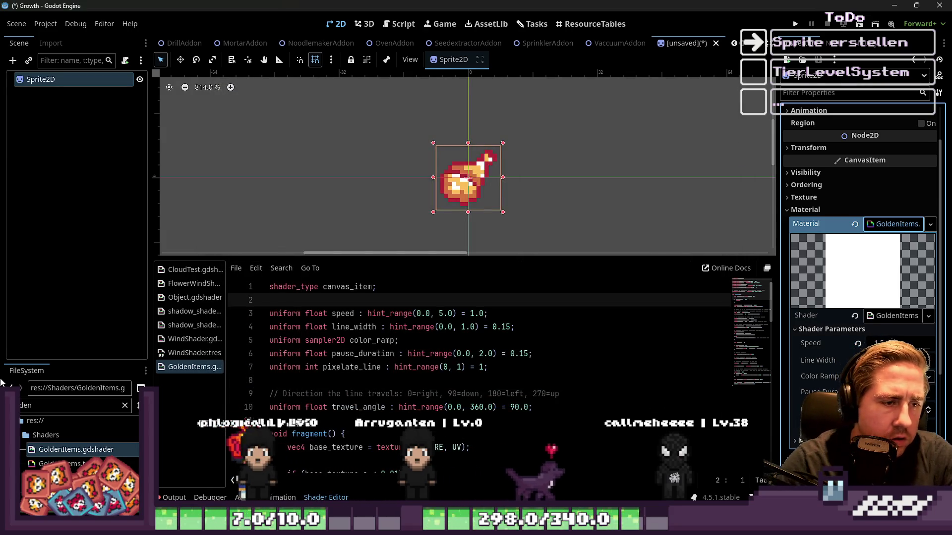
pyautogui.hotkey('ctrl', 's')
pyautogui.press('Escape')
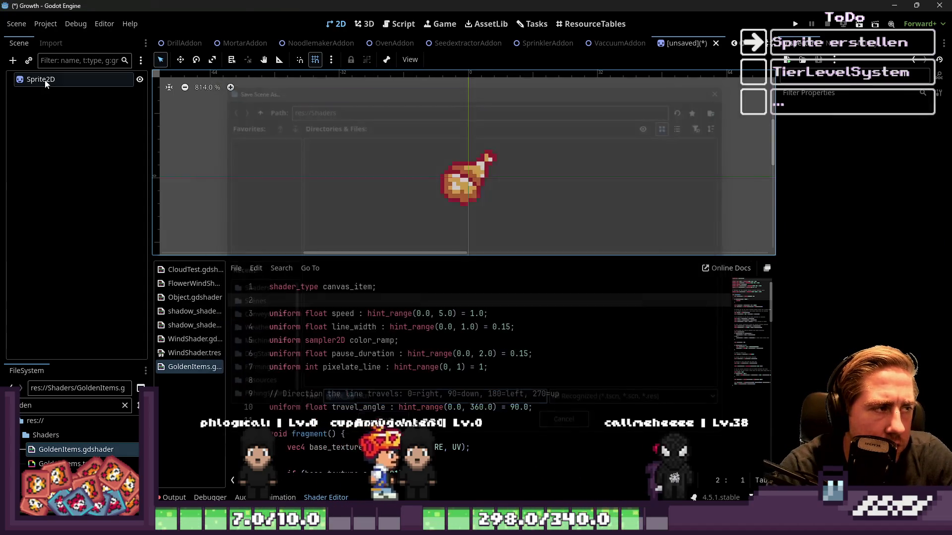
# Clear the sprite's material and load GoldenItems.tres in its place.
pyautogui.click(854, 223)
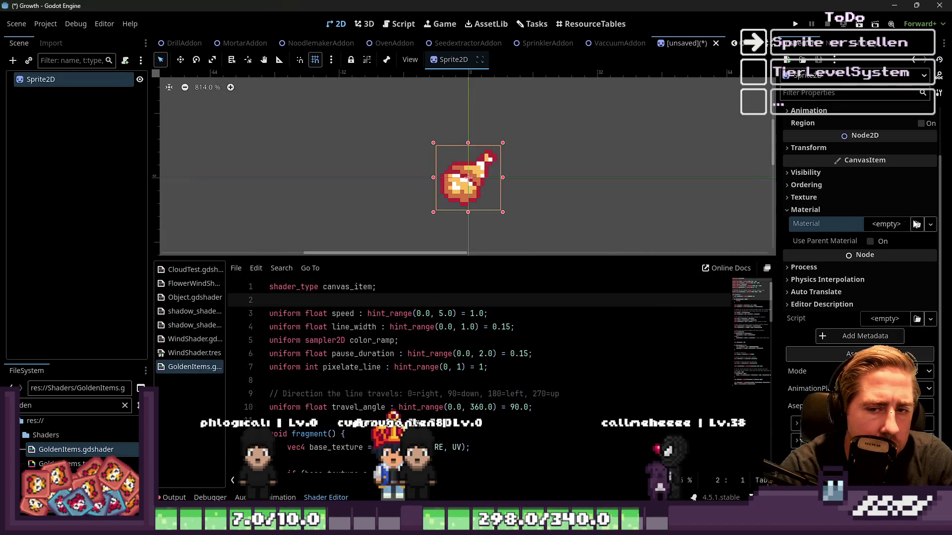
pyautogui.click(916, 224)
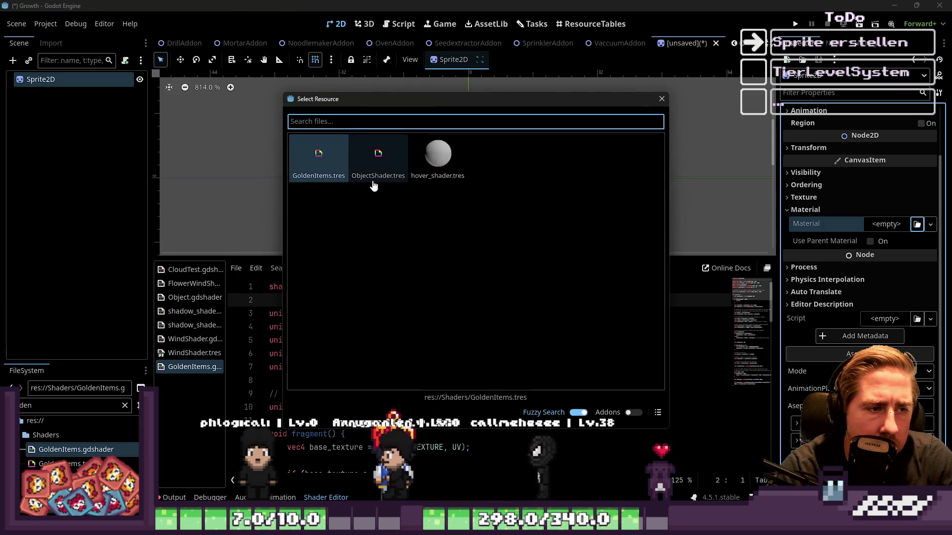
pyautogui.doubleClick(319, 158)
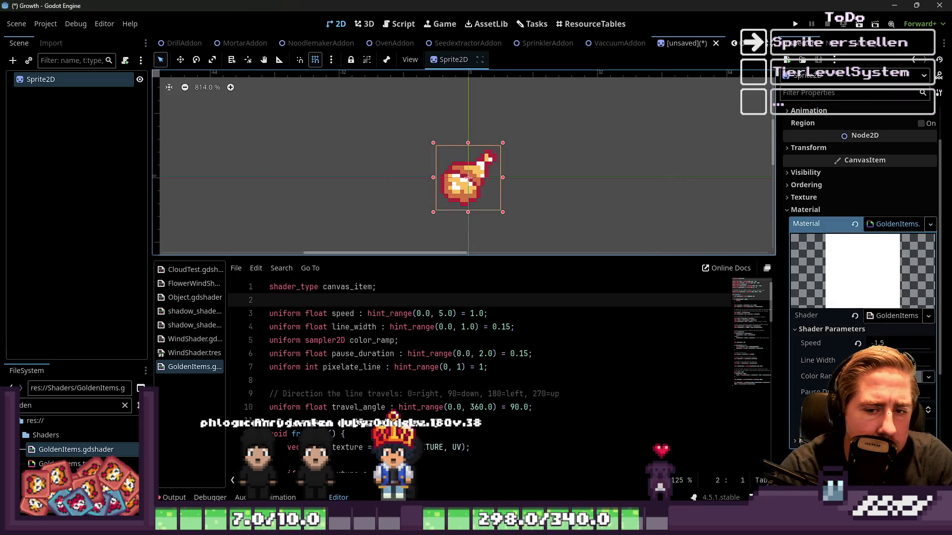
pyautogui.hotkey('ctrl', 's')
pyautogui.press('Escape')
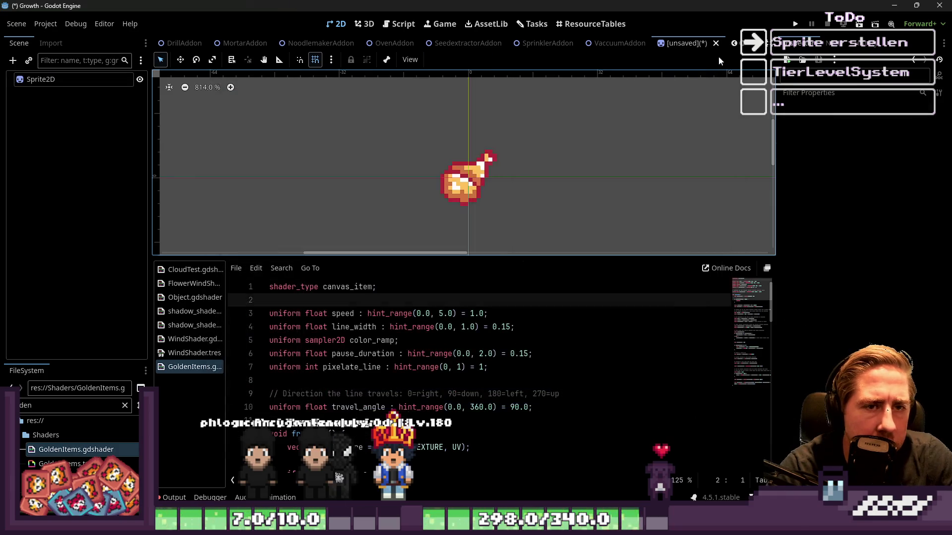
# Close the test scene without saving and return to the golden goat milk sprite in Aseprite.
pyautogui.click(715, 44)
pyautogui.press('Escape')
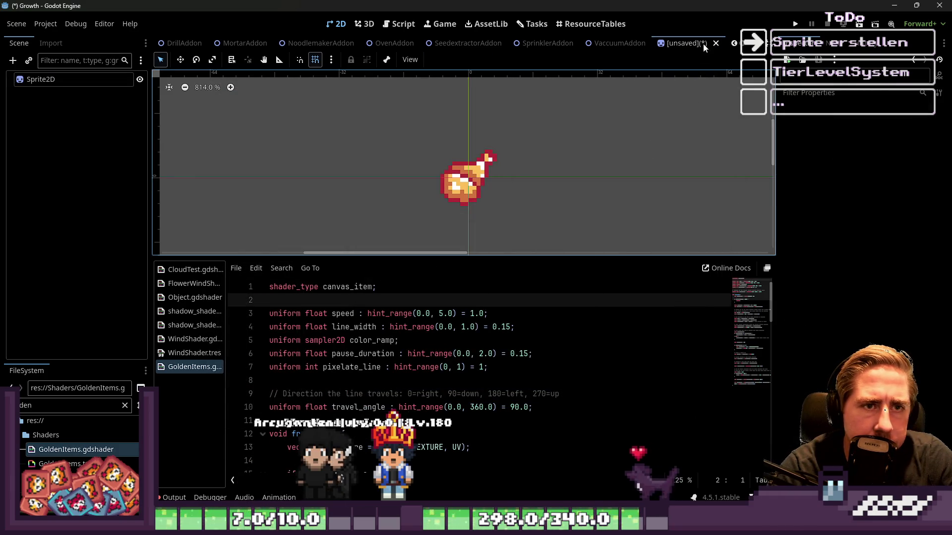
pyautogui.click(716, 44)
pyautogui.click(560, 286)
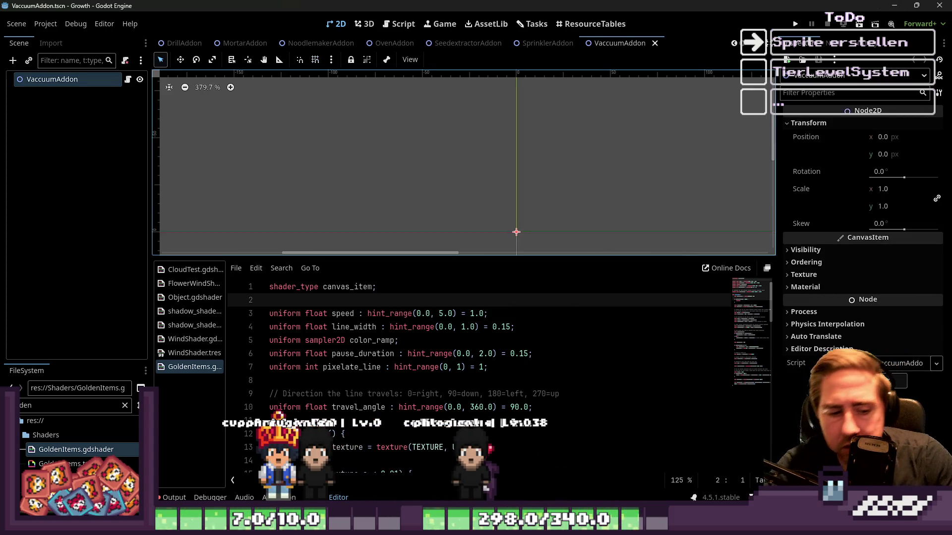
pyautogui.moveTo(498, 526)
pyautogui.click(426, 466)
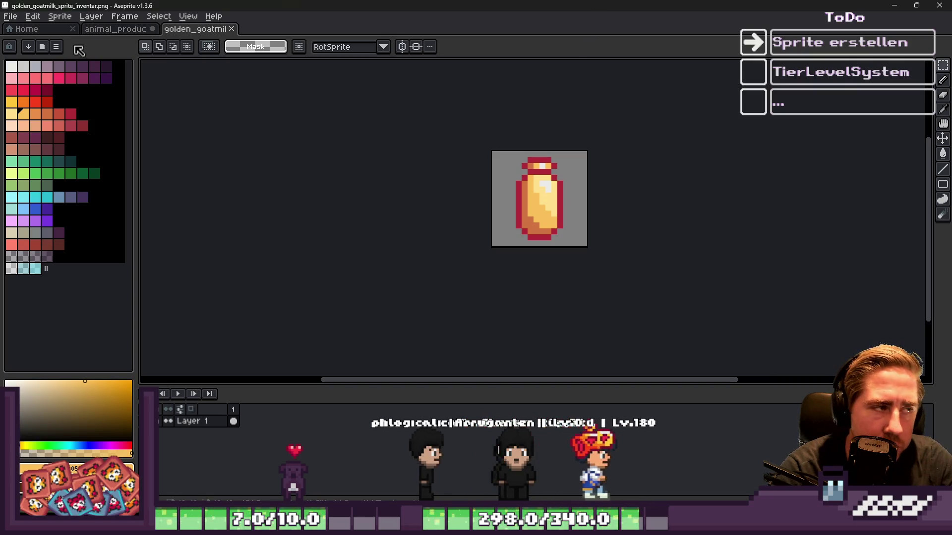
# Switch to animal_product_items.png and select the small red meat cell in the top row.
pyautogui.hotkey('ctrl', 'shift', 'Tab')
pyautogui.scroll(-3, 457, 171)
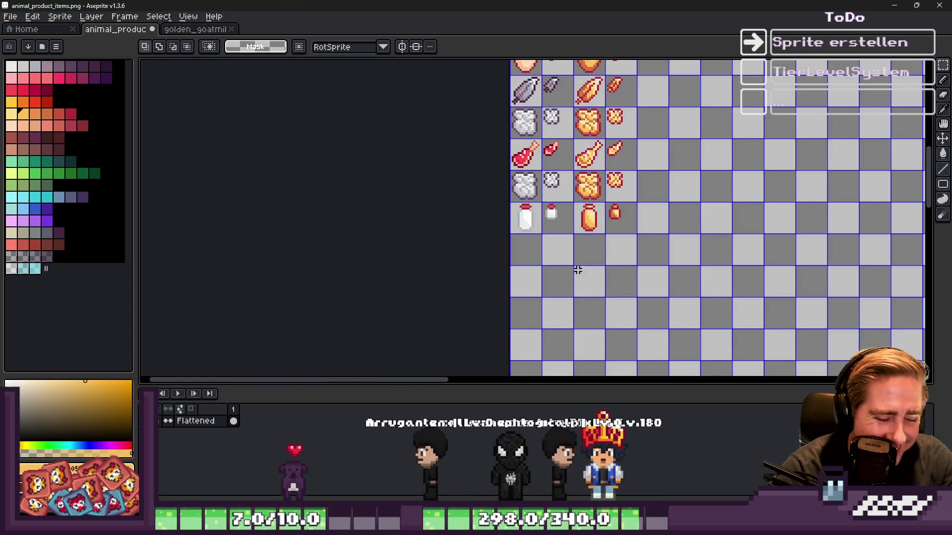
pyautogui.scroll(-2, 595, 248)
pyautogui.scroll(5, 511, 92)
pyautogui.moveTo(511, 92); pyautogui.dragTo(526, 163)
pyautogui.click(10, 17)
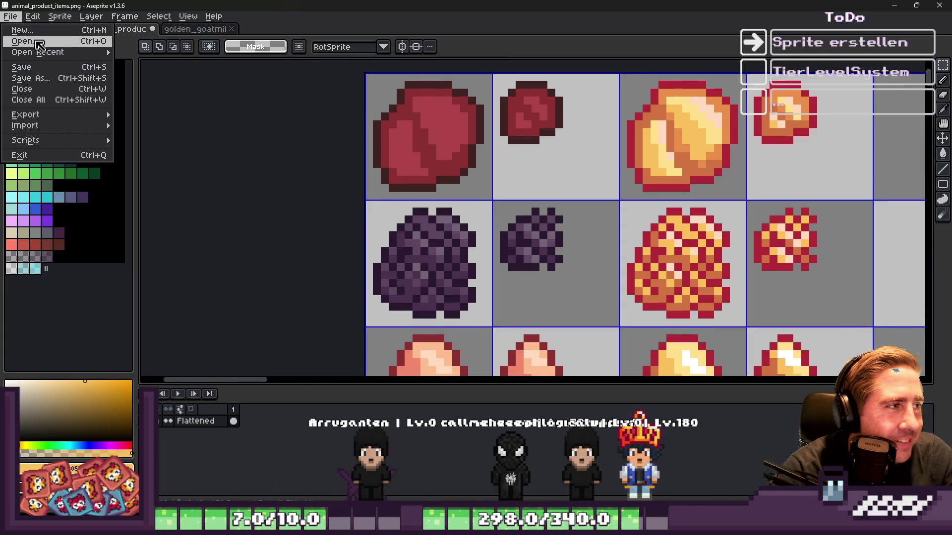
# Create a 10×10 sprite with the red meat and save it over pork_sprite_world.png.
pyautogui.click(60, 45)
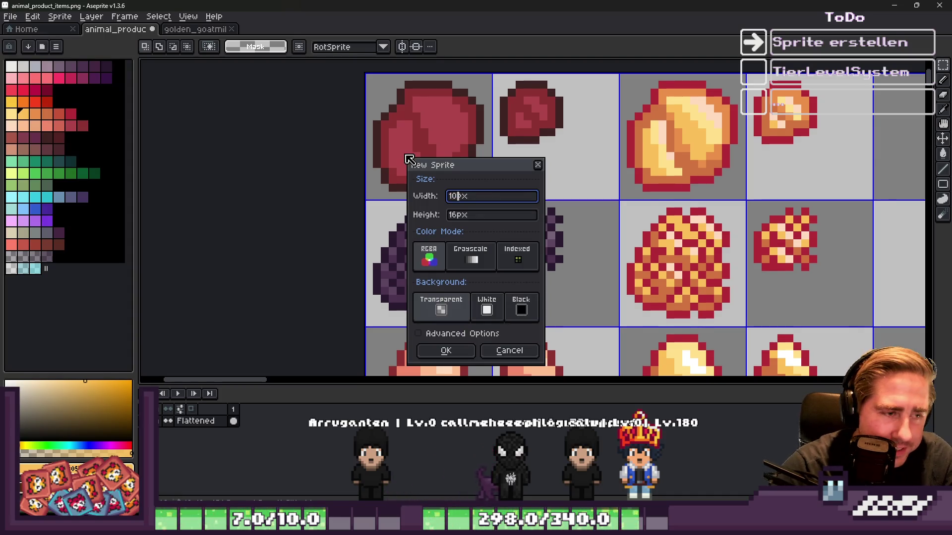
pyautogui.press('Return')
pyautogui.scroll(5, 561, 257)
pyautogui.hotkey('ctrl', 'v')
pyautogui.press('Return')
pyautogui.hotkey('ctrl', 's')
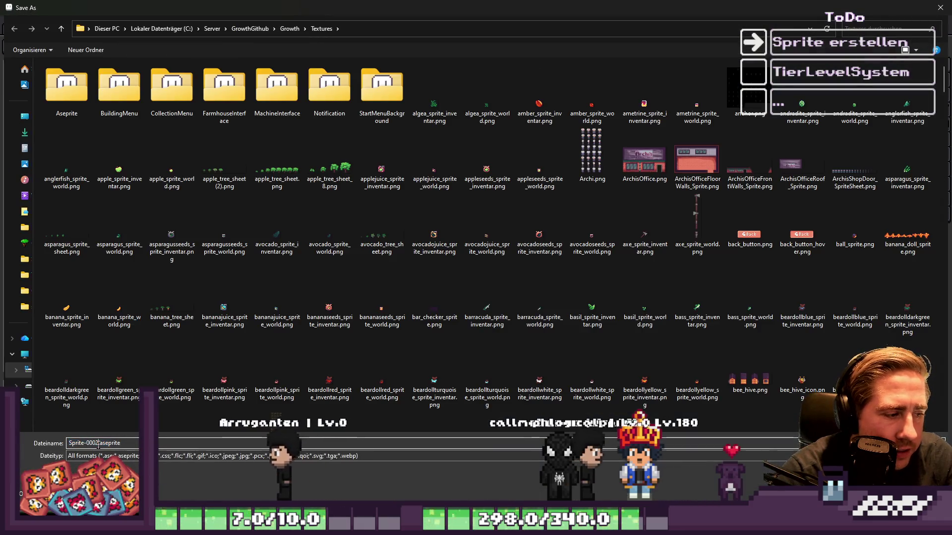
pyautogui.click(108, 454)
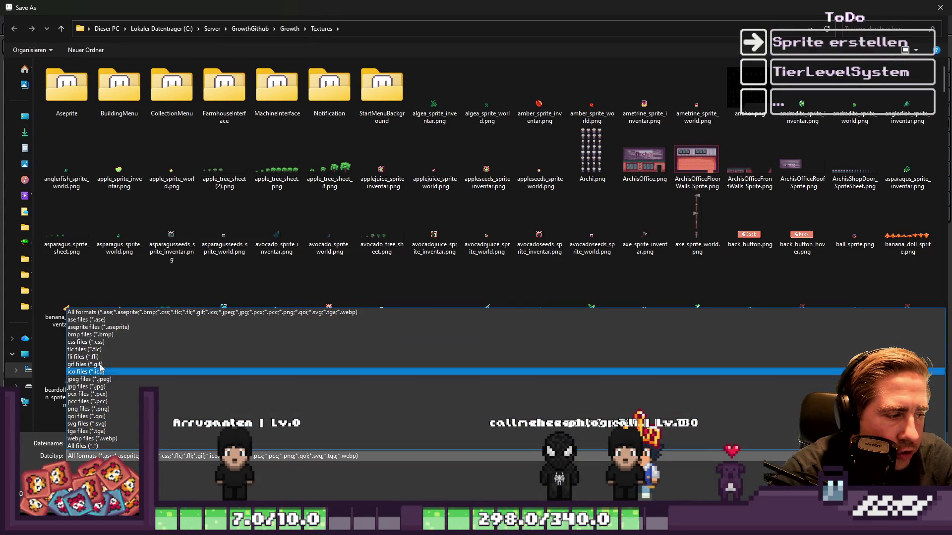
pyautogui.click(648, 63)
pyautogui.click(698, 99)
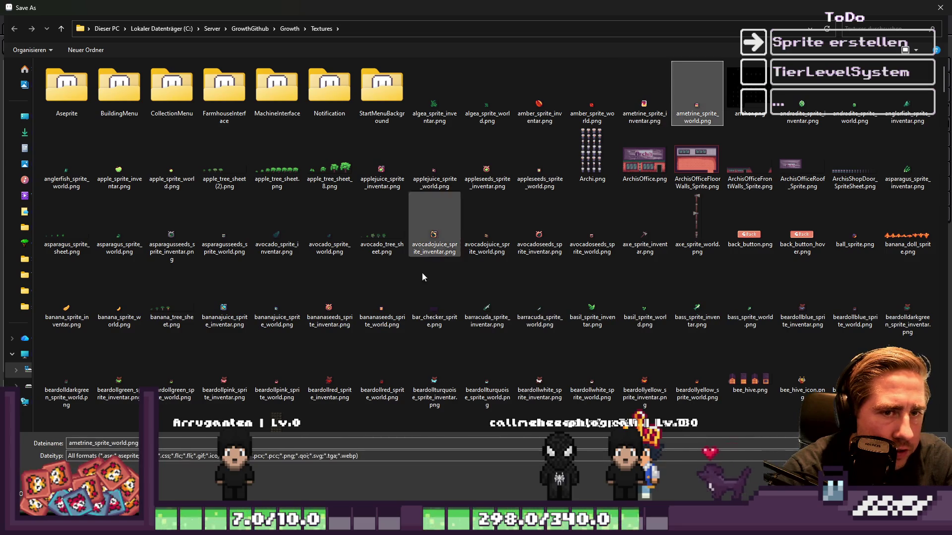
pyautogui.click(95, 446)
pyautogui.moveTo(95, 443); pyautogui.dragTo(69, 443)
pyautogui.write('pork')
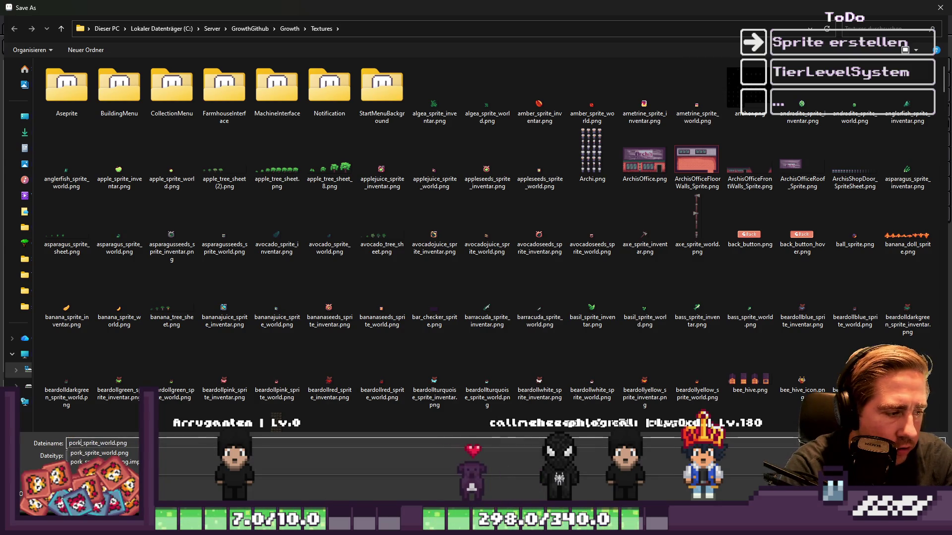
pyautogui.press('Return')
pyautogui.hotkey('alt', 'j')
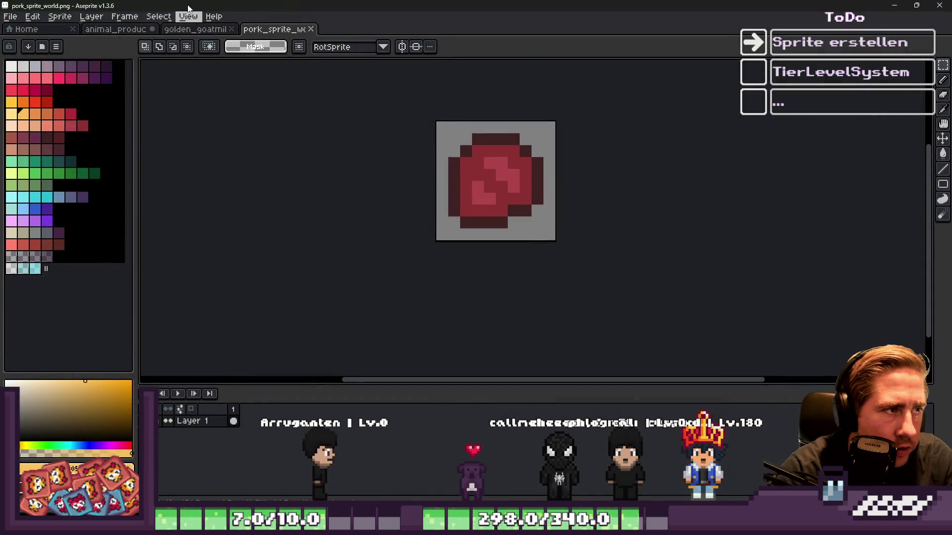
# Copy the small golden pork sprite in and save it as golden_pork_sprite_world.png.
pyautogui.click(115, 30)
pyautogui.moveTo(773, 119); pyautogui.dragTo(868, 196)
pyautogui.hotkey('ctrl', 'c')
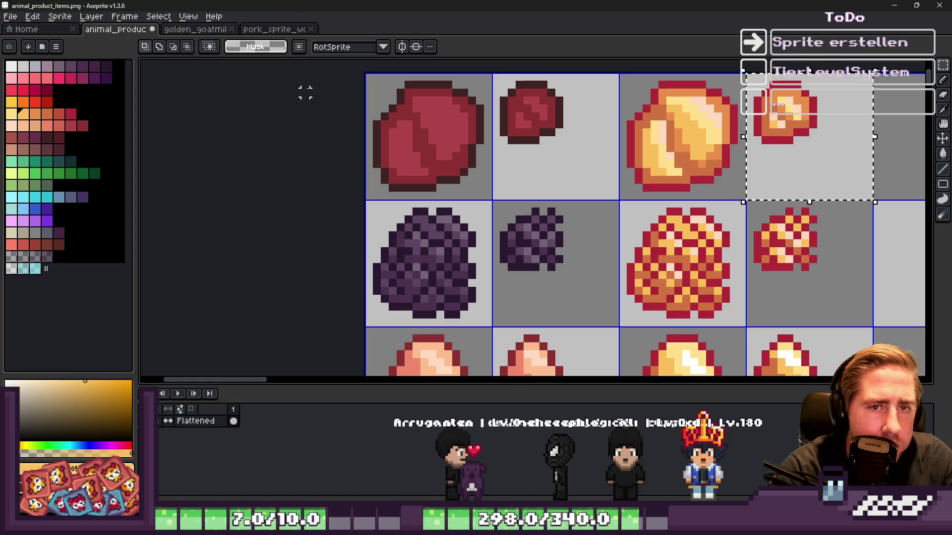
pyautogui.click(274, 30)
pyautogui.hotkey('ctrl', 'v')
pyautogui.hotkey('ctrl', 'shift', 's')
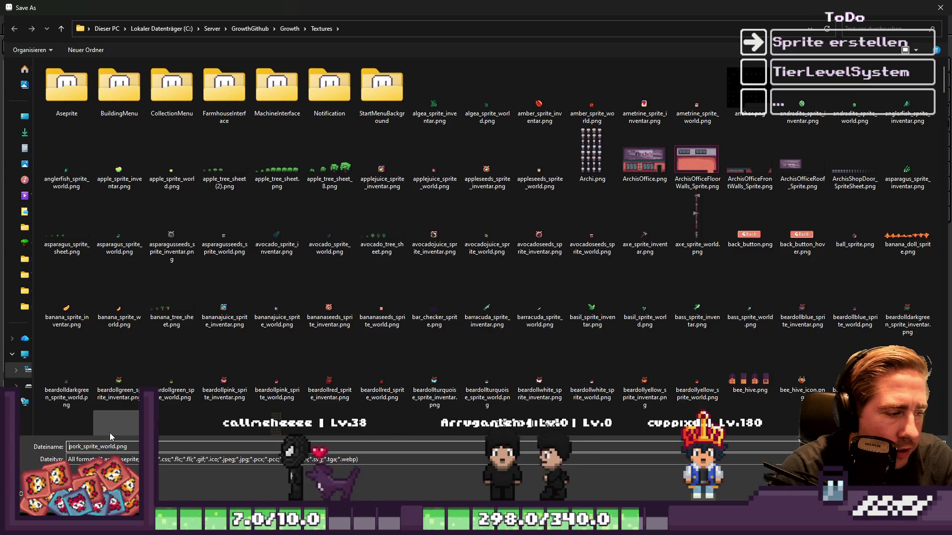
pyautogui.press('Home')
pyautogui.write('golden_')
pyautogui.press('Return')
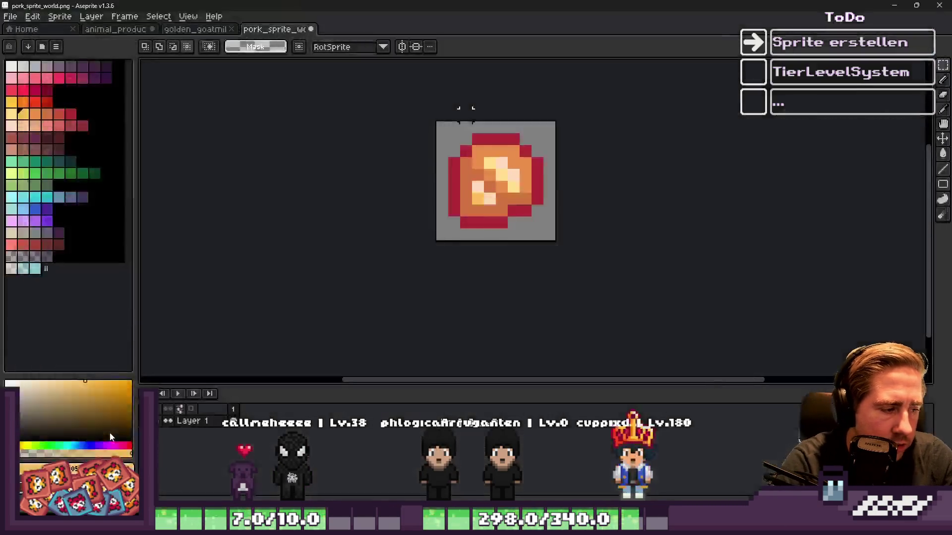
# Paste the small truffle sprite and save it as truffle_sprite_world.png.
pyautogui.click(119, 30)
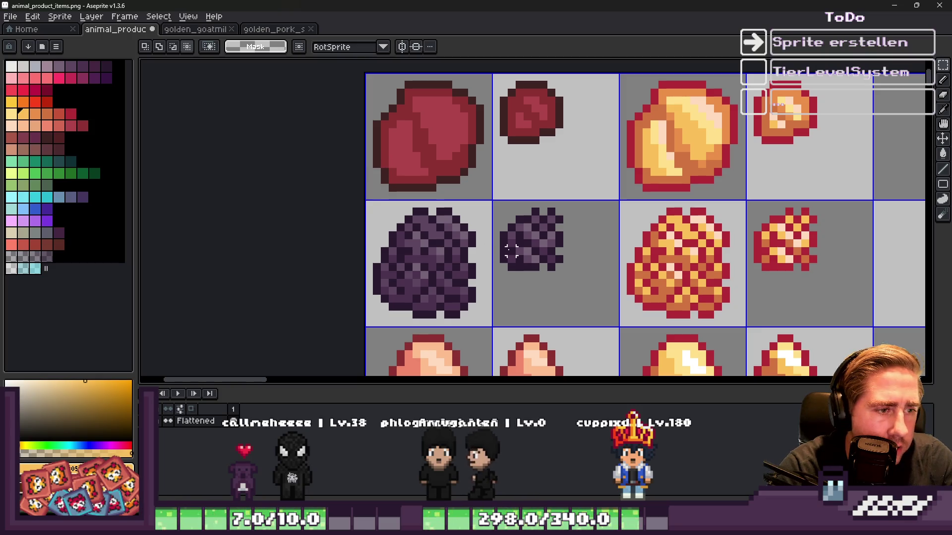
pyautogui.click(269, 31)
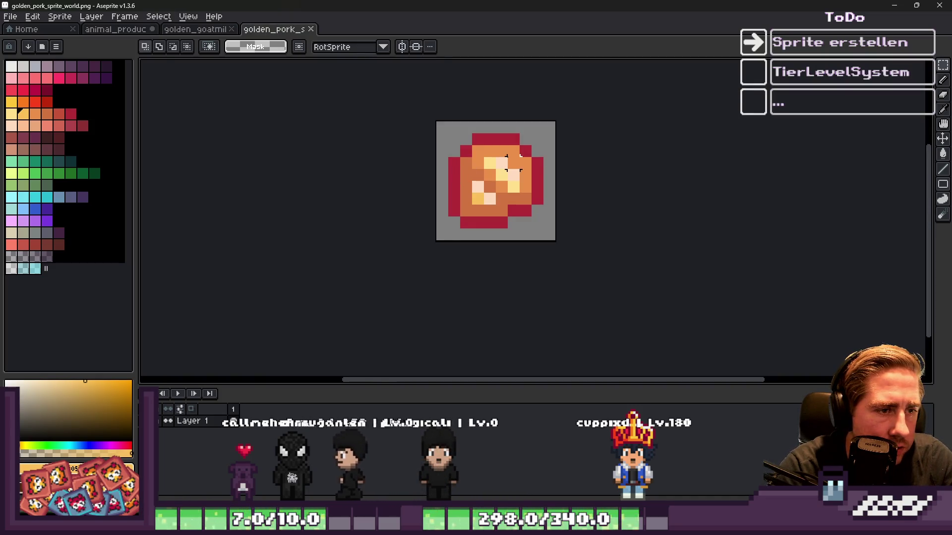
pyautogui.hotkey('ctrl', 'v')
pyautogui.hotkey('ctrl', 'd')
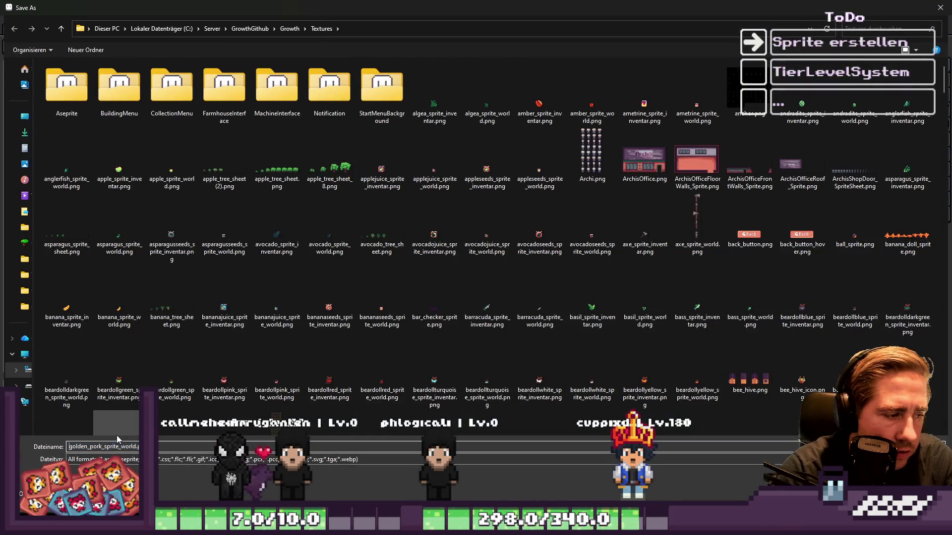
pyautogui.hotkey('ctrl', 'Left')
pyautogui.hotkey('ctrl', 'Left')
pyautogui.hotkey('ctrl', 'Left')
pyautogui.hotkey('ctrl', 'shift', 'Right')
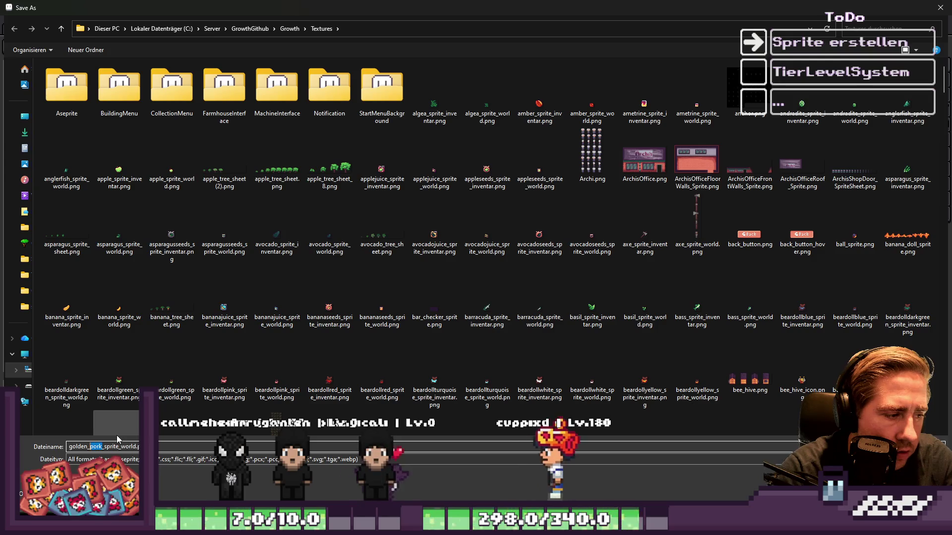
pyautogui.press('BackSpace')
pyautogui.hotkey('ctrl', 'BackSpace')
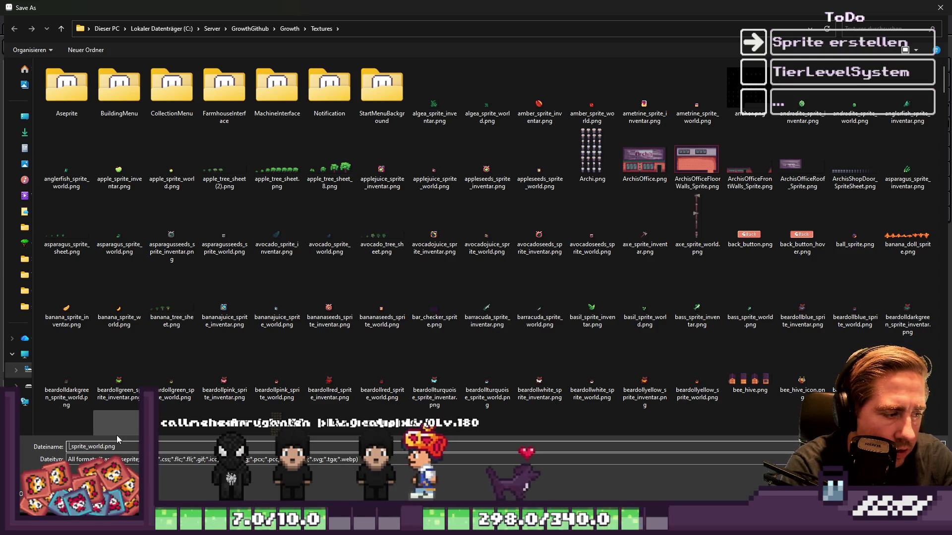
pyautogui.write('truffle')
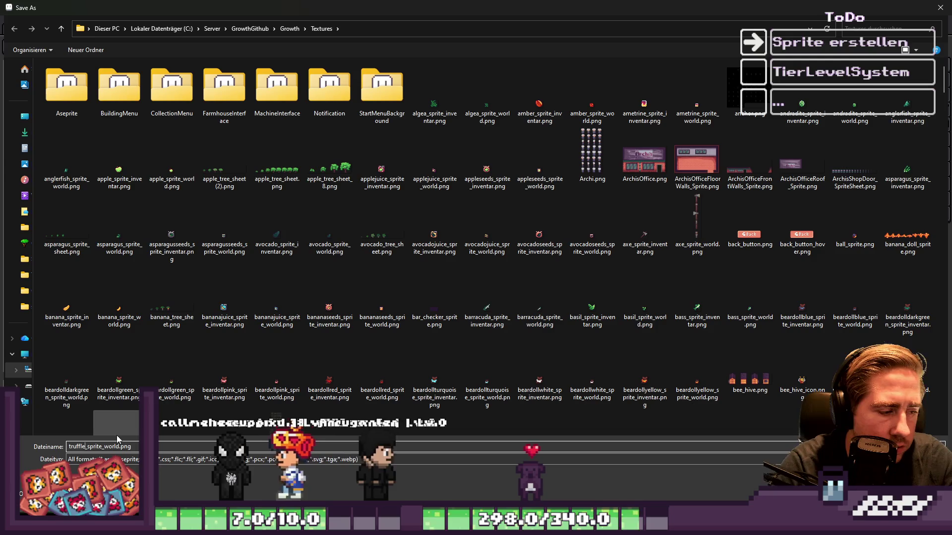
pyautogui.press('Return')
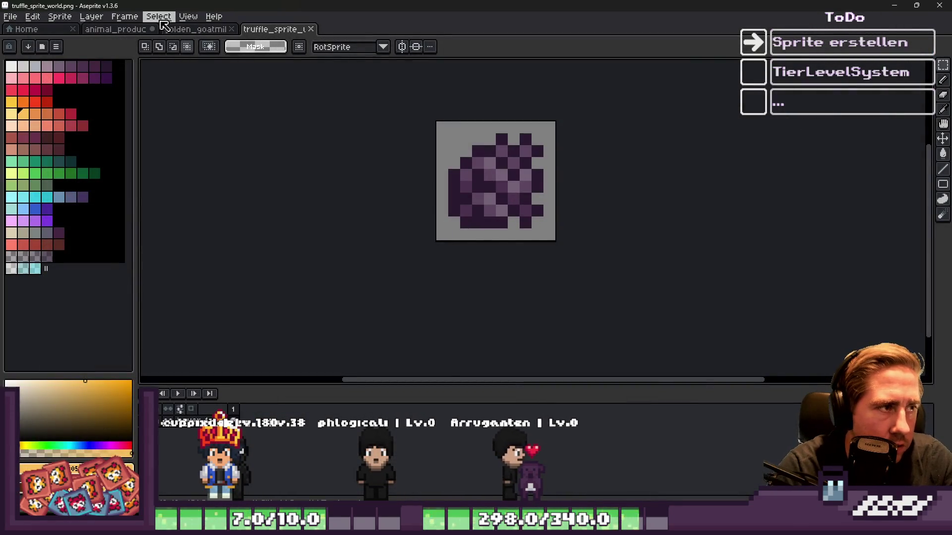
# Replace it with the golden truffle and save as golden_truffle_sprite_world.png.
pyautogui.click(121, 31)
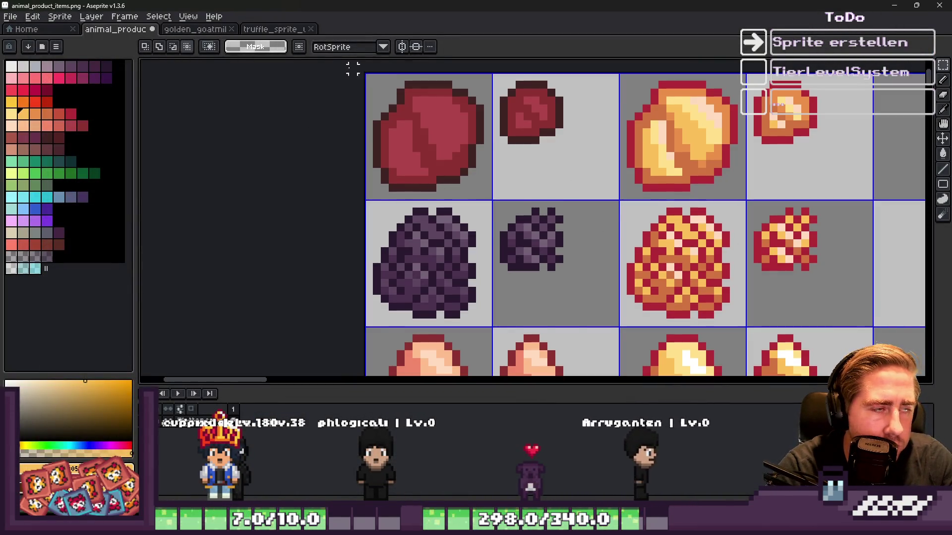
pyautogui.click(275, 29)
pyautogui.hotkey('ctrl', 'z')
pyautogui.hotkey('ctrl', 'shift', 's')
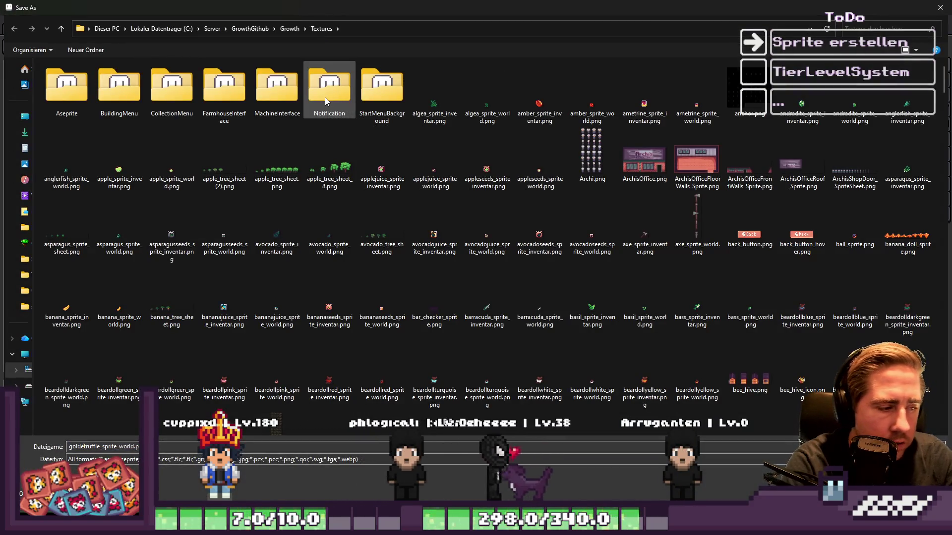
pyautogui.press('Return')
pyautogui.click(116, 29)
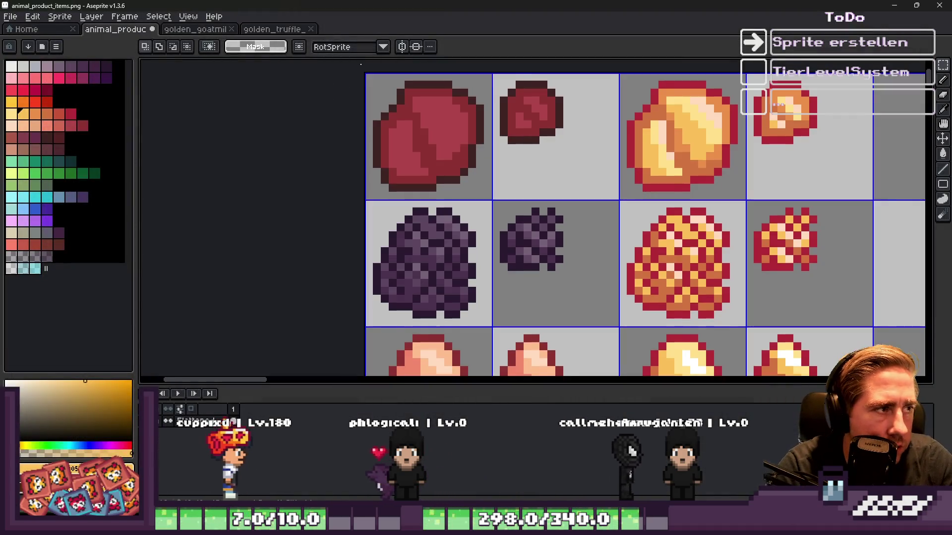
pyautogui.scroll(2, 474, 230)
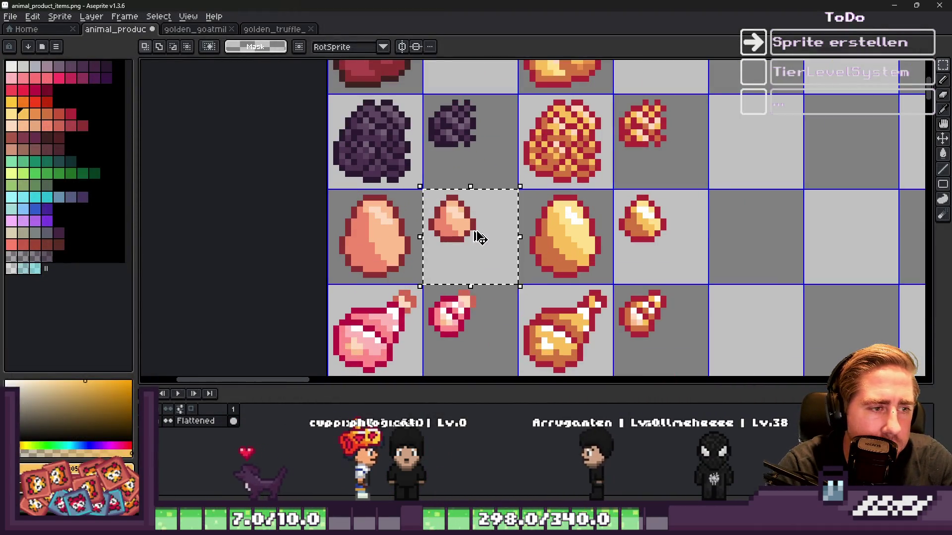
pyautogui.click(268, 31)
pyautogui.hotkey('ctrl', 'a')
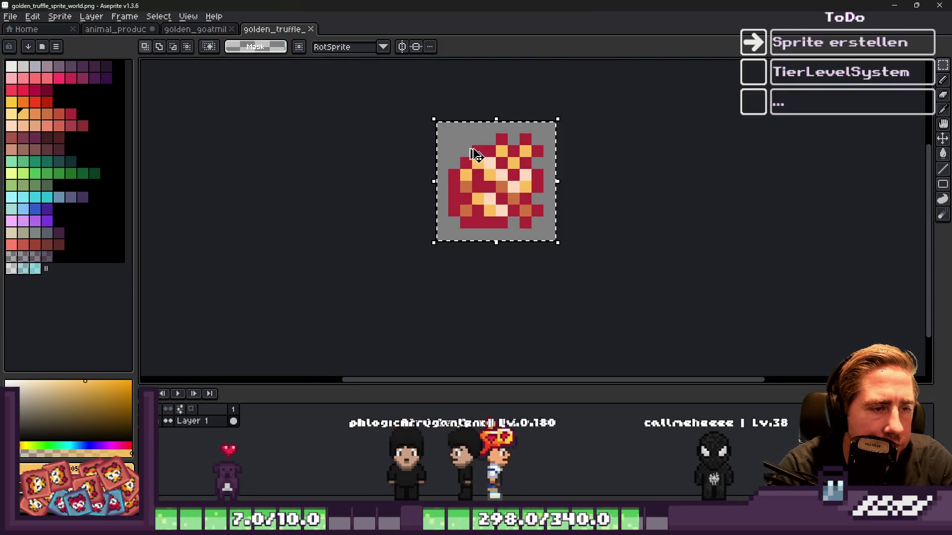
# Replace the canvas with the small egg and save it over egg_sprite_world.png.
pyautogui.press('Delete')
pyautogui.hotkey('ctrl', 'v')
pyautogui.hotkey('ctrl', 'shift', 's')
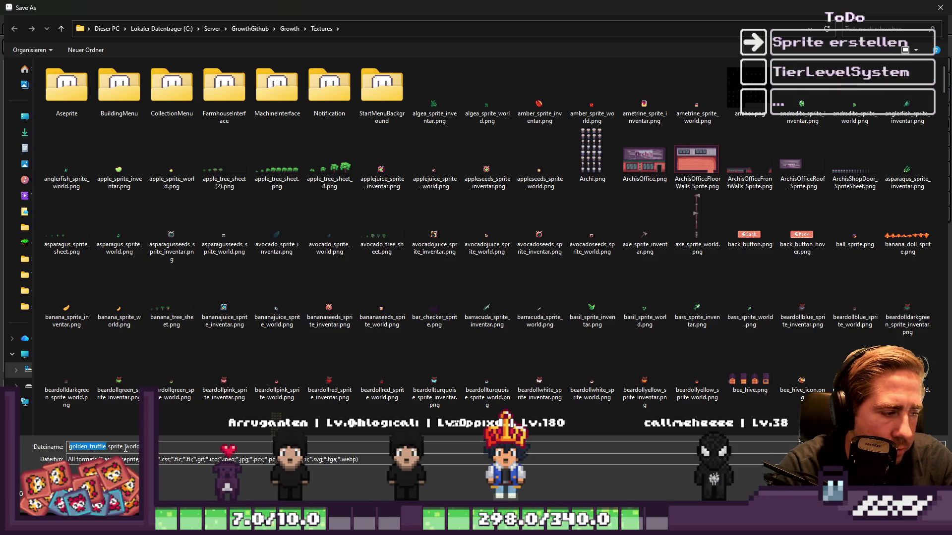
pyautogui.write('egg')
pyautogui.press('Return')
pyautogui.click(495, 259)
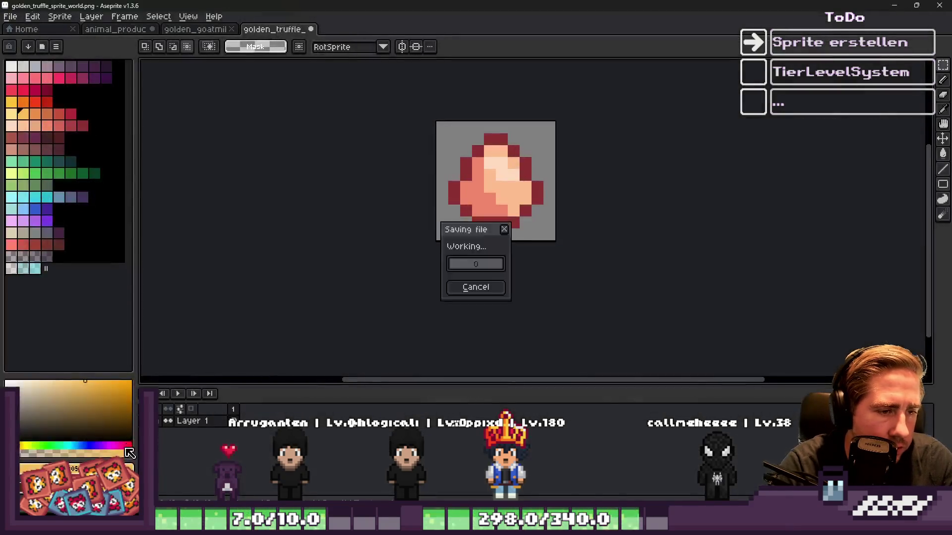
# Paste the small golden egg and save it as golden_egg_sprite_world.png.
pyautogui.click(104, 29)
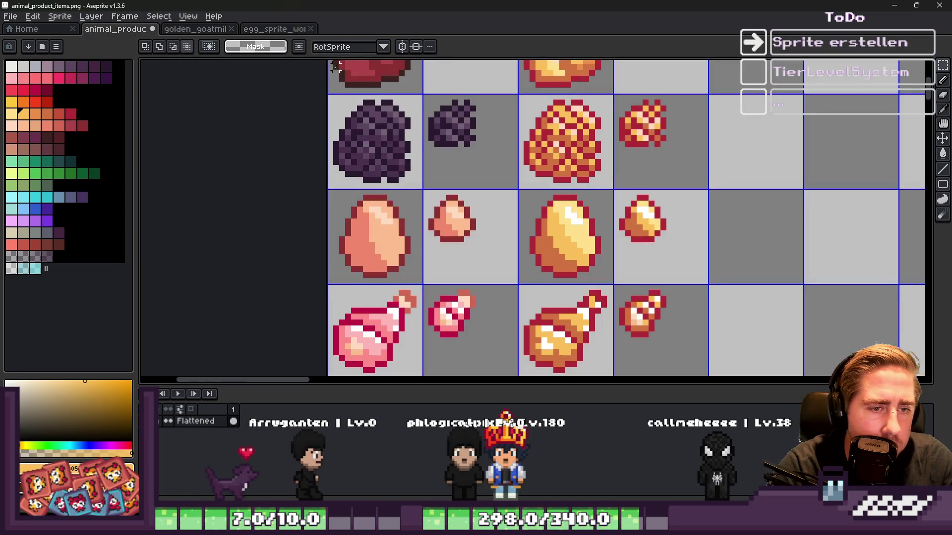
pyautogui.click(275, 29)
pyautogui.hotkey('ctrl', 'v')
pyautogui.hotkey('ctrl', 'shift', 's')
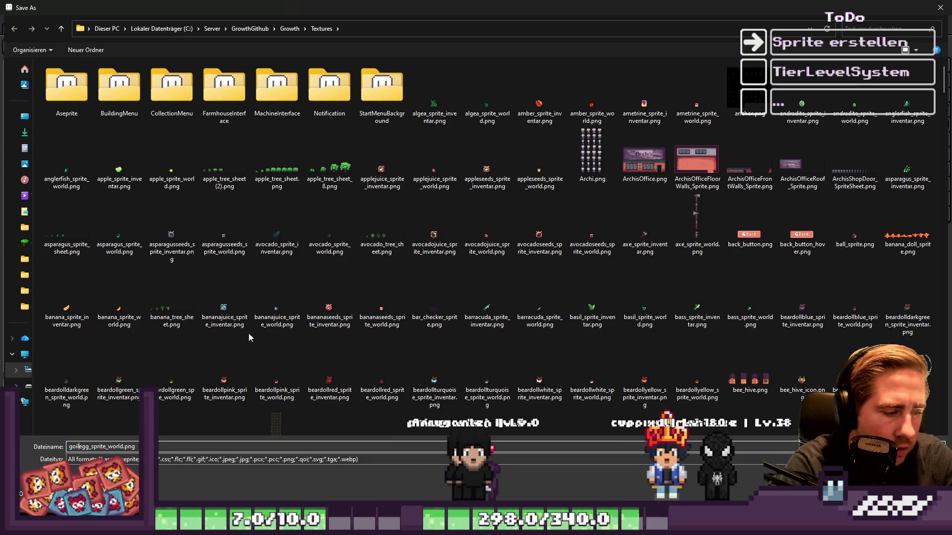
pyautogui.write('_')
pyautogui.press('Return')
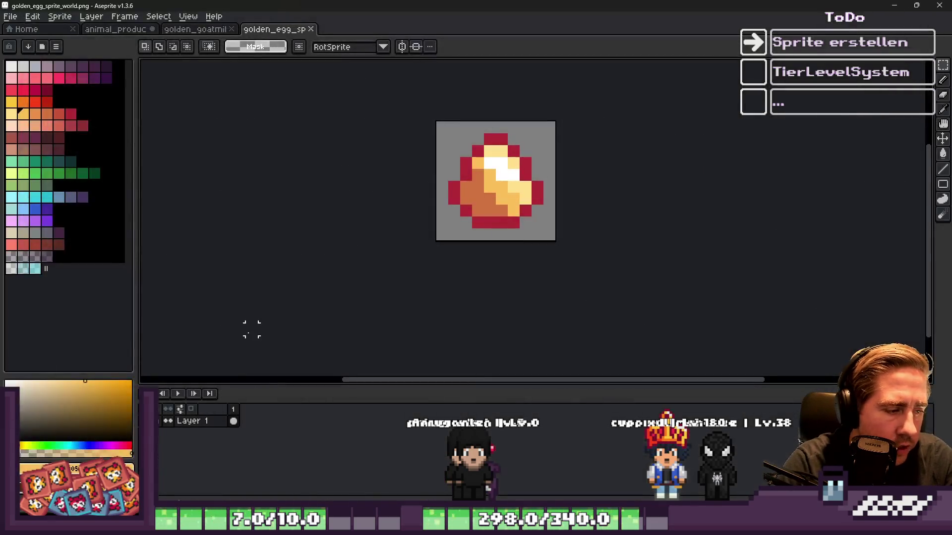
# Save the sprite as rawchicken_sprite_world.png, replacing the existing file.
pyautogui.click(119, 29)
pyautogui.scroll(-1, 446, 199)
pyautogui.scroll(1, 446, 198)
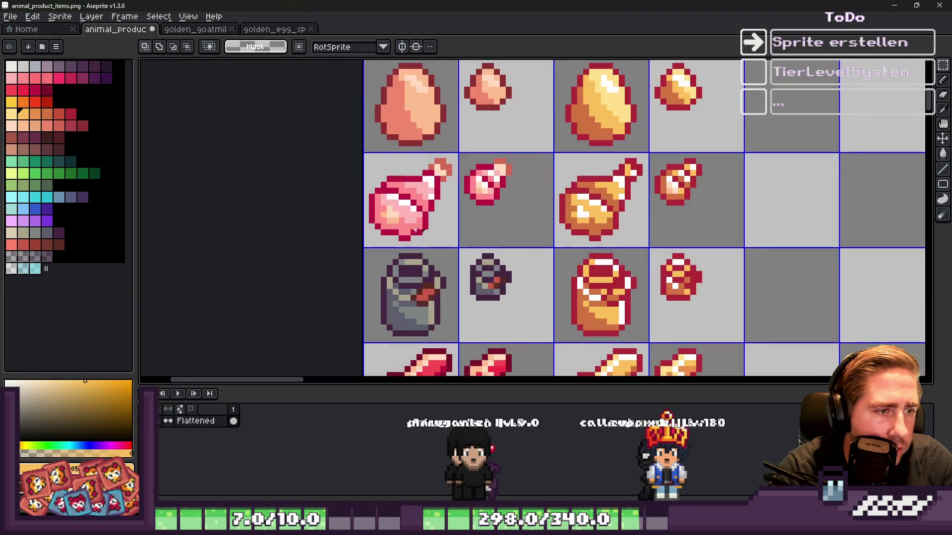
pyautogui.click(493, 204)
pyautogui.click(277, 30)
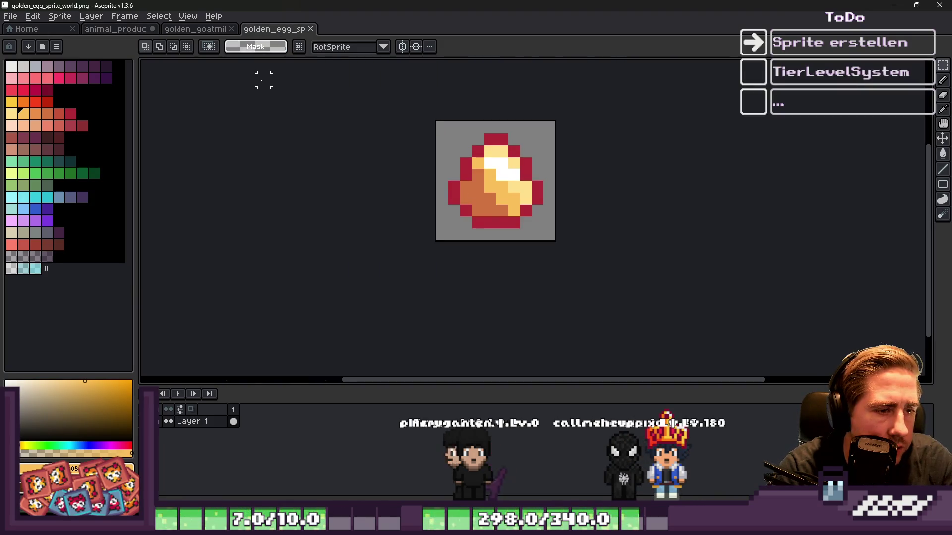
pyautogui.hotkey('ctrl', 'shift', 's')
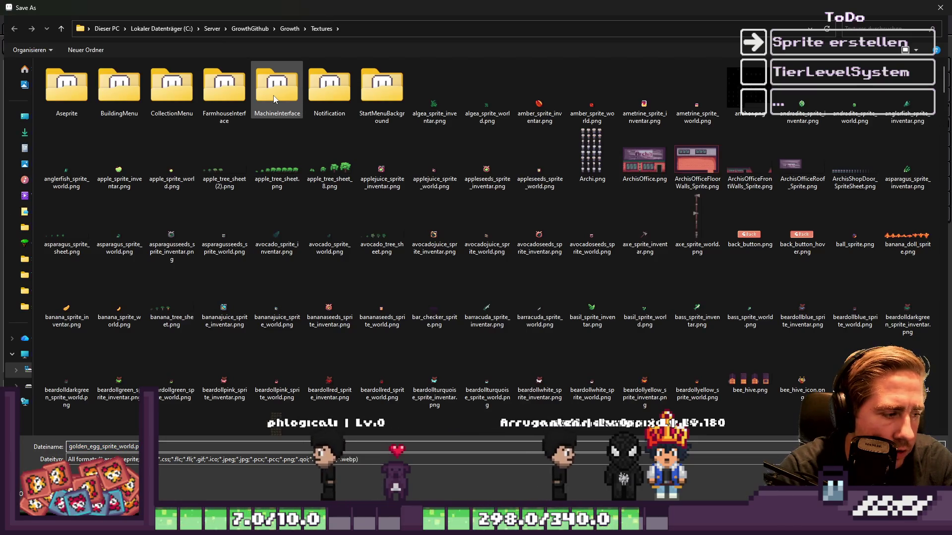
pyautogui.hotkey('shift', 'Right')
pyautogui.hotkey('shift', 'Right')
pyautogui.hotkey('shift', 'Right')
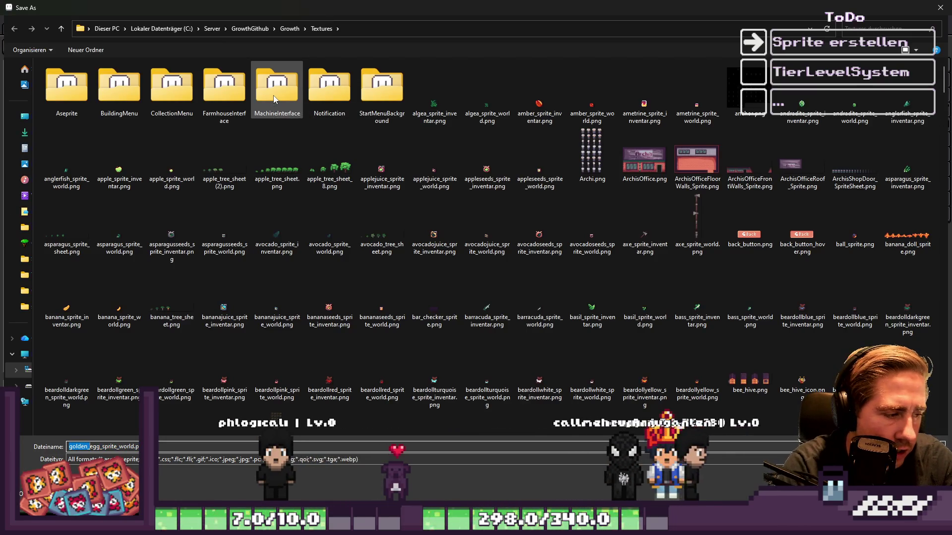
pyautogui.write('hicken')
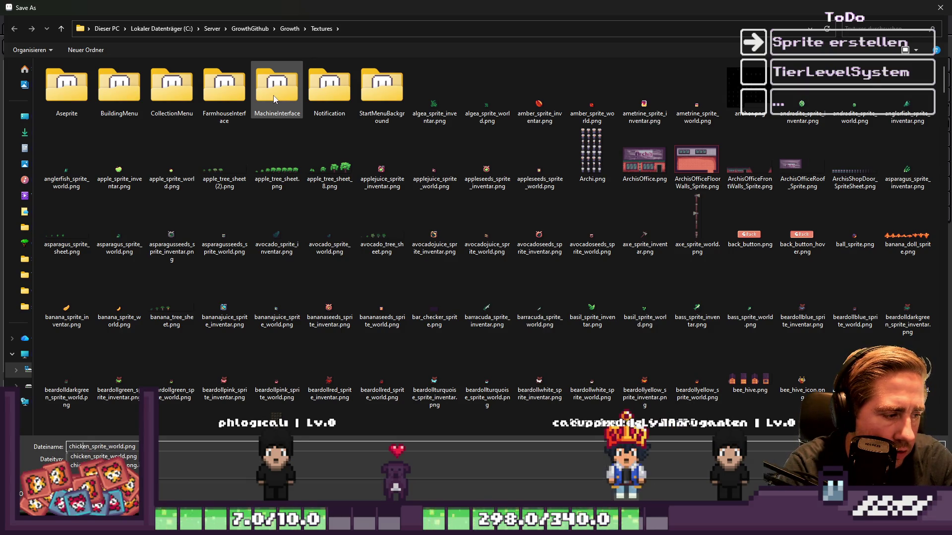
pyautogui.write('raw')
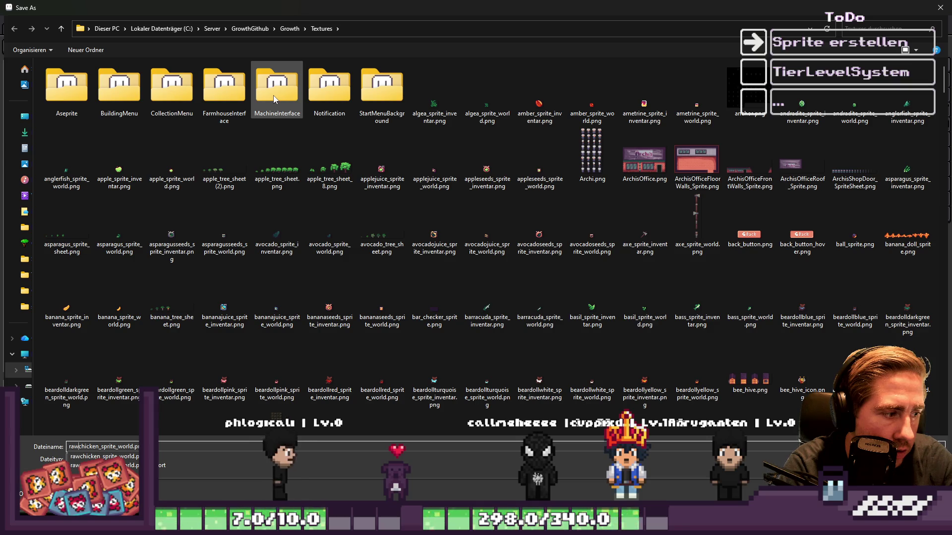
pyautogui.press('Return')
pyautogui.press('Return')
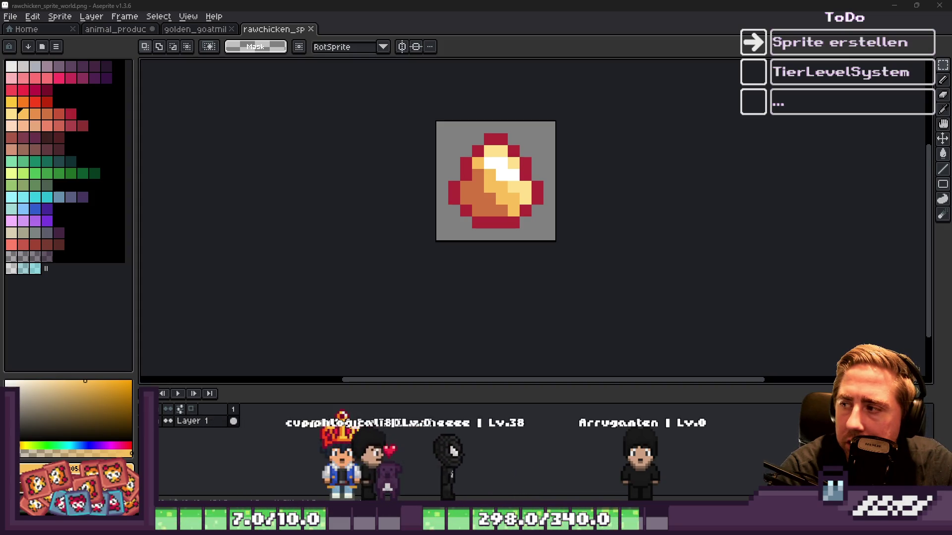
# Switch to chicken_house_icon.png and select the whole chicken image for copying.
pyautogui.hotkey('alt', 'Tab')
pyautogui.scroll(4, 553, 212)
pyautogui.press('m')
pyautogui.hotkey('ctrl', 'a')
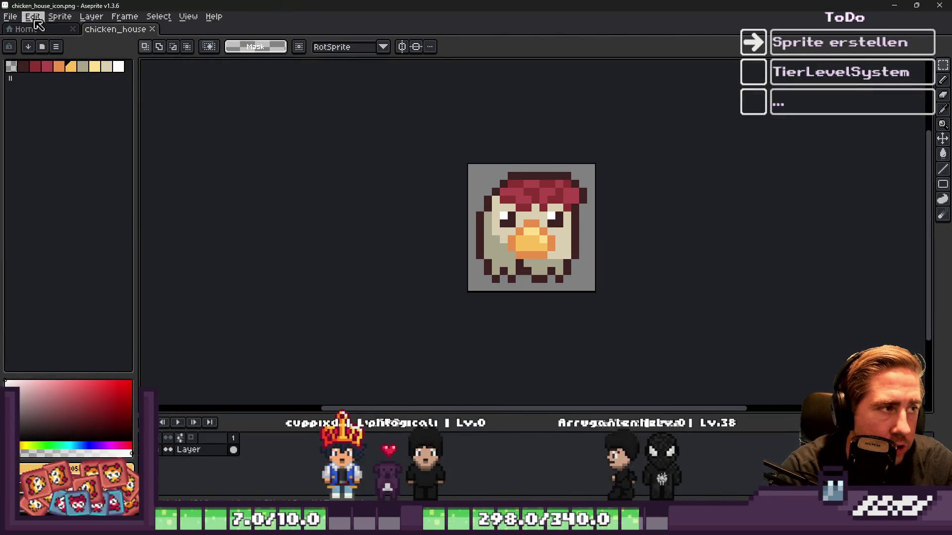
# Create a new 16×16 sprite and paste the chicken image into it.
pyautogui.click(10, 16)
pyautogui.click(20, 32)
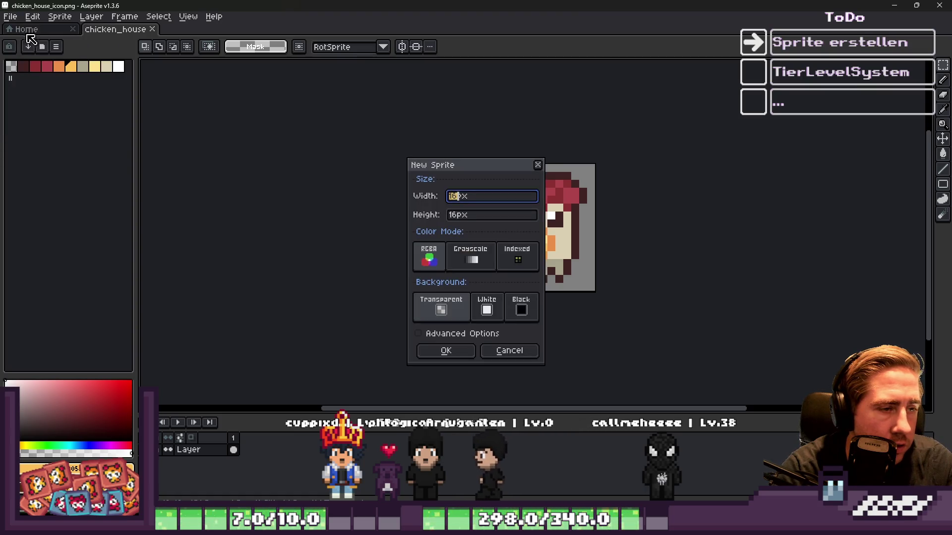
pyautogui.press('Return')
pyautogui.hotkey('ctrl', 'v')
pyautogui.scroll(4, 485, 233)
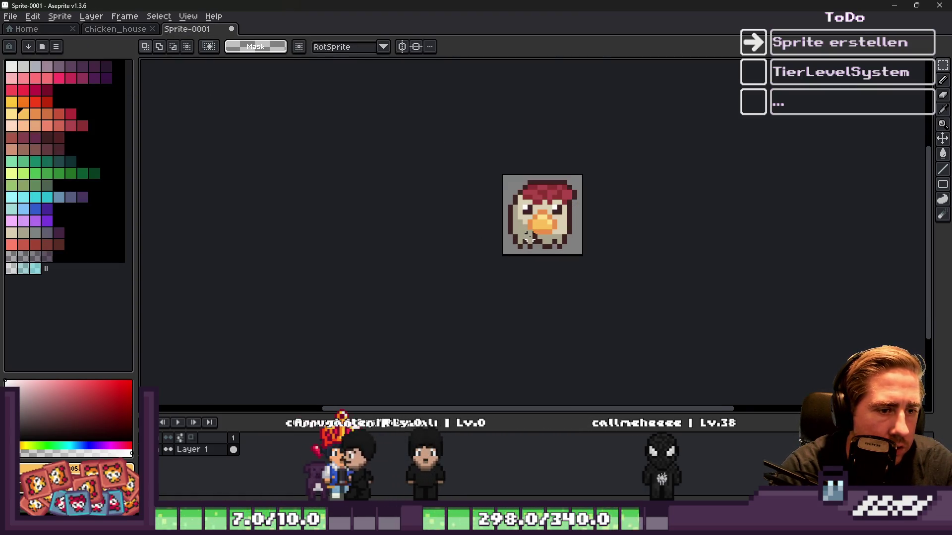
# Save it over chicken_sprite_inventar.png and return to the animal_product_items sheet.
pyautogui.hotkey('ctrl', 's')
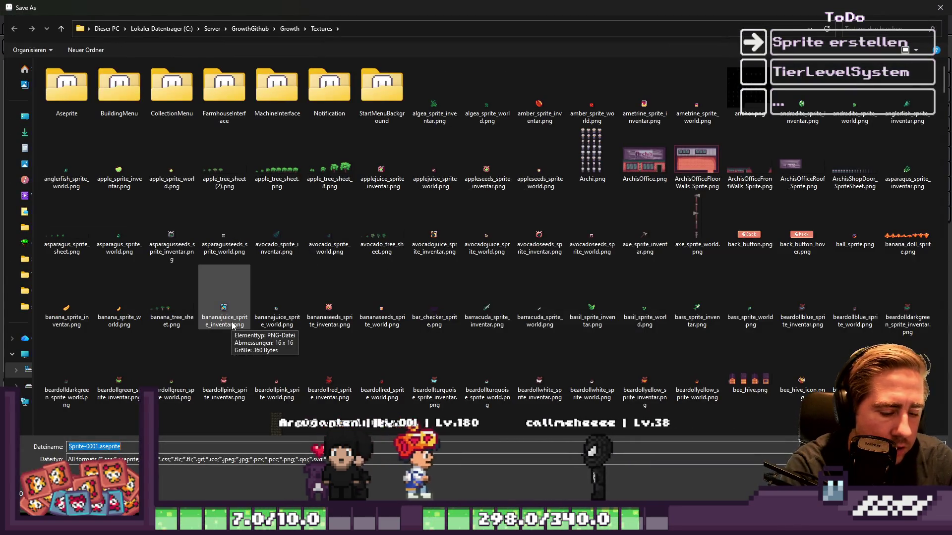
pyautogui.click(119, 233)
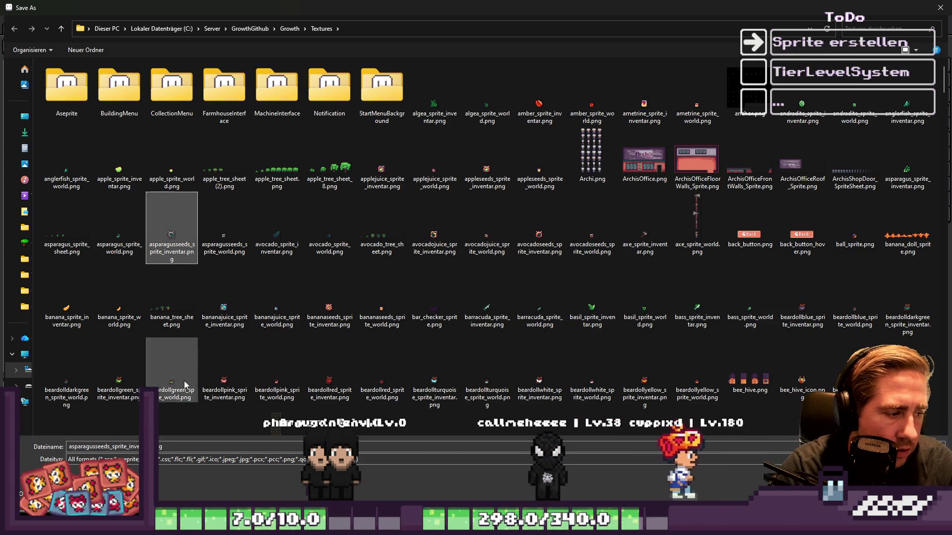
pyautogui.scroll(-1, 128, 426)
pyautogui.click(128, 421)
pyautogui.click(172, 396)
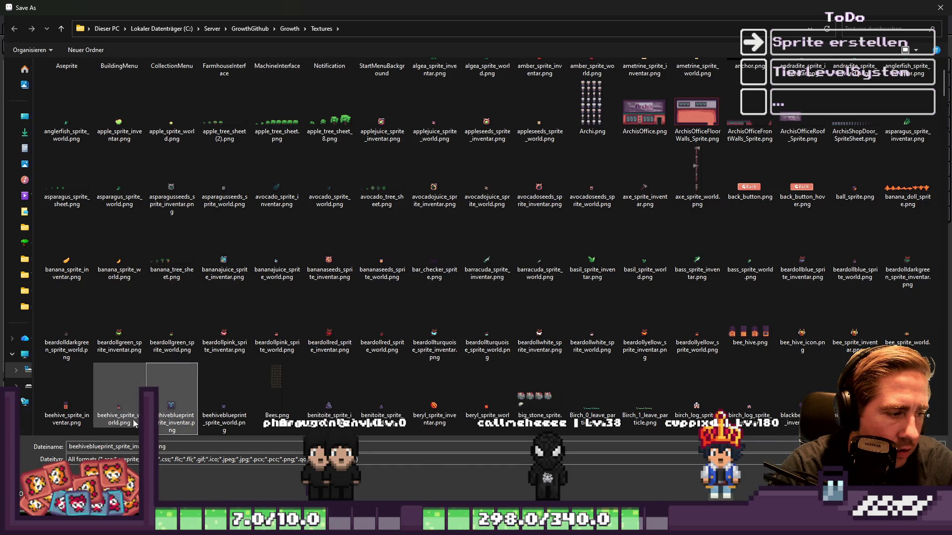
pyautogui.click(101, 447)
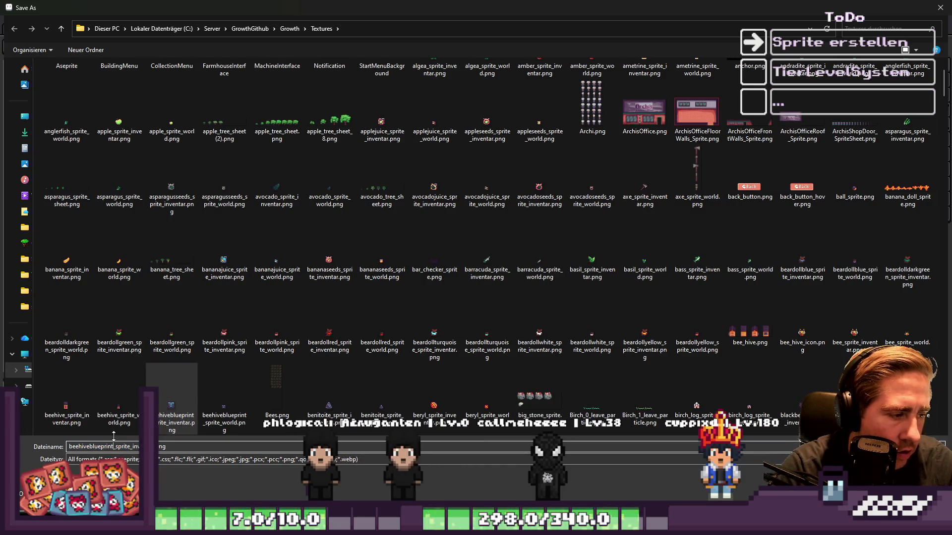
pyautogui.write('chicken')
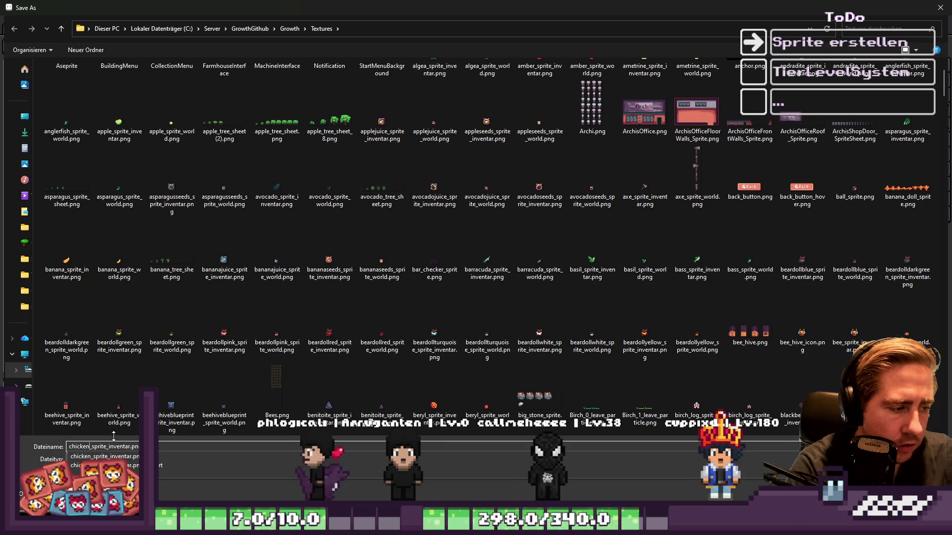
pyautogui.press('Return')
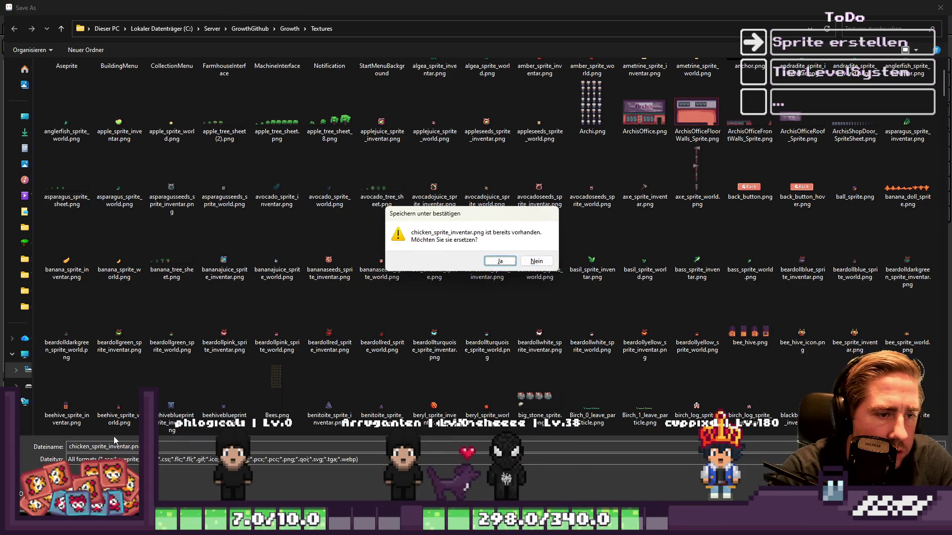
pyautogui.press('j')
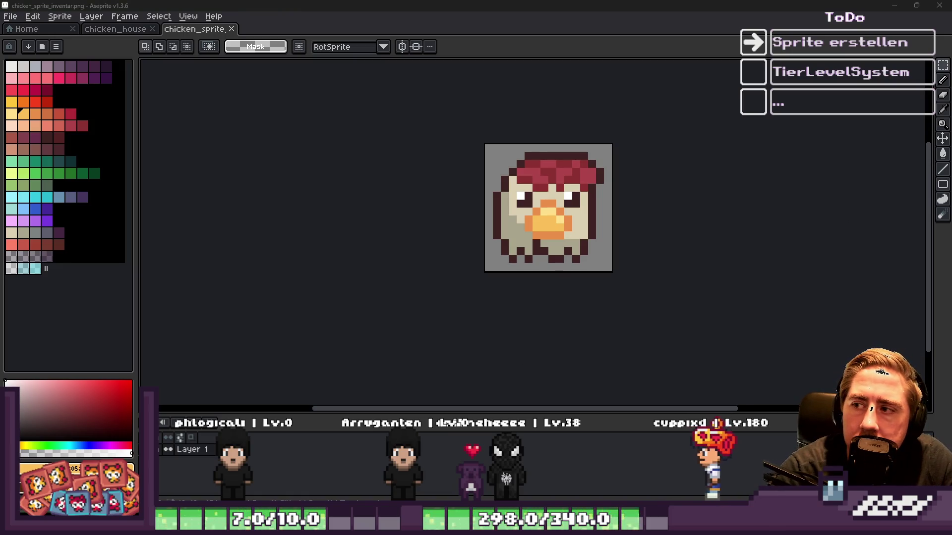
pyautogui.click(130, 29)
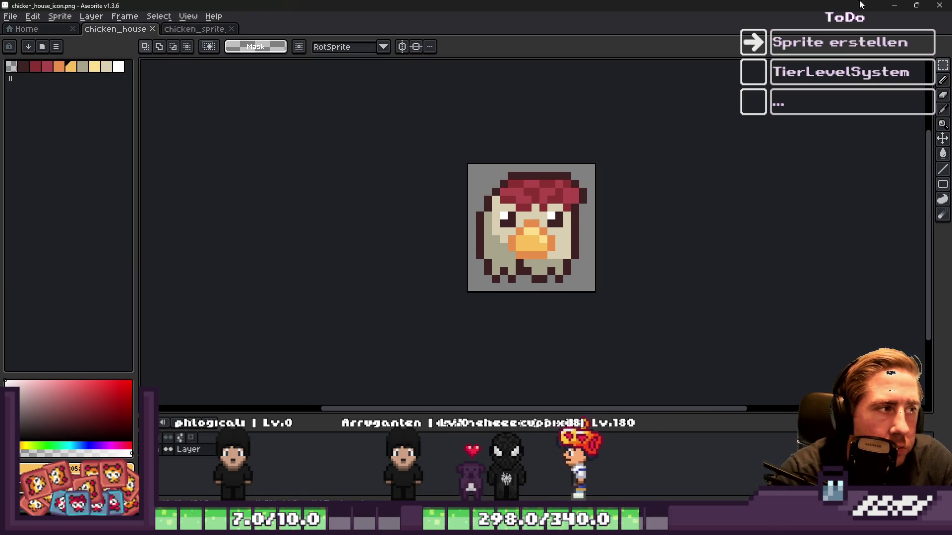
pyautogui.click(940, 5)
pyautogui.click(114, 28)
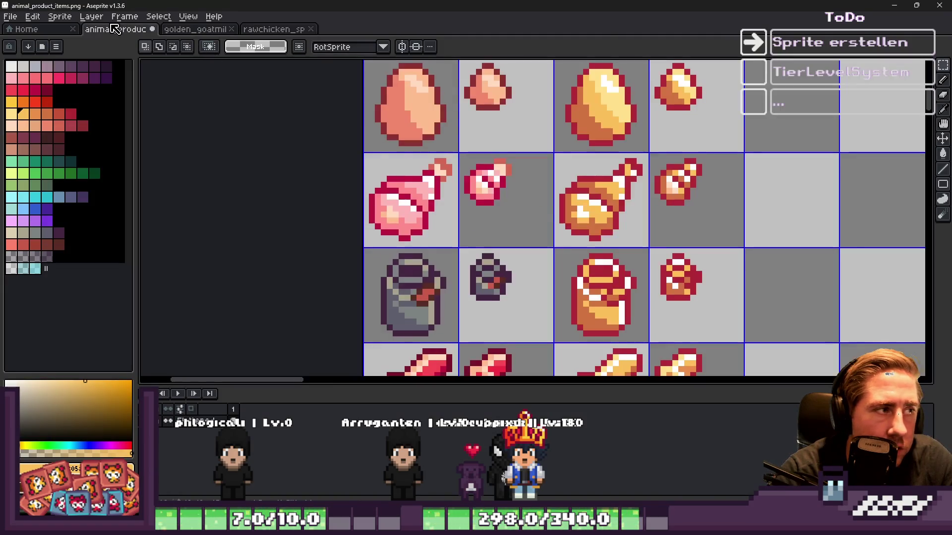
# Replace the golden goat-milk inventory sprite with the pink drumstick and save it as rawchicken_sprite_inventar.png.
pyautogui.click(158, 16)
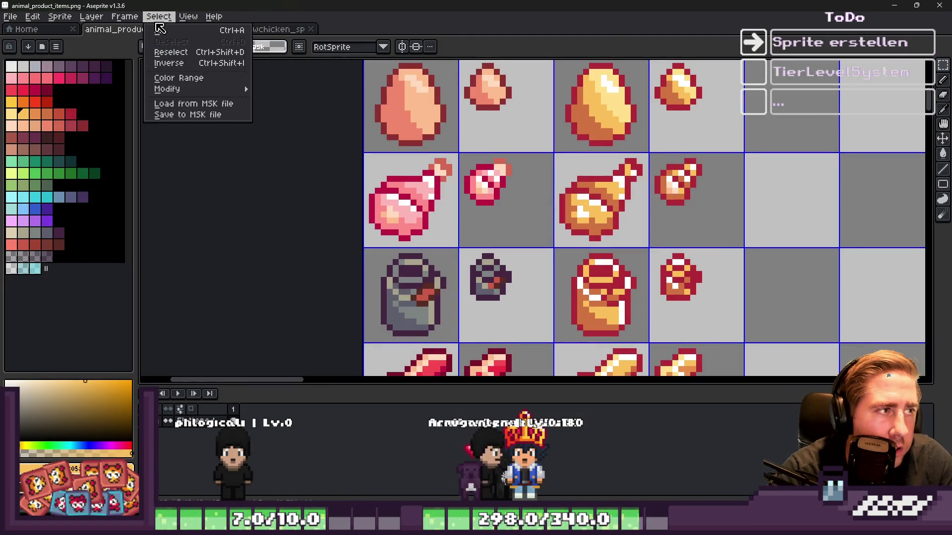
pyautogui.click(181, 31)
pyautogui.click(181, 31)
pyautogui.hotkey('ctrl', 'a')
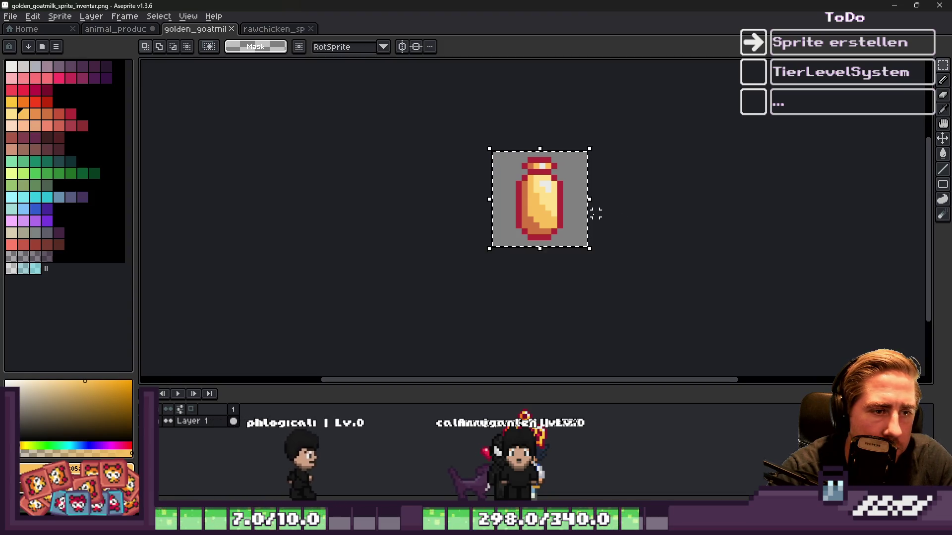
pyautogui.press('Delete')
pyautogui.hotkey('ctrl', 'v')
pyautogui.hotkey('ctrl', 'd')
pyautogui.hotkey('ctrl', 'shift', 's')
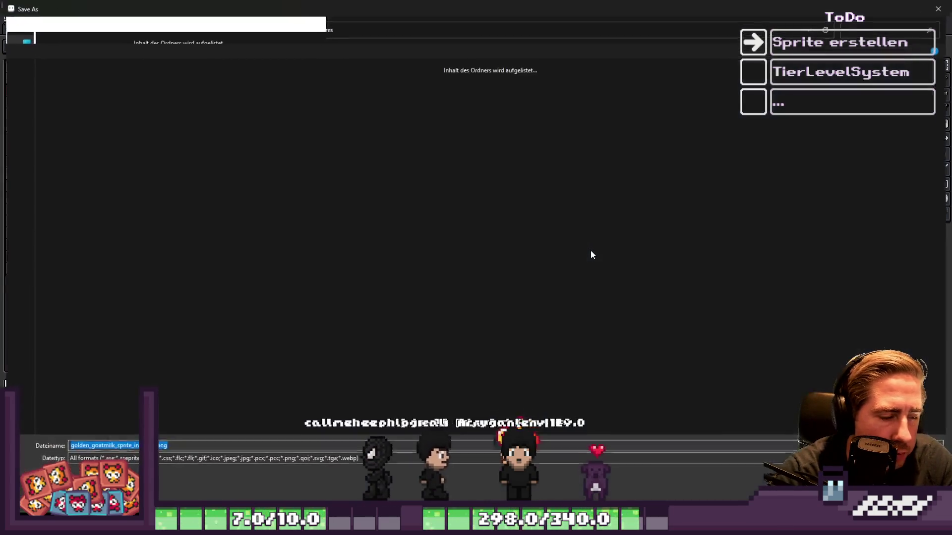
pyautogui.write('rawchicken_sprite_inventar')
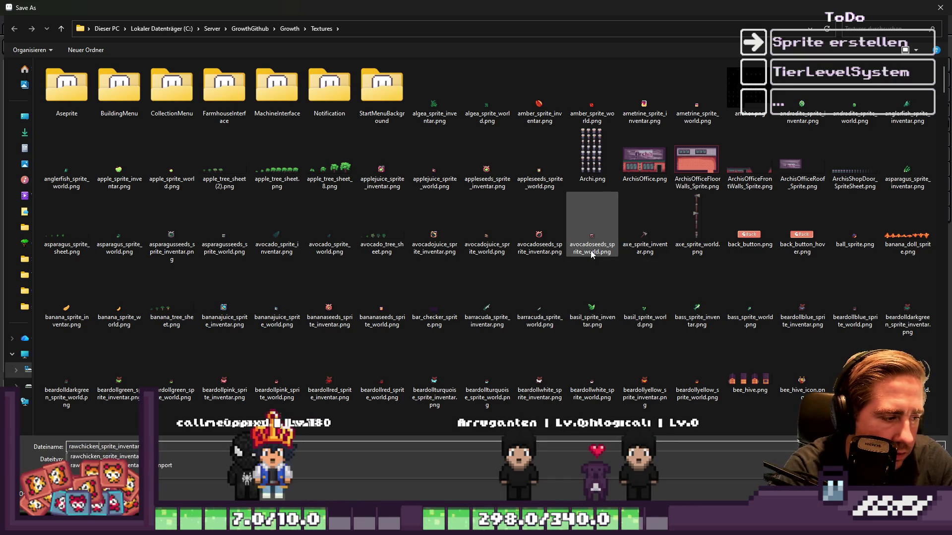
pyautogui.press('Return')
pyautogui.press('Return')
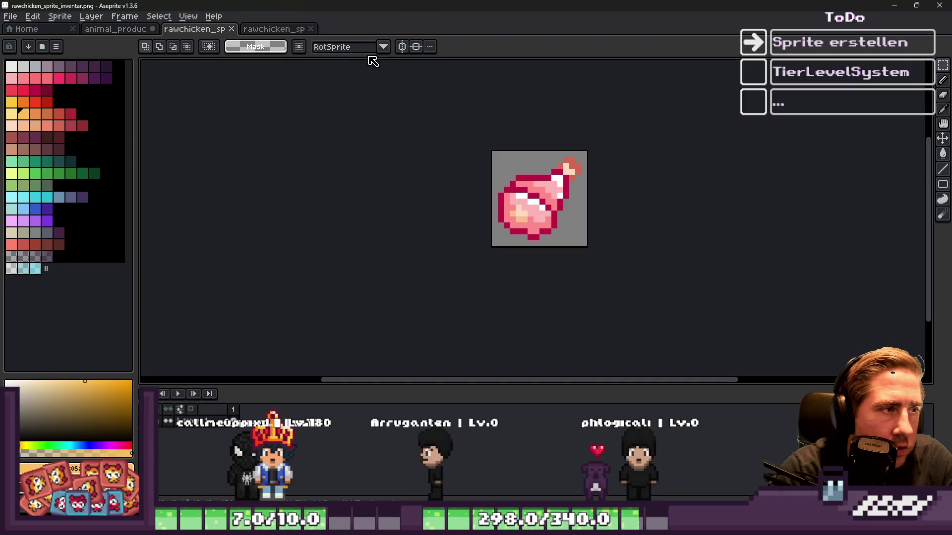
# Paste the small pink raw-meat sprite into the world sprite and save over rawchicken_sprite_world.png.
pyautogui.hotkey('ctrl', 'Tab')
pyautogui.hotkey('ctrl', 'Tab')
pyautogui.hotkey('ctrl', 'Tab')
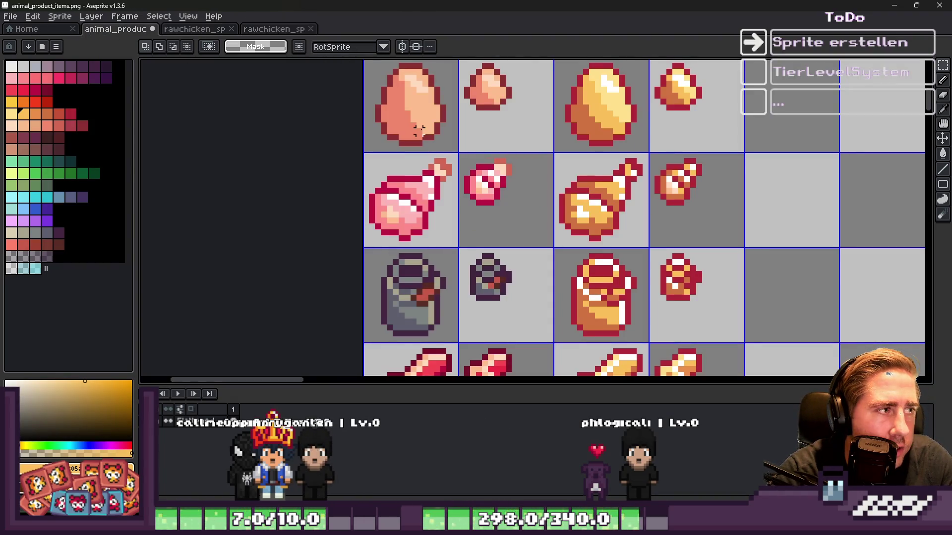
pyautogui.click(291, 28)
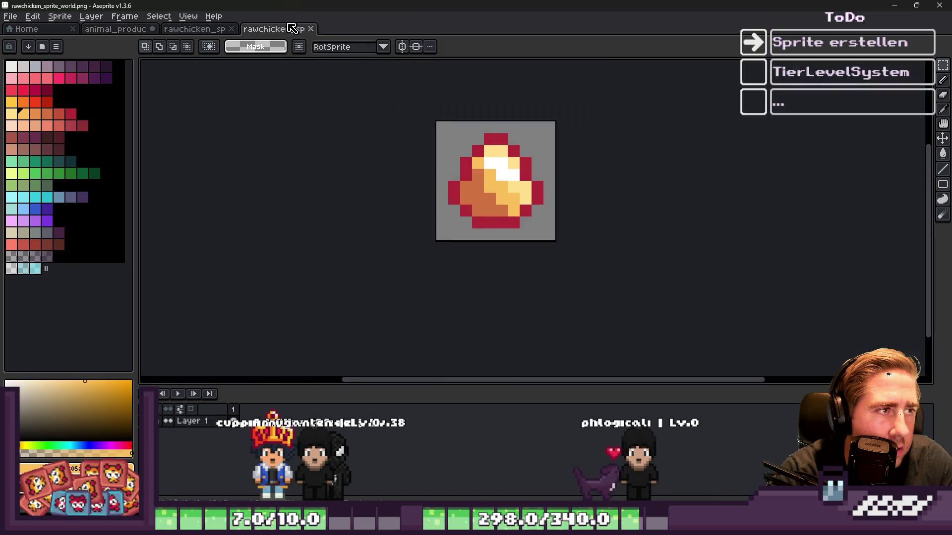
pyautogui.press('Delete')
pyautogui.hotkey('ctrl', 'v')
pyautogui.press('Return')
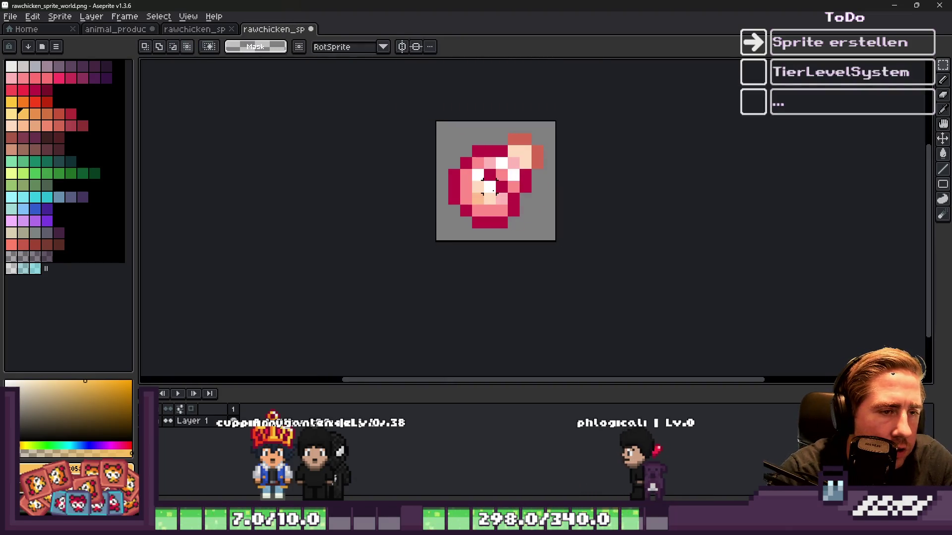
pyautogui.hotkey('ctrl', 'shift', 's')
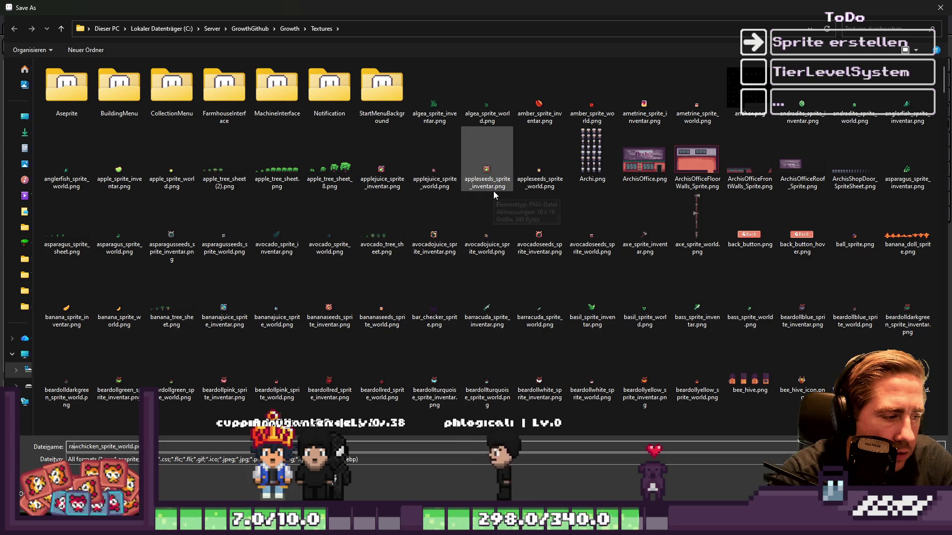
pyautogui.press('Return')
pyautogui.press('Return')
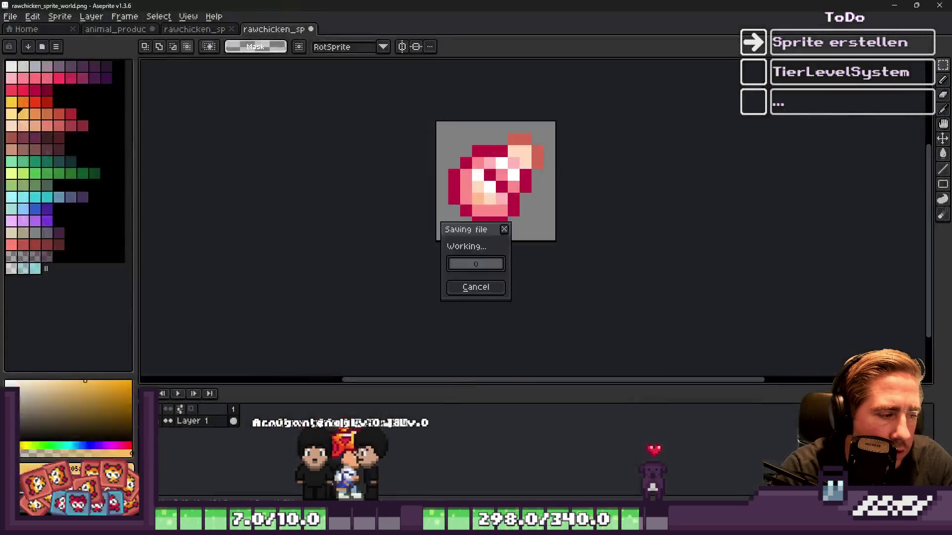
# Pick light yellow from the large golden drumstick and paint two highlight pixels on the small one.
pyautogui.click(213, 33)
pyautogui.click(116, 29)
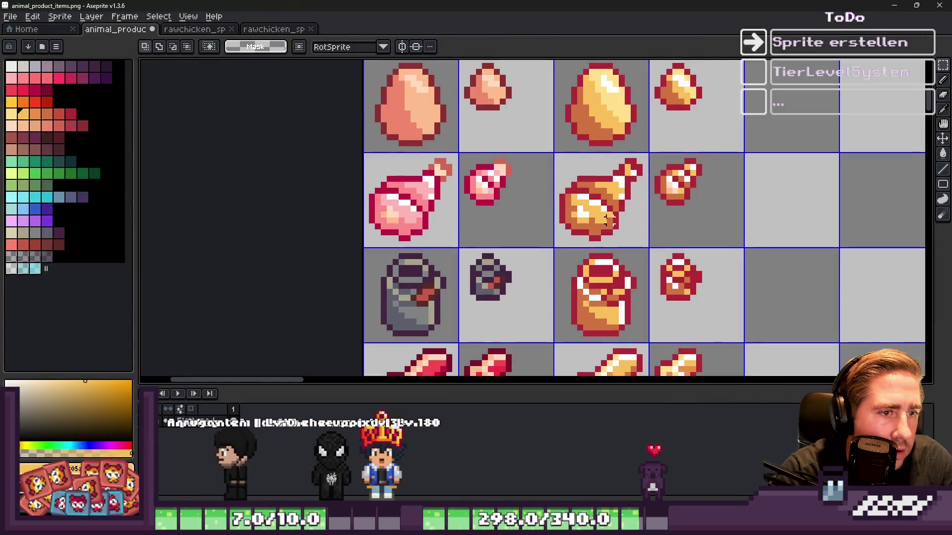
pyautogui.scroll(1, 711, 196)
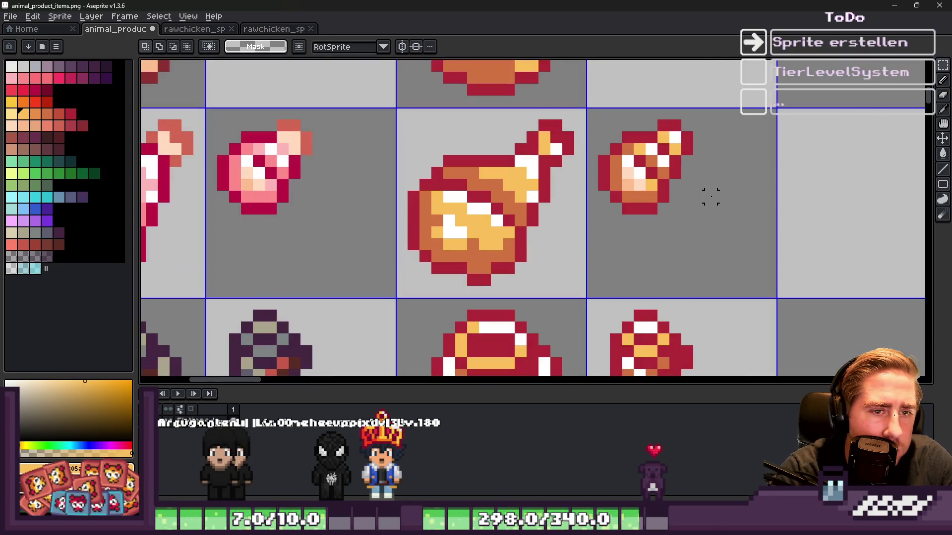
pyautogui.scroll(-1, 663, 169)
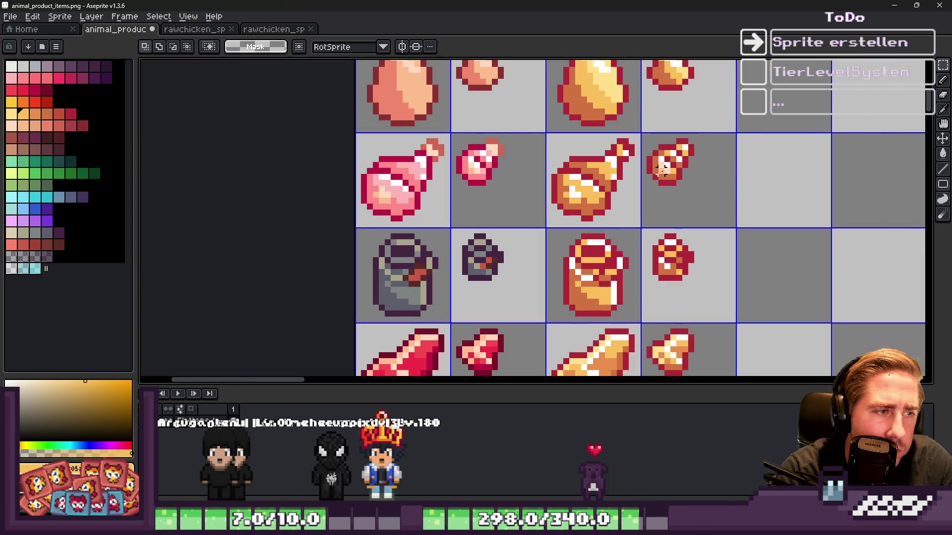
pyautogui.scroll(1, 663, 169)
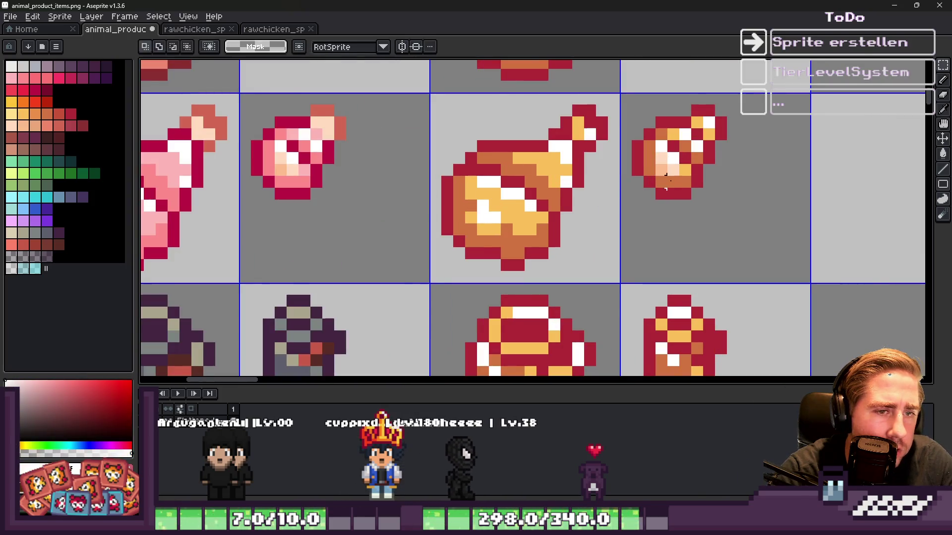
pyautogui.scroll(1, 643, 156)
pyautogui.press('b')
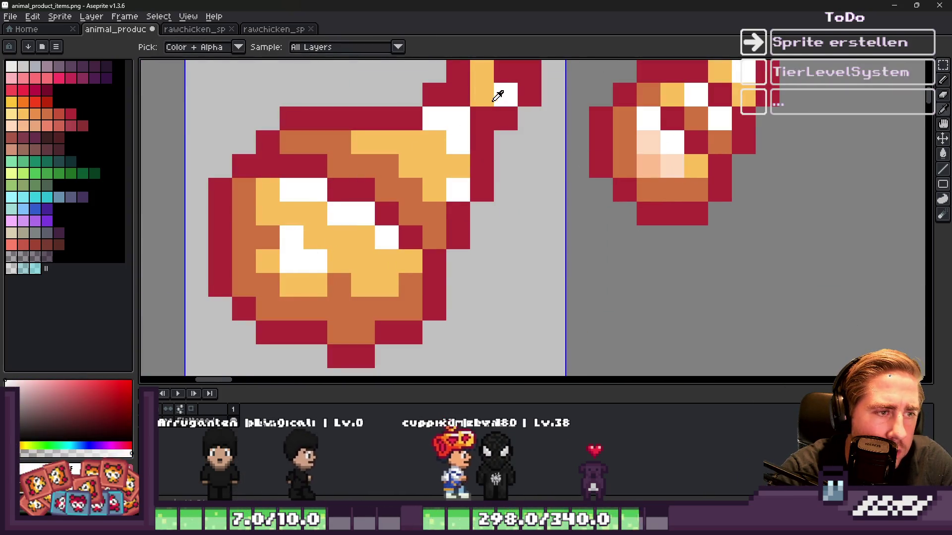
pyautogui.scroll(-1, 577, 186)
pyautogui.scroll(-3, 576, 186)
pyautogui.scroll(1, 545, 99)
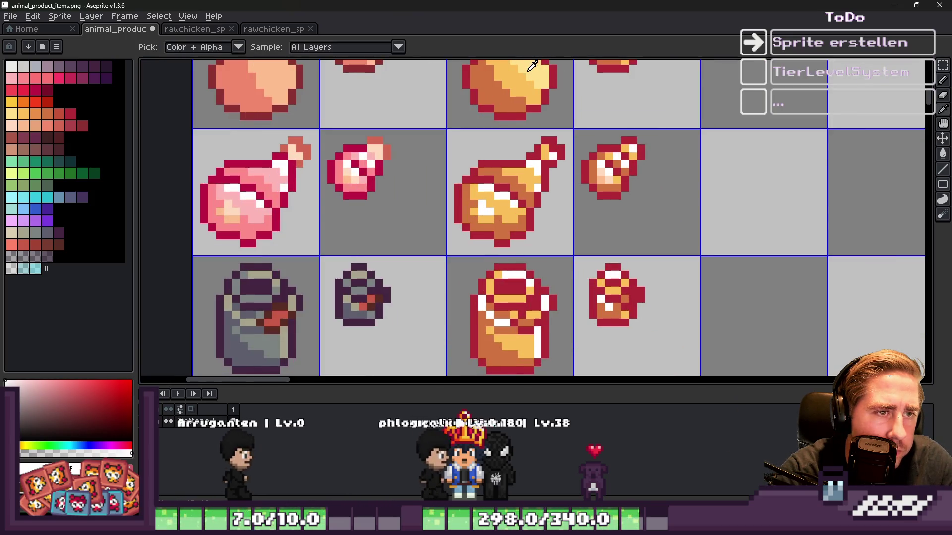
pyautogui.keyDown('alt'); pyautogui.click(542, 64); pyautogui.keyUp('alt')
pyautogui.scroll(1, 545, 149)
pyautogui.click(599, 177)
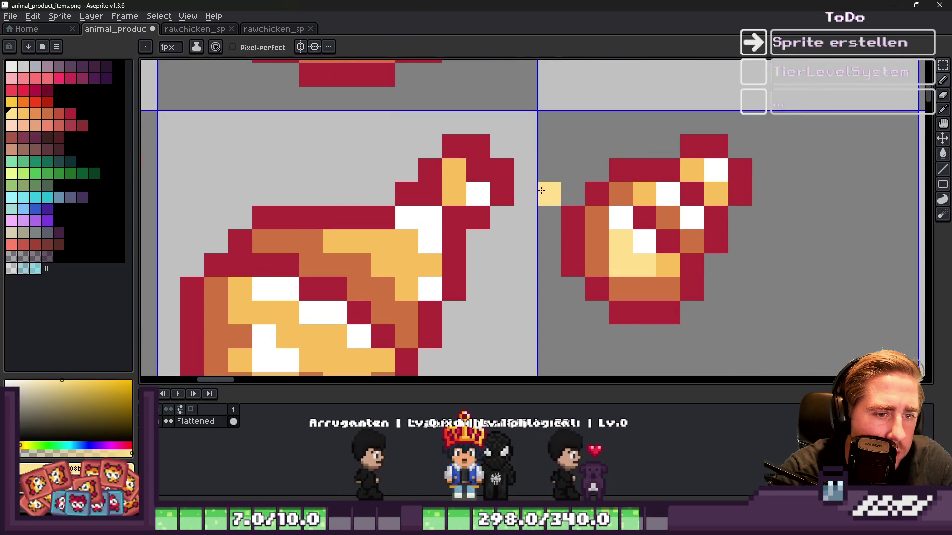
pyautogui.scroll(-1, 498, 195)
pyautogui.click(498, 195)
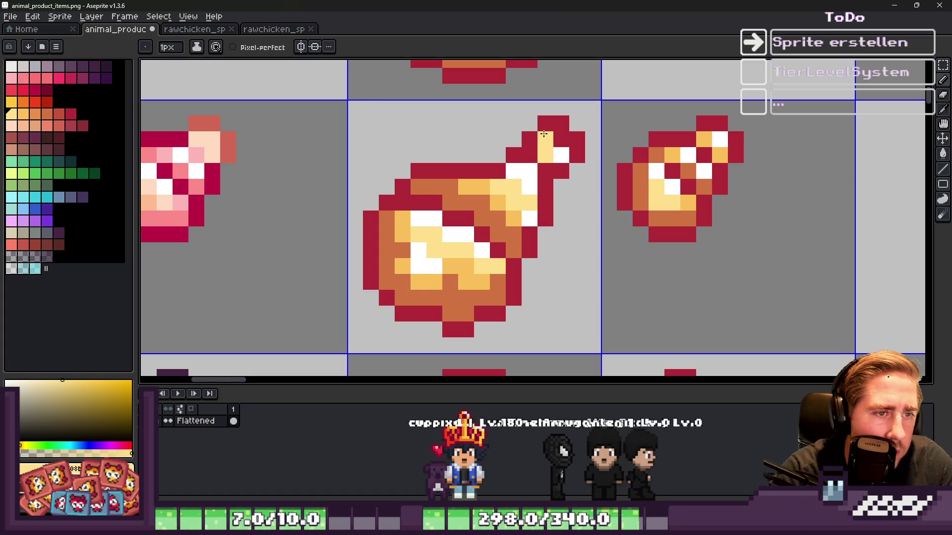
pyautogui.scroll(-3, 538, 161)
pyautogui.scroll(3, 574, 173)
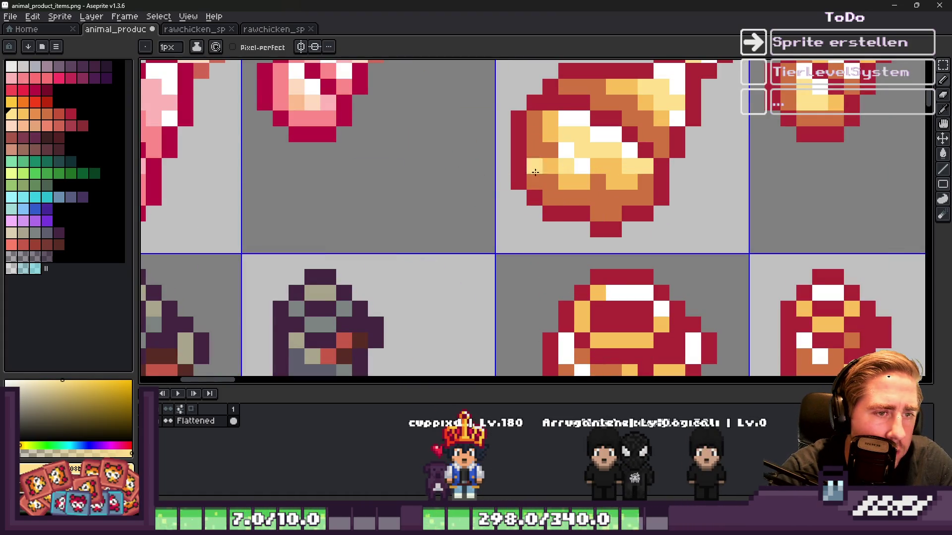
pyautogui.scroll(-5, 535, 172)
pyautogui.scroll(3, 530, 174)
# Paste the golden drumstick into the raw chicken world sprite and save it as golden_rawchicken_sprite_world.png.
pyautogui.press('m')
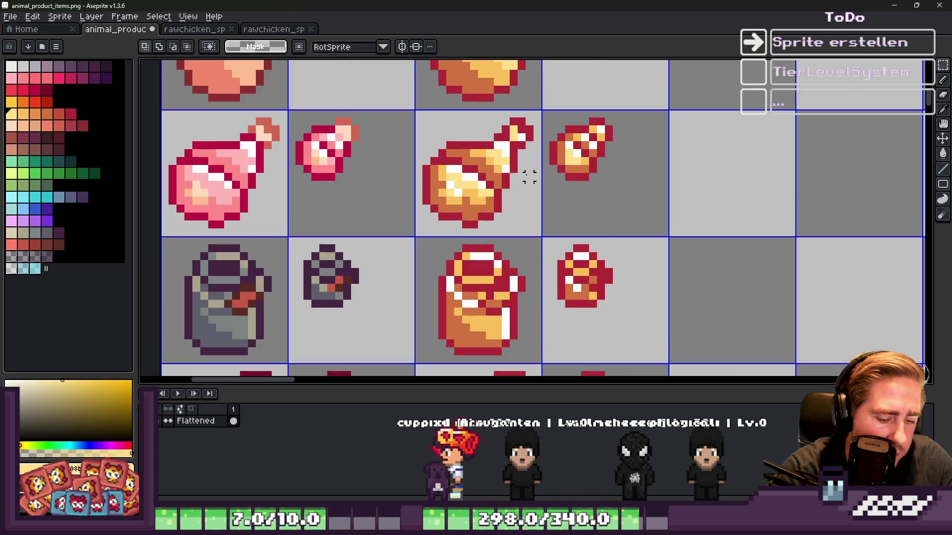
pyautogui.click(265, 31)
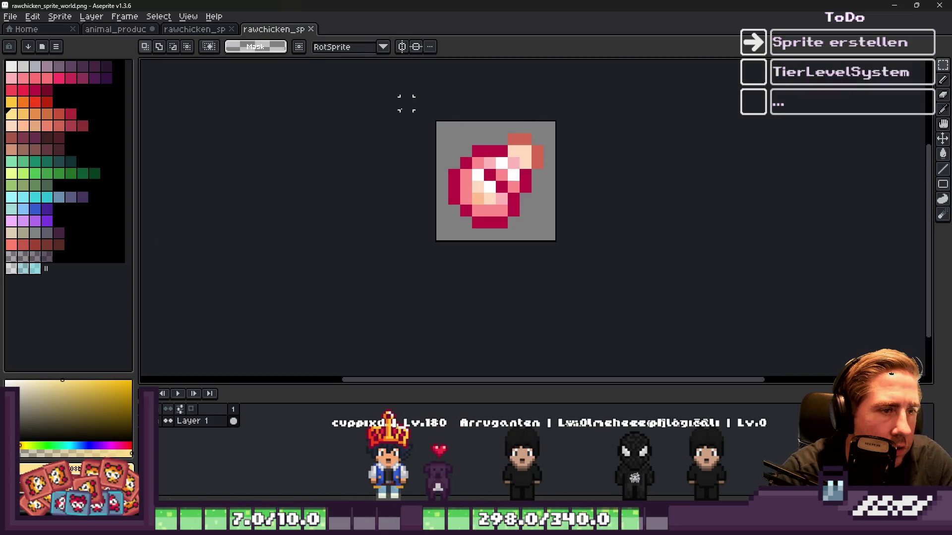
pyautogui.hotkey('ctrl', 'v')
pyautogui.press('Return')
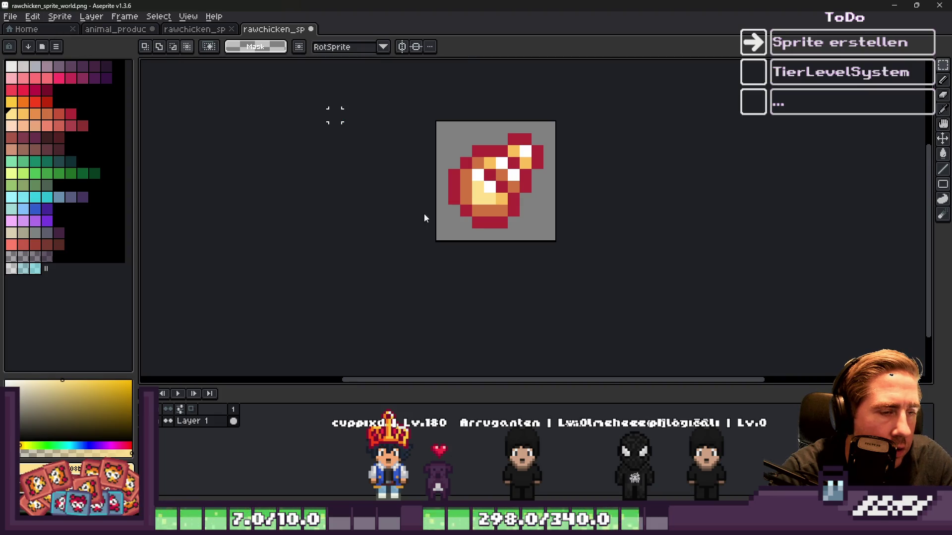
pyautogui.hotkey('ctrl', 'shift', 's')
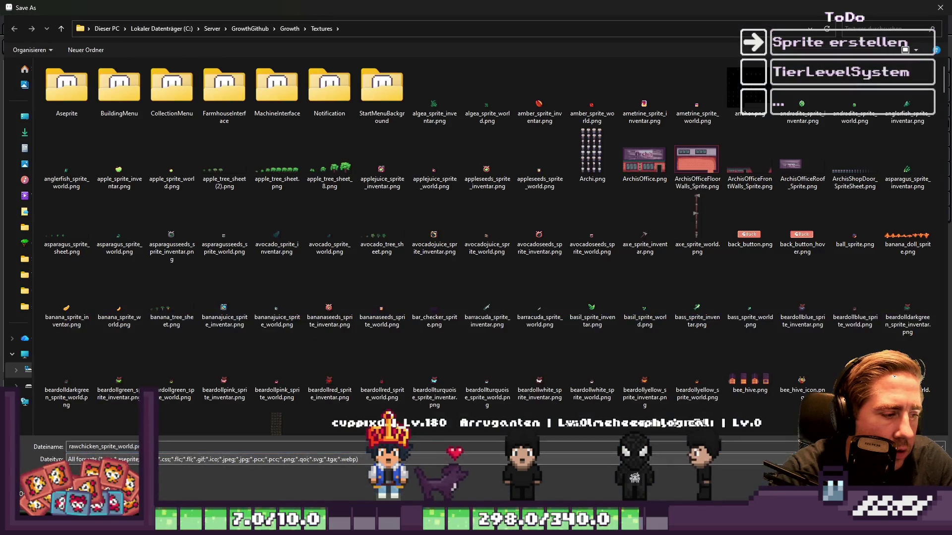
pyautogui.write('golden_')
pyautogui.press('Return')
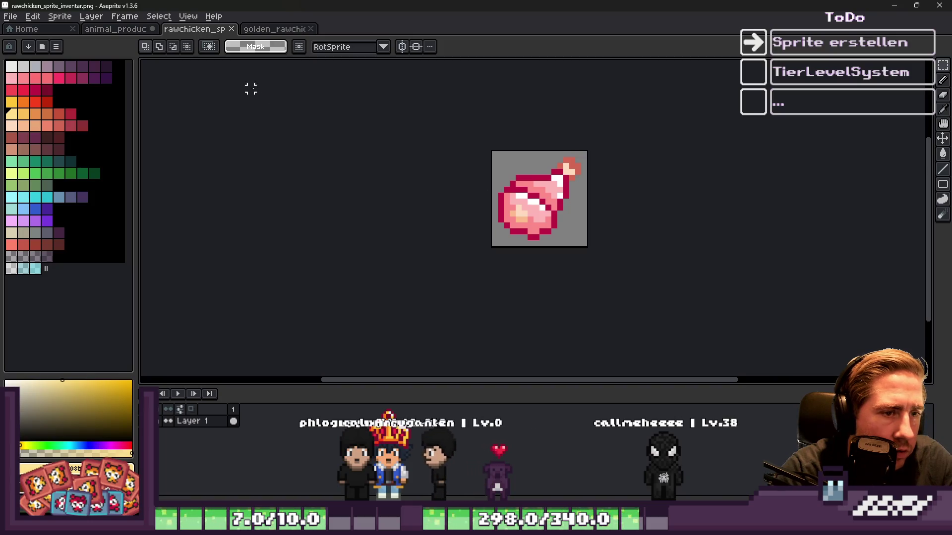
# Copy the large golden drumstick into the inventory sprite and save it as golden_rawchicken_sprite_inventar.png.
pyautogui.click(137, 30)
pyautogui.moveTo(434, 112); pyautogui.dragTo(563, 246)
pyautogui.hotkey('ctrl', 'c')
pyautogui.click(193, 29)
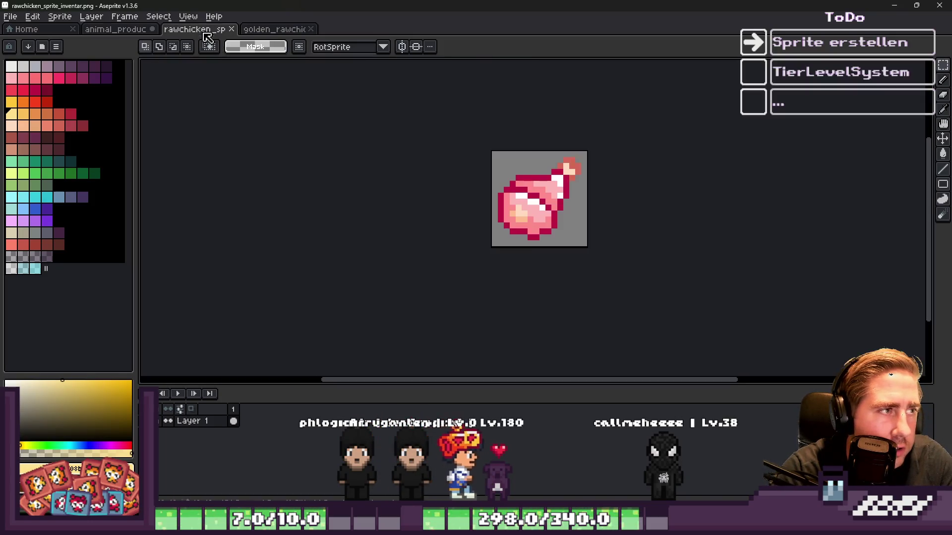
pyautogui.hotkey('ctrl', 'v')
pyautogui.click(471, 101)
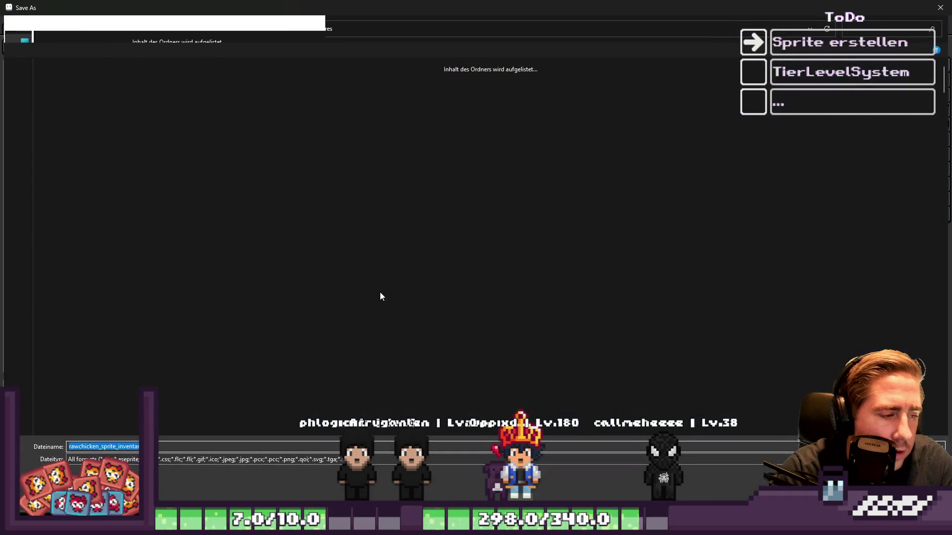
pyautogui.write('_')
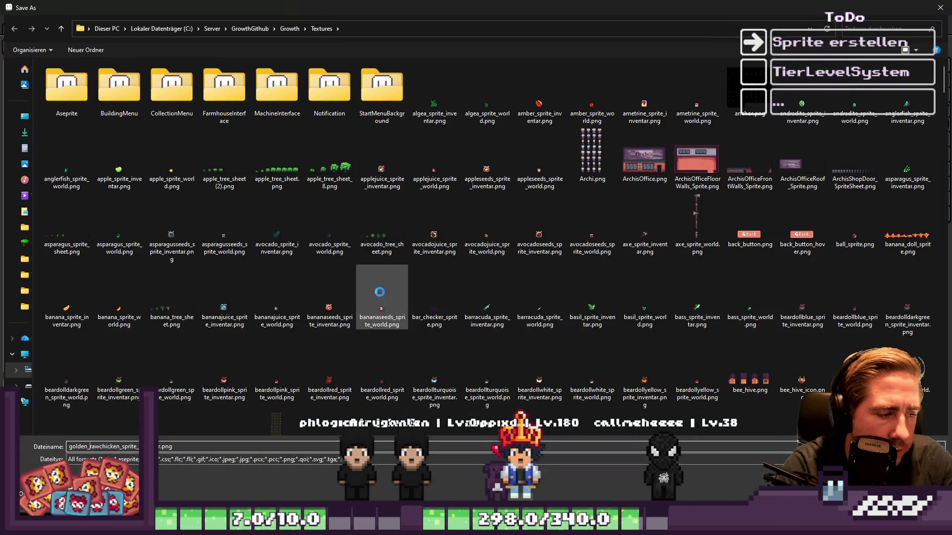
pyautogui.press('Return')
pyautogui.press('Return')
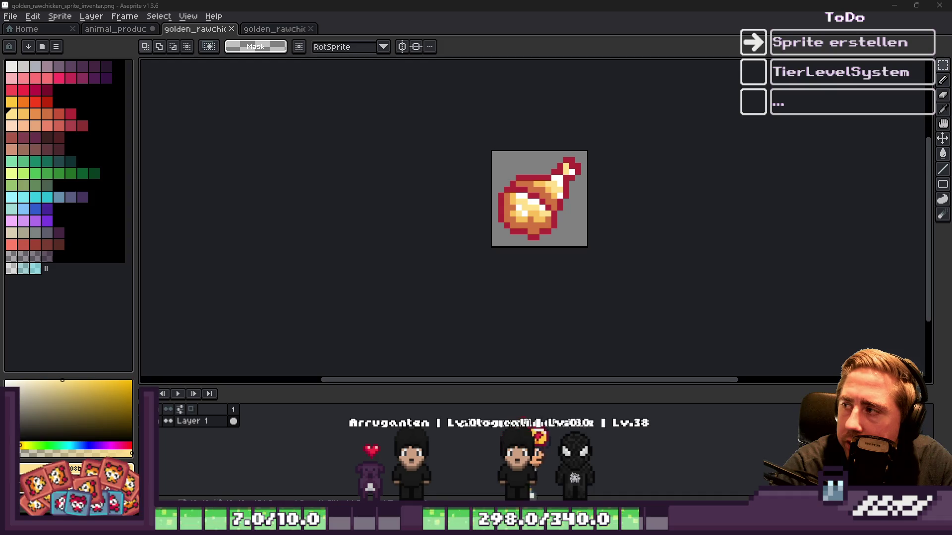
pyautogui.click(259, 29)
pyautogui.click(116, 29)
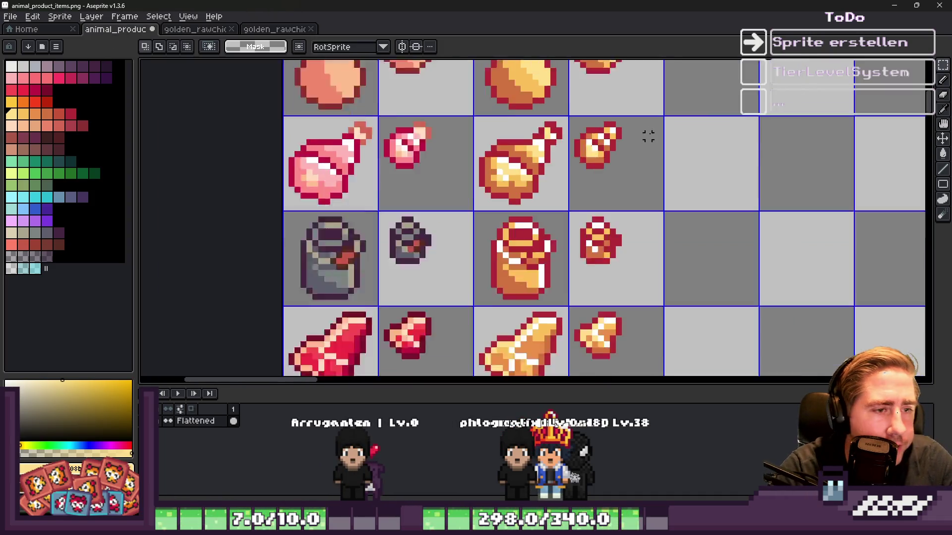
# Paste the small milk jar into the golden world sprite and save it as milk_sprite_world.png.
pyautogui.scroll(4, 443, 237)
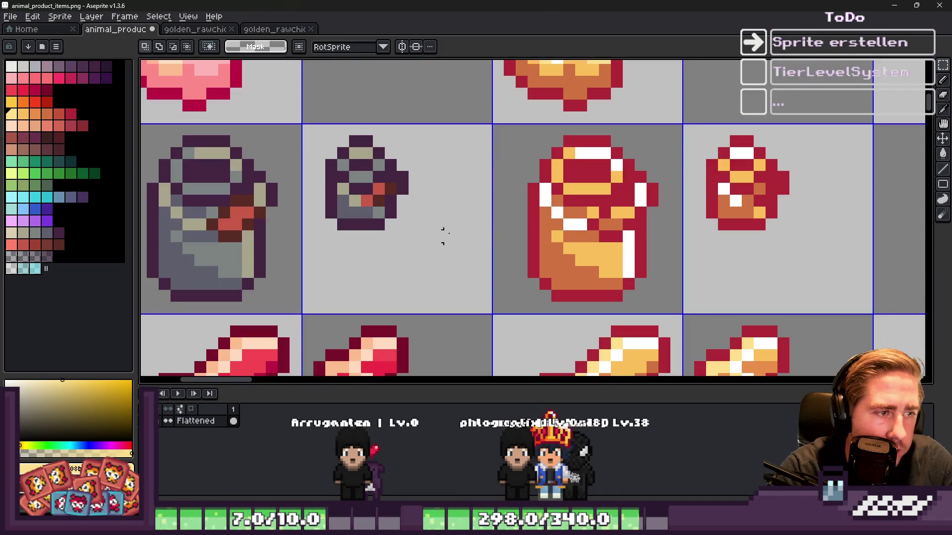
pyautogui.click(245, 26)
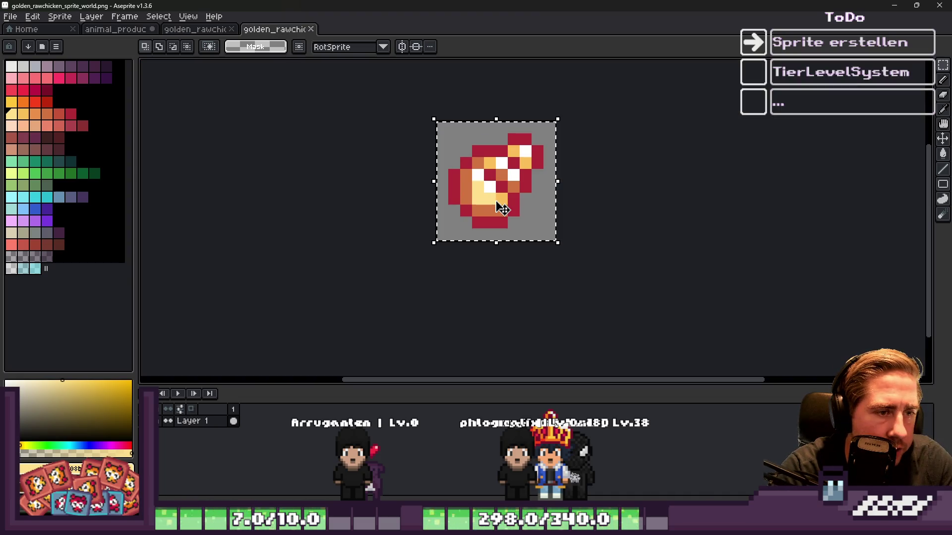
pyautogui.hotkey('ctrl', 'v')
pyautogui.press('Return')
pyautogui.hotkey('ctrl', 'shift', 's')
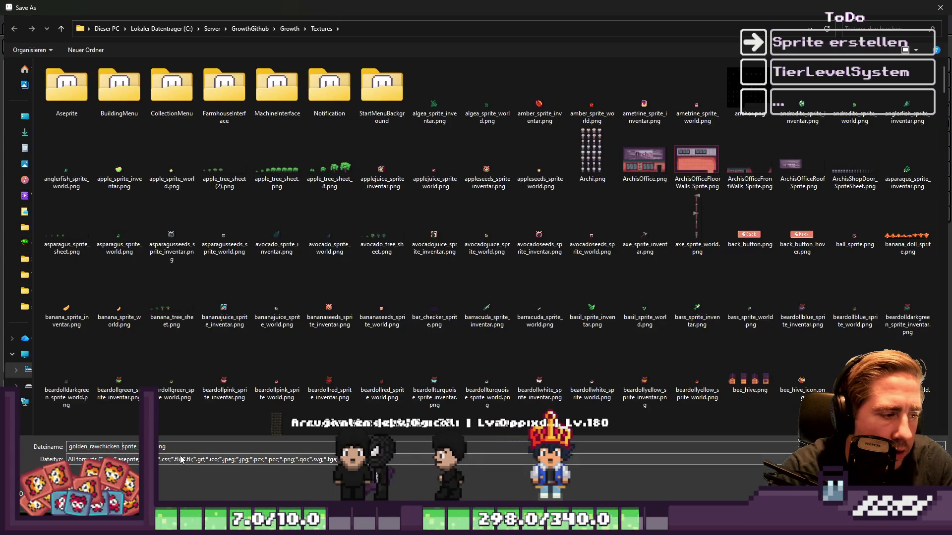
pyautogui.press('Home')
pyautogui.hotkey('shift', 'Right')
pyautogui.hotkey('shift', 'Right')
pyautogui.hotkey('shift', 'Right')
pyautogui.write('milk')
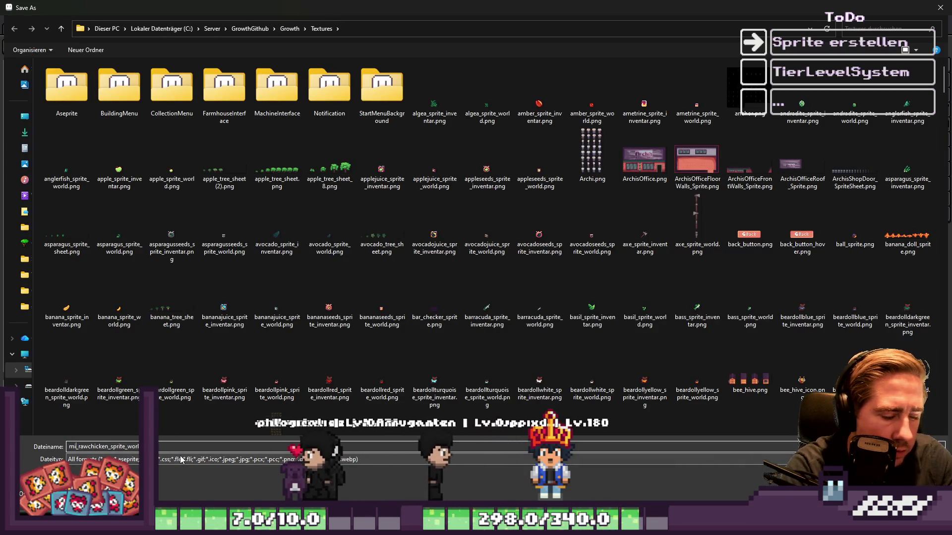
pyautogui.hotkey('shift', 'Right')
pyautogui.hotkey('shift', 'Right')
pyautogui.hotkey('shift', 'Right')
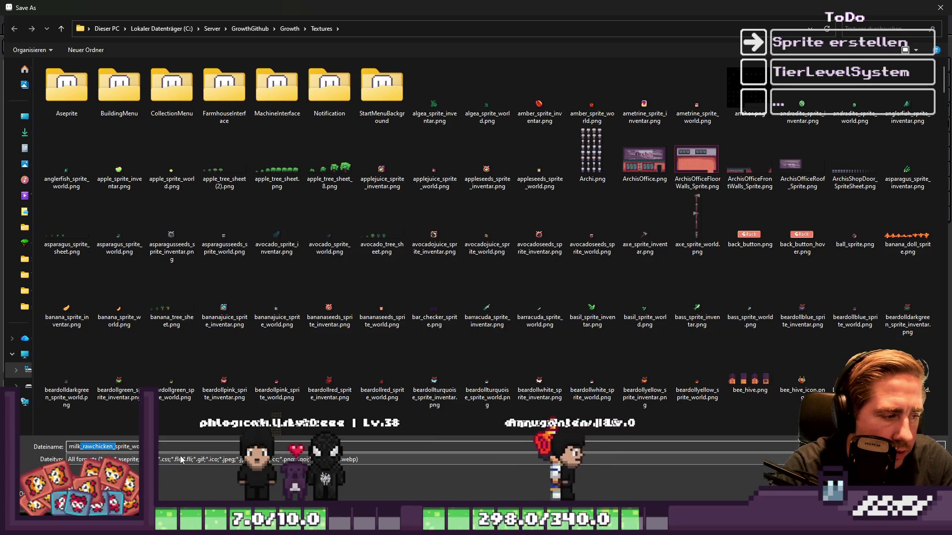
pyautogui.press('BackSpace')
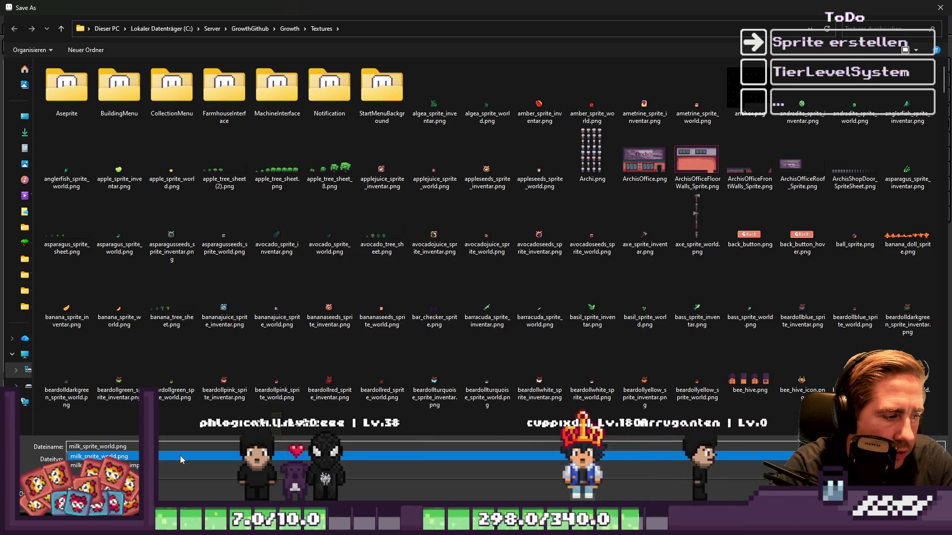
pyautogui.press('Return')
pyautogui.press('Return')
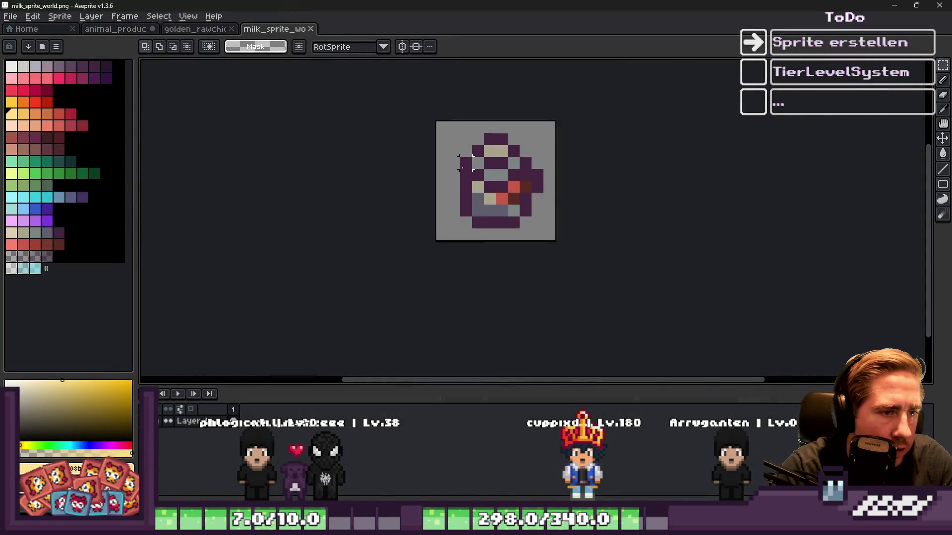
# Shift the jar's left half one pixel left and fill the gap with dark purple outline pixels.
pyautogui.scroll(2, 466, 163)
pyautogui.moveTo(432, 97); pyautogui.dragTo(529, 291)
pyautogui.moveTo(513, 229); pyautogui.dragTo(489, 230)
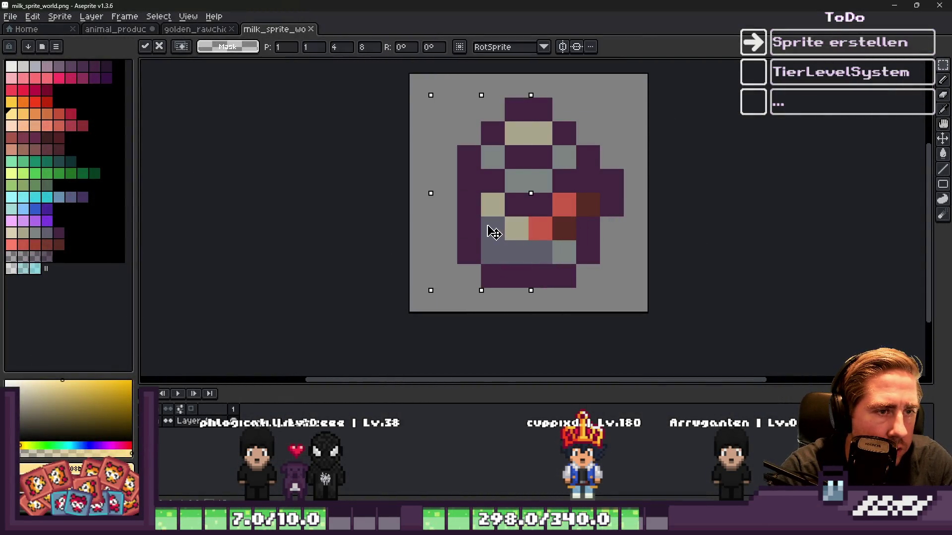
pyautogui.hotkey('ctrl', 'd')
pyautogui.press('i')
pyautogui.keyDown('alt'); pyautogui.click(499, 107); pyautogui.keyUp('alt')
pyautogui.click(517, 110)
pyautogui.click(516, 158)
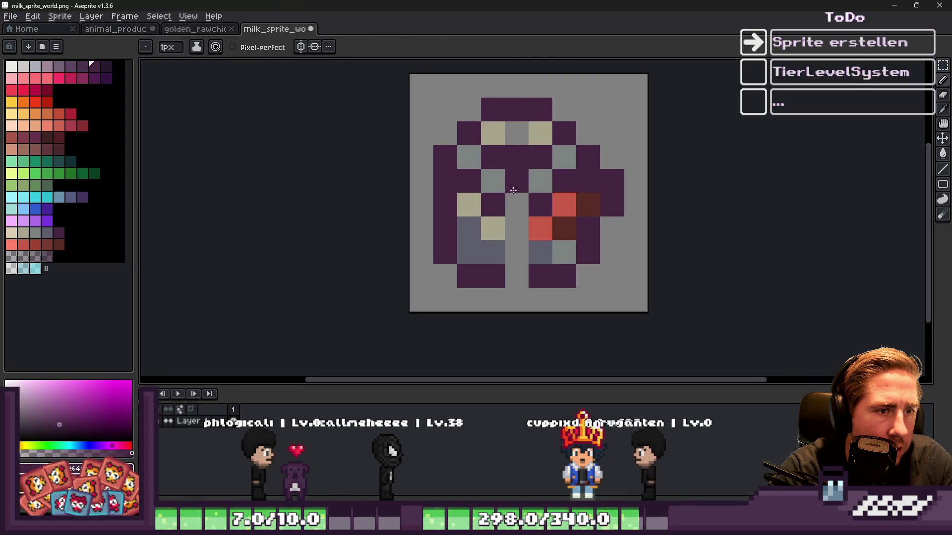
pyautogui.click(516, 205)
pyautogui.click(516, 276)
# Fill the remaining gap pixels with grey-purple and tan, then save over milk_sprite_world.png.
pyautogui.keyDown('alt'); pyautogui.click(495, 247); pyautogui.keyUp('alt')
pyautogui.click(517, 252)
pyautogui.keyDown('alt'); pyautogui.click(493, 228); pyautogui.keyUp('alt')
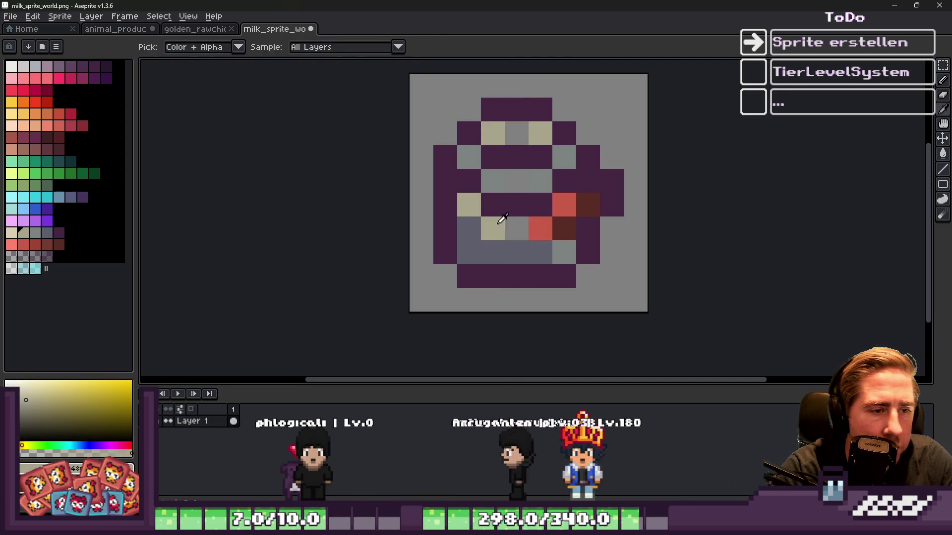
pyautogui.click(516, 228)
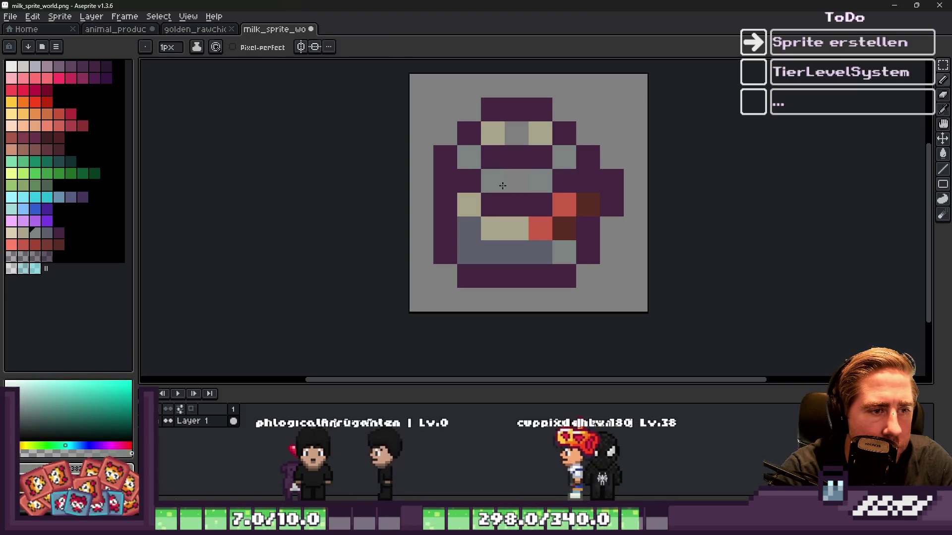
pyautogui.click(507, 138)
pyautogui.scroll(-2, 508, 145)
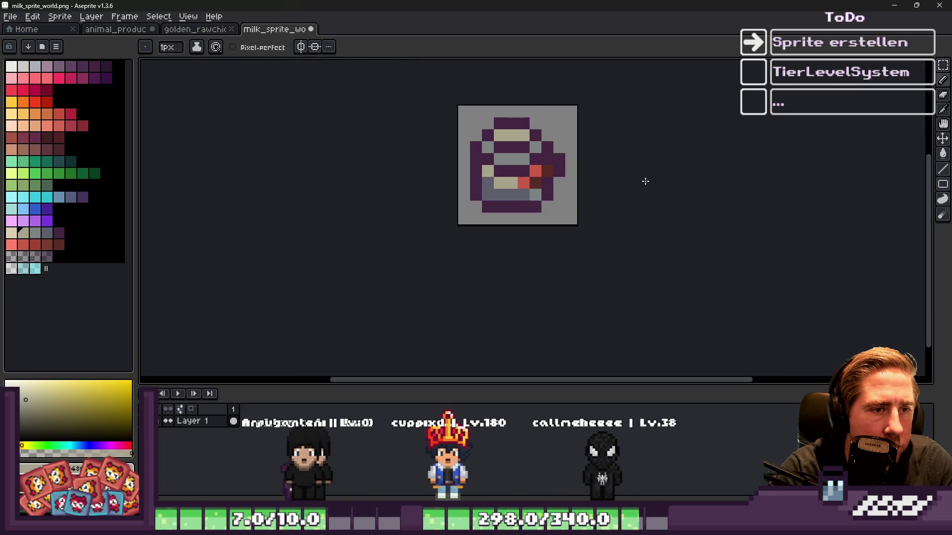
pyautogui.hotkey('ctrl', 'shift', 's')
pyautogui.press('Return')
pyautogui.click(485, 259)
pyautogui.click(106, 31)
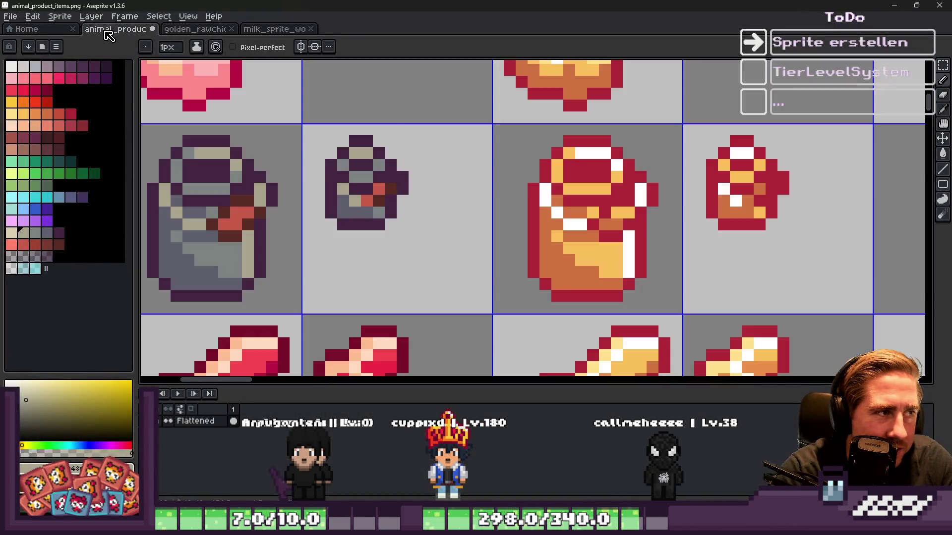
# Paste the golden milk sprite into the milk file and shift its left half over by one column.
pyautogui.press('m')
pyautogui.moveTo(788, 188); pyautogui.dragTo(868, 307)
pyautogui.click(257, 31)
pyautogui.hotkey('ctrl', 'v')
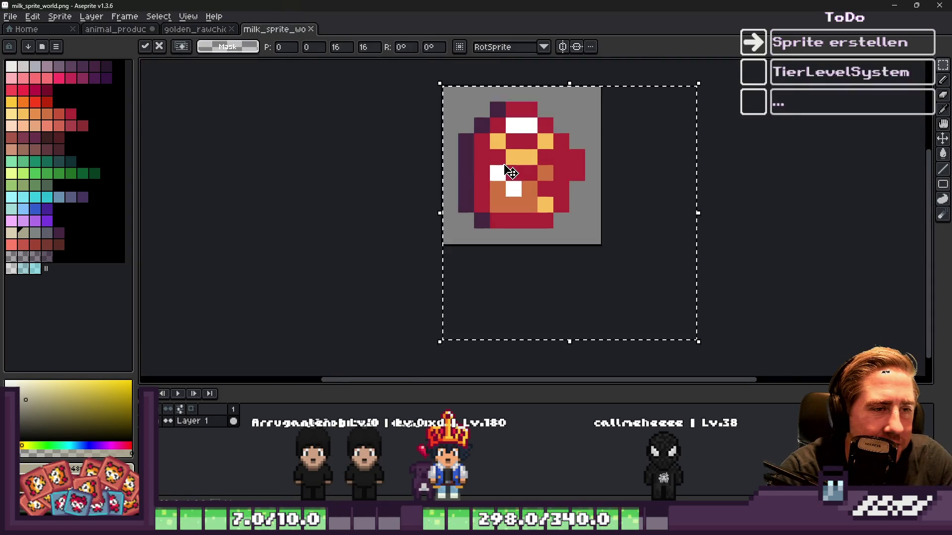
pyautogui.press('Escape')
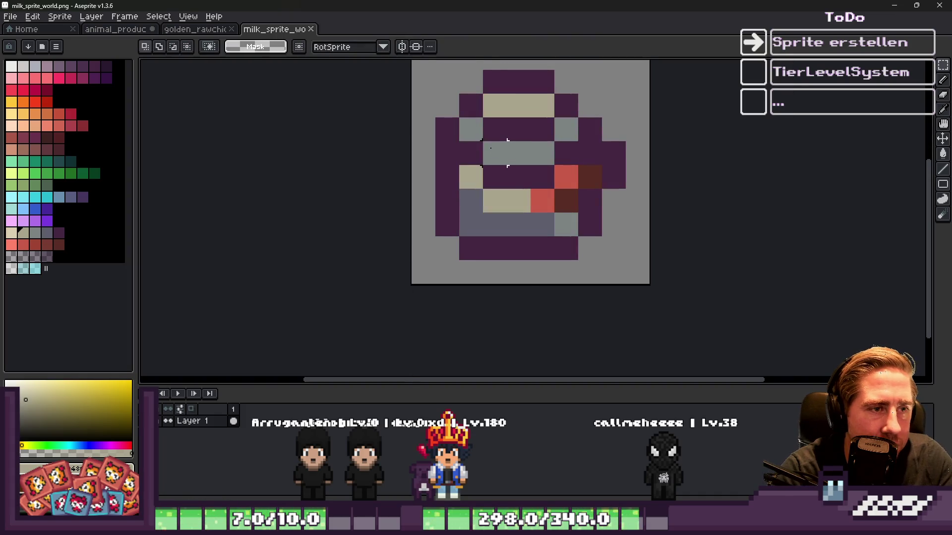
pyautogui.hotkey('ctrl', 'v')
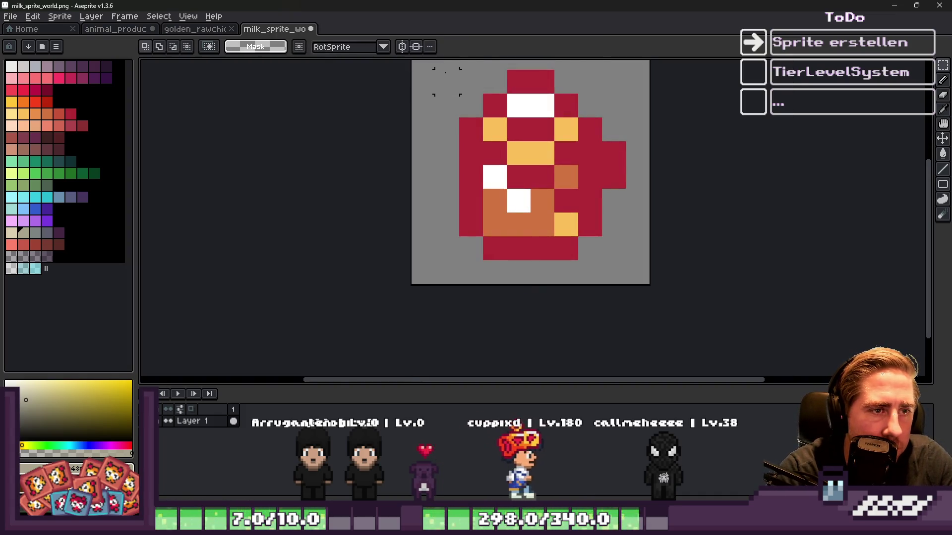
pyautogui.moveTo(525, 254)
pyautogui.mouseDown()
pyautogui.moveTo(498, 215)
pyautogui.moveTo(477, 207)
pyautogui.moveTo(512, 187)
pyautogui.moveTo(492, 192)
pyautogui.mouseUp()
pyautogui.click(495, 64)
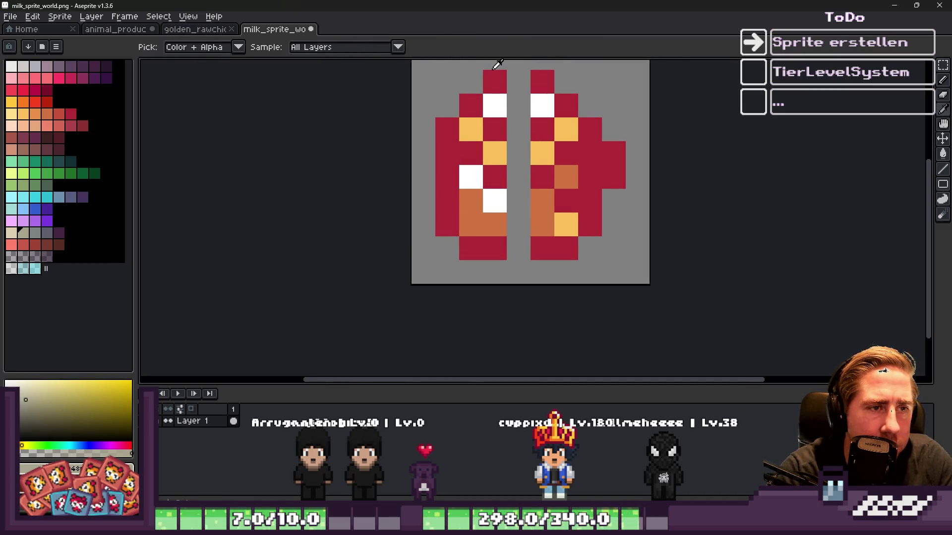
# Fill the empty middle column with dark red, orange, yellow and white pixels.
pyautogui.click(70, 112)
pyautogui.press('b')
pyautogui.click(519, 81)
pyautogui.click(519, 129)
pyautogui.click(518, 177)
pyautogui.click(518, 248)
pyautogui.keyDown('alt'); pyautogui.click(517, 224); pyautogui.keyUp('alt')
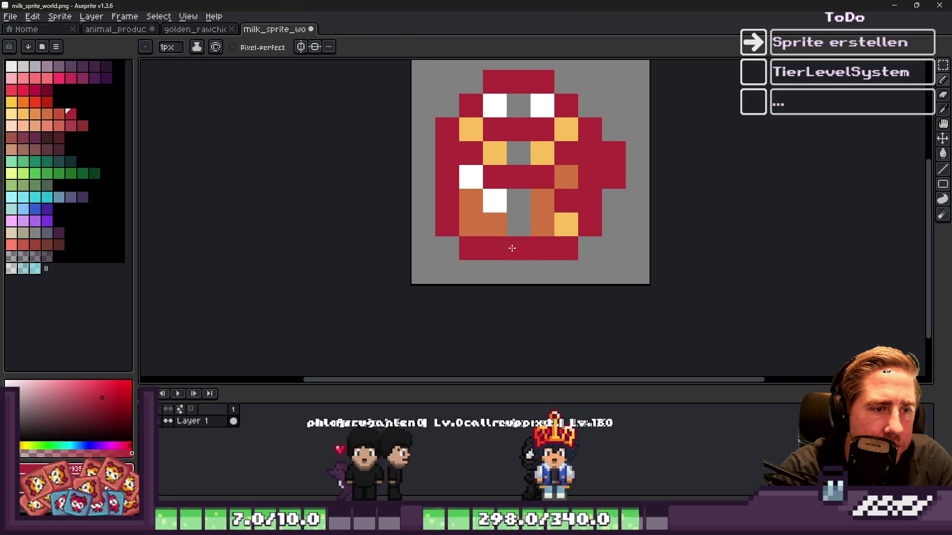
pyautogui.click(517, 224)
pyautogui.click(520, 200)
pyautogui.keyDown('alt'); pyautogui.click(503, 151); pyautogui.keyUp('alt')
pyautogui.click(519, 153)
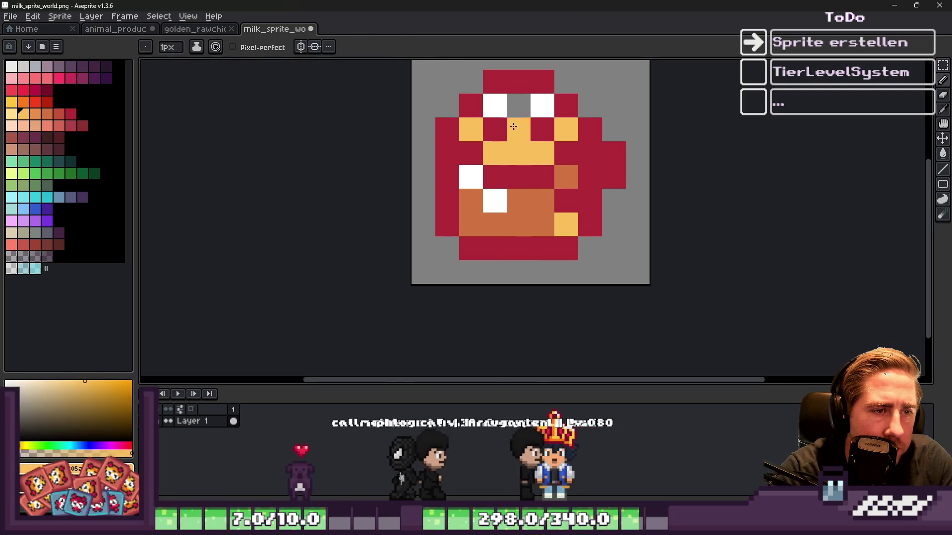
pyautogui.keyDown('alt'); pyautogui.click(498, 106); pyautogui.keyUp('alt')
pyautogui.click(512, 107)
# Save the sprite as golden_milk_sprite_world.png and return to the sprite sheet.
pyautogui.scroll(-3, 512, 107)
pyautogui.hotkey('ctrl', 'shift', 's')
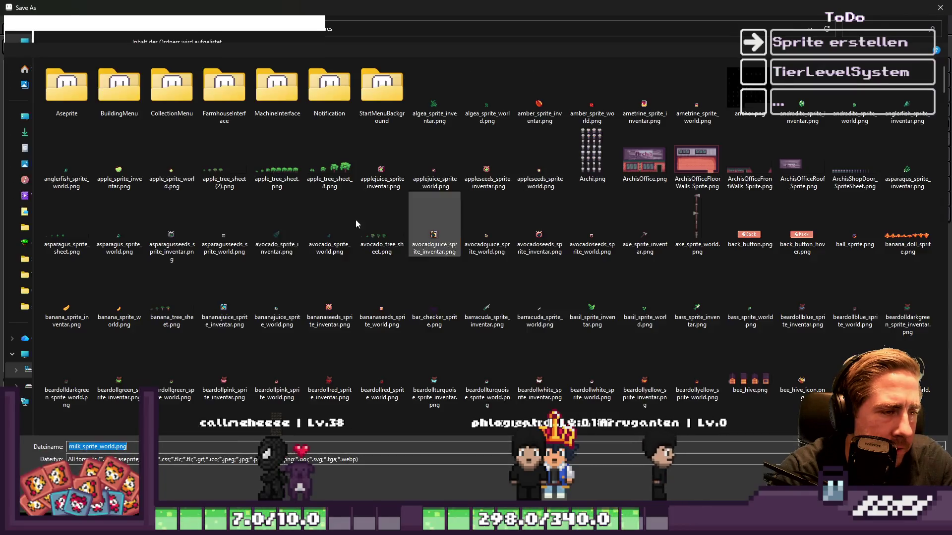
pyautogui.click(120, 448)
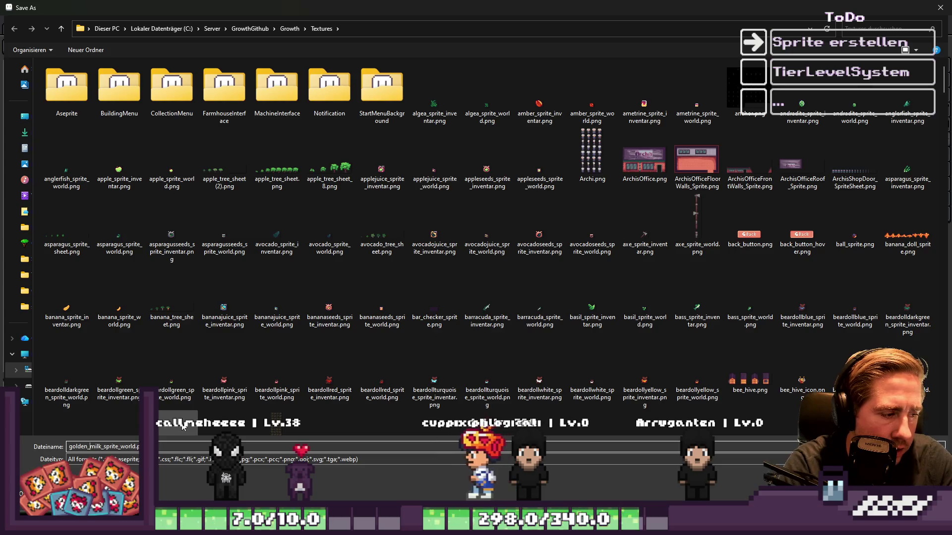
pyautogui.press('Return')
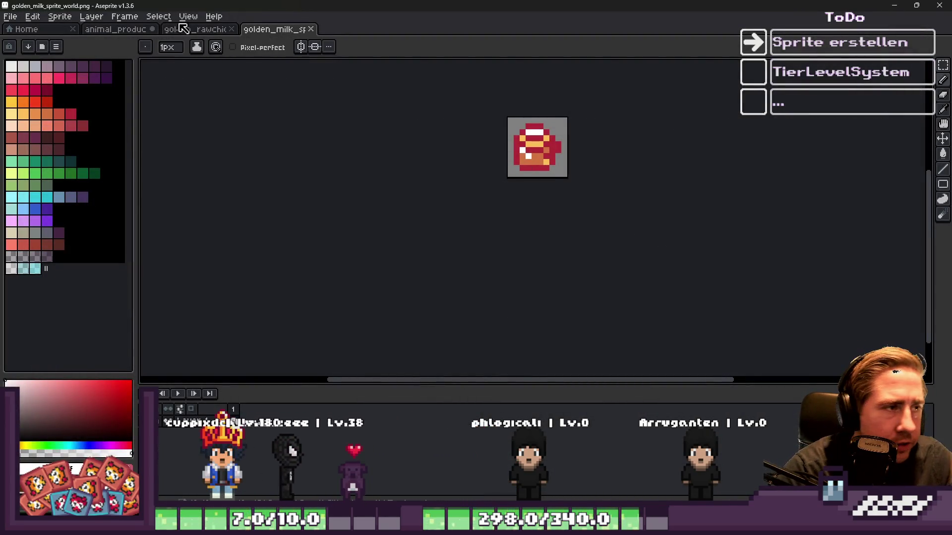
pyautogui.click(196, 29)
pyautogui.click(117, 31)
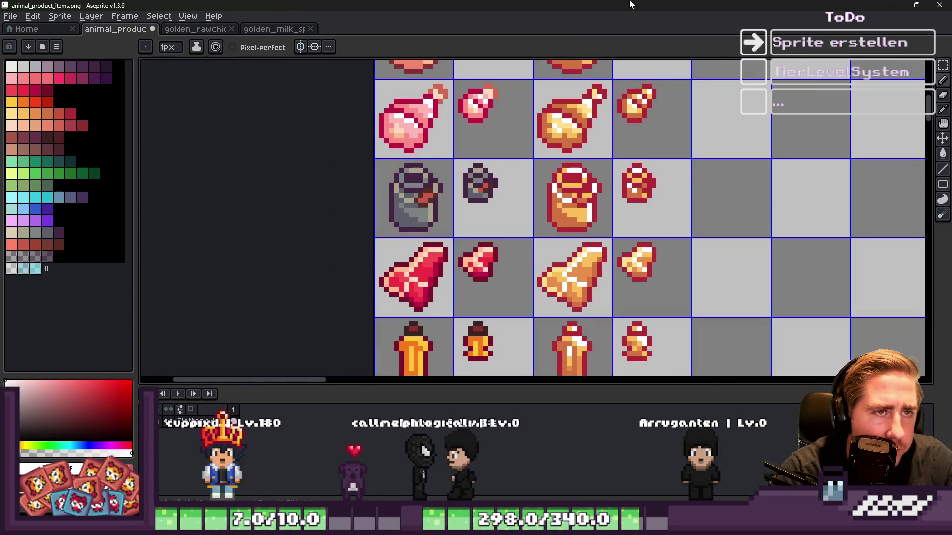
# Paste the red raw beef into the golden milk file and save it over rawbeef_sprite_world.png.
pyautogui.press('m')
pyautogui.scroll(-1, 613, 61)
pyautogui.scroll(2, 542, 219)
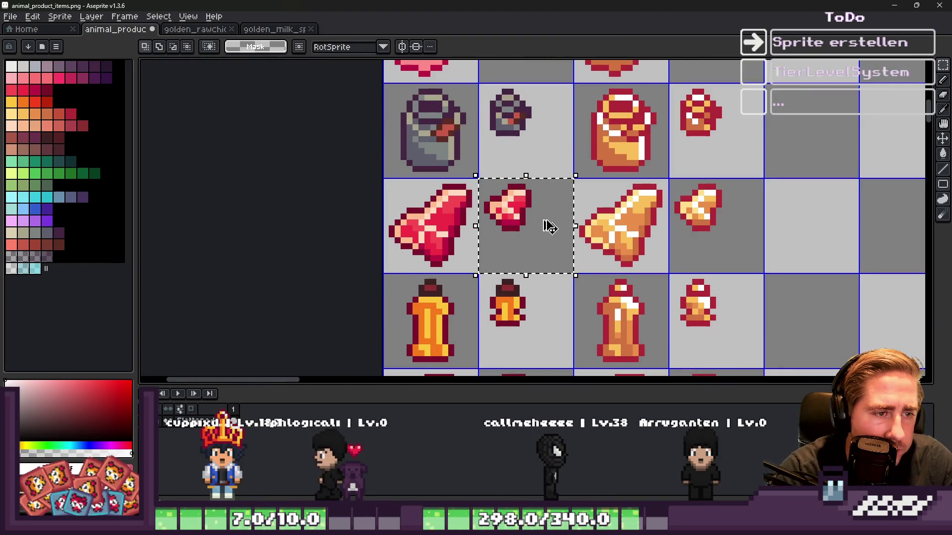
pyautogui.click(274, 28)
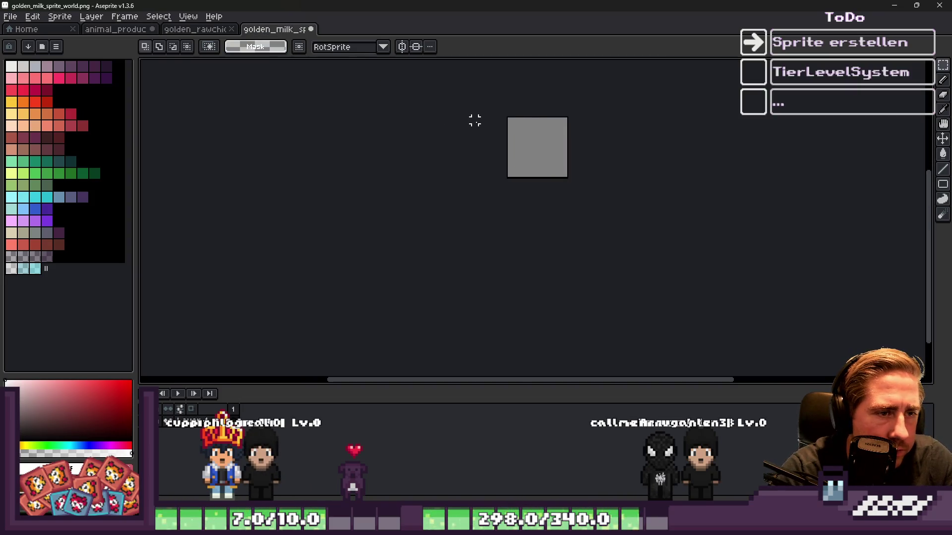
pyautogui.hotkey('ctrl', 'v')
pyautogui.scroll(2, 517, 185)
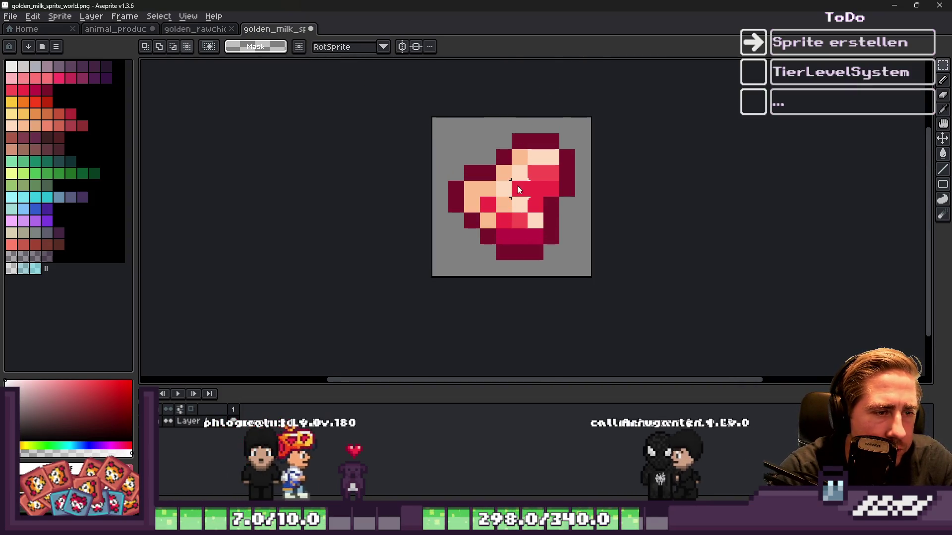
pyautogui.hotkey('ctrl', 'shift', 's')
pyautogui.click(106, 445)
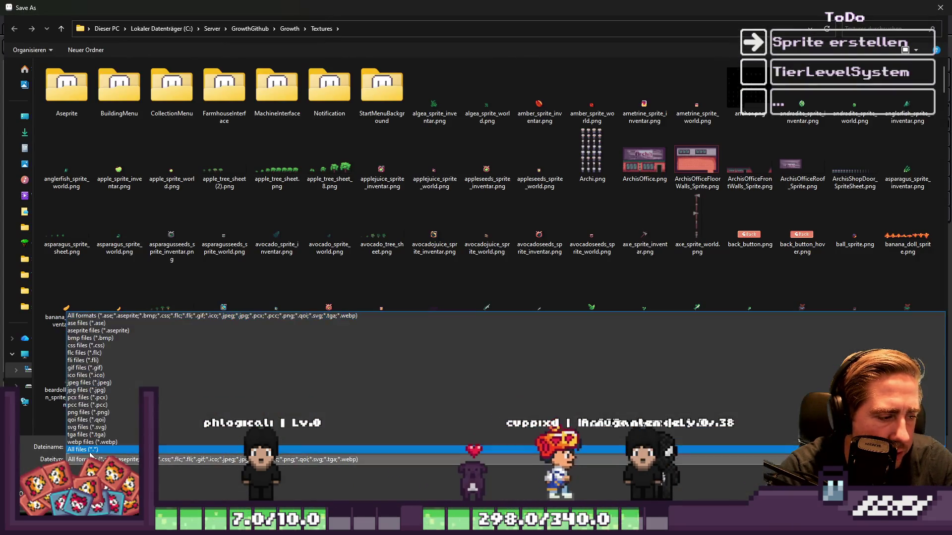
pyautogui.doubleClick(99, 449)
pyautogui.keyDown('shift'); pyautogui.click(101, 446); pyautogui.keyUp('shift')
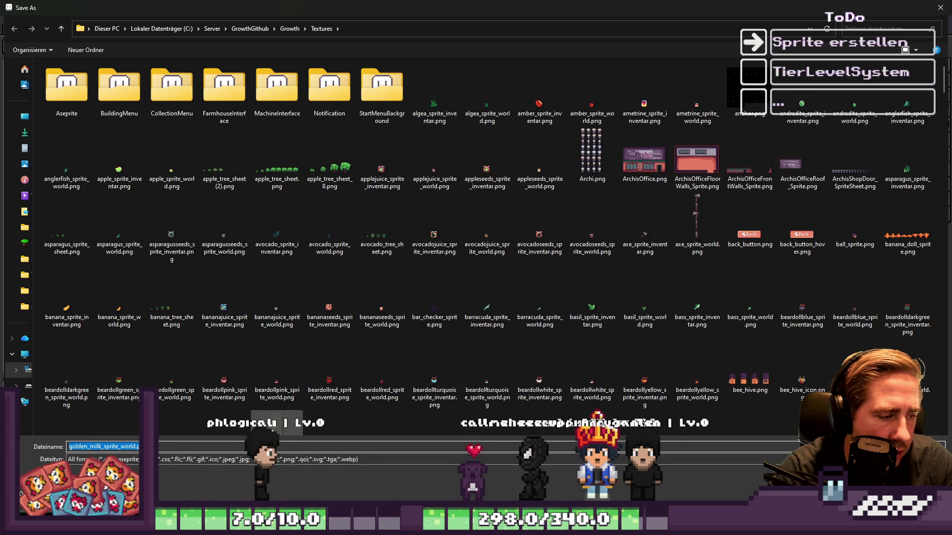
pyautogui.write('raw')
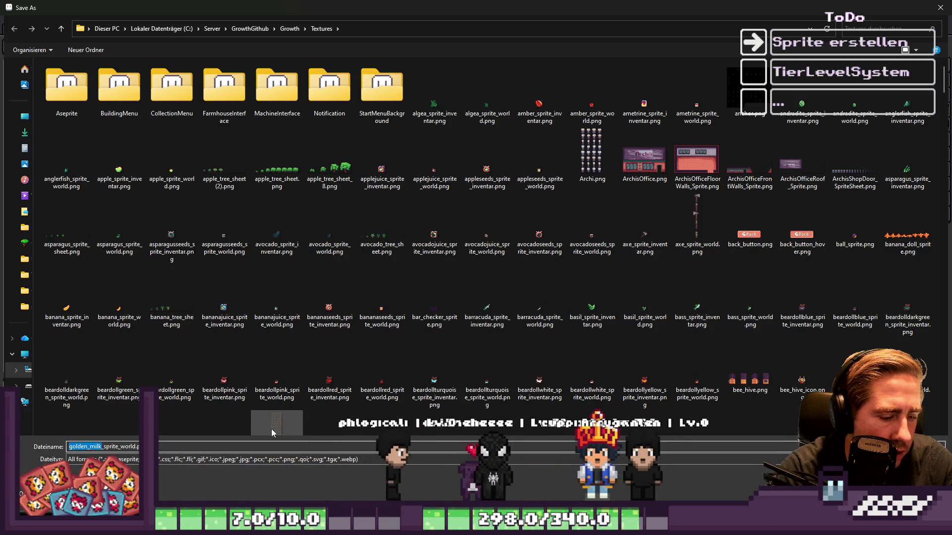
pyautogui.write('beef')
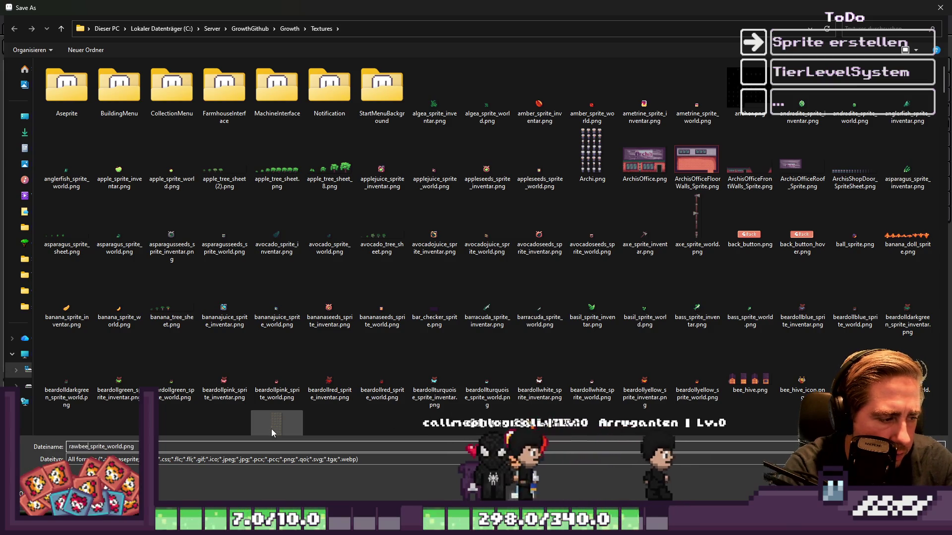
pyautogui.press('Return')
pyautogui.hotkey('alt', 'j')
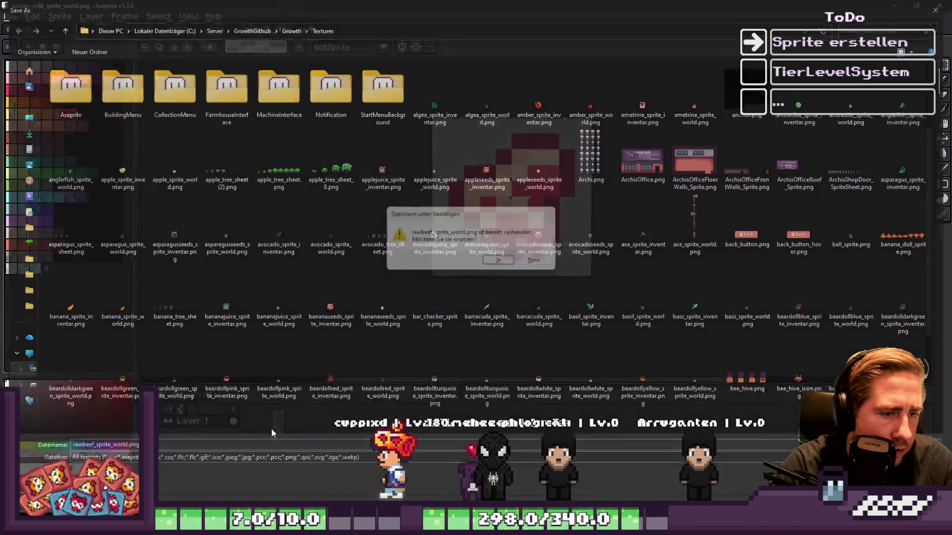
# Paste the small golden steak and save it as golden_rawbeef_sprite_world.png.
pyautogui.hotkey('ctrl', 'shift', 'Tab')
pyautogui.hotkey('ctrl', 'shift', 'Tab')
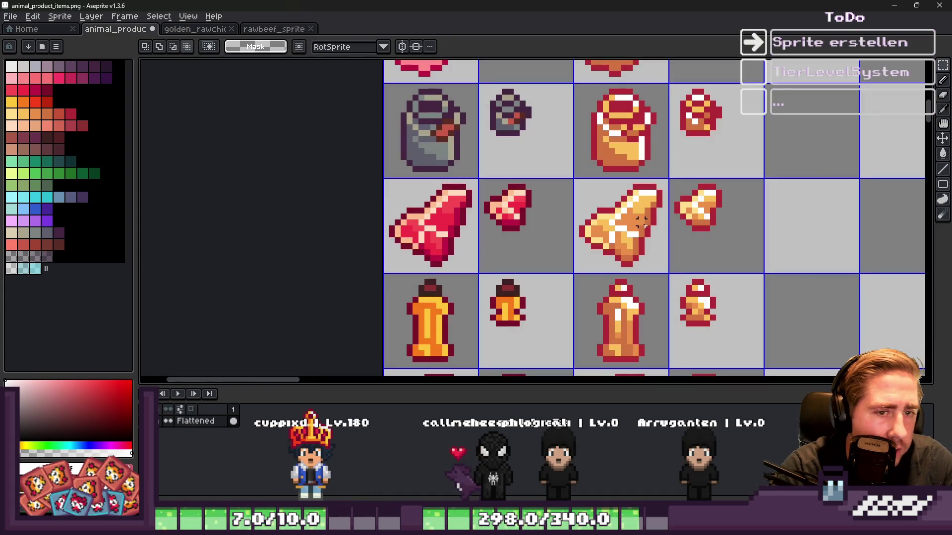
pyautogui.hotkey('ctrl', 'Tab')
pyautogui.hotkey('ctrl', 'Tab')
pyautogui.hotkey('ctrl', 'v')
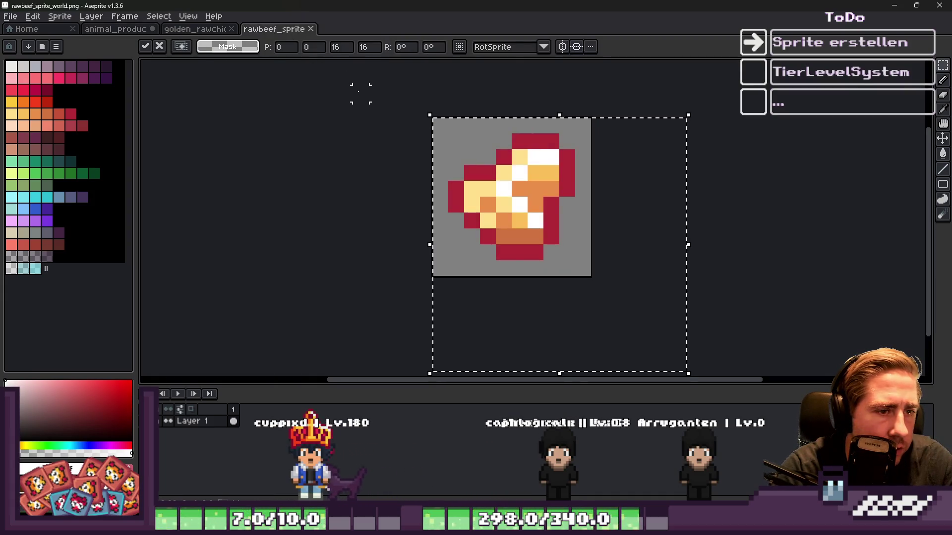
pyautogui.hotkey('ctrl', 'shift', 's')
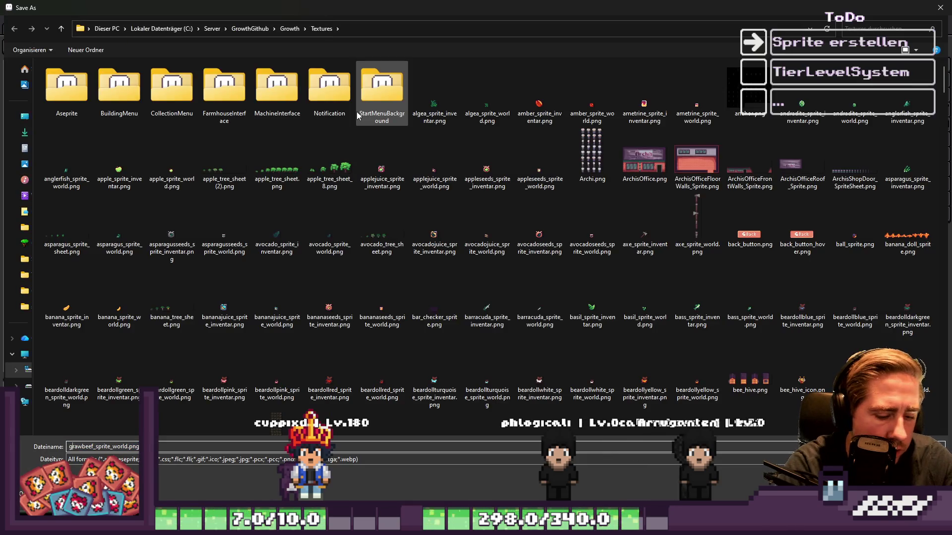
pyautogui.press('Return')
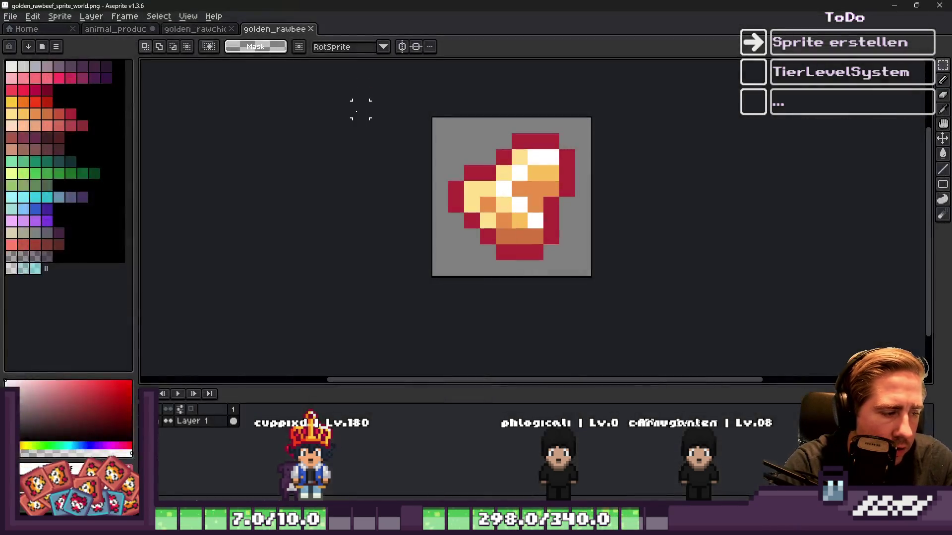
pyautogui.click(119, 29)
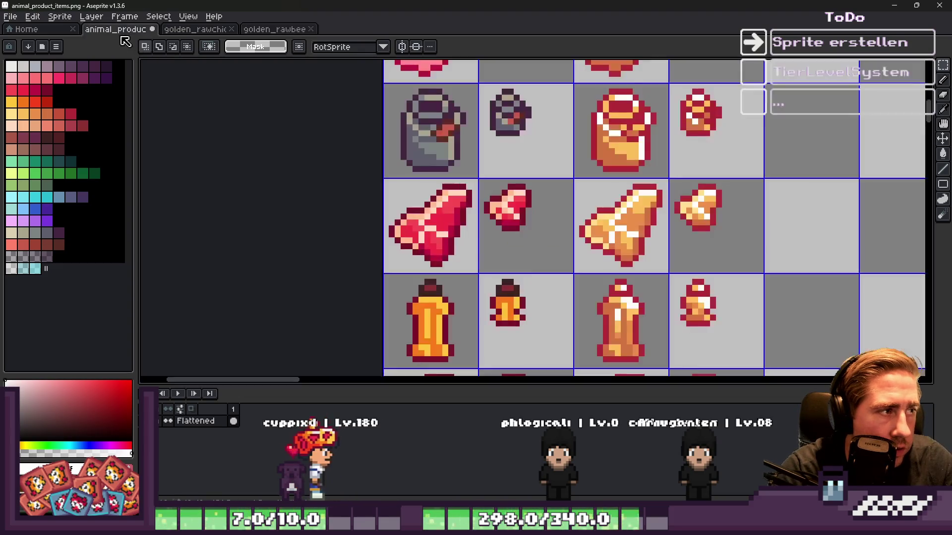
# Save the honey sprite as honey_sprite_world.png, then again as golden_honey_sprite_world.png.
pyautogui.scroll(-1, 511, 238)
pyautogui.scroll(1, 512, 258)
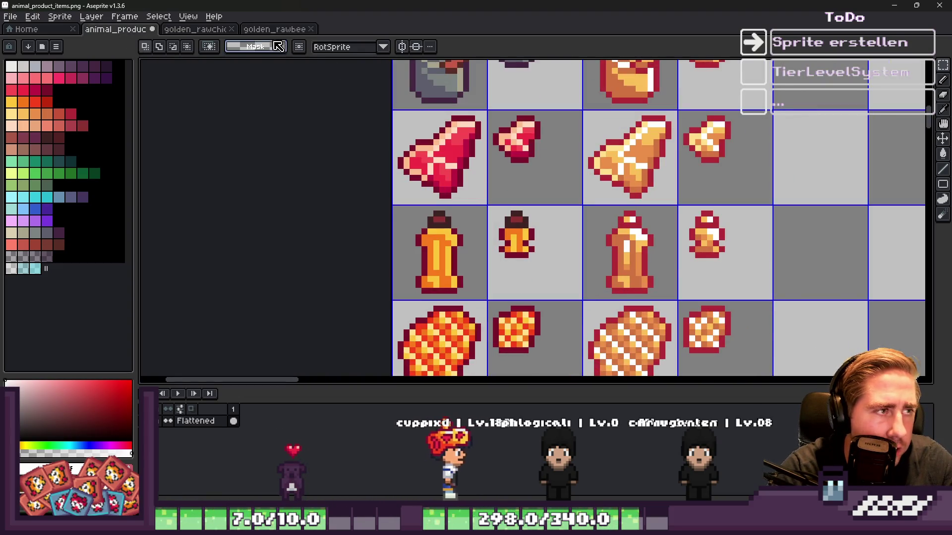
pyautogui.hotkey('ctrl', 'Tab')
pyautogui.hotkey('ctrl', 'Tab')
pyautogui.hotkey('ctrl', 'z')
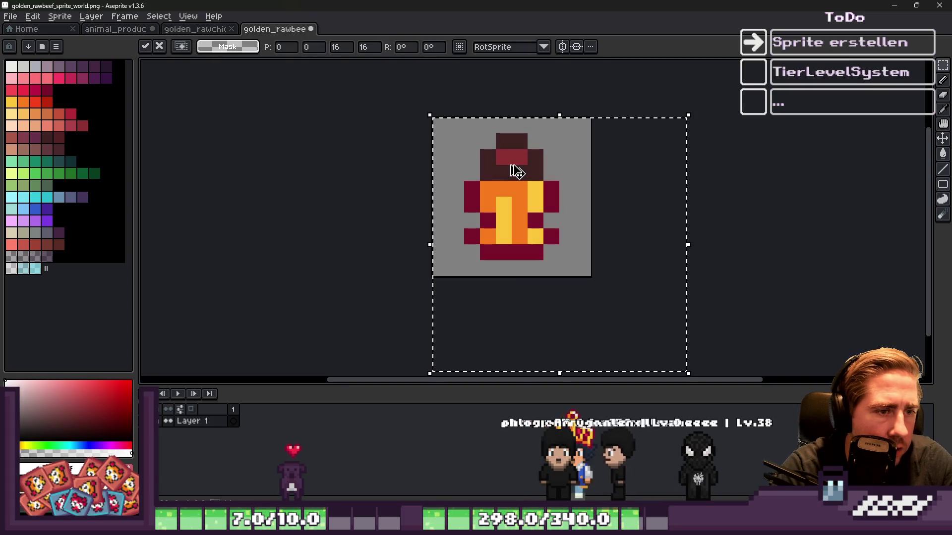
pyautogui.hotkey('ctrl', 'shift', 's')
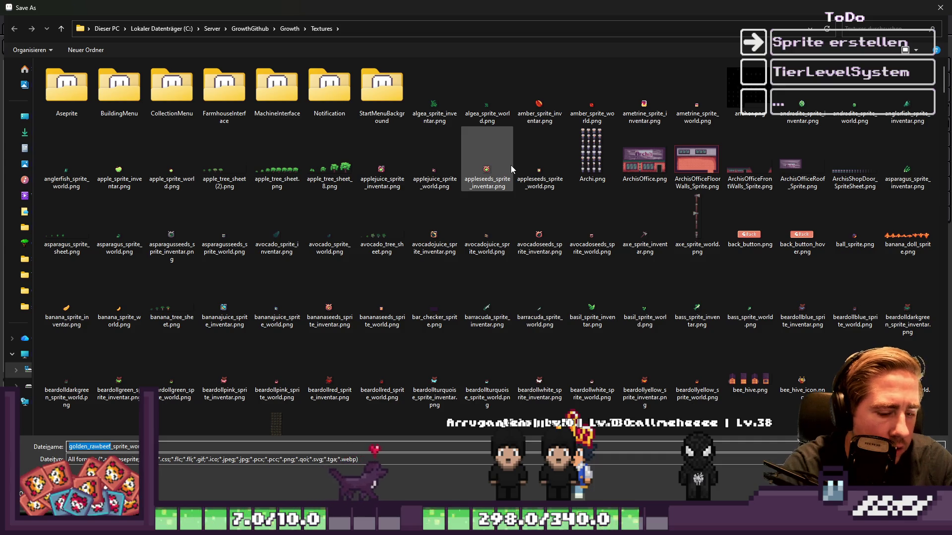
pyautogui.write('ey_')
pyautogui.press('Return')
pyautogui.press('Return')
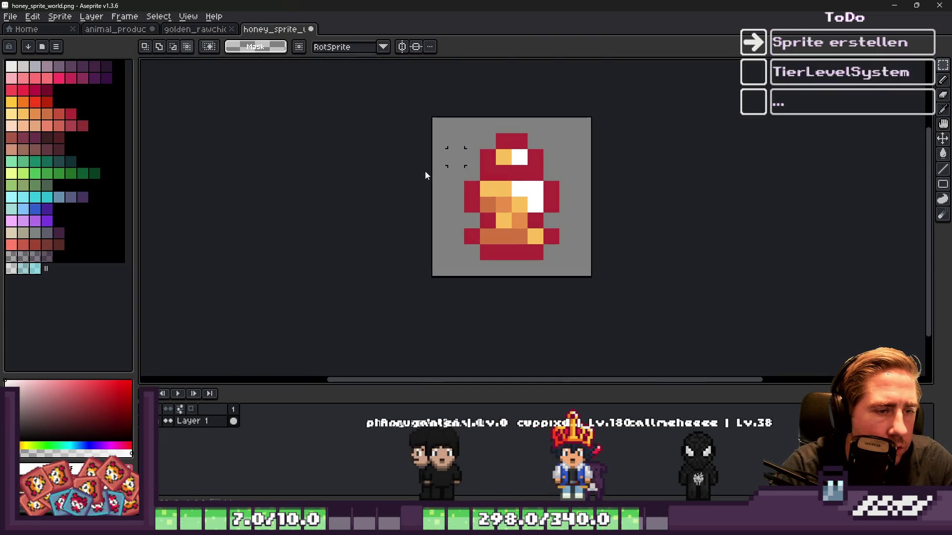
pyautogui.hotkey('ctrl', 'shift', 's')
pyautogui.write('goldenhoney_sprite_world.')
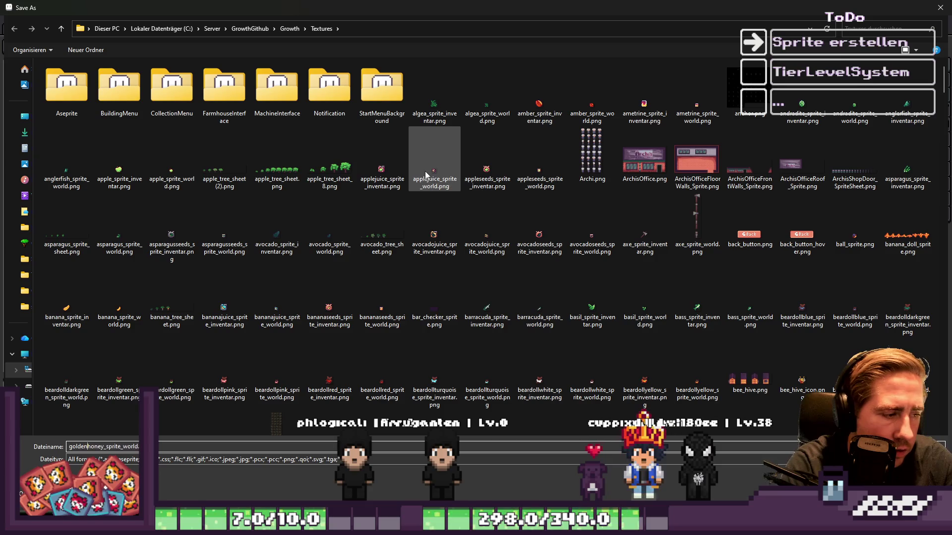
pyautogui.press('Return')
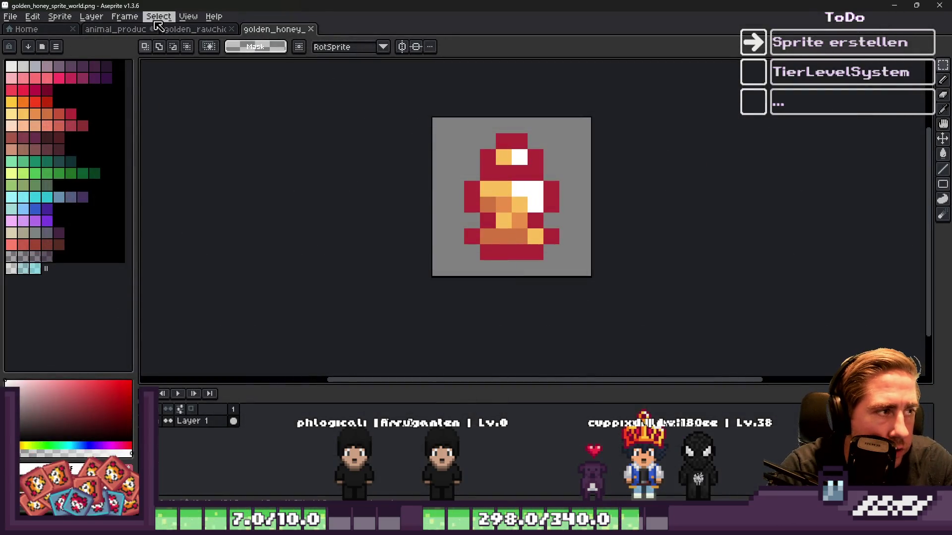
# Paste the golden honey sprite into its file and save a copy as lamb_sprite_world.png.
pyautogui.click(149, 29)
pyautogui.scroll(-3, 464, 176)
pyautogui.scroll(3, 463, 176)
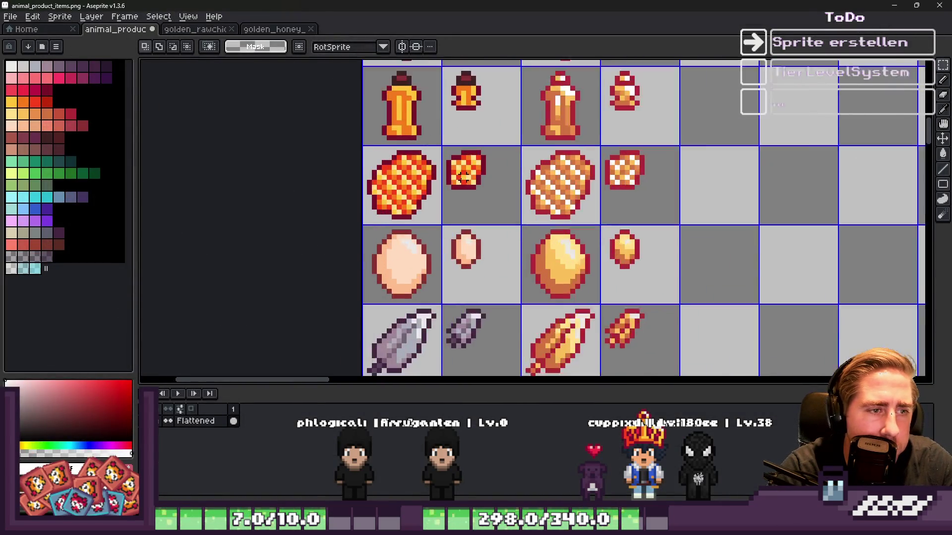
pyautogui.scroll(1, 464, 177)
pyautogui.click(292, 31)
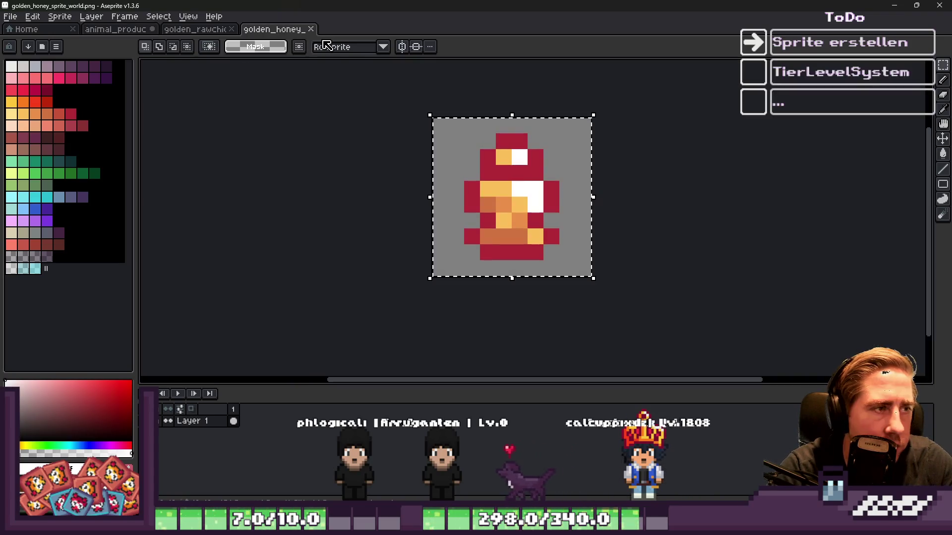
pyautogui.hotkey('ctrl', 'v')
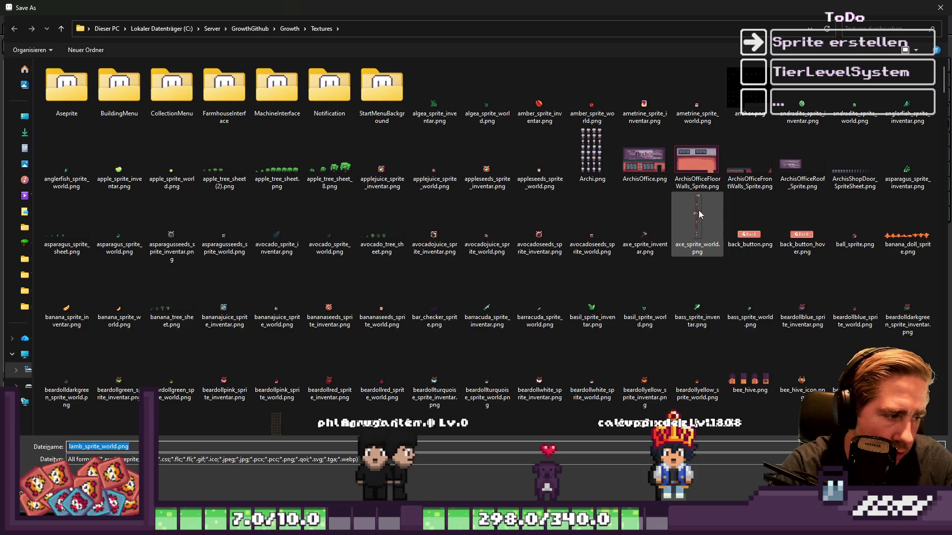
pyautogui.press('Return')
pyautogui.click(138, 30)
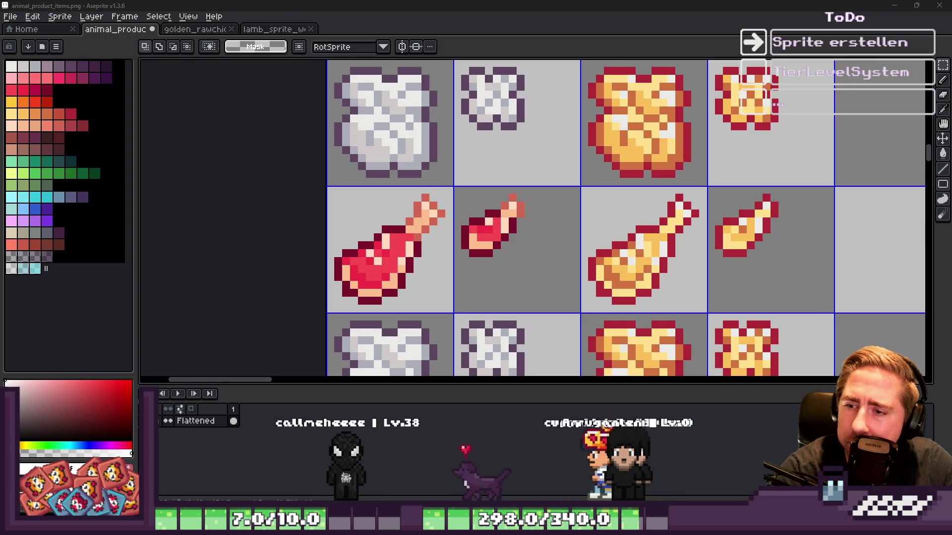
# Copy the small golden drumstick into the lamb file and save it as golden_lamb_sprite_world.png.
pyautogui.moveTo(709, 189); pyautogui.dragTo(833, 311)
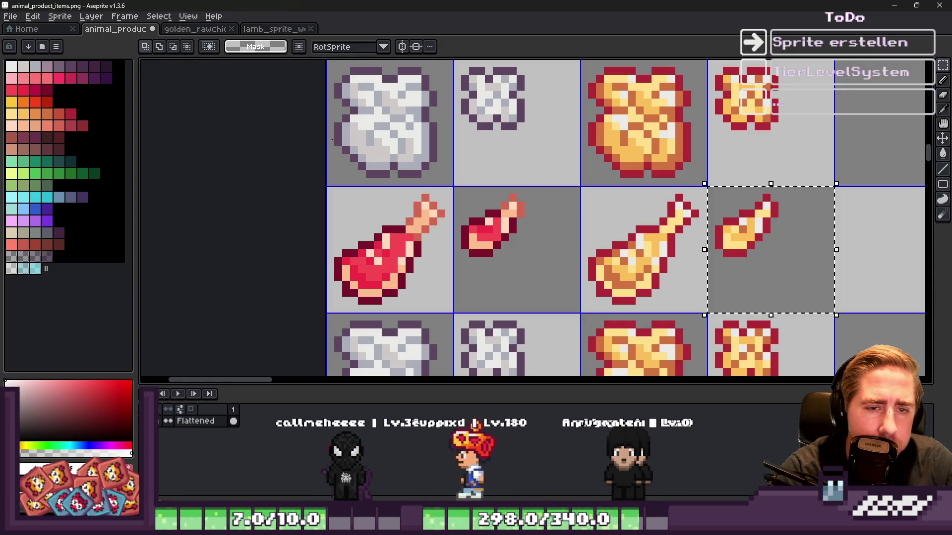
pyautogui.hotkey('ctrl', 'c')
pyautogui.click(274, 29)
pyautogui.hotkey('ctrl', 'v')
pyautogui.hotkey('ctrl', 's')
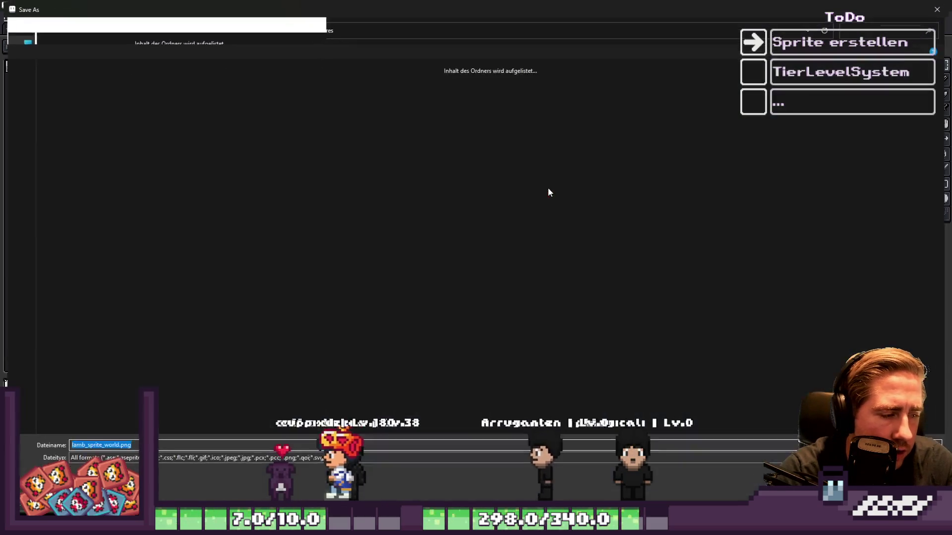
pyautogui.hotkey('shift', 'Right')
pyautogui.hotkey('shift', 'Right')
pyautogui.hotkey('shift', 'Right')
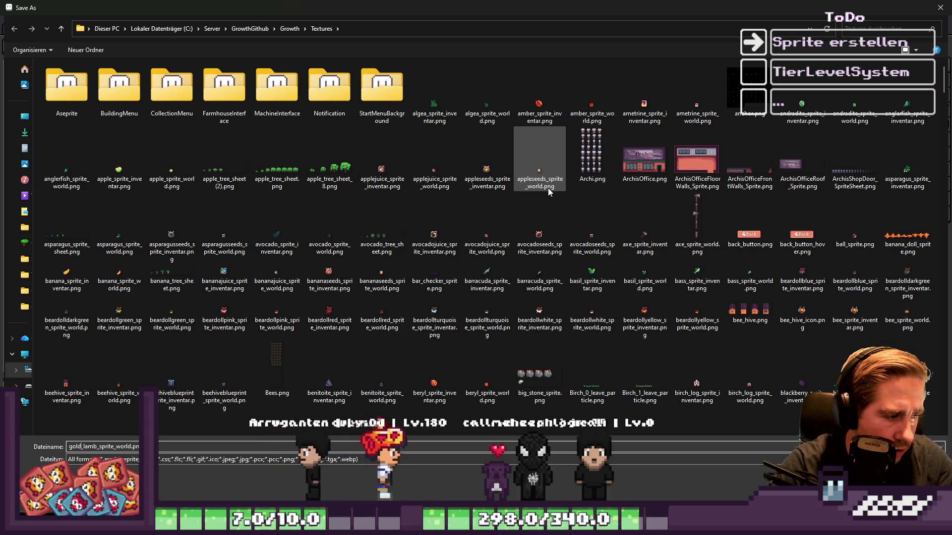
pyautogui.write('en')
pyautogui.press('Return')
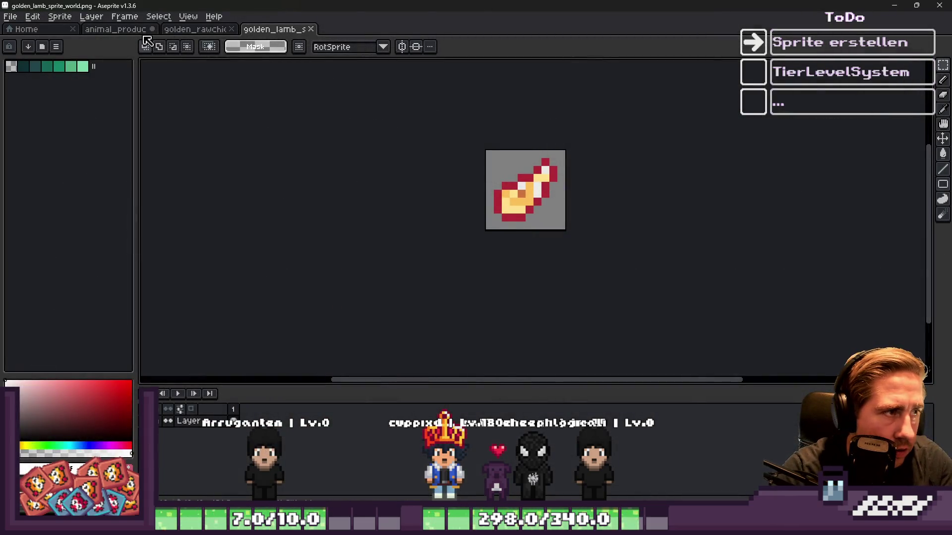
# Replace the drumstick with the small milk bottle from the sprite sheet, ready to save under a new name.
pyautogui.click(123, 32)
pyautogui.scroll(-2, 544, 155)
pyautogui.scroll(2, 546, 255)
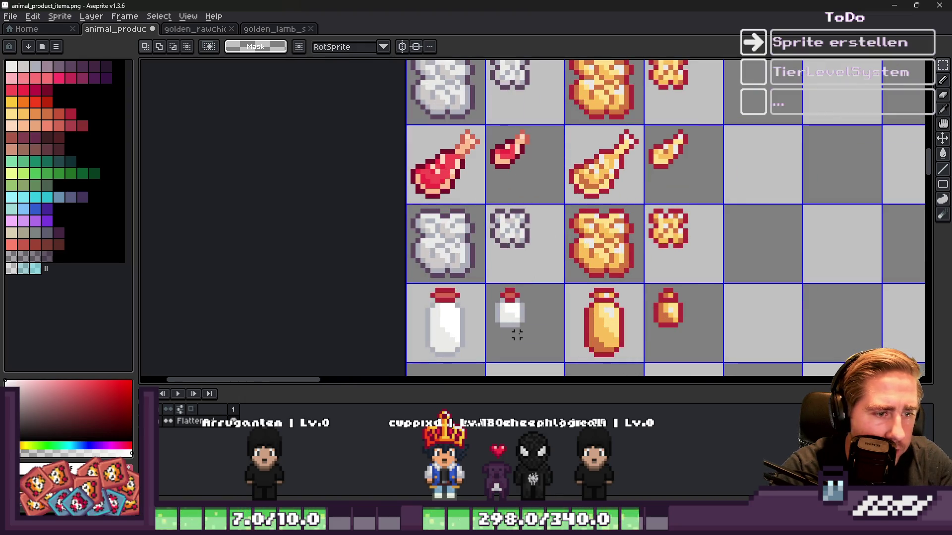
pyautogui.moveTo(485, 284); pyautogui.dragTo(565, 364)
pyautogui.click(257, 27)
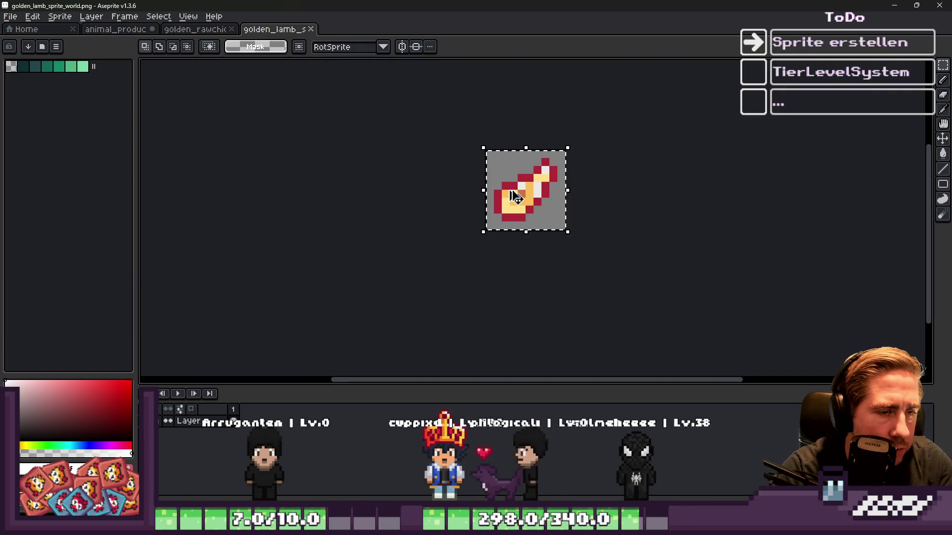
pyautogui.press('Delete')
pyautogui.hotkey('ctrl', 'v')
pyautogui.hotkey('ctrl', 'shift', 's')
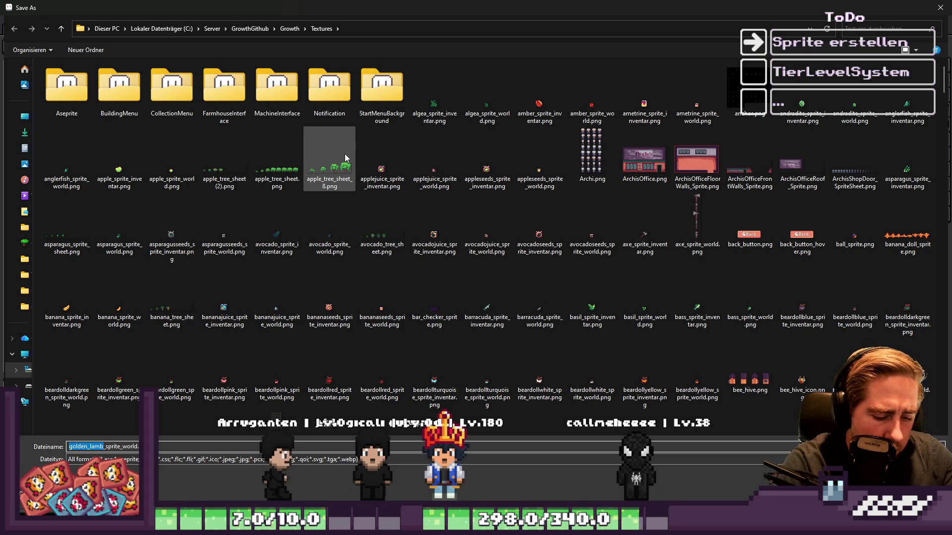
# Save the milk bottle sprite as goatmilk_sprite_world.png.
pyautogui.write('goatmilk')
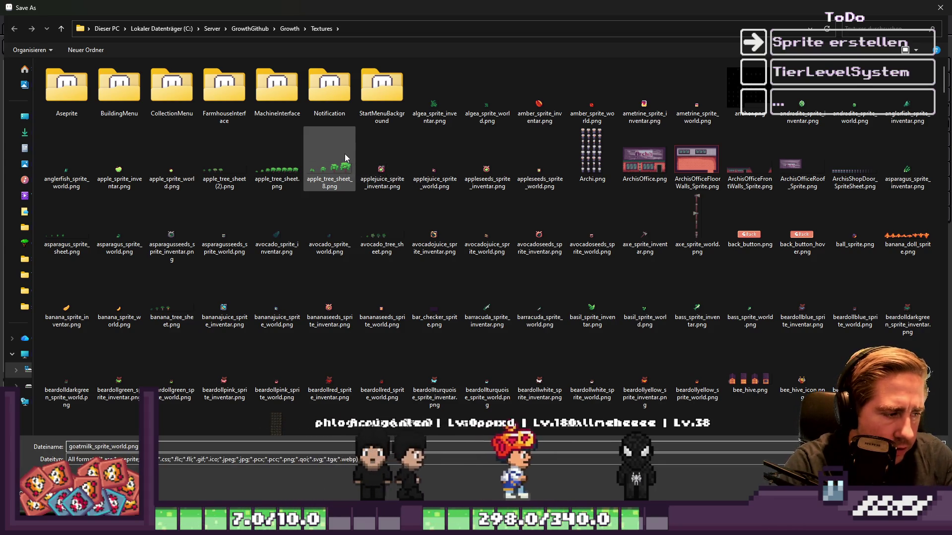
pyautogui.press('Return')
pyautogui.click(116, 29)
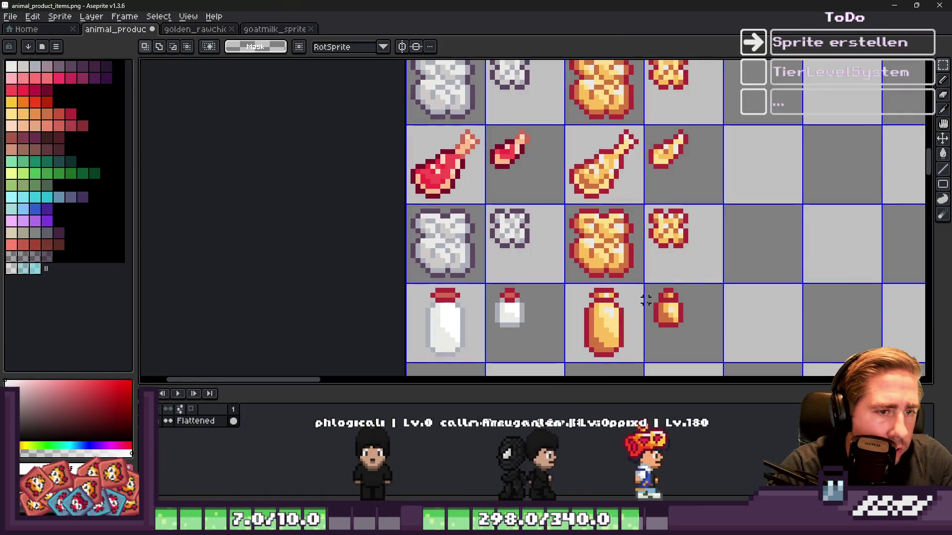
# Copy the small golden bottle into the file and save it as golden_goatmilk_sprite_world.png.
pyautogui.moveTo(645, 300); pyautogui.dragTo(722, 361)
pyautogui.hotkey('ctrl', 'c')
pyautogui.click(276, 29)
pyautogui.hotkey('ctrl', 'v')
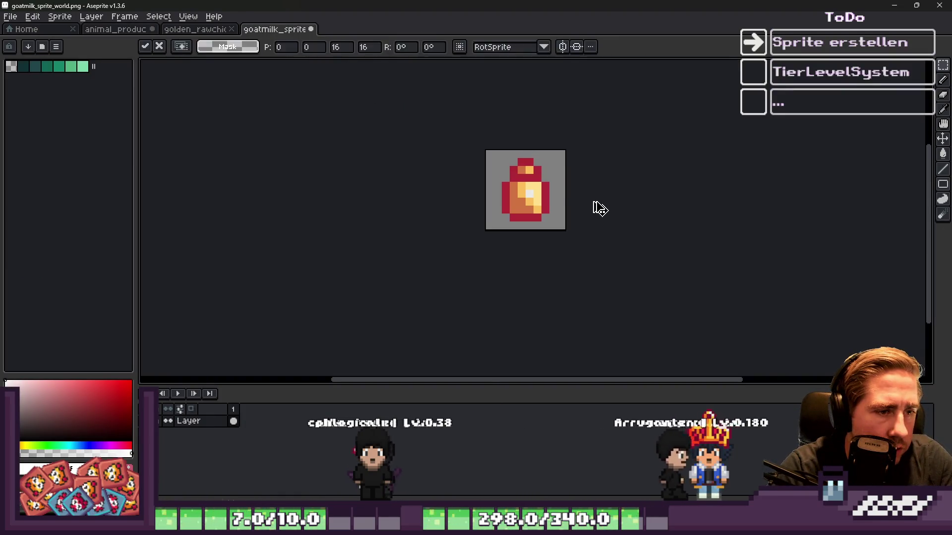
pyautogui.hotkey('ctrl', 'shift', 's')
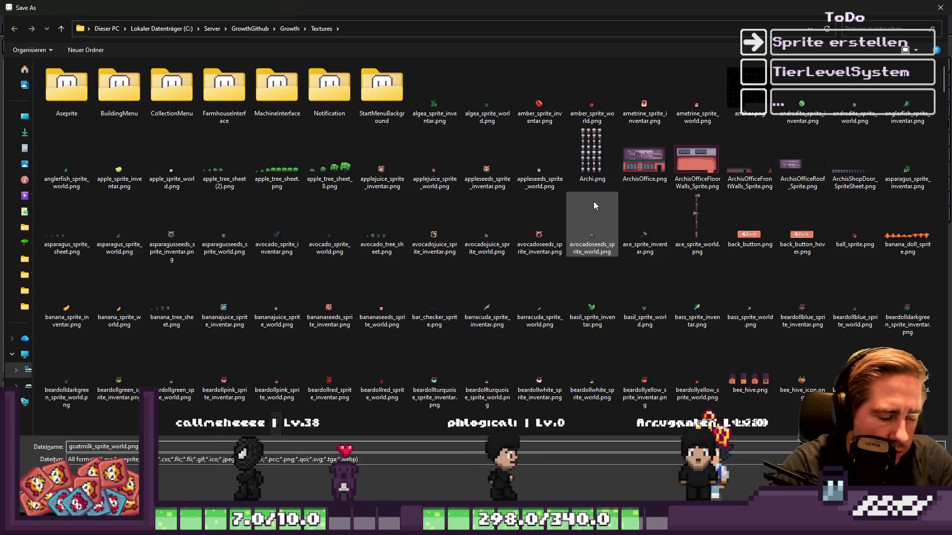
pyautogui.press('Home')
pyautogui.write('golden')
pyautogui.press('Return')
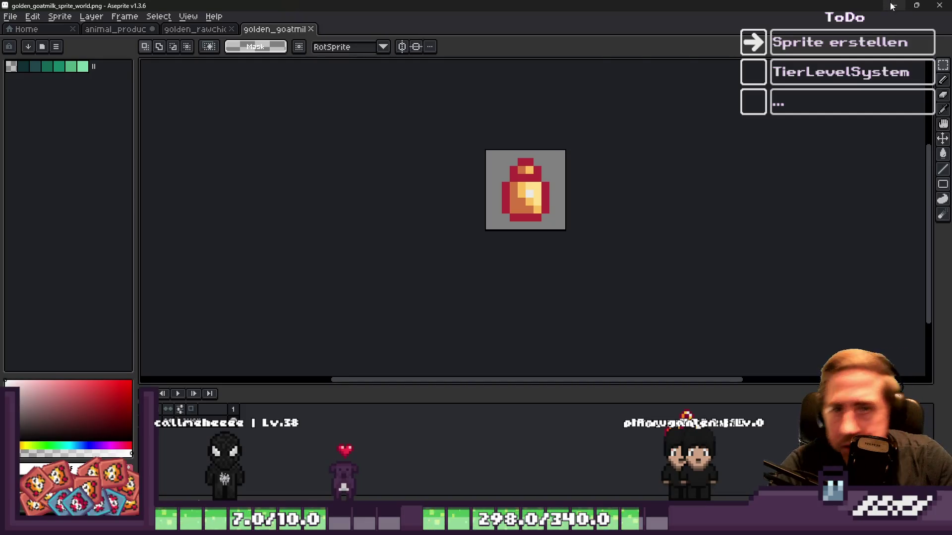
pyautogui.click(130, 30)
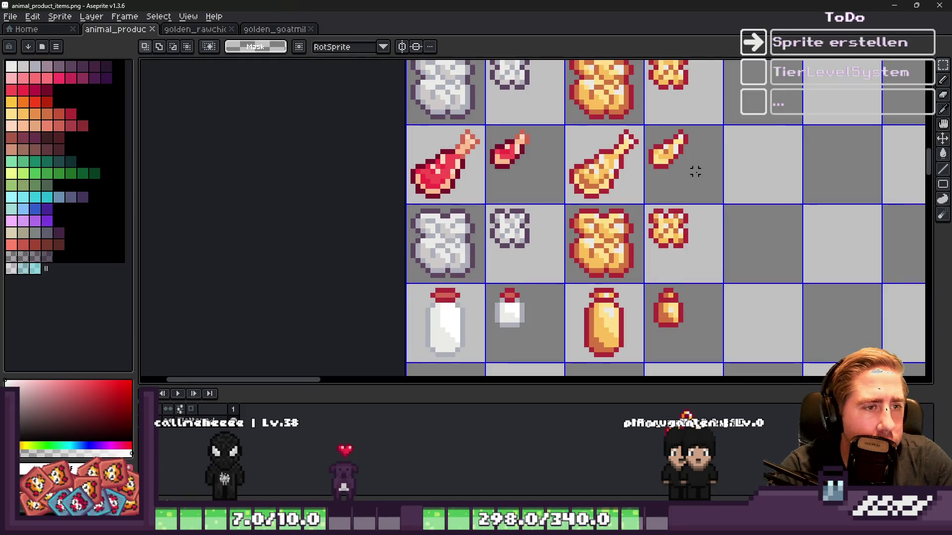
pyautogui.click(893, 10)
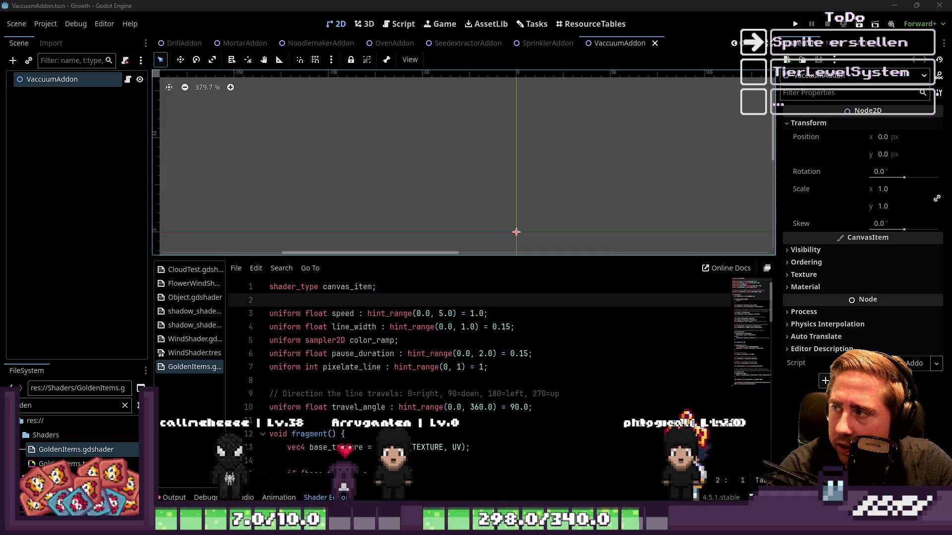
# Make the 2D viewport taller than the code panel below it.
pyautogui.click(468, 255)
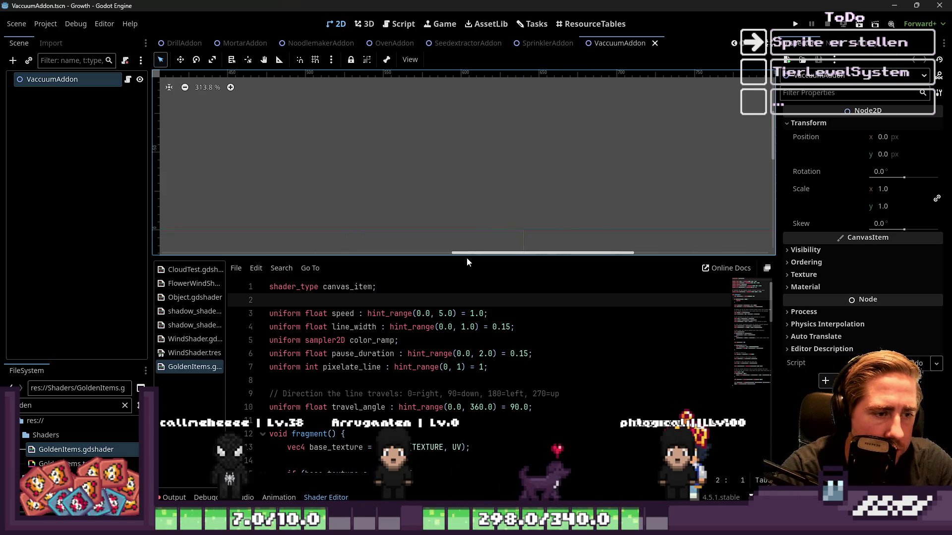
pyautogui.moveTo(463, 257); pyautogui.dragTo(463, 337)
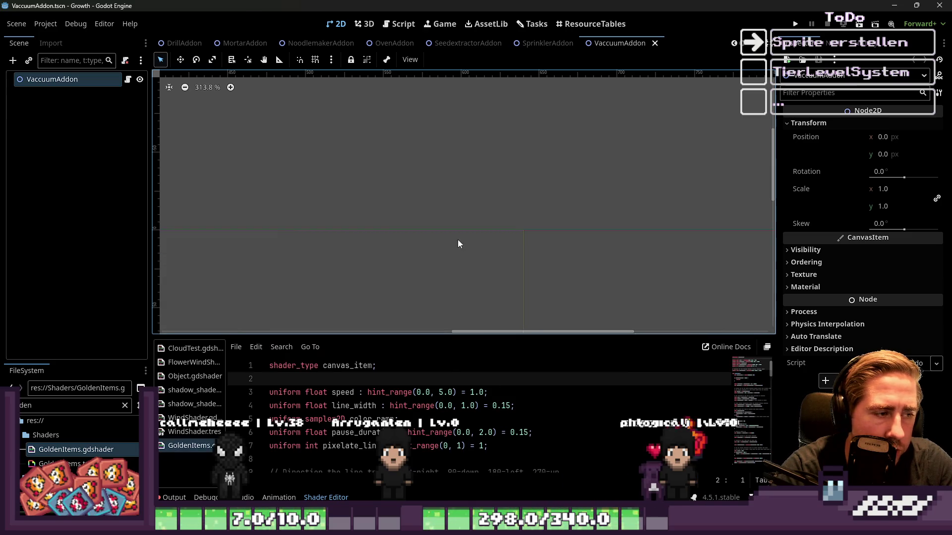
pyautogui.click(458, 243)
pyautogui.scroll(-2, 517, 194)
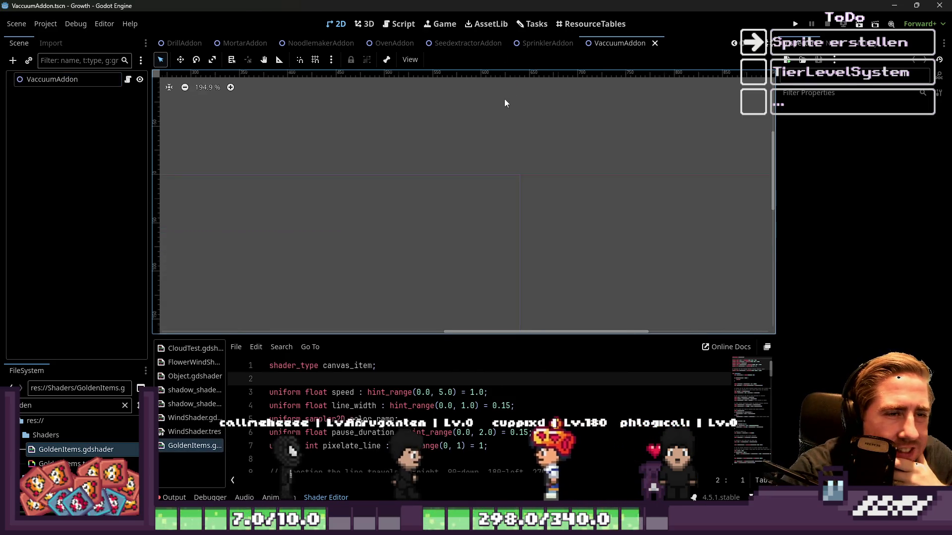
pyautogui.scroll(-2, 505, 103)
pyautogui.scroll(5, 474, 43)
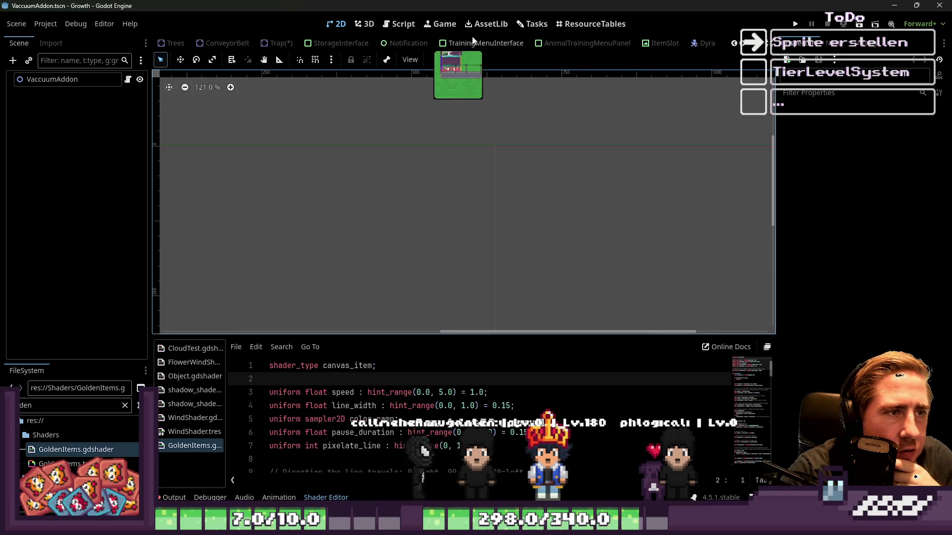
# Save the Trap scene and bring Aseprite back to the front.
pyautogui.click(271, 44)
pyautogui.hotkey('ctrl', 's')
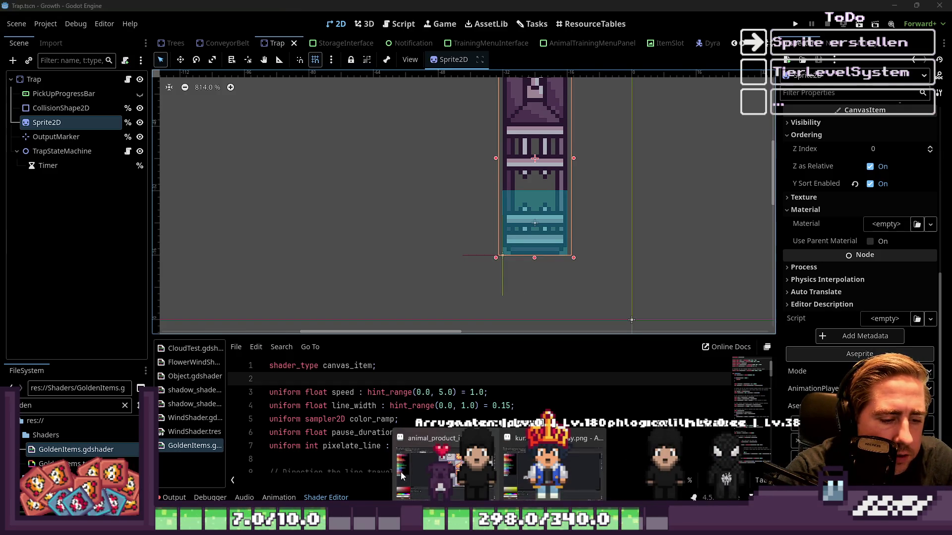
pyautogui.hotkey('alt', 'Tab')
pyautogui.scroll(-4, 575, 284)
pyautogui.scroll(1, 576, 283)
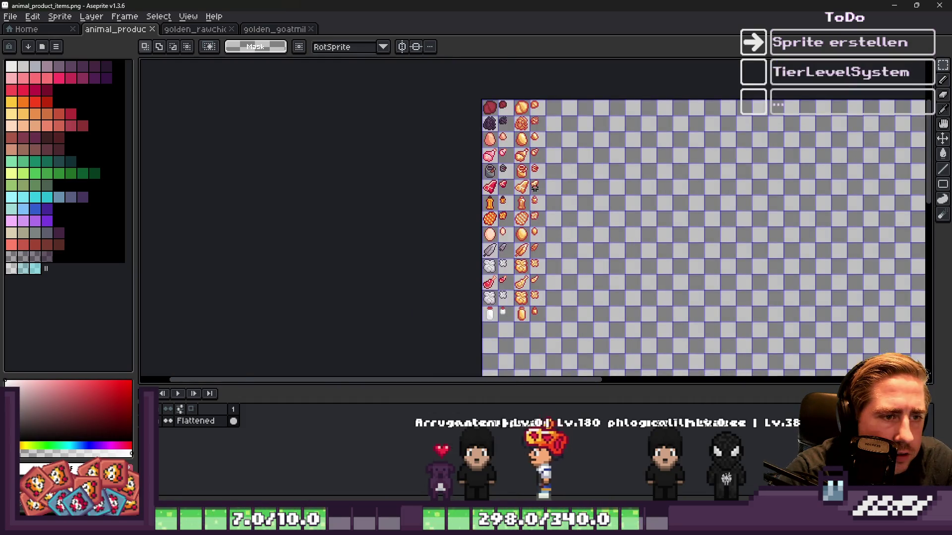
# Load res://Resources/ItemSlotResources as the resource folder in the ResourceTables view.
pyautogui.hotkey('alt', 'Tab')
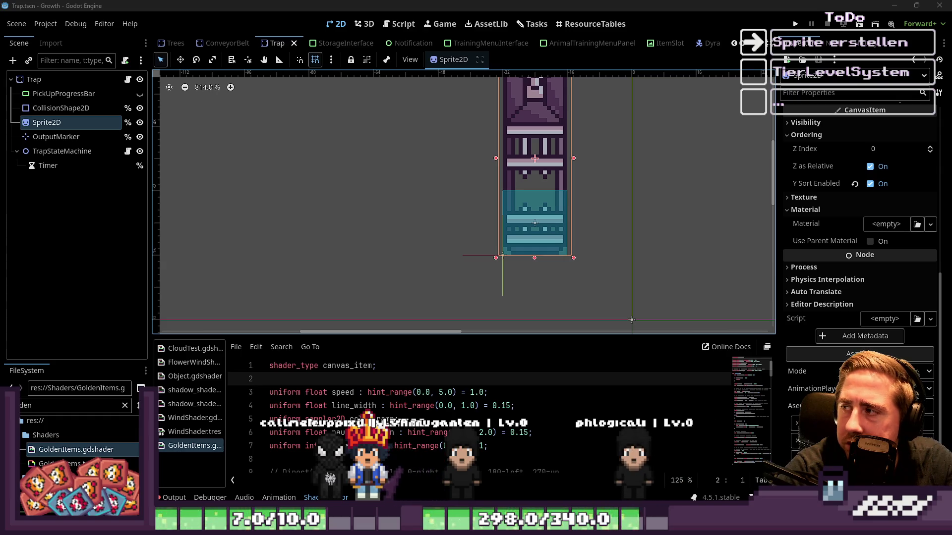
pyautogui.scroll(-2, 527, 188)
pyautogui.click(592, 24)
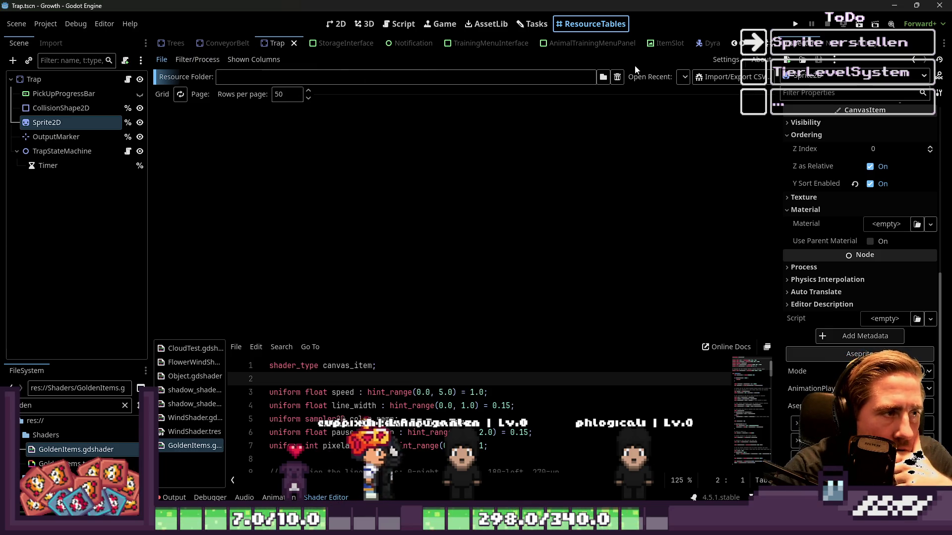
pyautogui.click(603, 77)
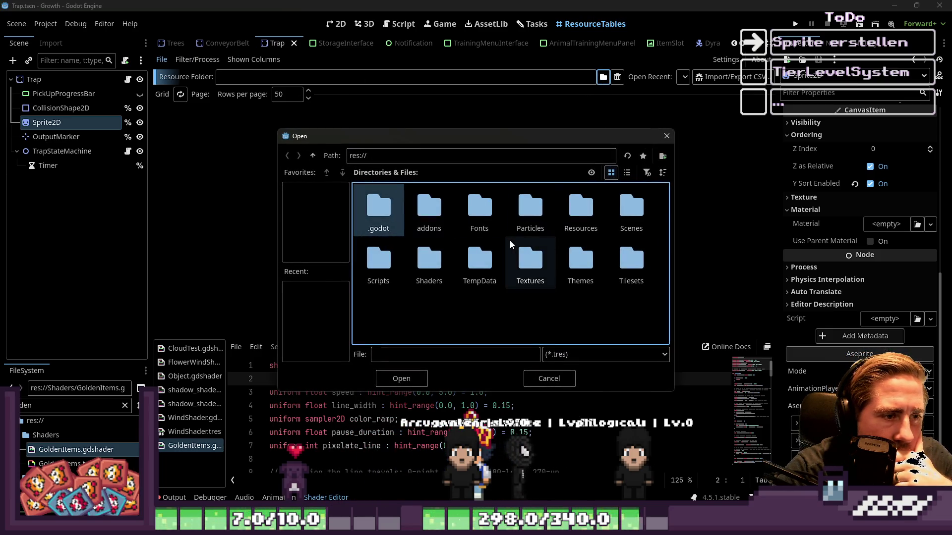
pyautogui.click(568, 224)
pyautogui.doubleClick(568, 224)
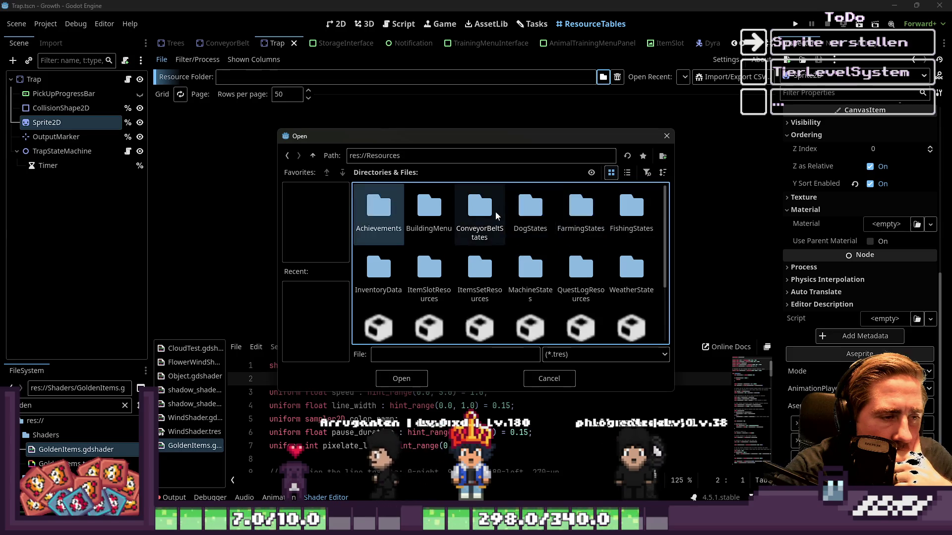
pyautogui.scroll(-1, 556, 265)
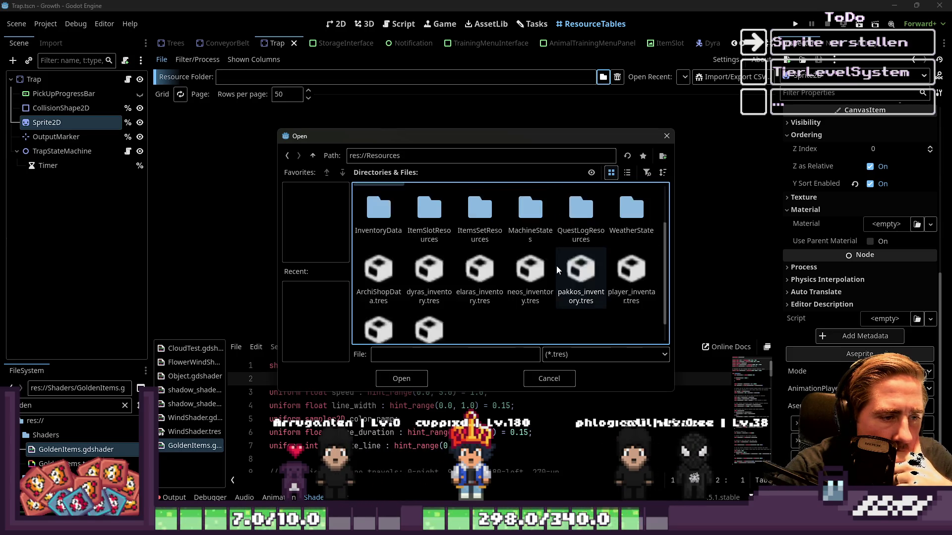
pyautogui.scroll(1, 528, 226)
pyautogui.doubleClick(441, 286)
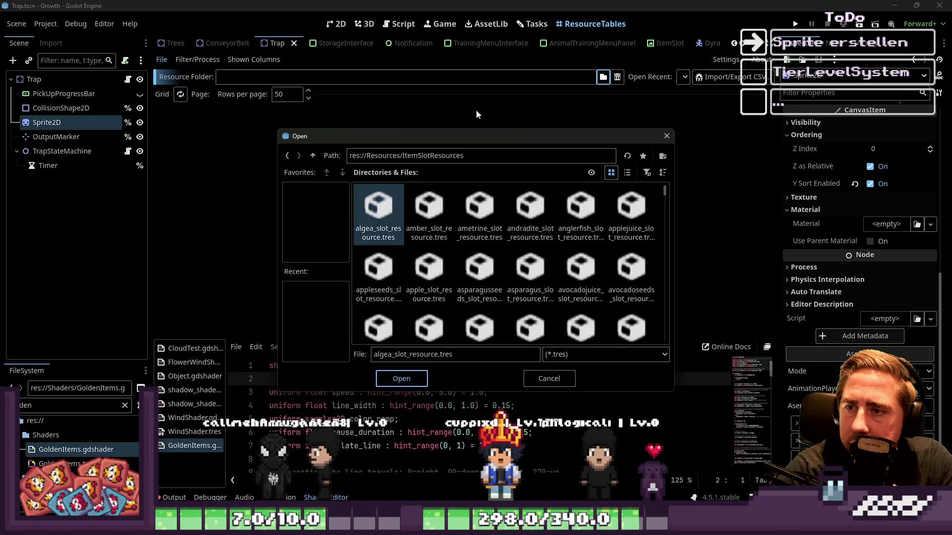
pyautogui.press('Return')
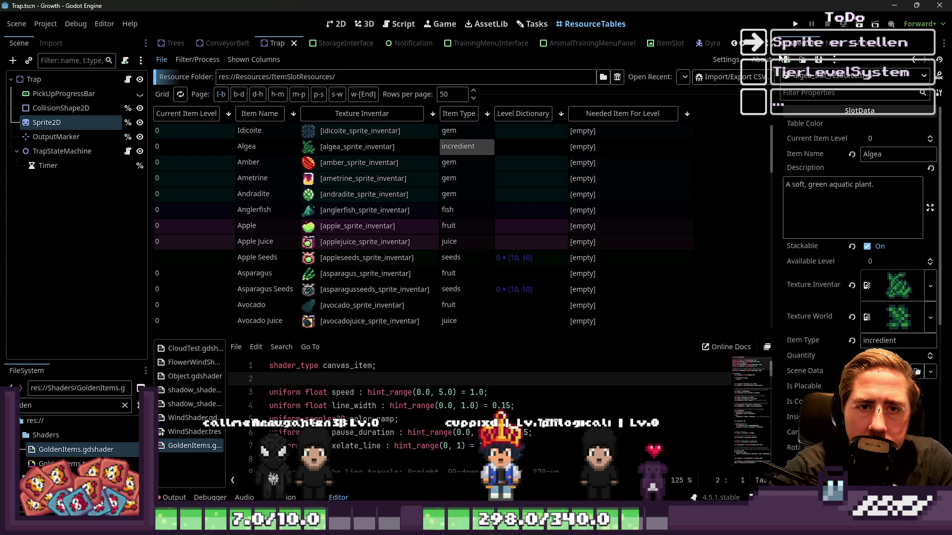
# Create a new SlotData resource.
pyautogui.click(305, 180)
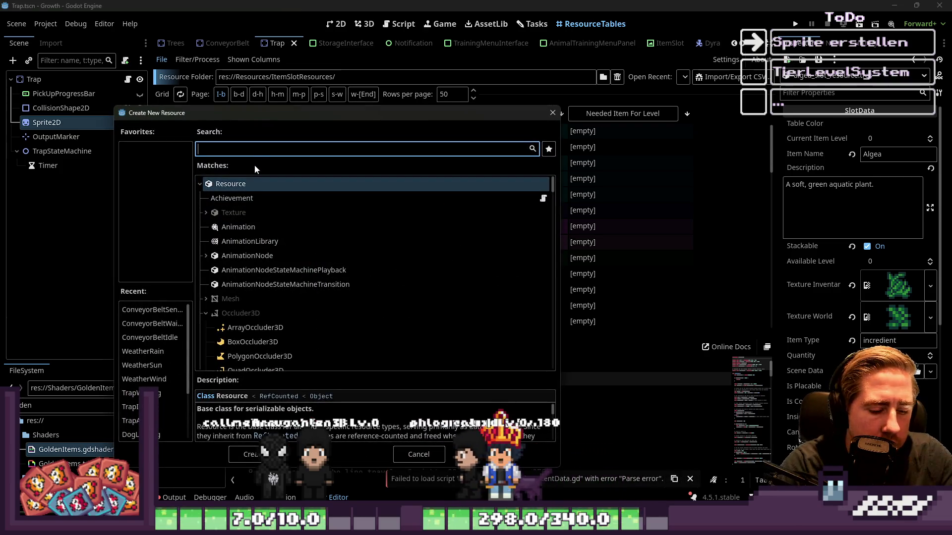
pyautogui.write('SlotData')
pyautogui.press('Return')
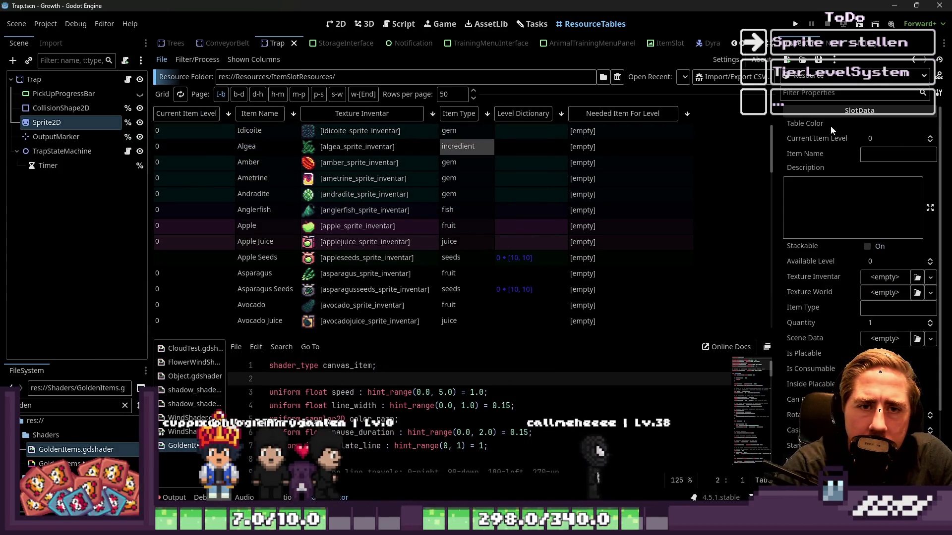
# Name the item Golden Beef and mark it stackable.
pyautogui.click(873, 156)
pyautogui.write('Golden Beef')
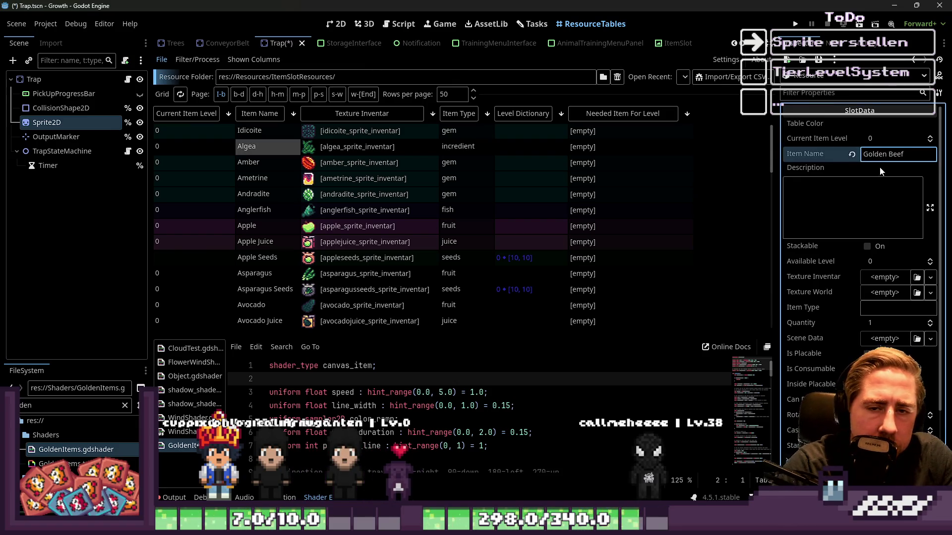
pyautogui.click(861, 194)
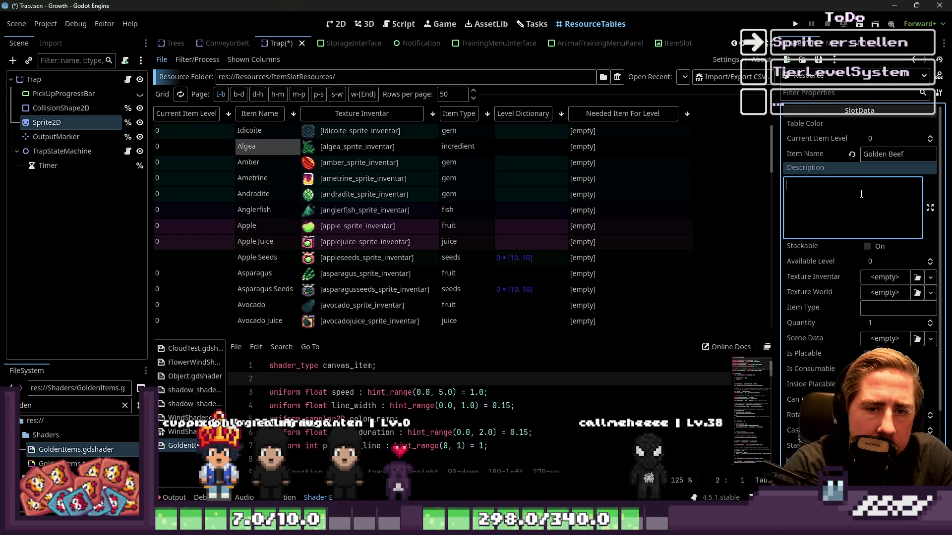
pyautogui.click(866, 247)
pyautogui.click(867, 276)
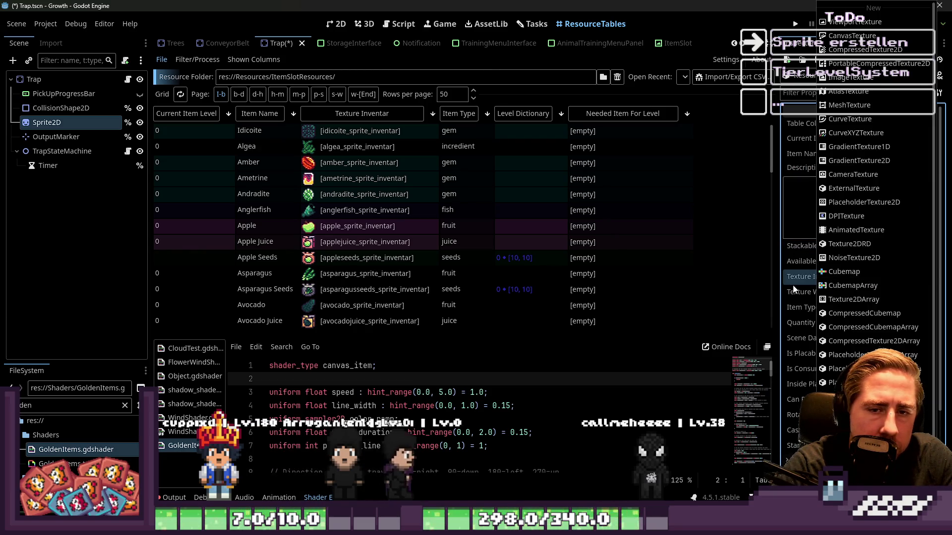
pyautogui.press('Escape')
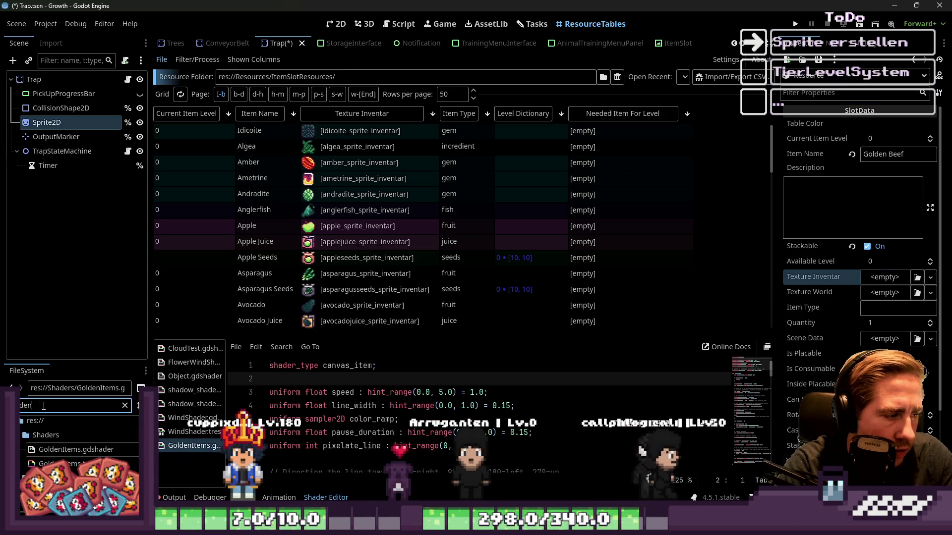
# Assign the golden raw beef sprite as both inventory and world texture.
pyautogui.write('raw')
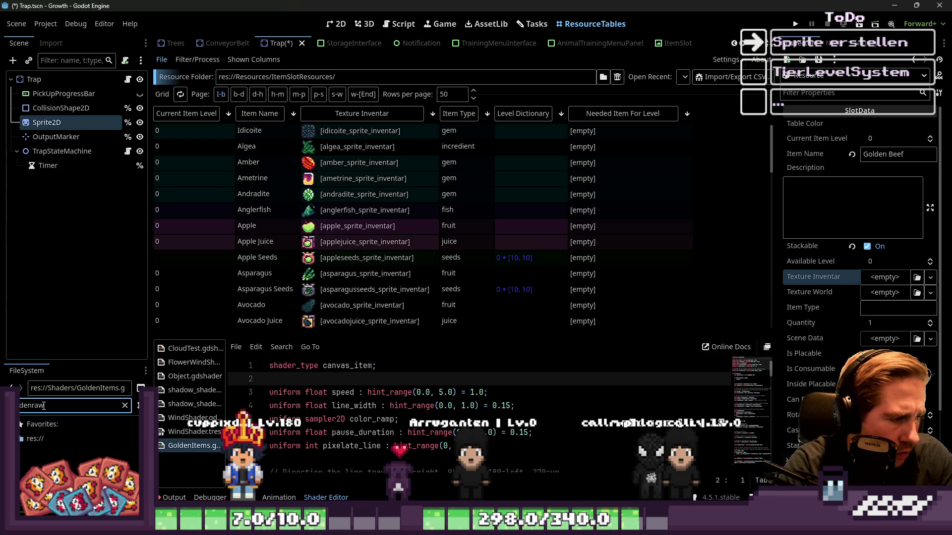
pyautogui.write('_r')
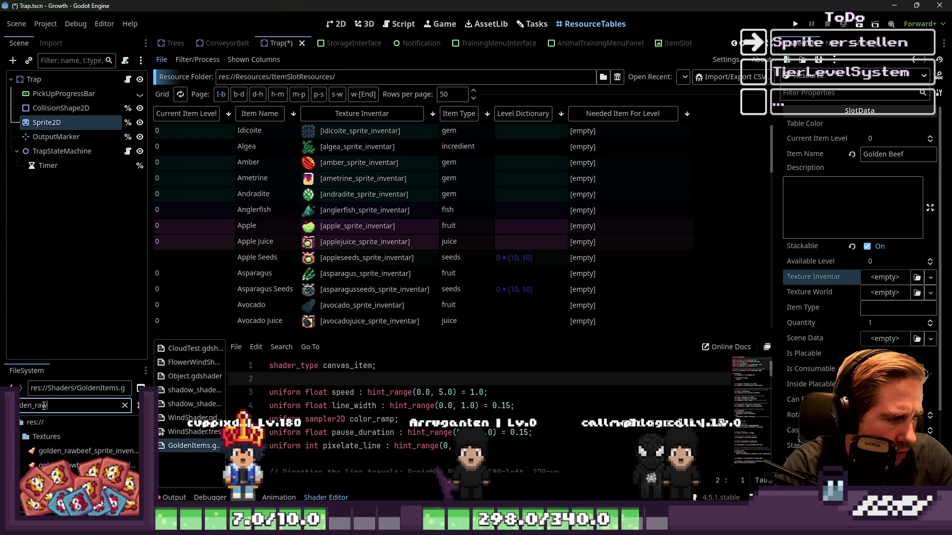
pyautogui.moveTo(85, 451)
pyautogui.mouseDown()
pyautogui.moveTo(123, 397)
pyautogui.moveTo(897, 277)
pyautogui.moveTo(888, 280)
pyautogui.mouseUp()
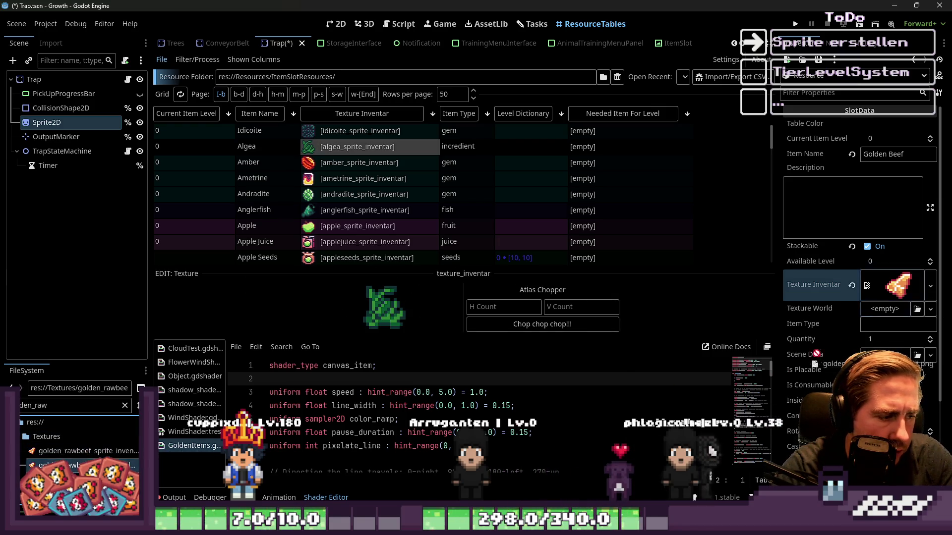
pyautogui.moveTo(868, 326)
pyautogui.mouseDown()
pyautogui.moveTo(813, 328)
pyautogui.moveTo(837, 326)
pyautogui.mouseUp()
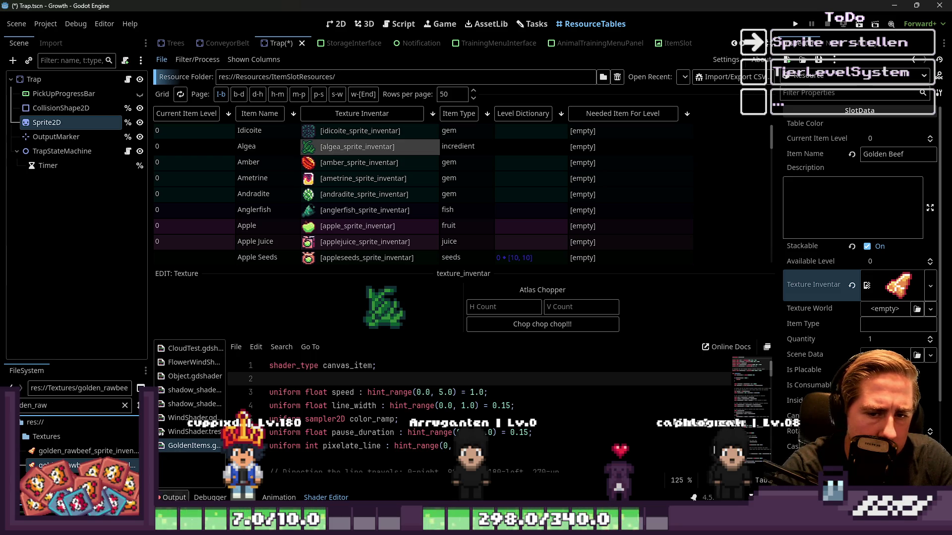
pyautogui.moveTo(899, 286); pyautogui.dragTo(893, 310)
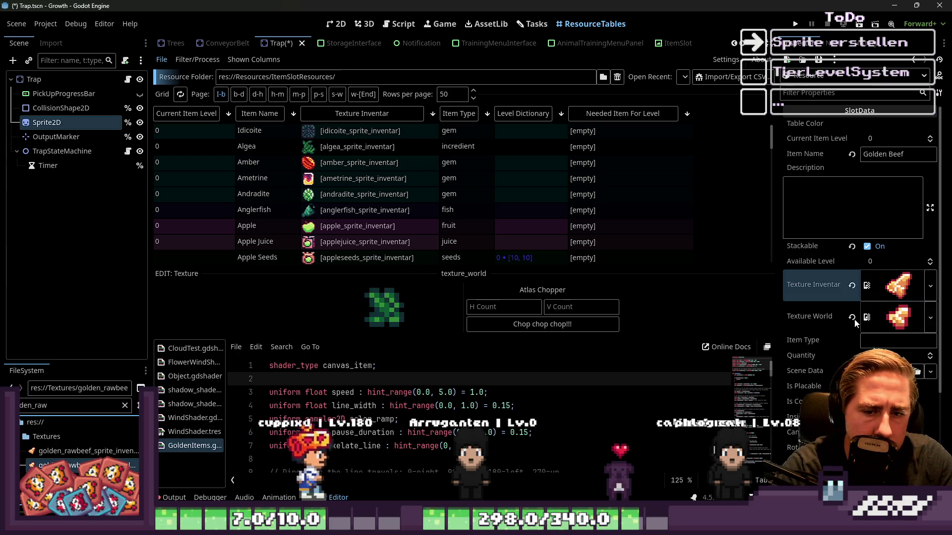
pyautogui.scroll(-4, 840, 342)
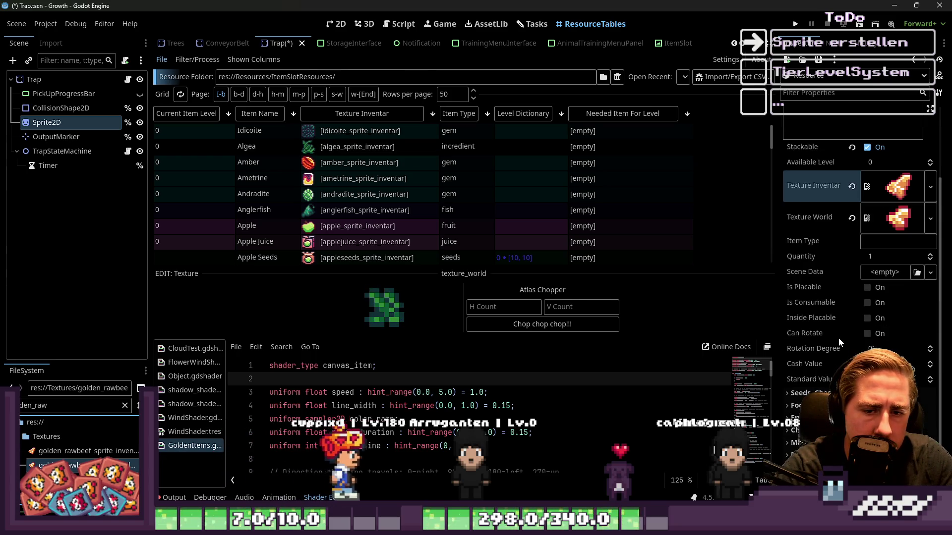
# Mark Golden Beef as consumable and change its Food Energy Value.
pyautogui.click(880, 304)
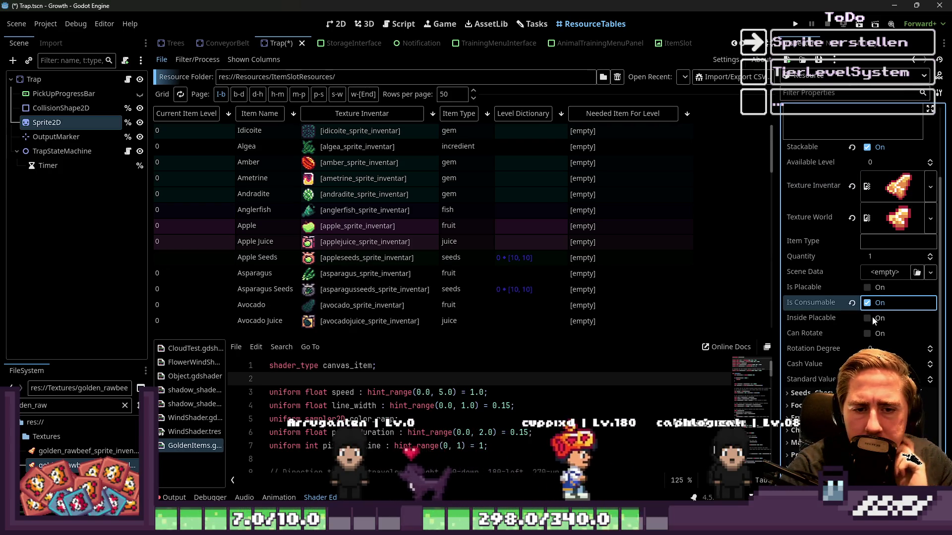
pyautogui.scroll(-2, 853, 342)
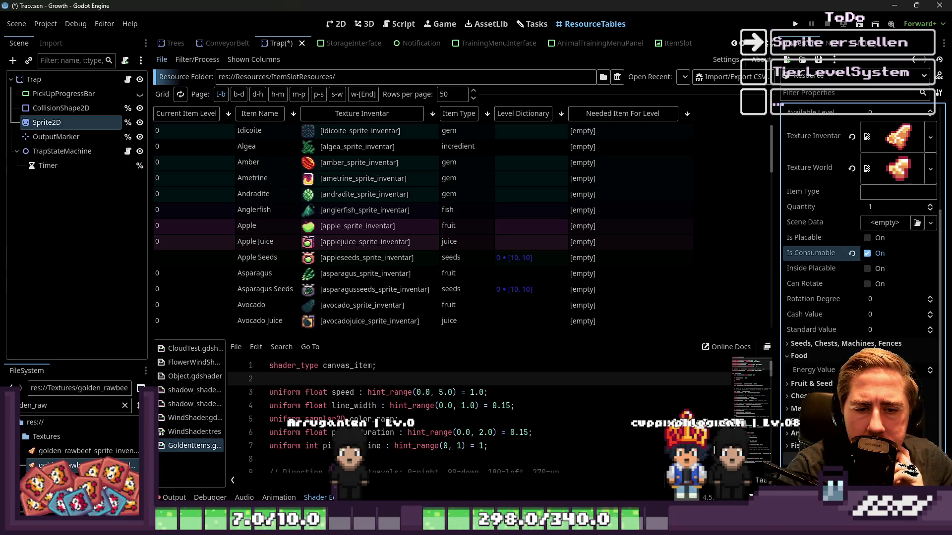
pyautogui.click(825, 355)
pyautogui.click(893, 371)
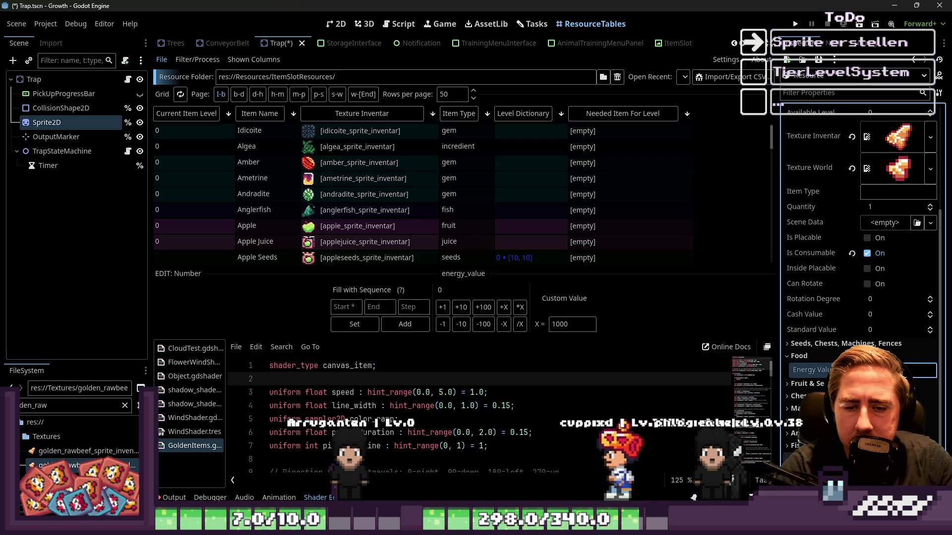
pyautogui.click(837, 357)
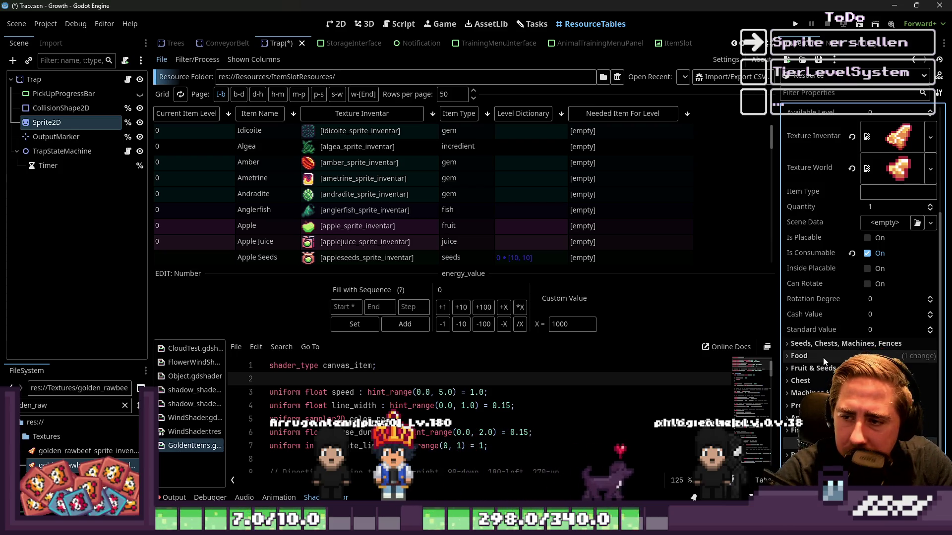
pyautogui.click(838, 357)
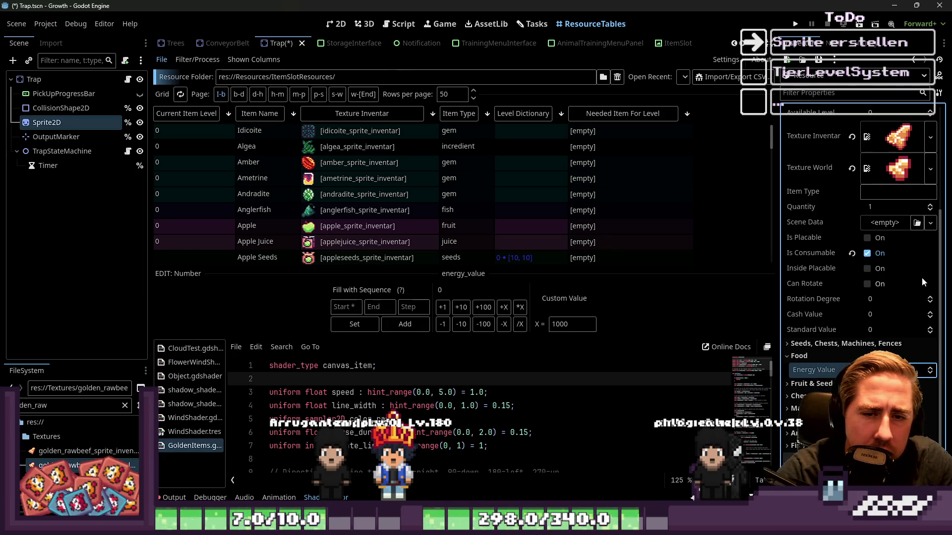
pyautogui.scroll(5, 920, 275)
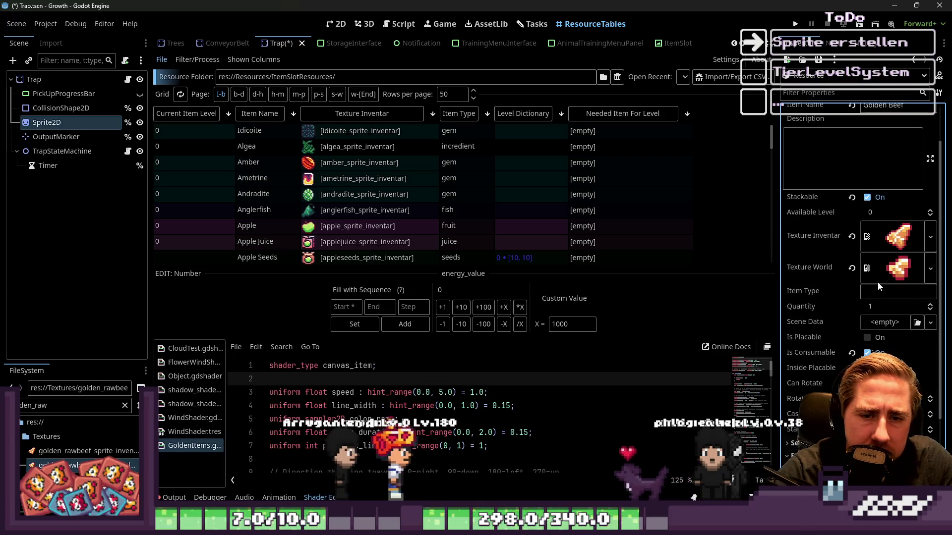
# Set the item's Item Type to 'animal product'.
pyautogui.click(882, 293)
pyautogui.write('foo')
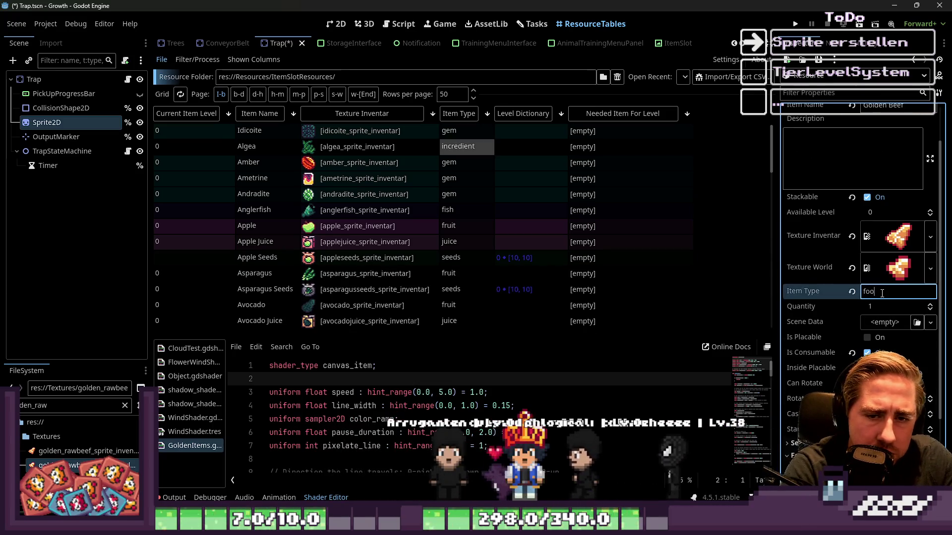
pyautogui.press('BackSpace')
pyautogui.press('BackSpace')
pyautogui.press('BackSpace')
pyautogui.write('animal')
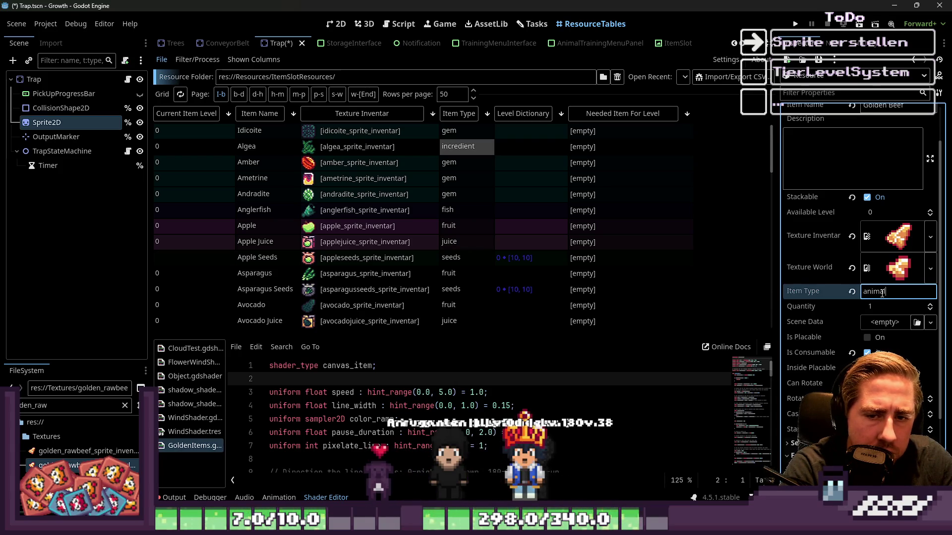
pyautogui.write('product')
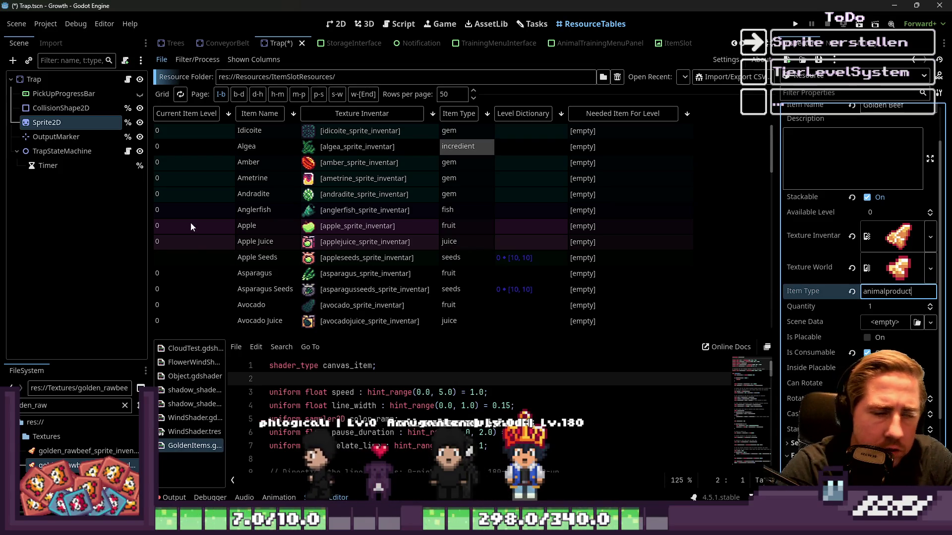
pyautogui.click(448, 114)
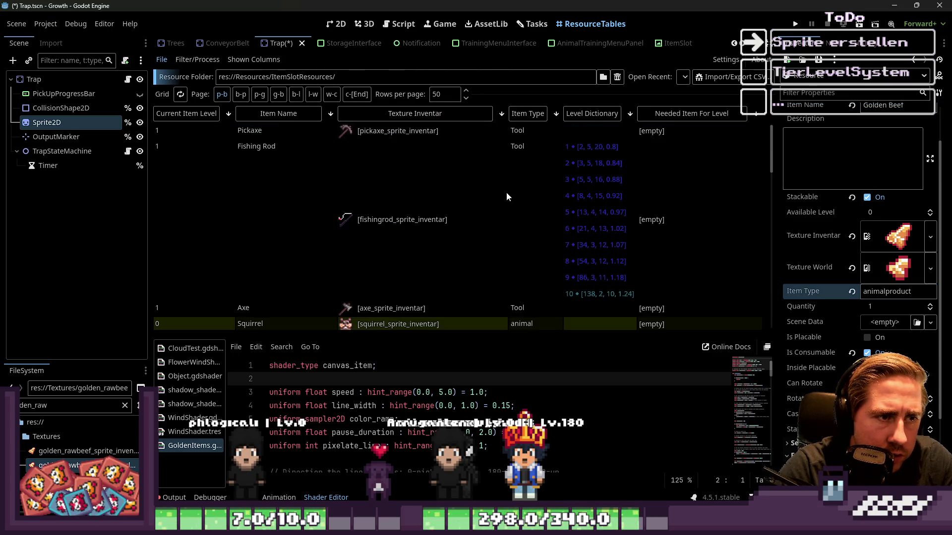
pyautogui.scroll(-8, 507, 193)
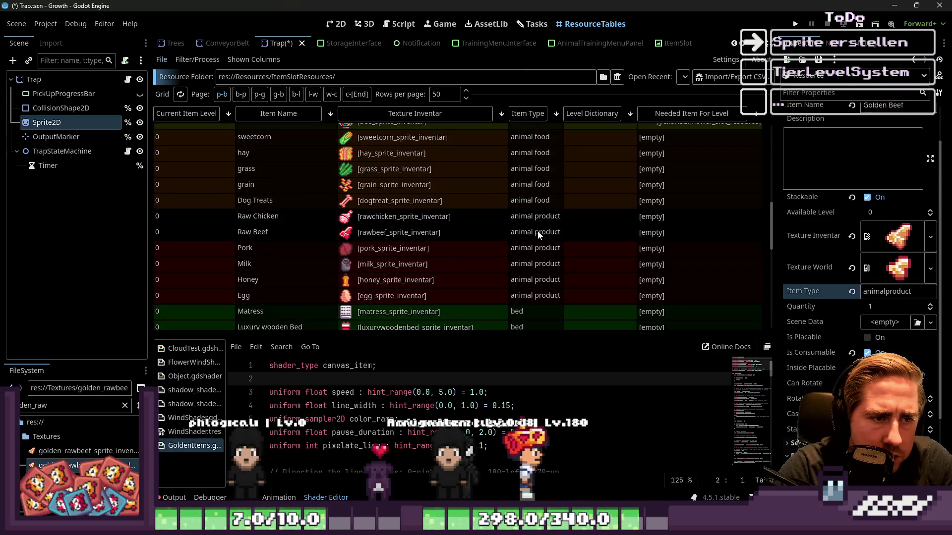
pyautogui.click(886, 291)
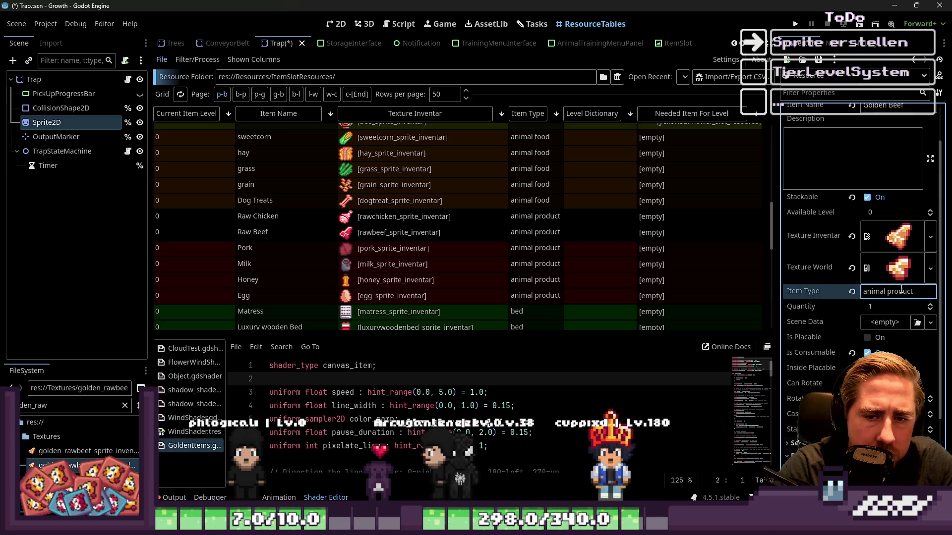
pyautogui.scroll(3, 902, 289)
# Rename the item to Golden Raw Beef.
pyautogui.click(885, 154)
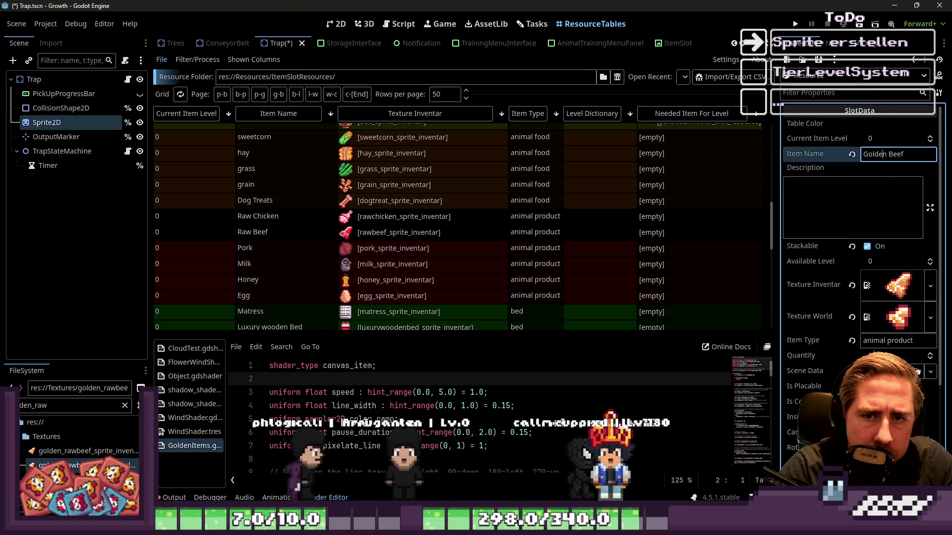
pyautogui.write('Raw')
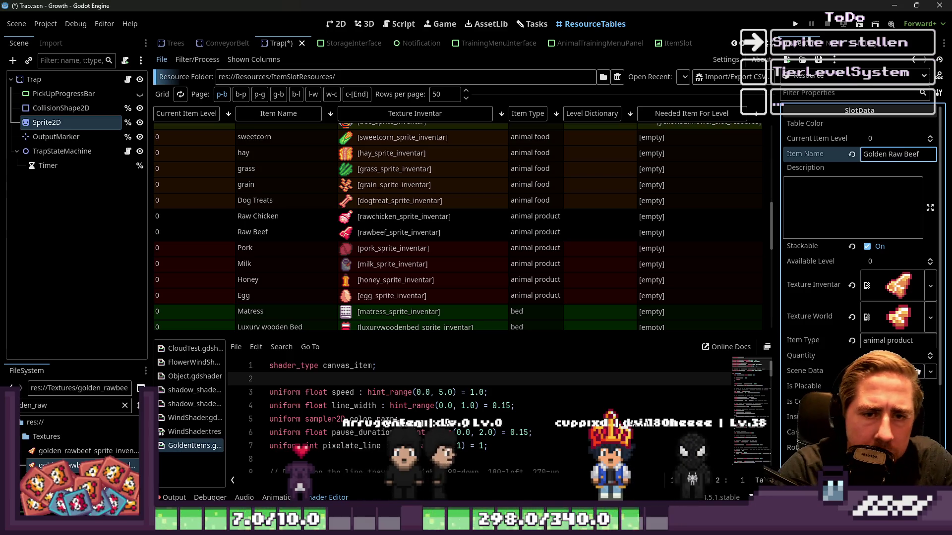
pyautogui.click(844, 214)
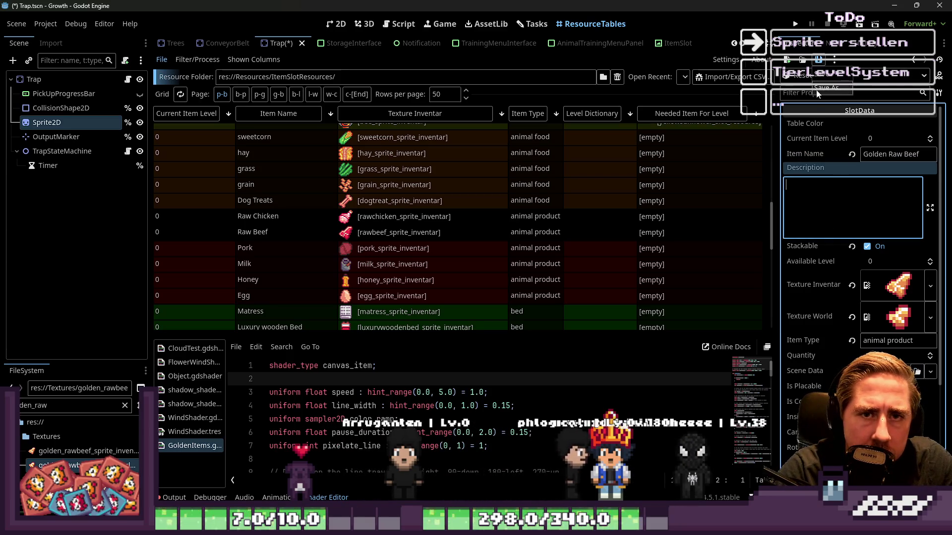
# Begin saving the resource and navigate into the Resources/ItemSlotResources folder.
pyautogui.hotkey('ctrl', 's')
pyautogui.click(251, 106)
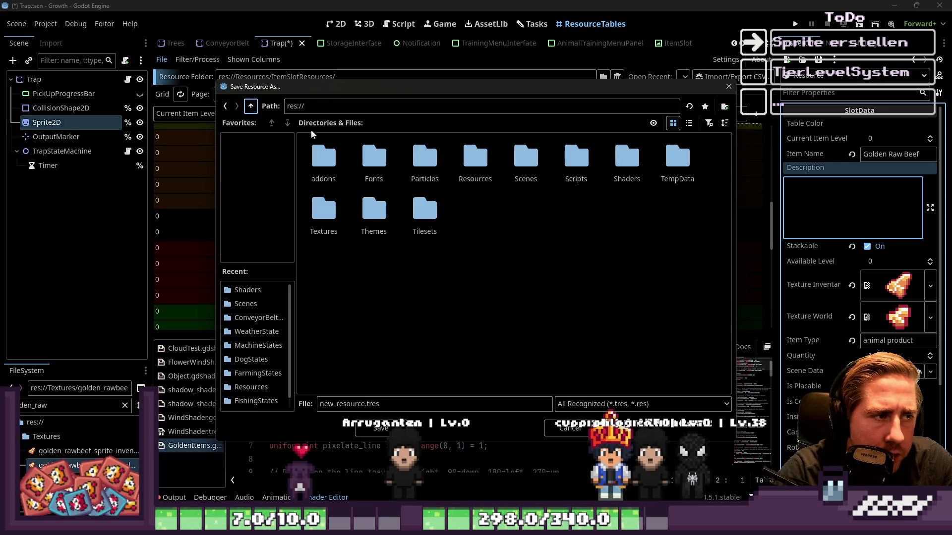
pyautogui.click(622, 171)
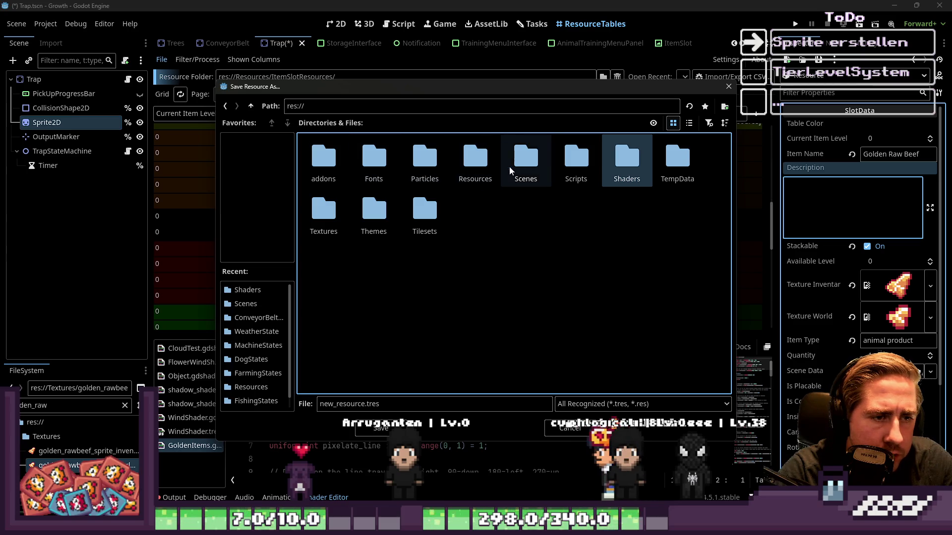
pyautogui.doubleClick(475, 164)
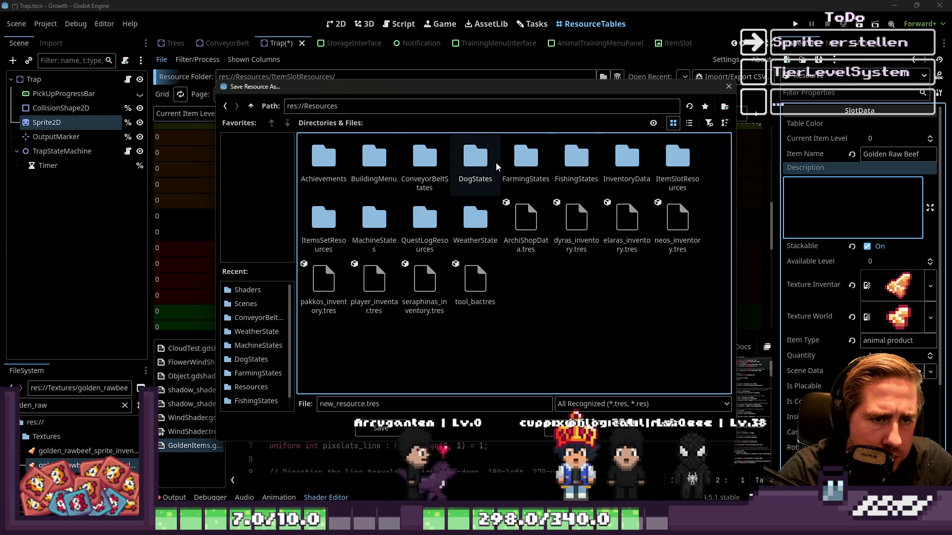
pyautogui.click(317, 223)
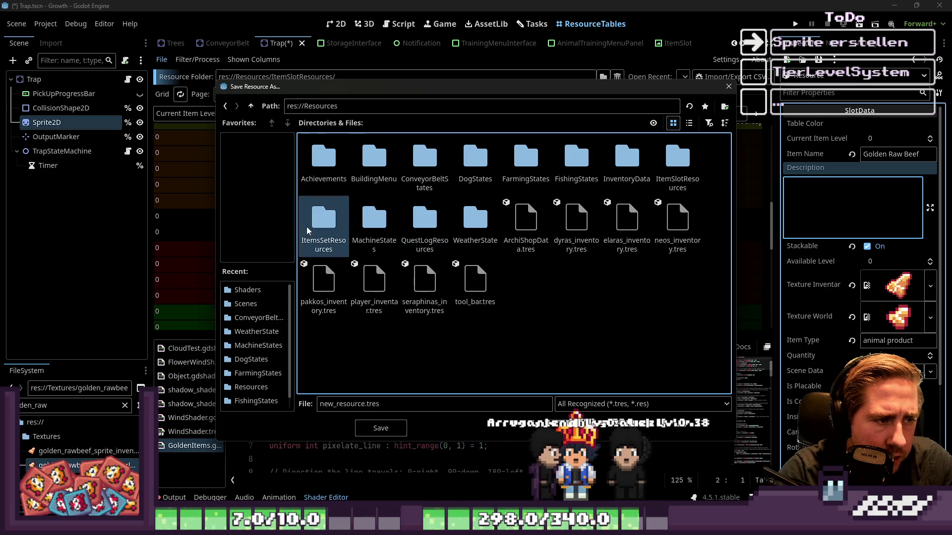
pyautogui.doubleClick(673, 165)
pyautogui.click(341, 404)
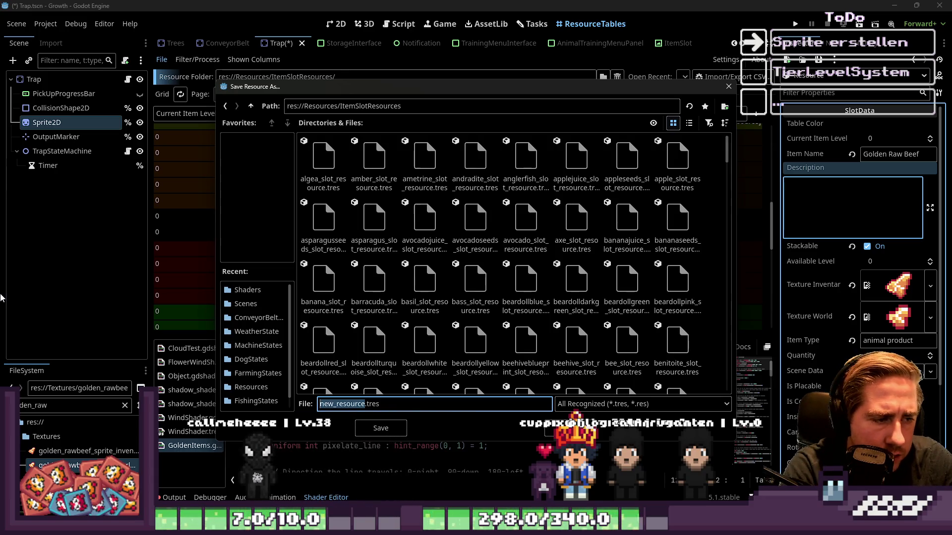
# Save the resource as goldenrawbeef_slot_resource.tres, based on the asparagus file's name.
pyautogui.click(374, 220)
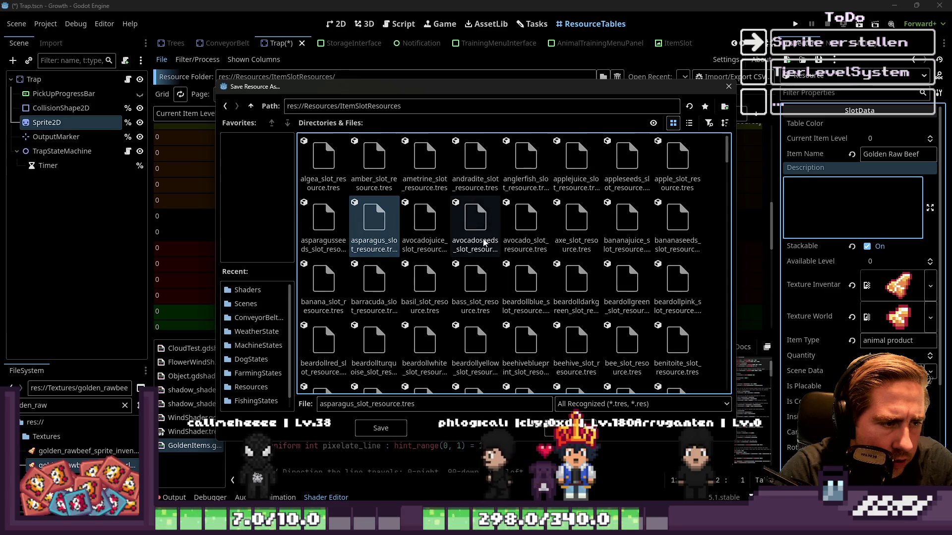
pyautogui.press('Left')
pyautogui.press('Right')
pyautogui.press('Tab')
pyautogui.press('BackSpace')
pyautogui.press('BackSpace')
pyautogui.press('BackSpace')
pyautogui.write('golden')
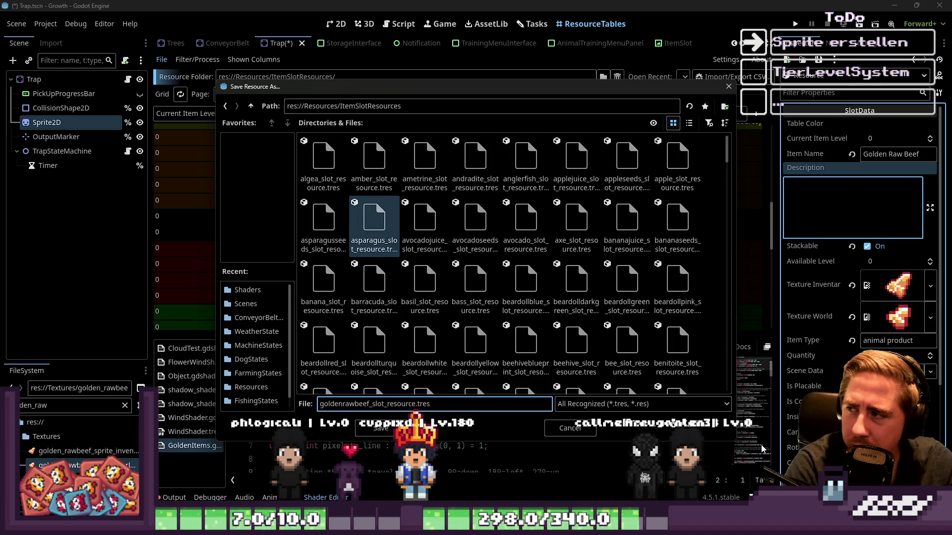
pyautogui.press('Return')
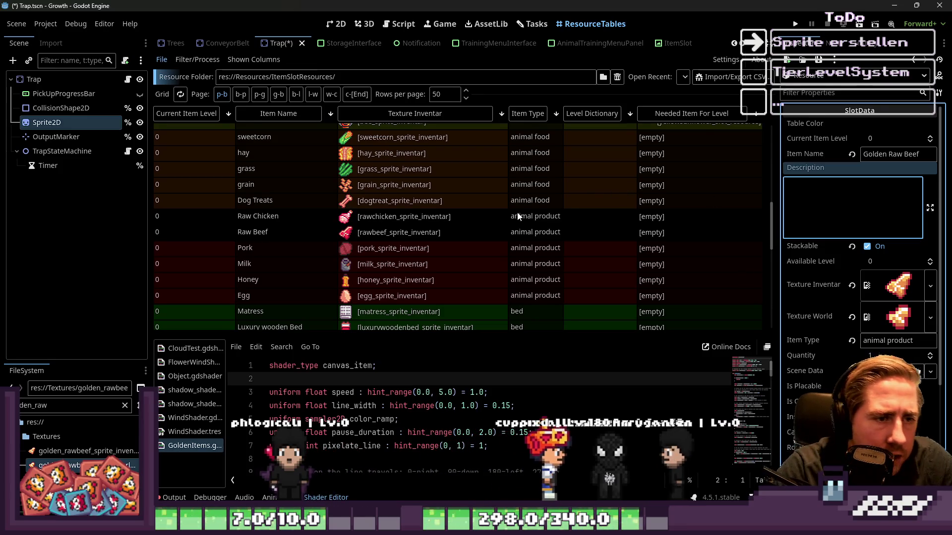
pyautogui.scroll(-3, 400, 257)
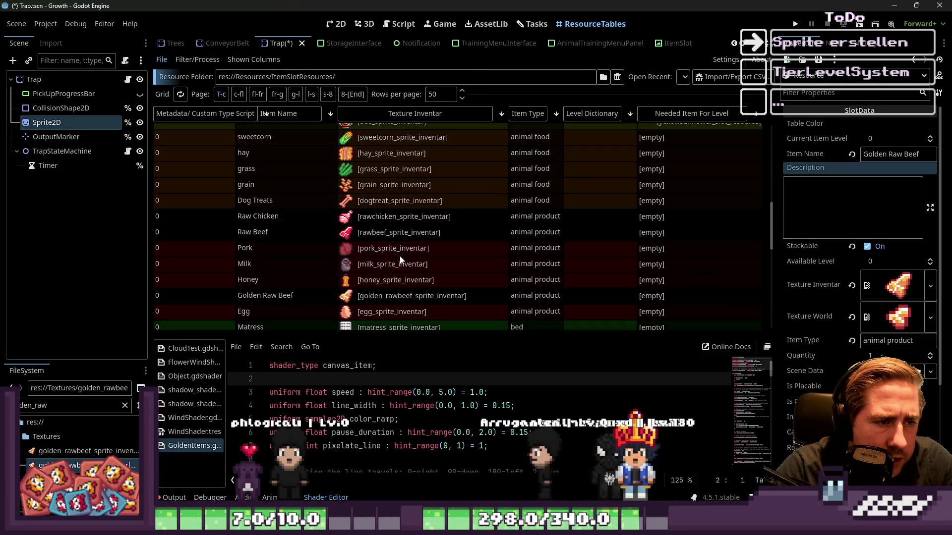
# Give Golden Raw Beef the description 'Golden, fresh, uncooked beef.' copied from Raw Beef.
pyautogui.click(375, 237)
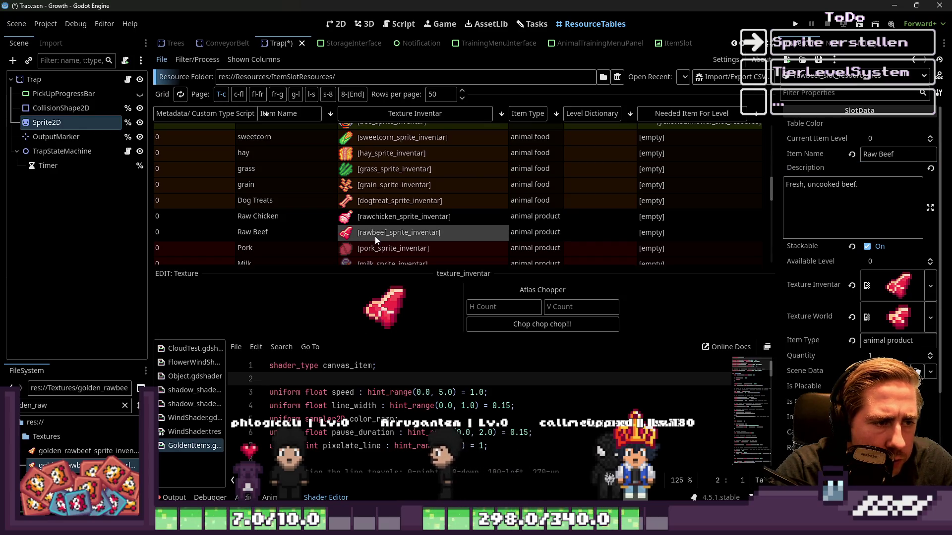
pyautogui.tripleClick(796, 183)
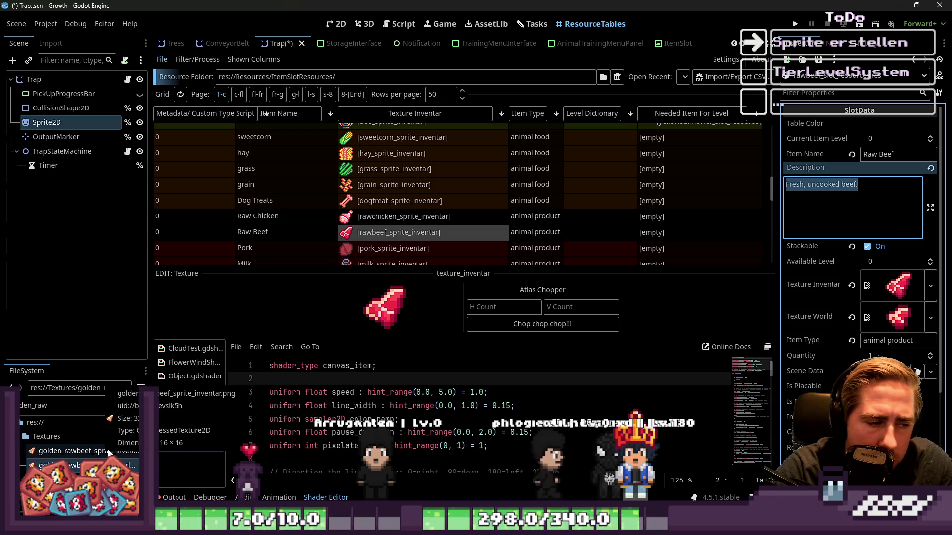
pyautogui.scroll(-5, 431, 191)
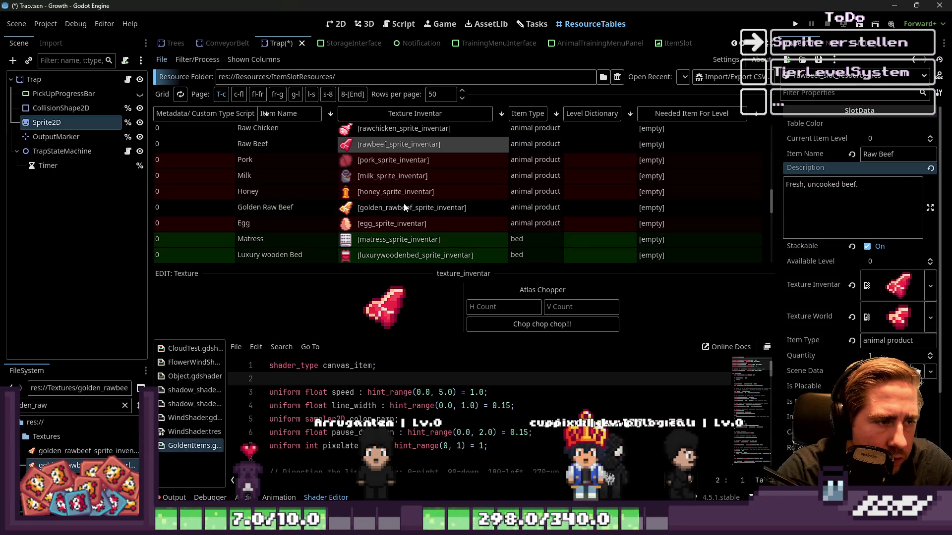
pyautogui.click(404, 207)
pyautogui.click(888, 215)
pyautogui.write('Golden,')
pyautogui.hotkey('ctrl', 's')
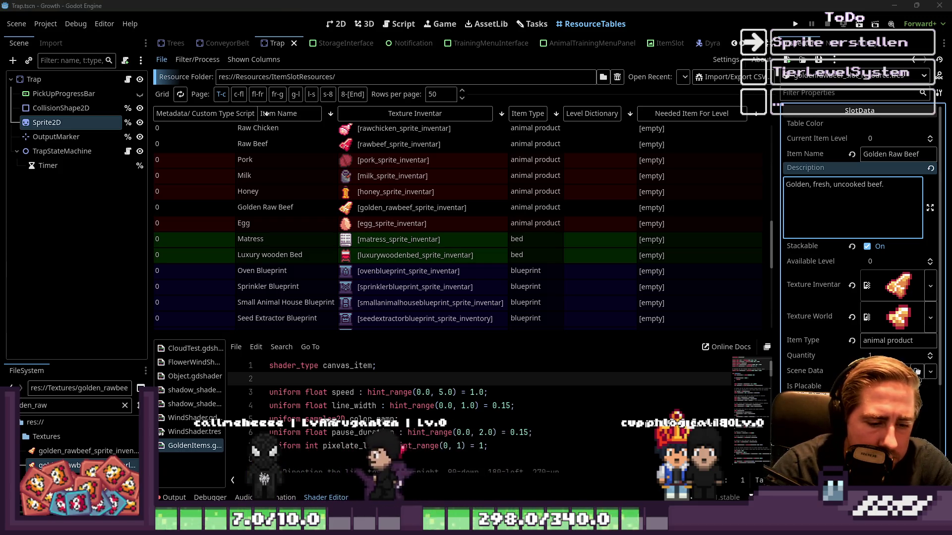
pyautogui.click(787, 60)
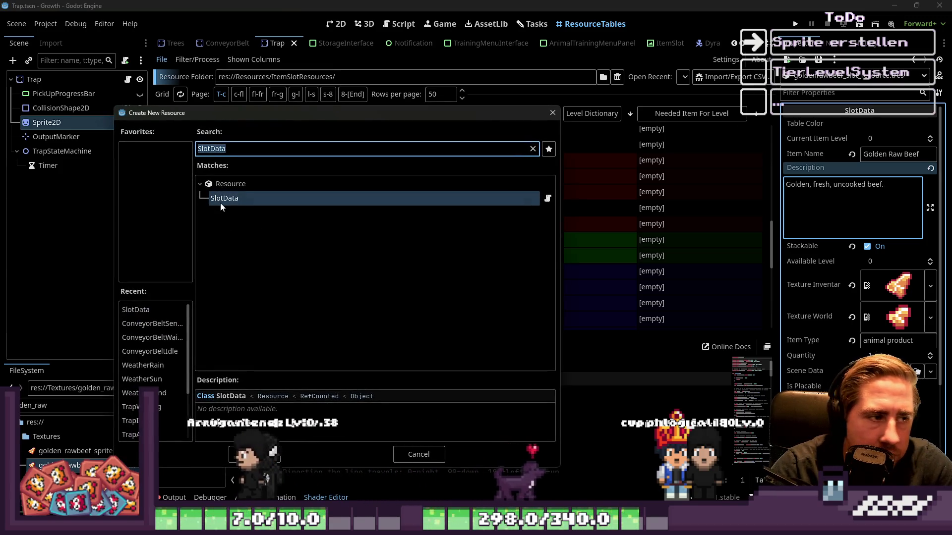
# Create a new SlotData named Golden Pork and make it stackable.
pyautogui.doubleClick(220, 200)
pyautogui.click(881, 155)
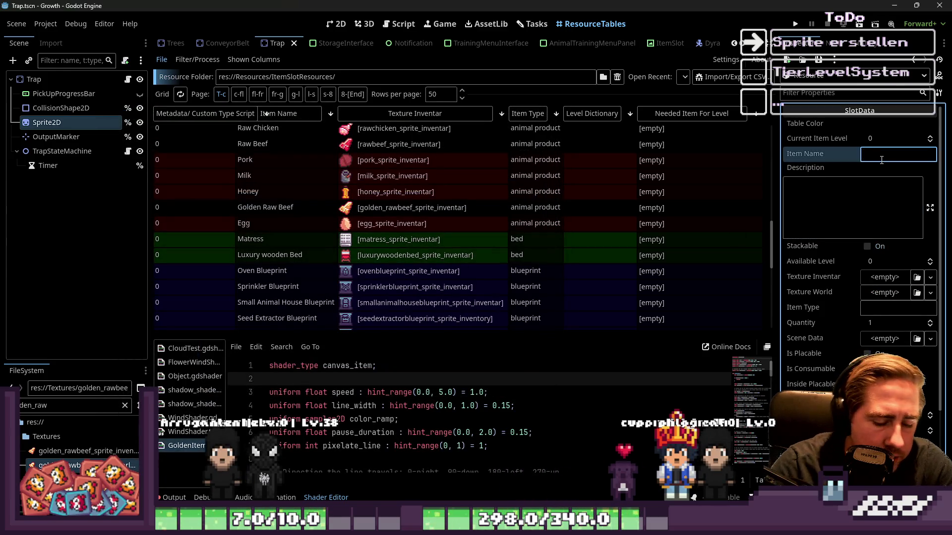
pyautogui.write('Gl')
pyautogui.press('BackSpace')
pyautogui.press('BackSpace')
pyautogui.press('BackSpace')
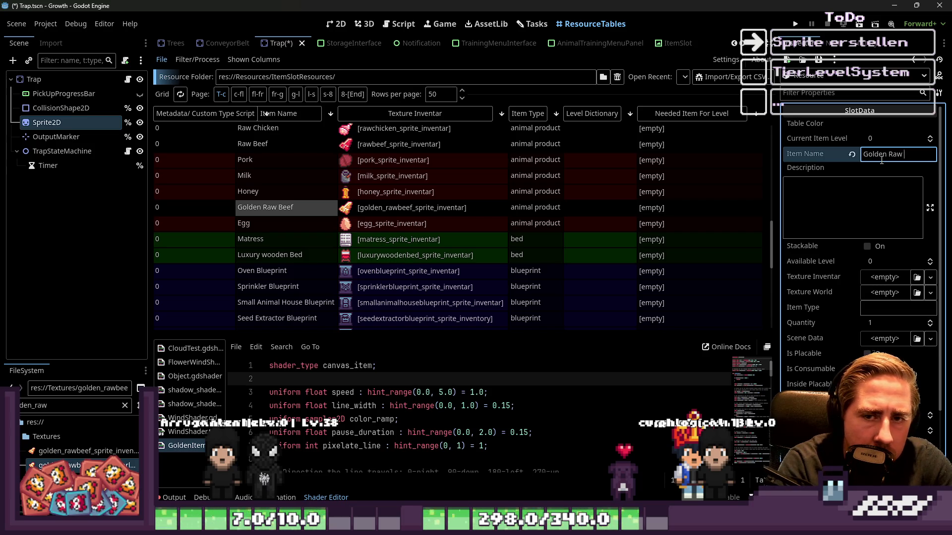
pyautogui.press('BackSpace')
pyautogui.press('BackSpace')
pyautogui.press('BackSpace')
pyautogui.write('Pork')
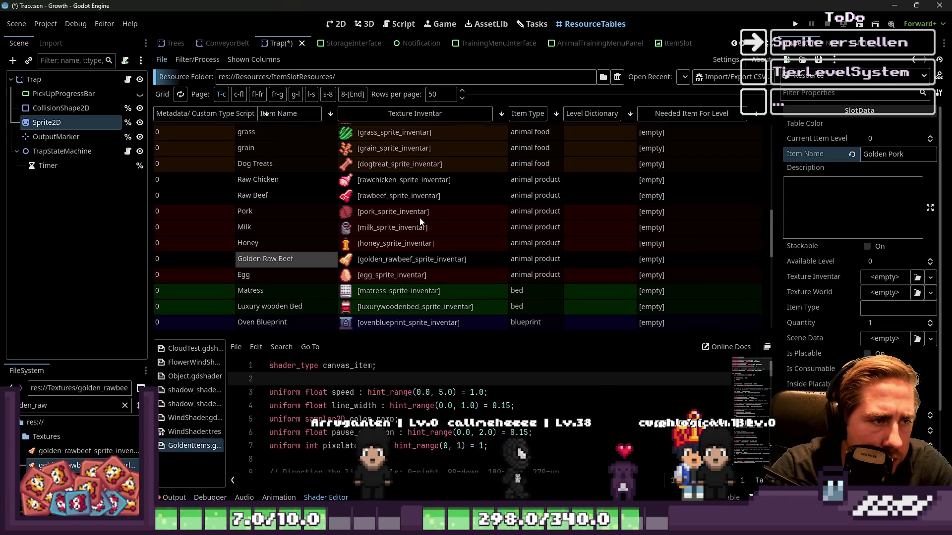
pyautogui.scroll(2, 405, 228)
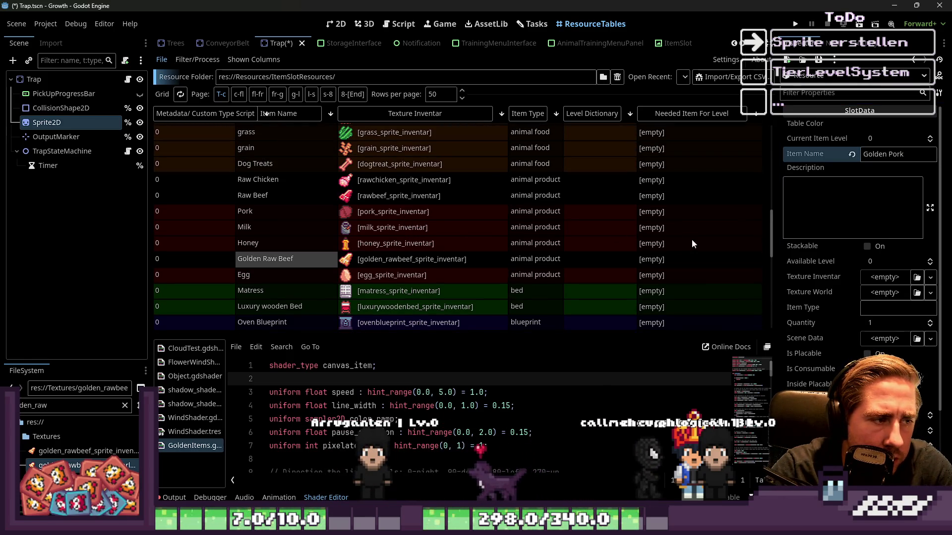
pyautogui.click(910, 186)
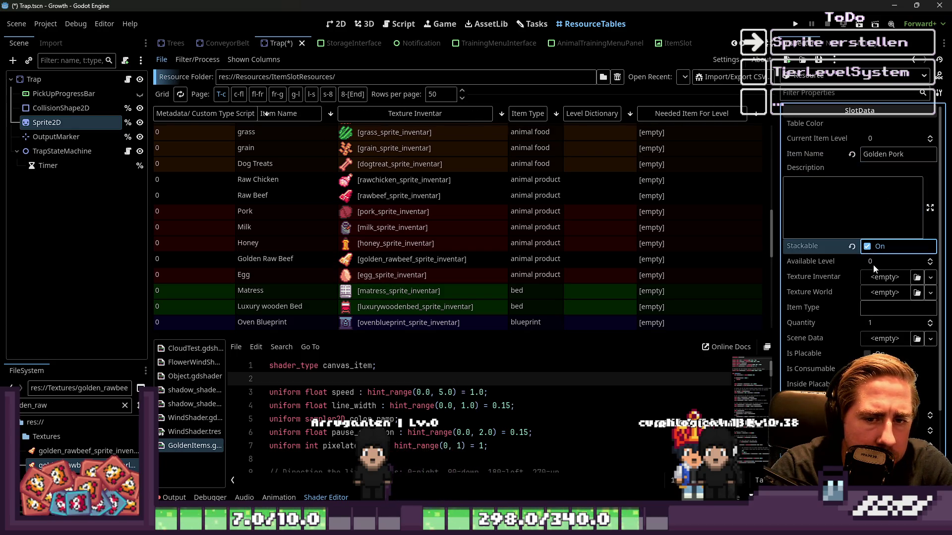
# Assign the golden pork sprite as both the inventory and world texture.
pyautogui.click(885, 278)
pyautogui.press('Escape')
pyautogui.click(55, 411)
pyautogui.press('BackSpace')
pyautogui.press('BackSpace')
pyautogui.press('BackSpace')
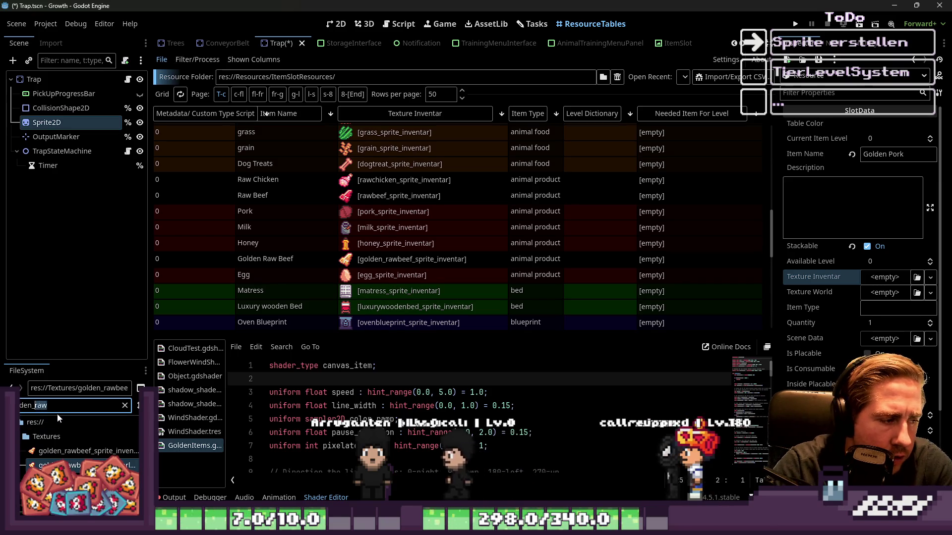
pyautogui.write('pork')
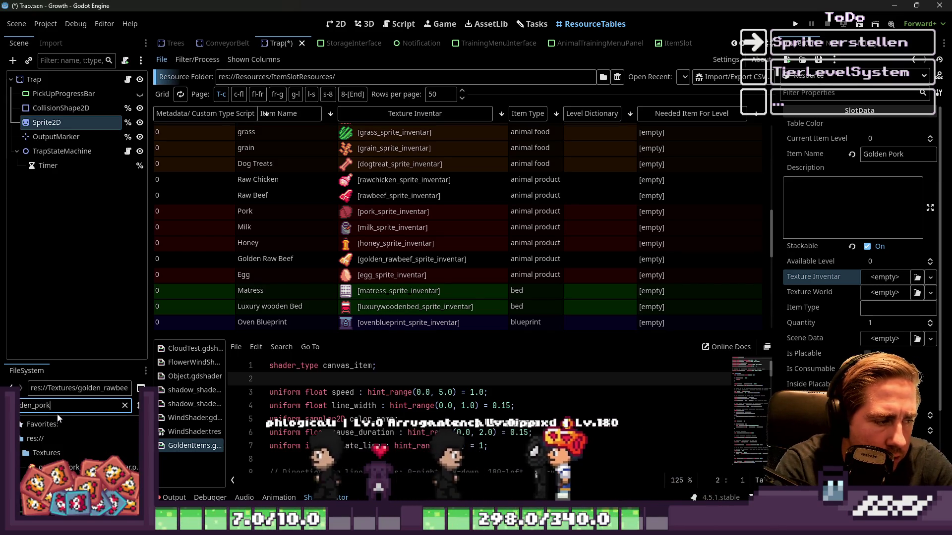
pyautogui.moveTo(50, 467)
pyautogui.mouseDown()
pyautogui.moveTo(877, 304)
pyautogui.moveTo(883, 278)
pyautogui.mouseUp()
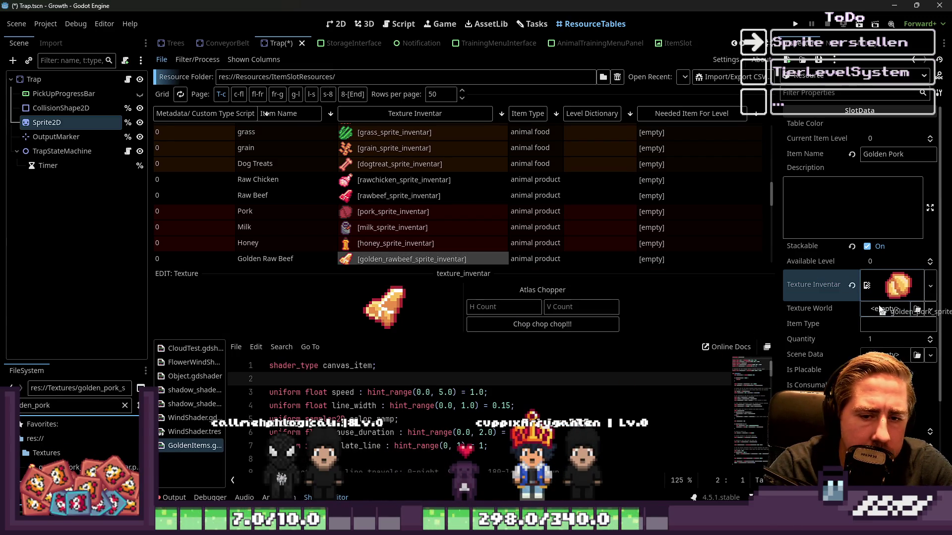
pyautogui.moveTo(880, 310); pyautogui.dragTo(887, 310)
# Set the item type to animal product and mark Golden Pork as consumable.
pyautogui.click(898, 341)
pyautogui.write('animal produk')
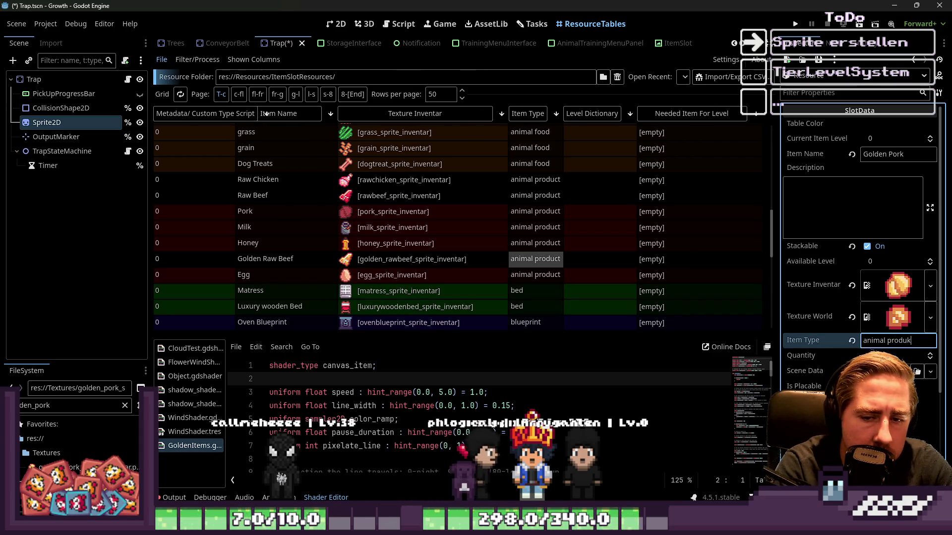
pyautogui.press('BackSpace')
pyautogui.write('ct')
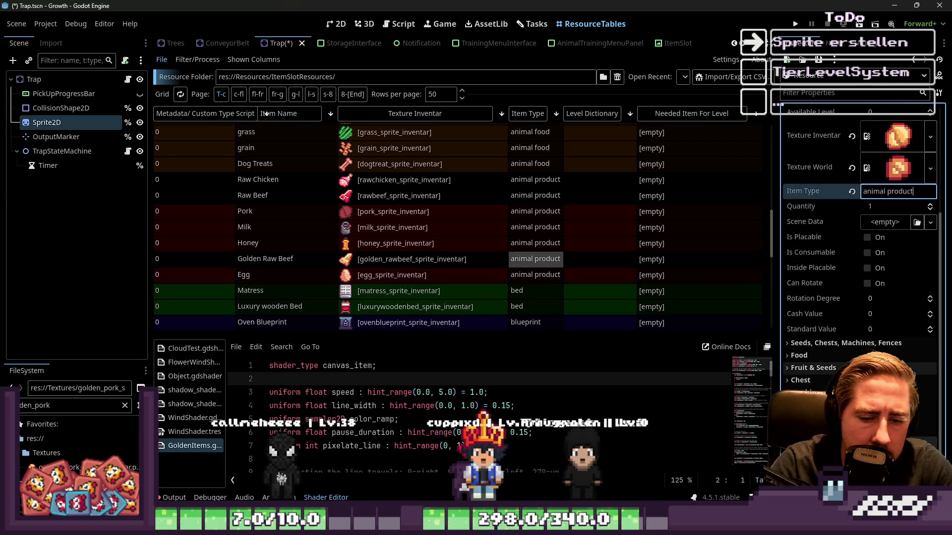
pyautogui.click(840, 355)
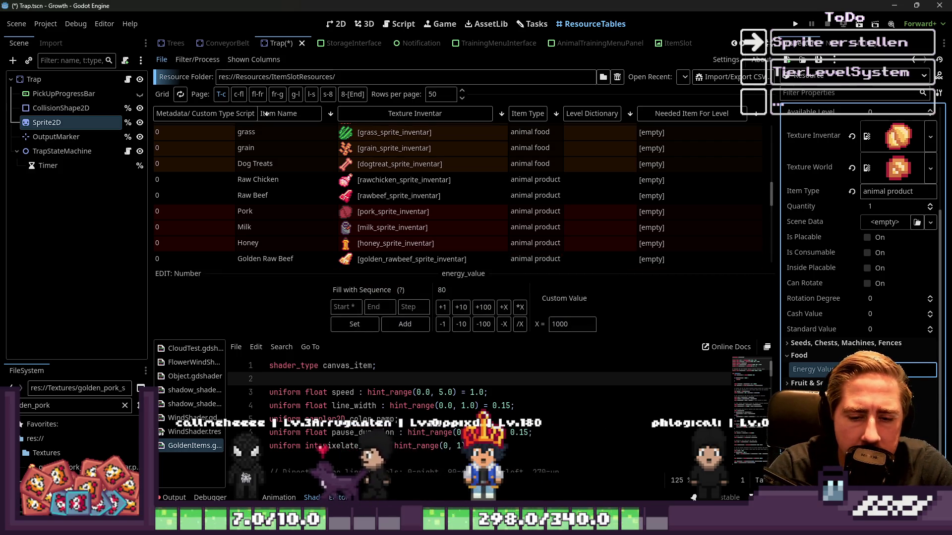
pyautogui.click(876, 254)
# Start saving the Golden Pork resource to a file with Save As.
pyautogui.scroll(3, 588, 221)
pyautogui.scroll(5, 816, 197)
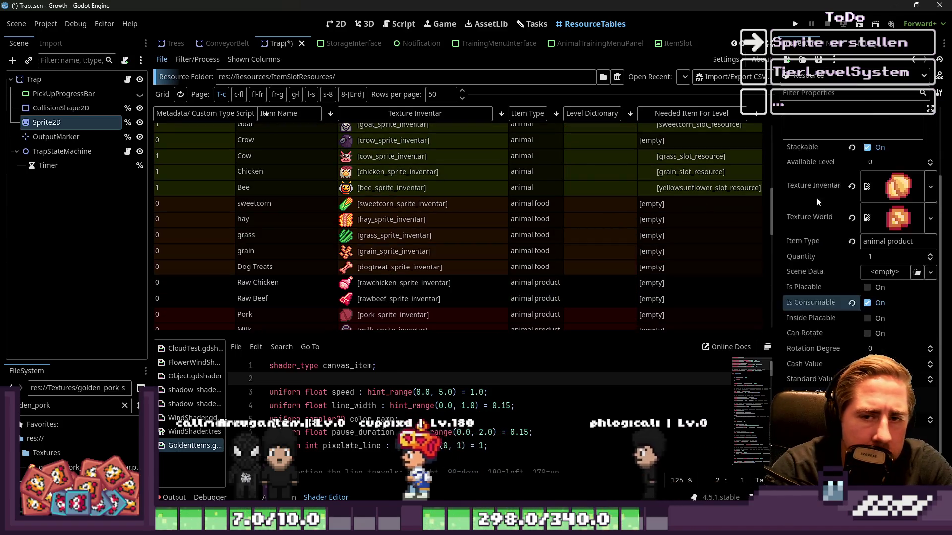
pyautogui.click(810, 75)
pyautogui.click(807, 93)
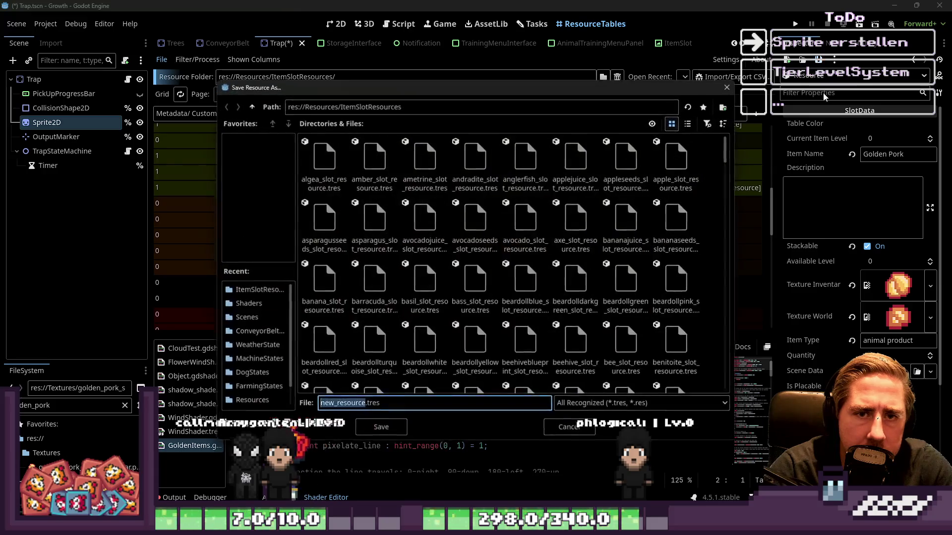
# Save Golden Pork as goldenpork_slot_resource.tres and bring the Godot editor back.
pyautogui.click(375, 223)
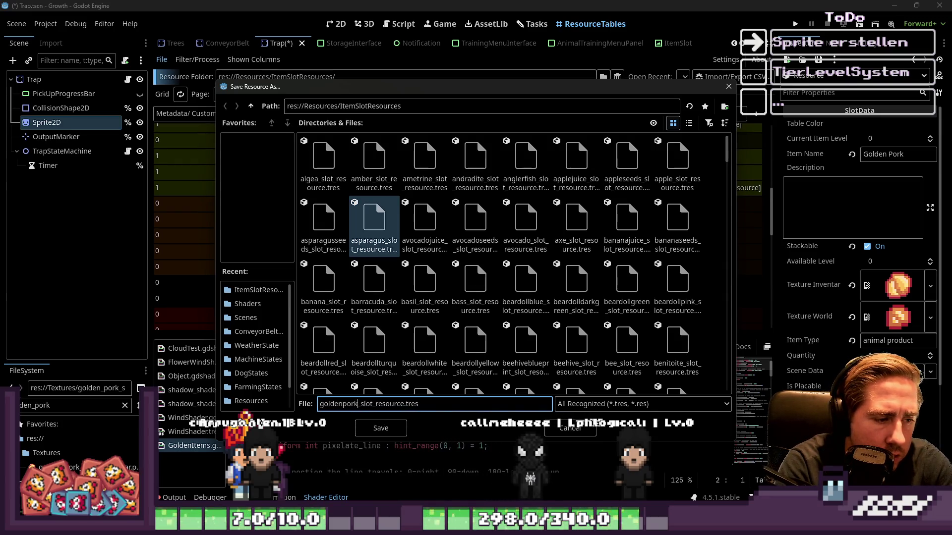
pyautogui.press('Return')
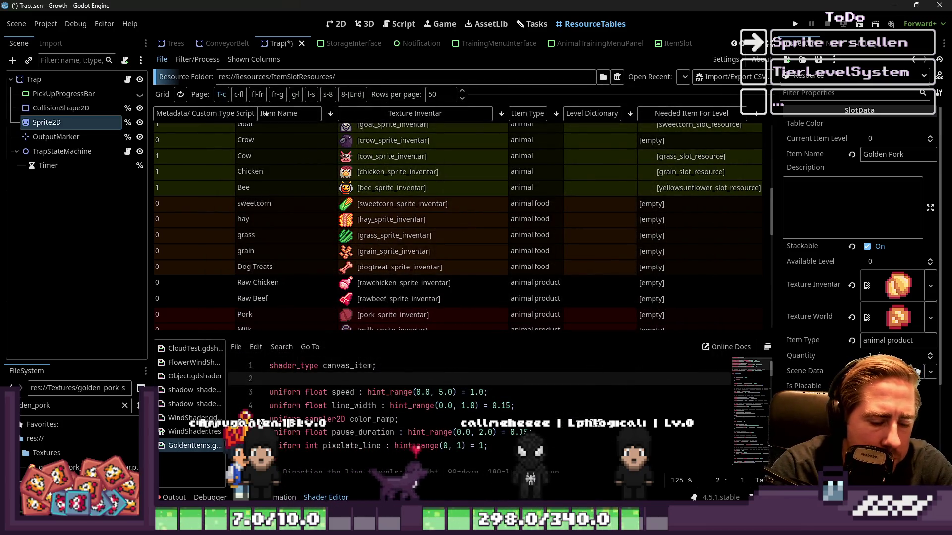
pyautogui.moveTo(498, 526)
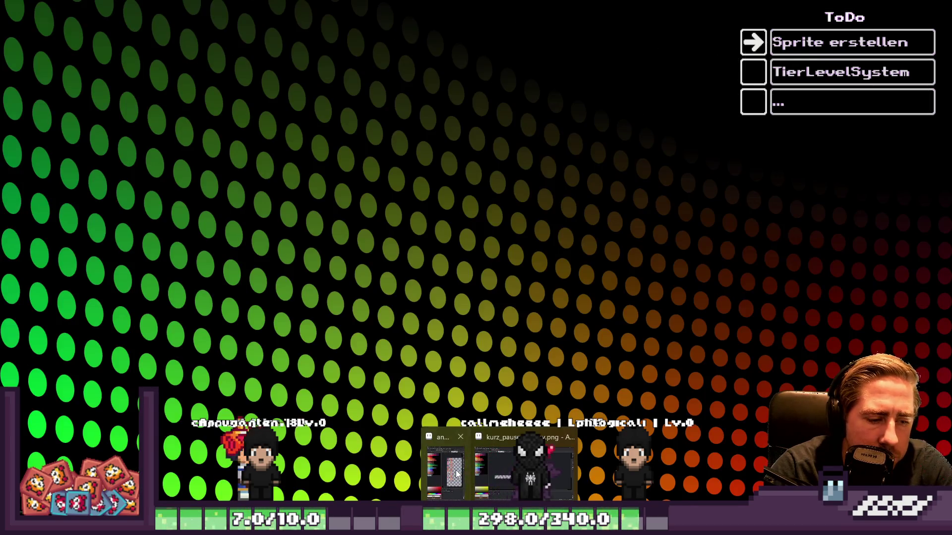
pyautogui.click(457, 475)
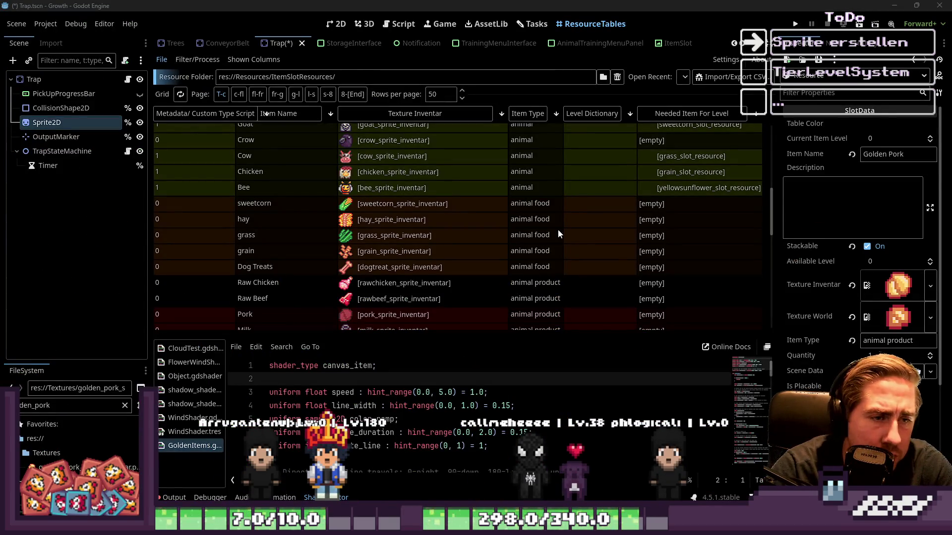
# Check the Crow and Pork items, then select the Golden Pork row.
pyautogui.click(469, 224)
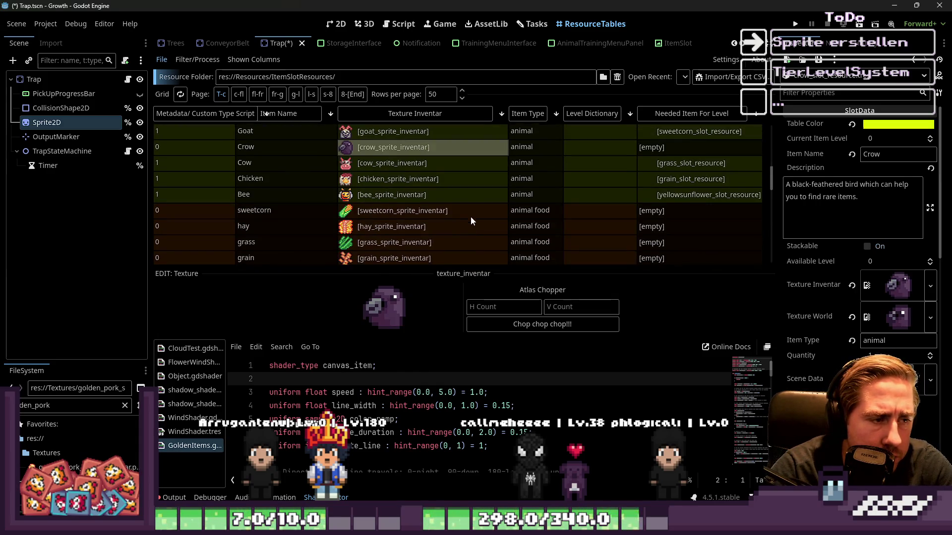
pyautogui.scroll(-10, 470, 214)
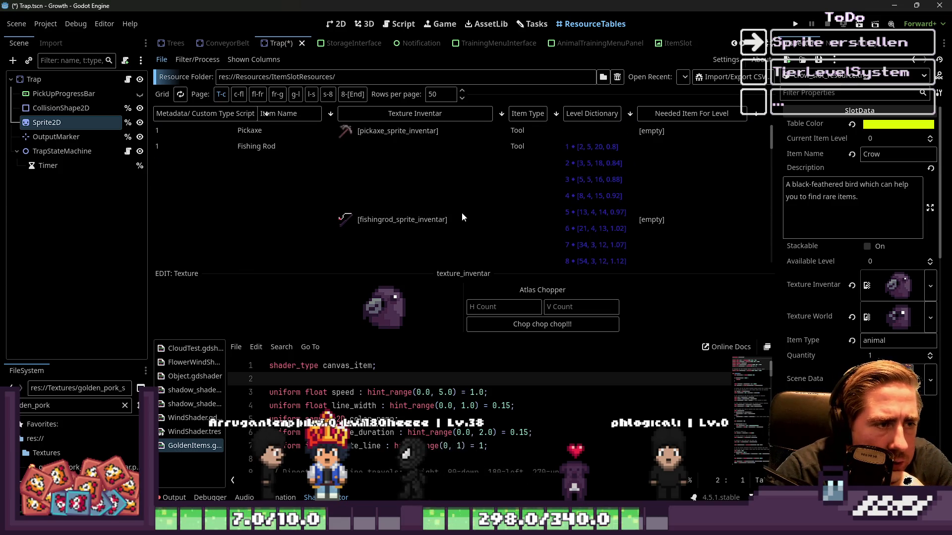
pyautogui.scroll(10, 461, 218)
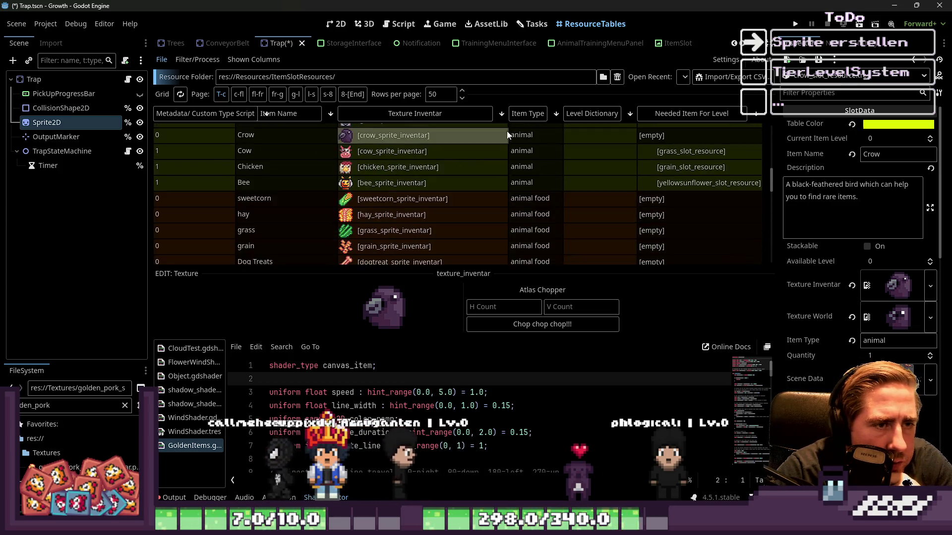
pyautogui.scroll(-3, 506, 131)
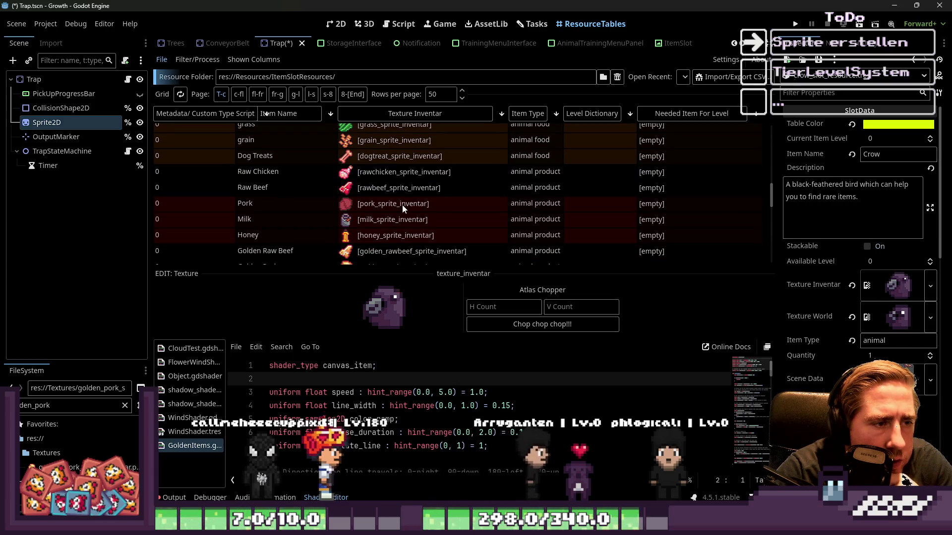
pyautogui.click(403, 208)
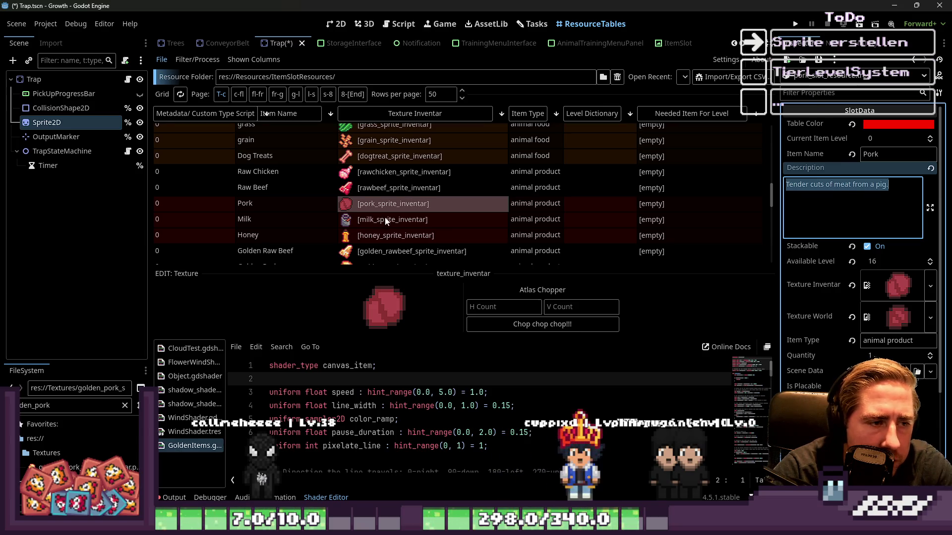
pyautogui.scroll(-2, 386, 220)
pyautogui.click(391, 233)
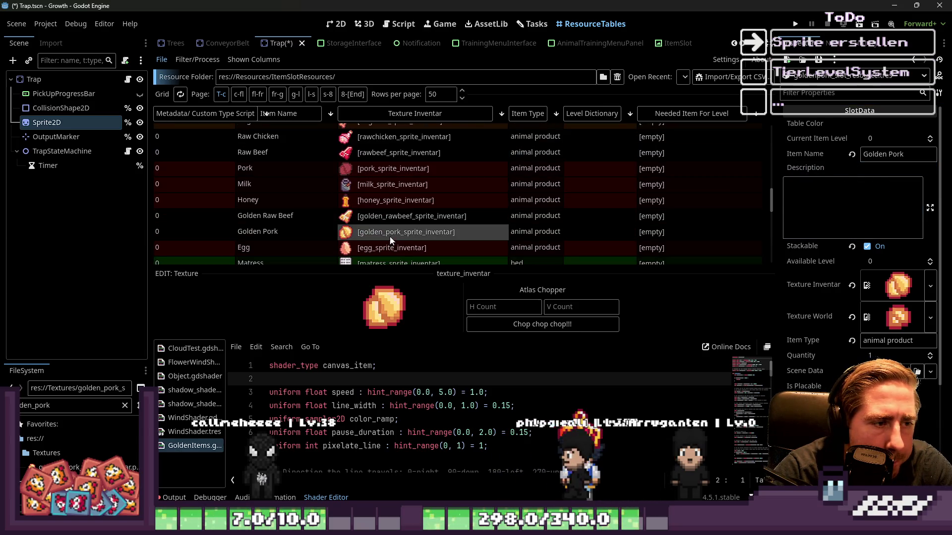
# Prefix Golden Pork's description with 'Golden ' and save the Trap scene.
pyautogui.click(869, 222)
pyautogui.write('Tender cuts of meat from a pig.')
pyautogui.press('Home')
pyautogui.write('G')
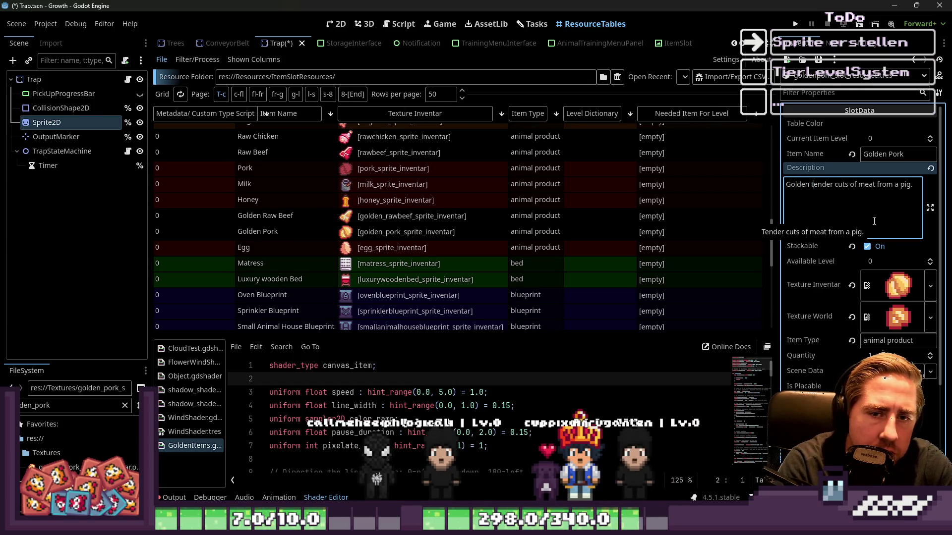
pyautogui.hotkey('ctrl', 's')
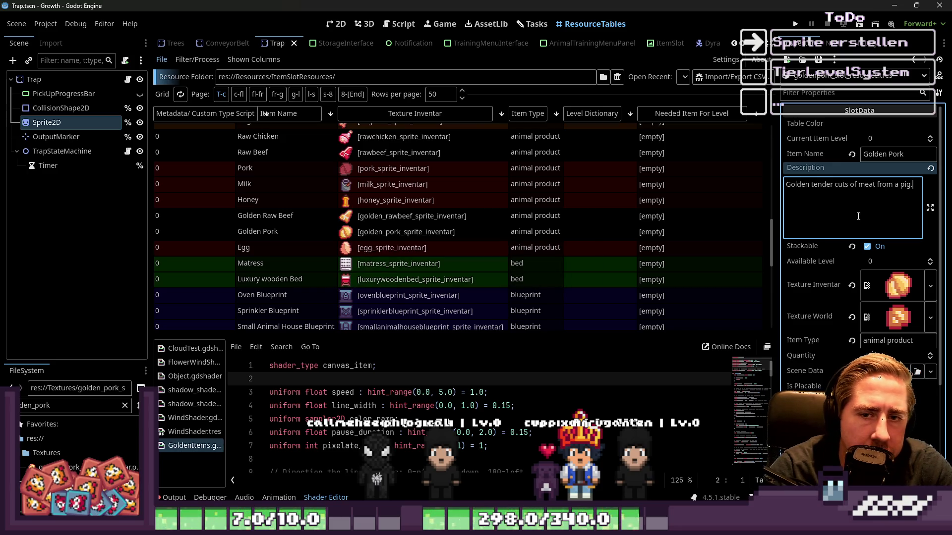
pyautogui.scroll(2, 433, 218)
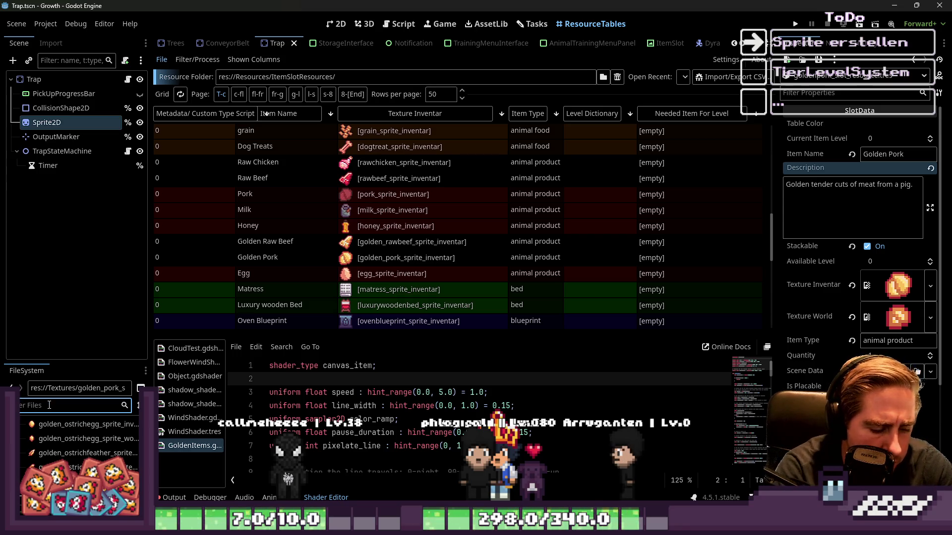
# Create a new SlotData named Truffle and make it stackable.
pyautogui.write('tru')
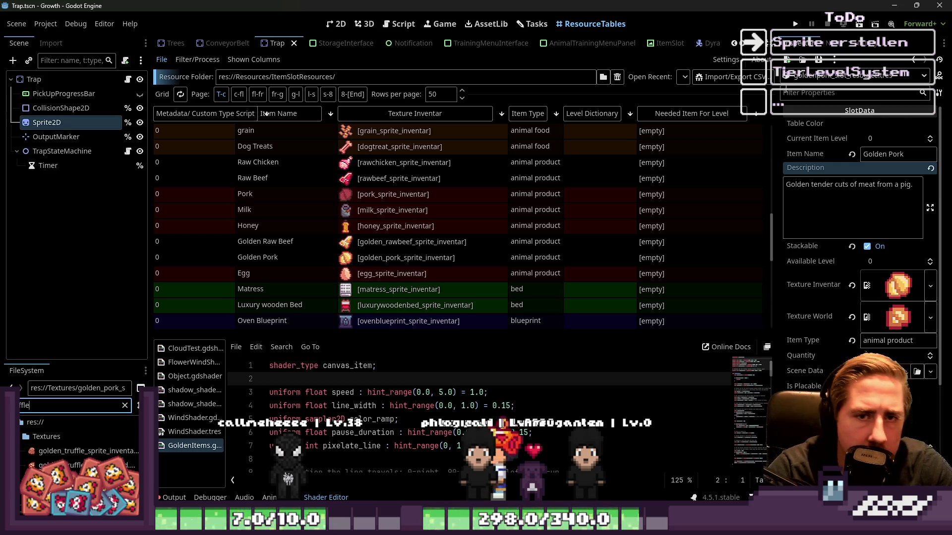
pyautogui.click(755, 113)
pyautogui.press('Return')
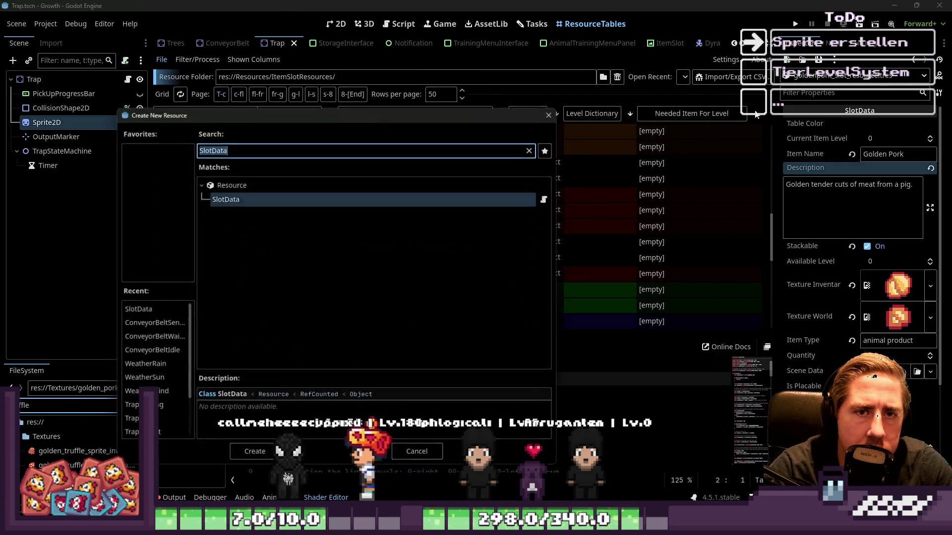
pyautogui.doubleClick(218, 199)
pyautogui.click(876, 157)
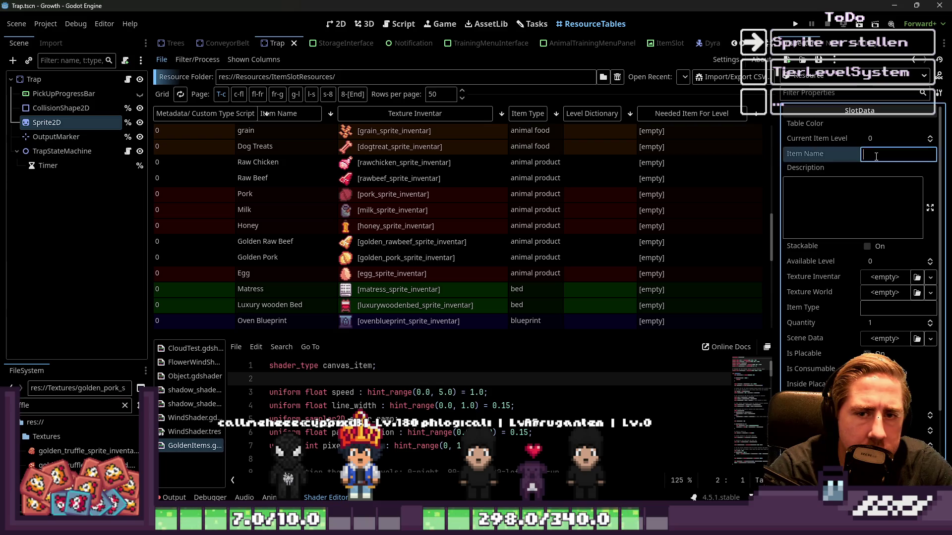
pyautogui.write('Truffle')
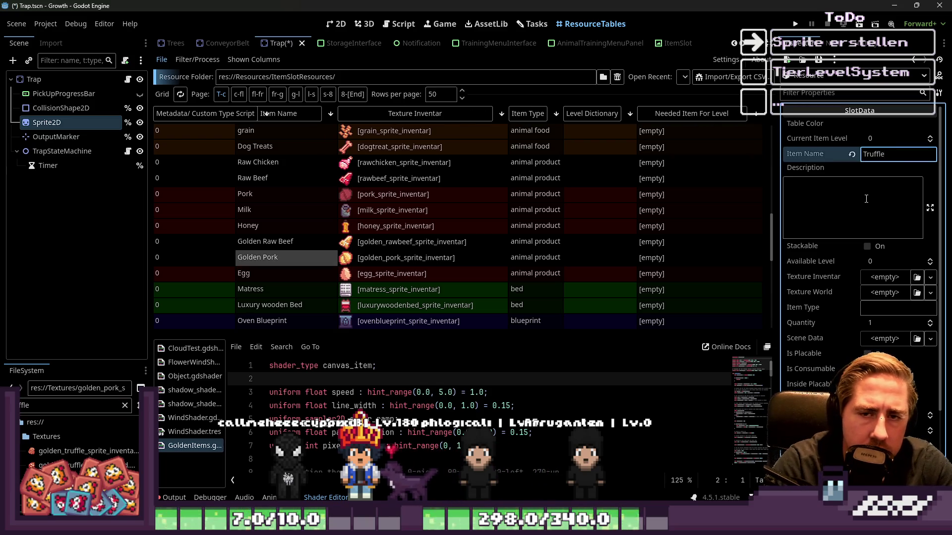
pyautogui.click(877, 203)
pyautogui.click(866, 247)
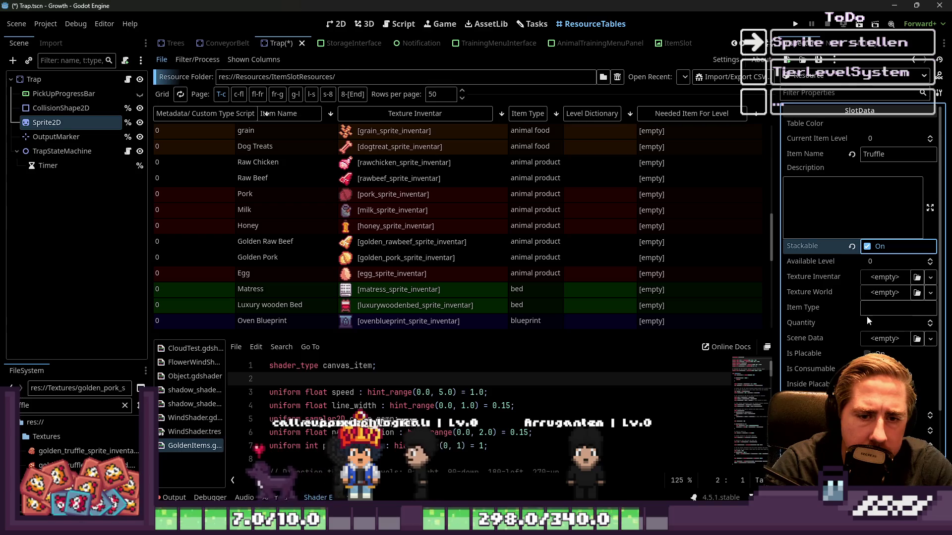
# Type the item as animal product and assign truffle sprites to inventory and world textures.
pyautogui.click(877, 309)
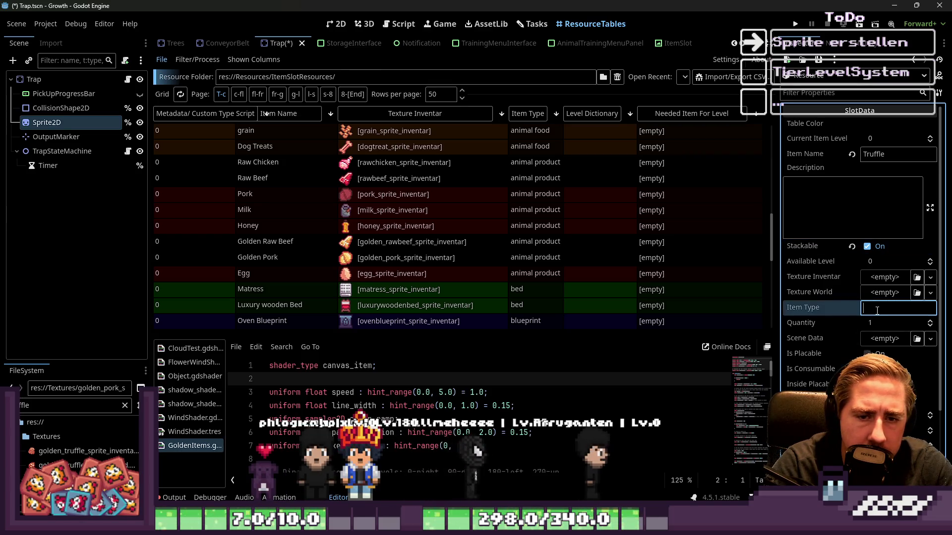
pyautogui.write('animal produ')
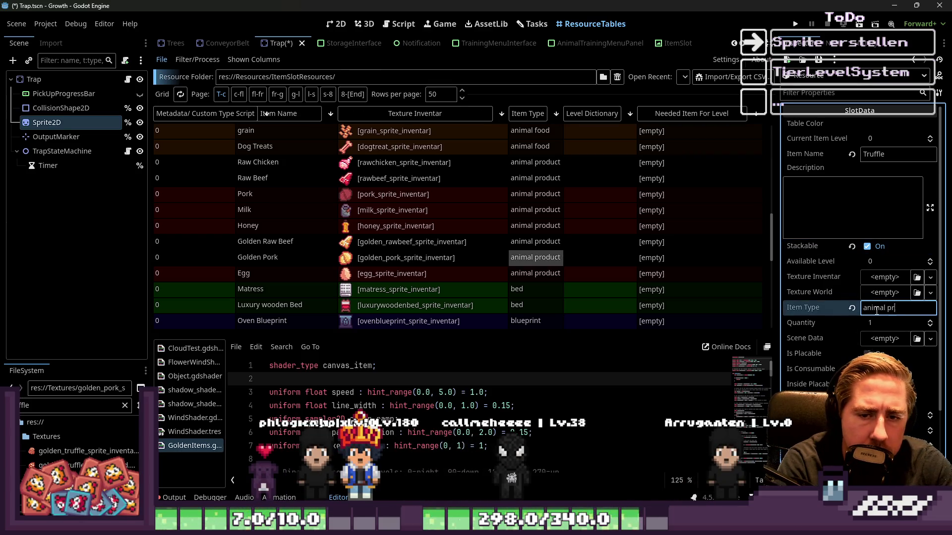
pyautogui.write('ct')
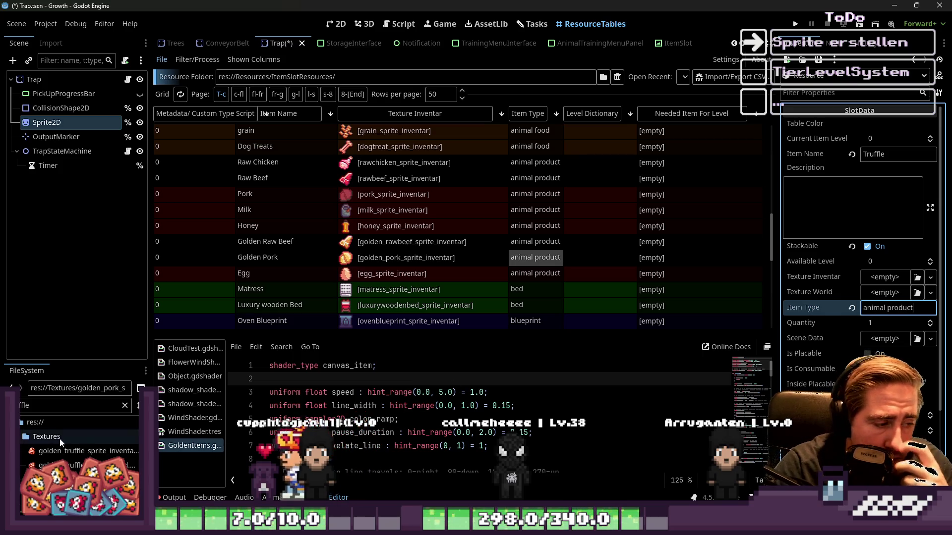
pyautogui.moveTo(59, 459); pyautogui.dragTo(719, 380)
pyautogui.moveTo(183, 414); pyautogui.dragTo(48, 462)
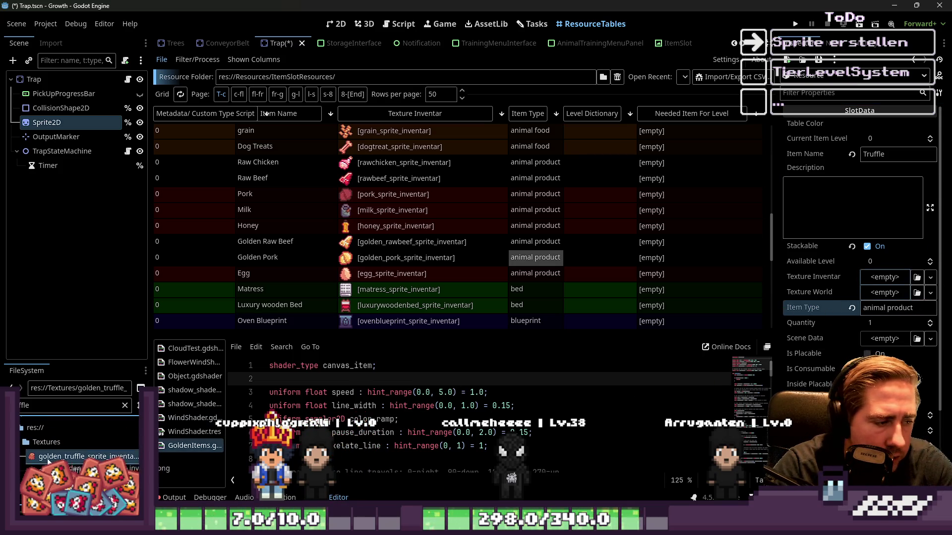
pyautogui.moveTo(454, 439); pyautogui.dragTo(402, 257)
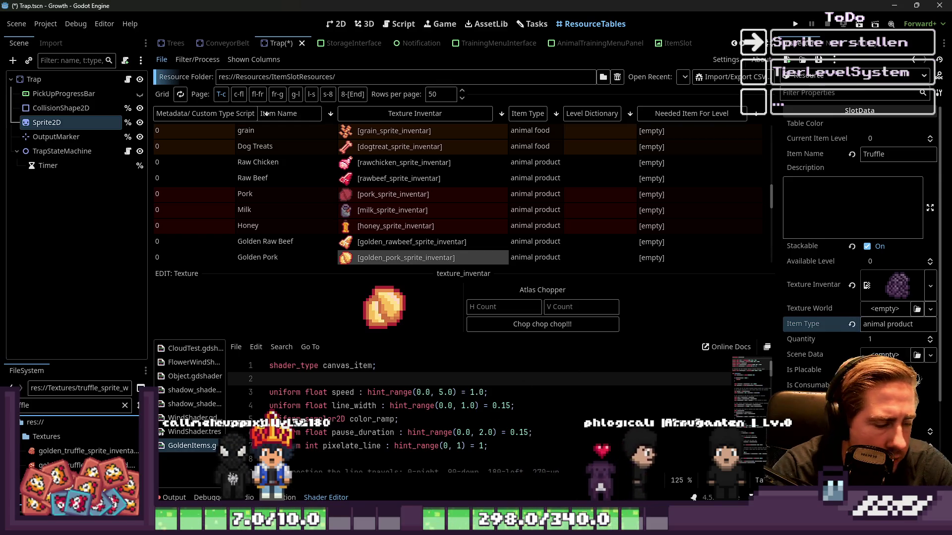
pyautogui.moveTo(693, 498)
pyautogui.mouseDown()
pyautogui.moveTo(863, 387)
pyautogui.moveTo(907, 310)
pyautogui.moveTo(888, 310)
pyautogui.mouseUp()
# Set the Truffle's Food energy value to 70.
pyautogui.scroll(-5, 842, 307)
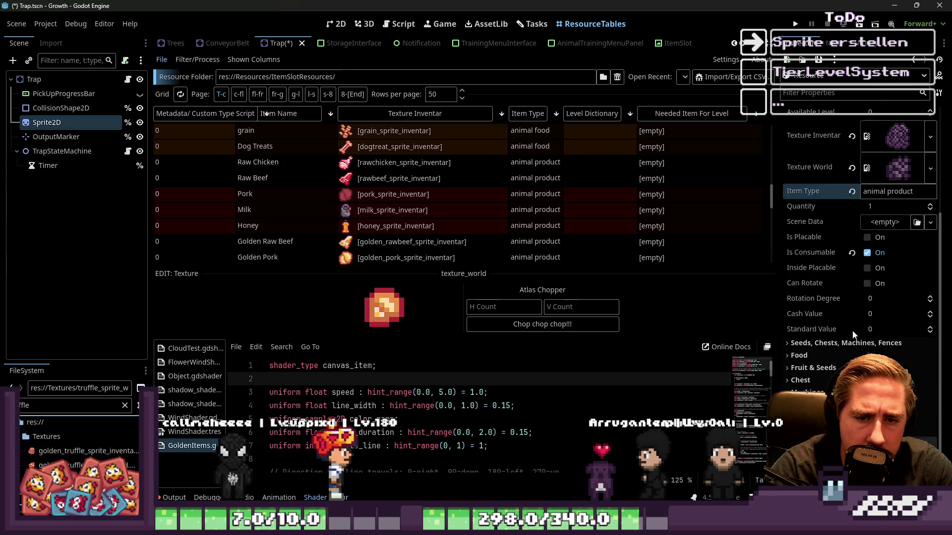
pyautogui.click(900, 356)
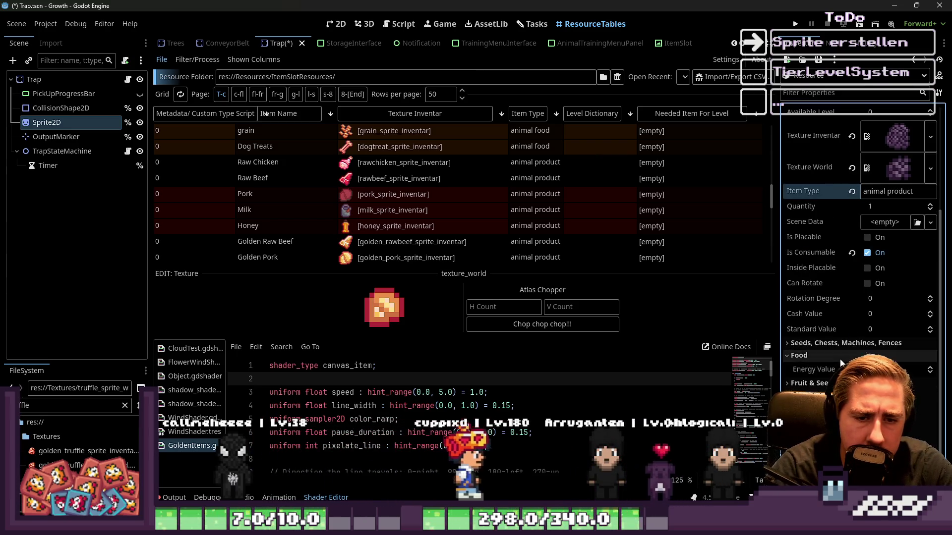
pyautogui.click(898, 370)
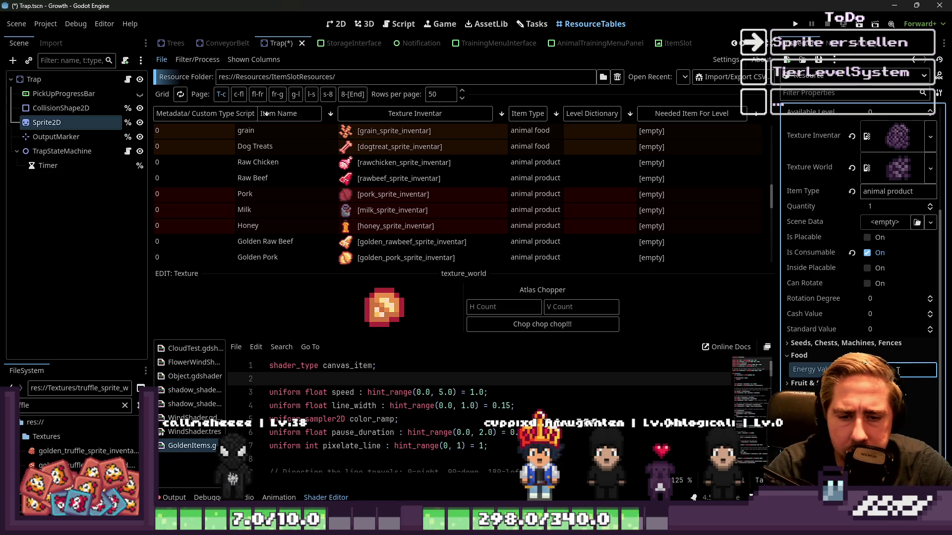
pyautogui.write('70')
pyautogui.press('Return')
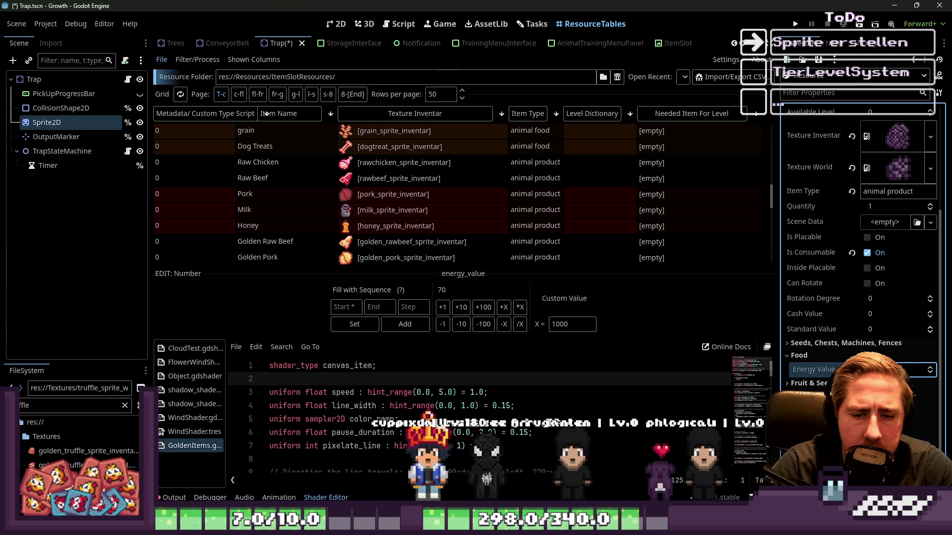
# Begin saving the Truffle resource to a new file.
pyautogui.scroll(3, 887, 259)
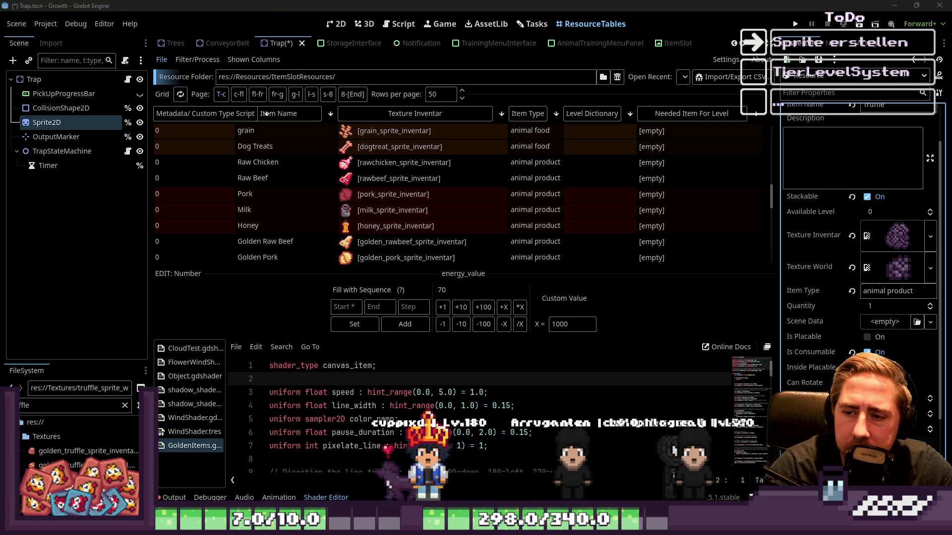
pyautogui.scroll(2, 813, 209)
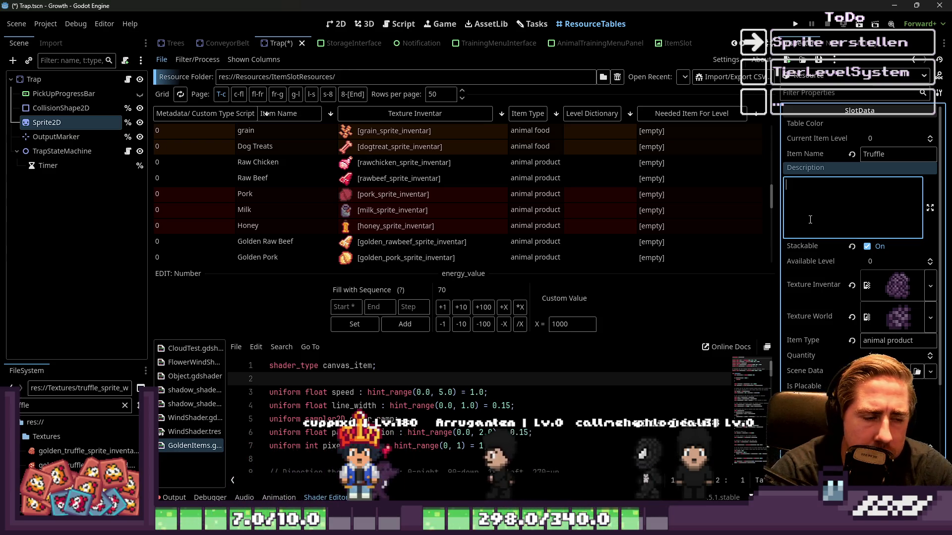
pyautogui.click(818, 59)
pyautogui.click(825, 97)
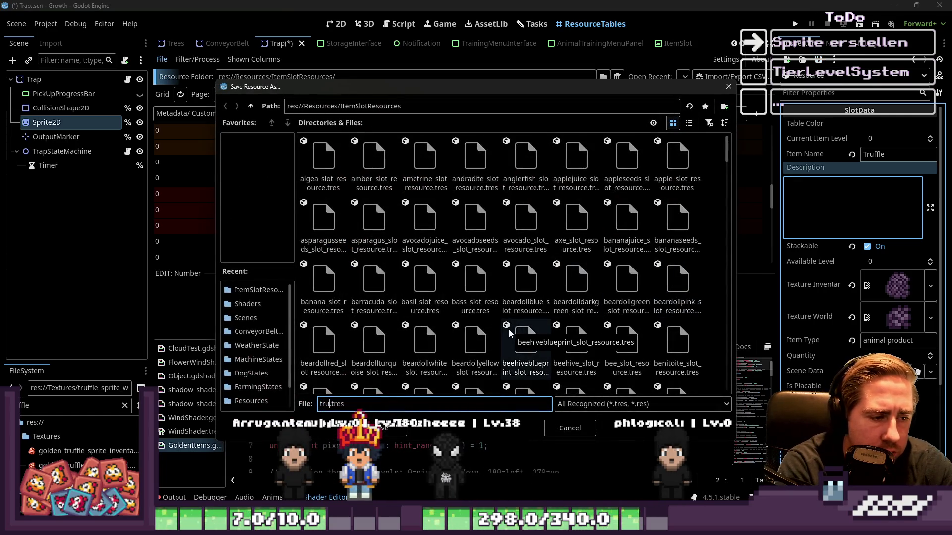
# Save the Truffle resource as truffle_slot_resource.tres.
pyautogui.click(422, 243)
pyautogui.doubleClick(363, 404)
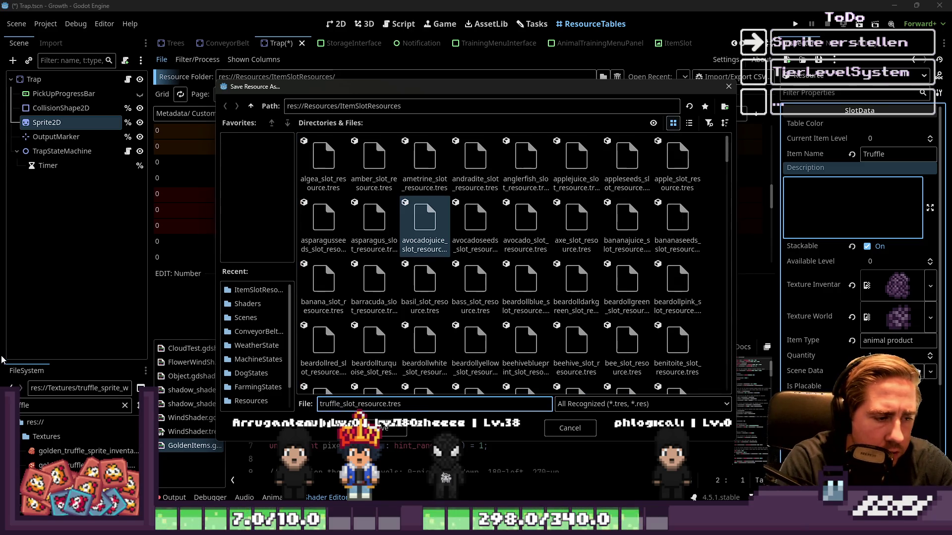
pyautogui.press('Return')
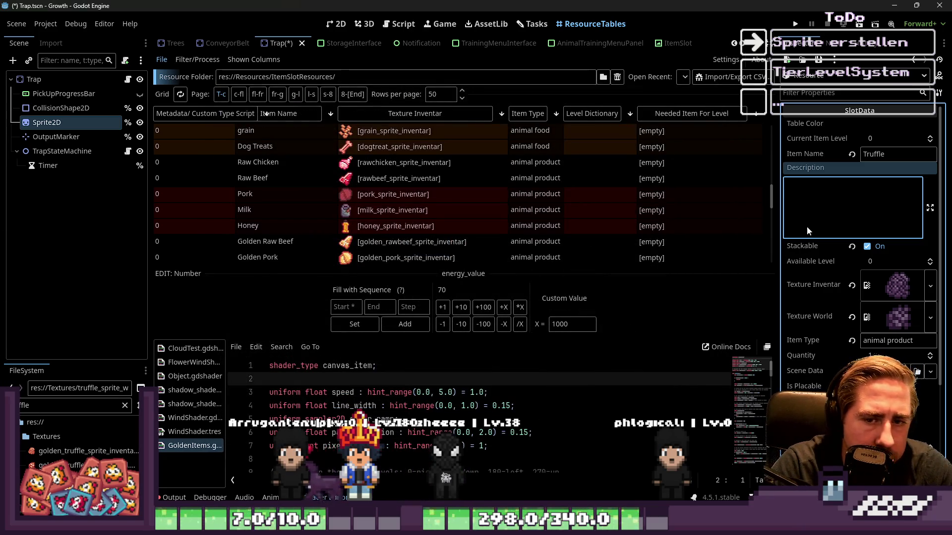
# Rename the item to Golden Truffle and save it as goldentruffle_slot_resource.tres.
pyautogui.click(794, 209)
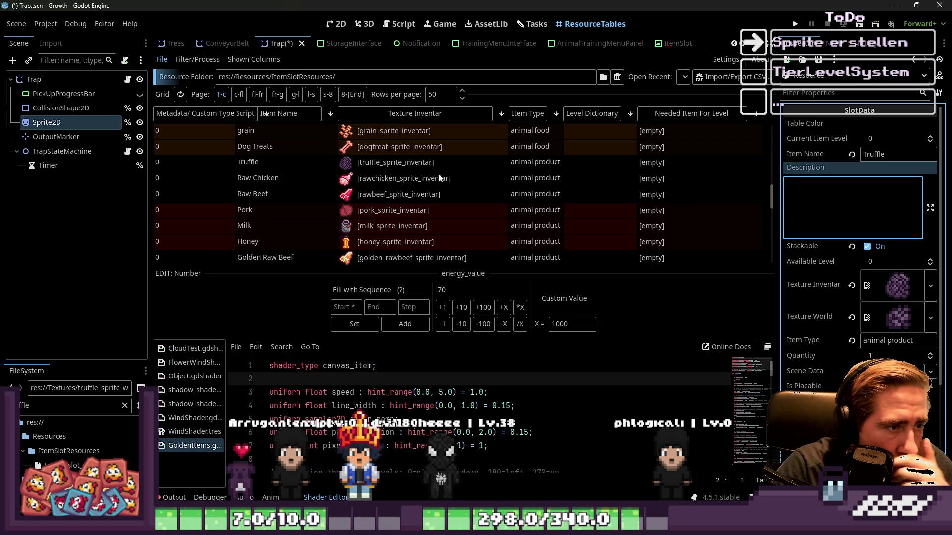
pyautogui.click(896, 152)
pyautogui.press('Home')
pyautogui.write('Gold')
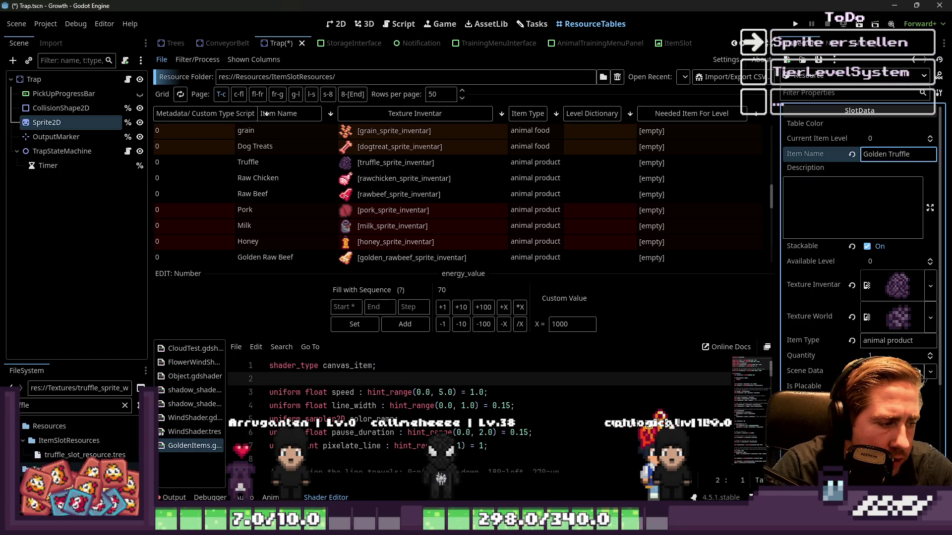
pyautogui.press('Return')
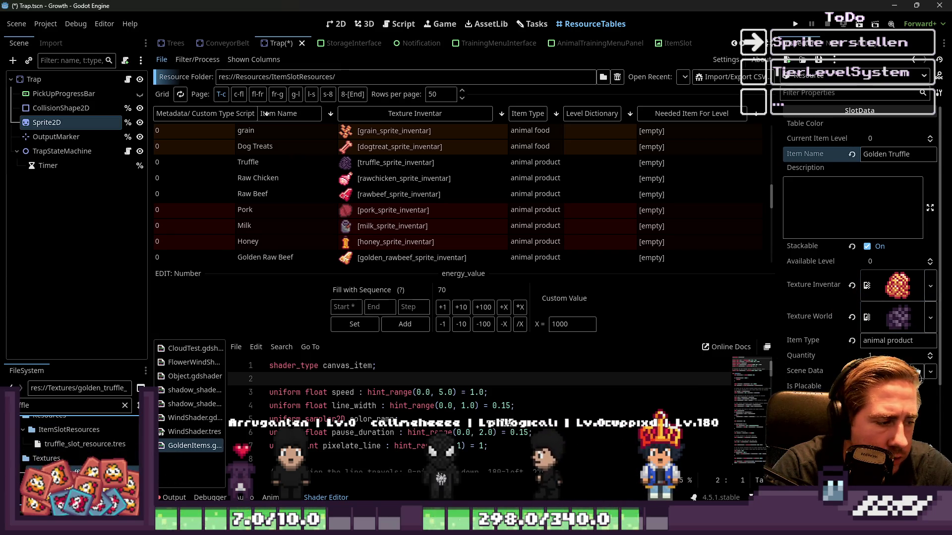
pyautogui.moveTo(877, 336); pyautogui.dragTo(895, 318)
pyautogui.scroll(-5, 895, 317)
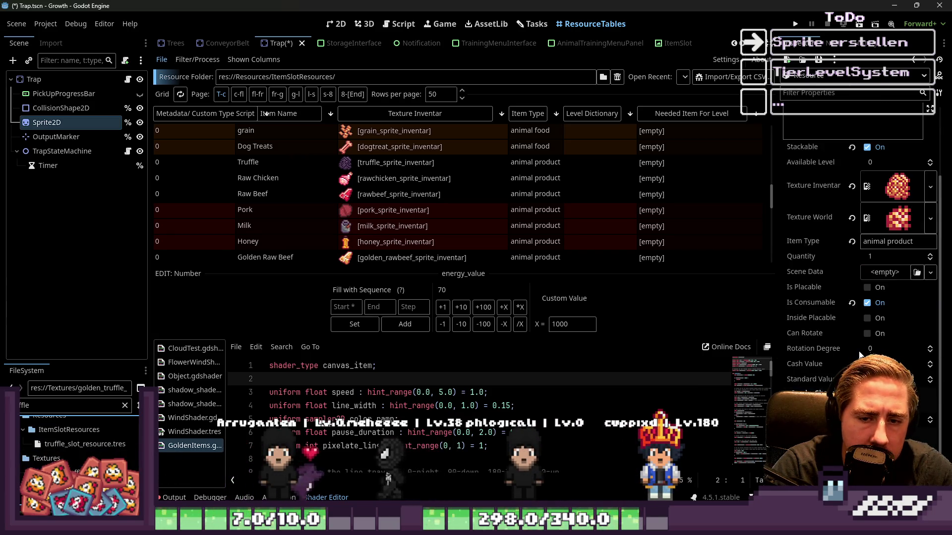
pyautogui.click(893, 370)
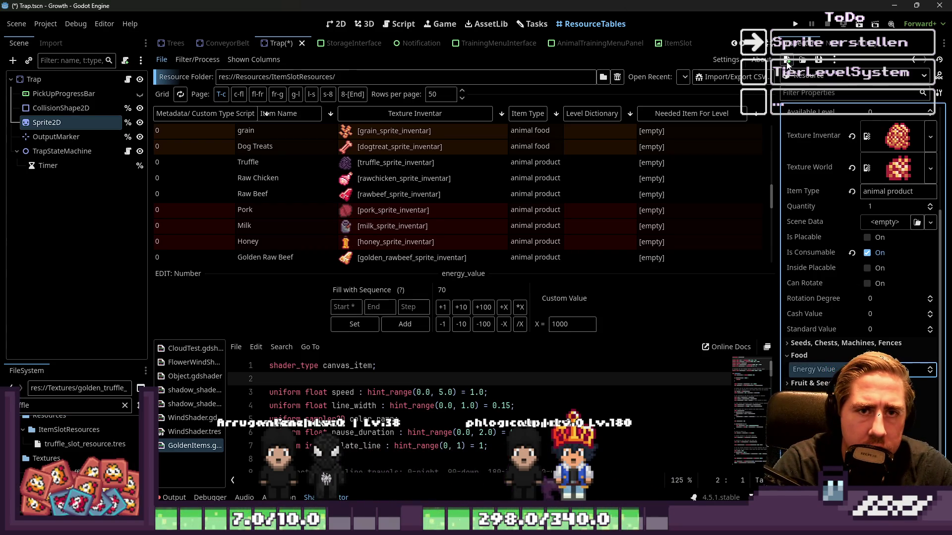
pyautogui.click(827, 91)
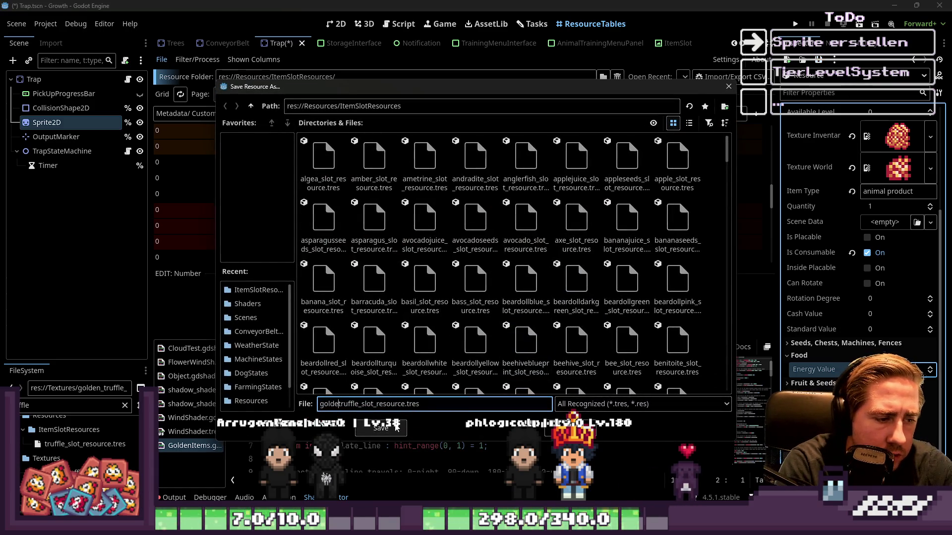
pyautogui.click(397, 427)
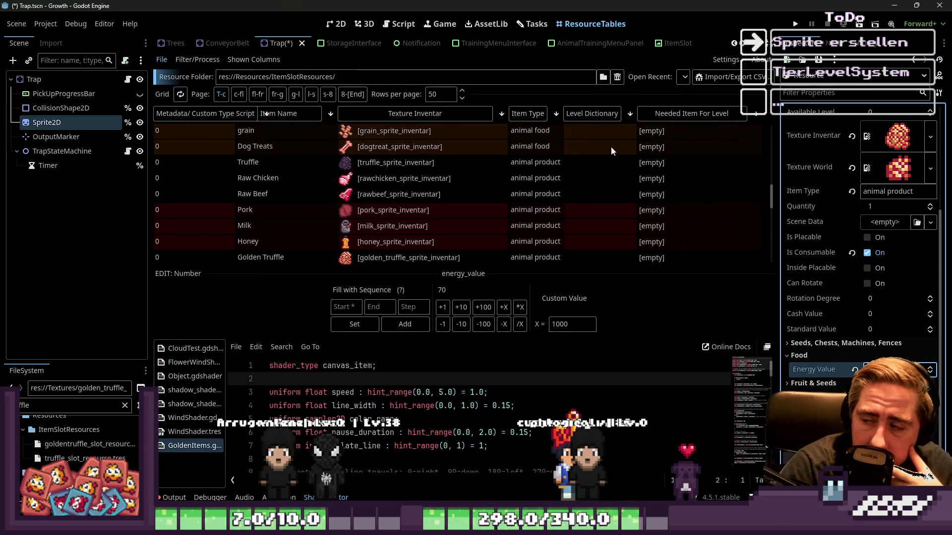
# Filter the files for egg and give the Egg item the golden egg inventory sprite.
pyautogui.press('BackSpace')
pyautogui.press('BackSpace')
pyautogui.press('BackSpace')
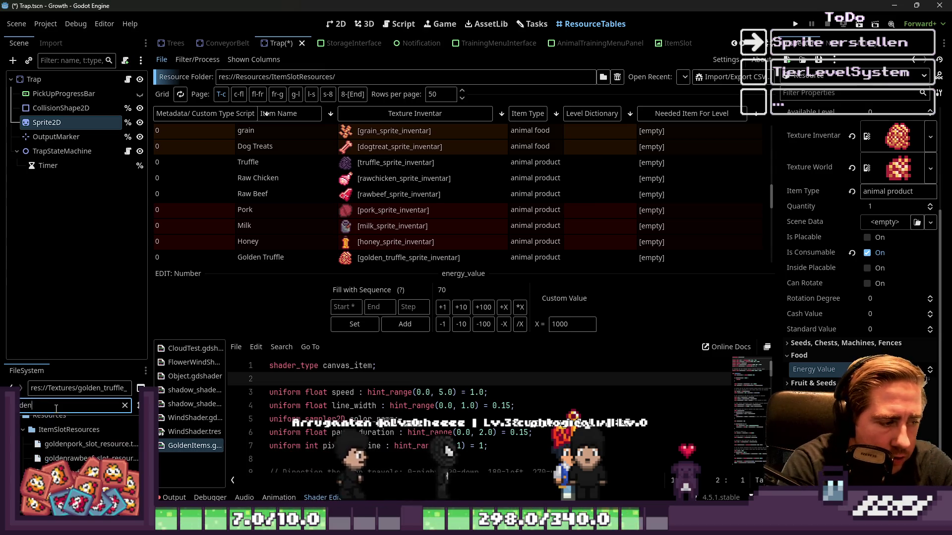
pyautogui.write('_egg')
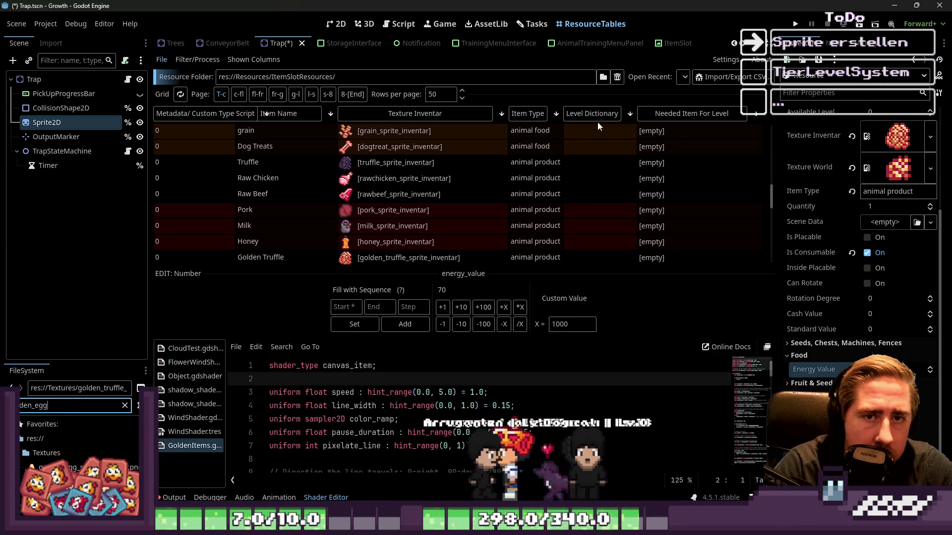
pyautogui.scroll(-5, 502, 180)
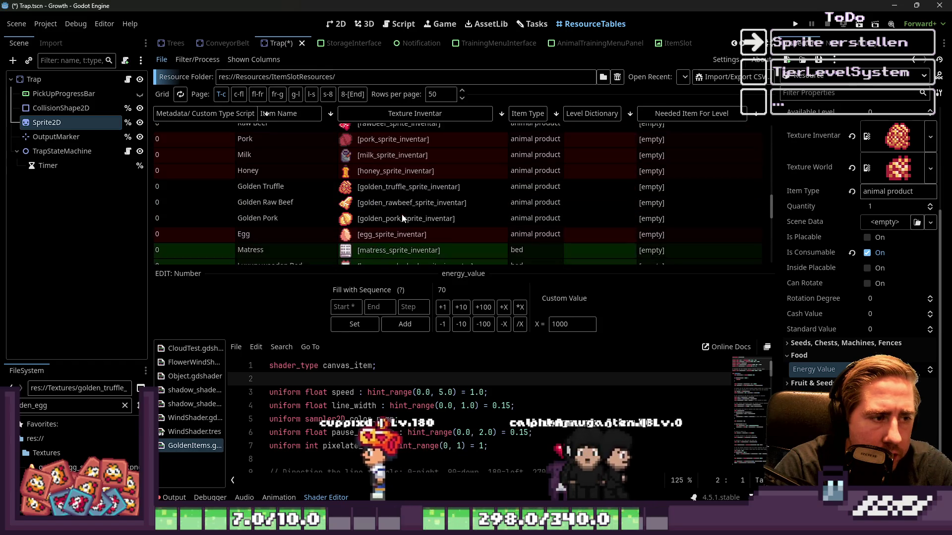
pyautogui.click(389, 238)
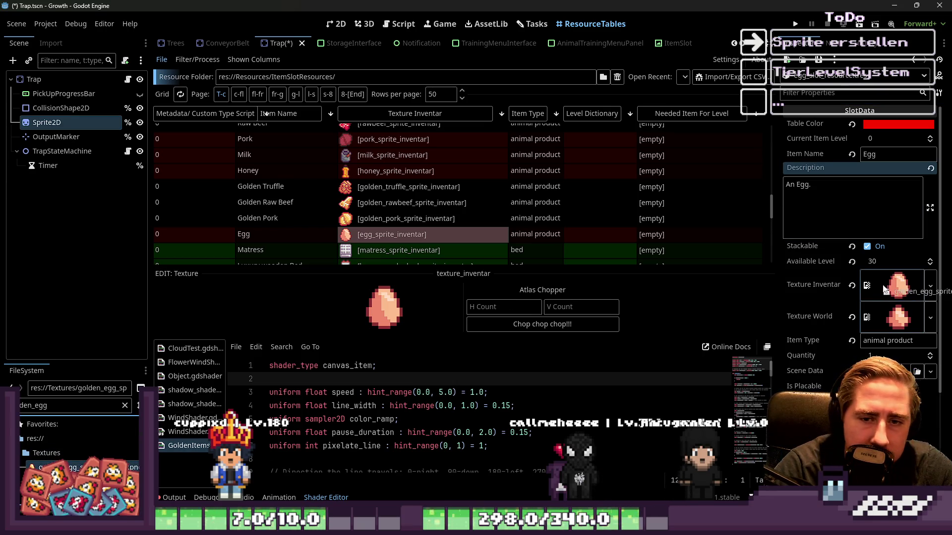
pyautogui.moveTo(883, 289); pyautogui.dragTo(883, 285)
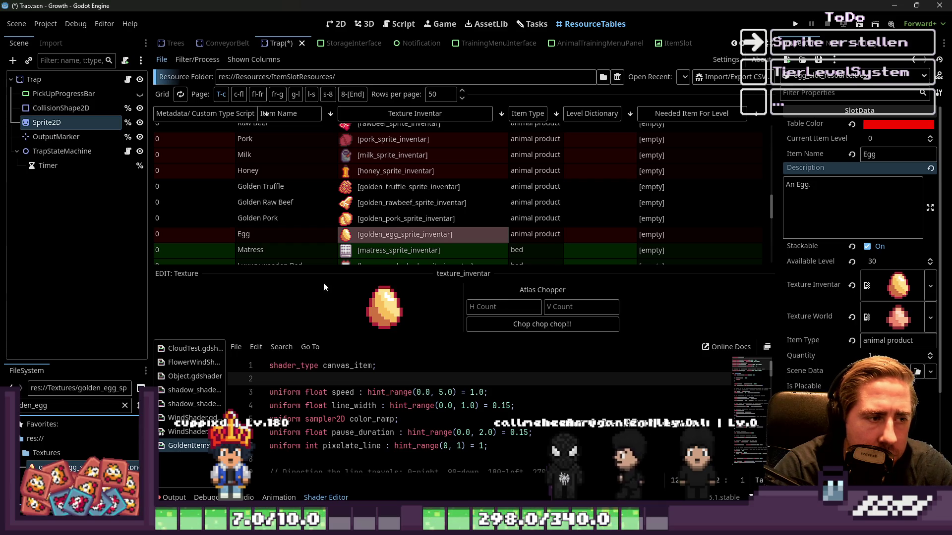
# Compare the Golden Pork and Golden Raw Beef entries with Egg and save the scene.
pyautogui.scroll(5, 425, 204)
pyautogui.scroll(-3, 425, 205)
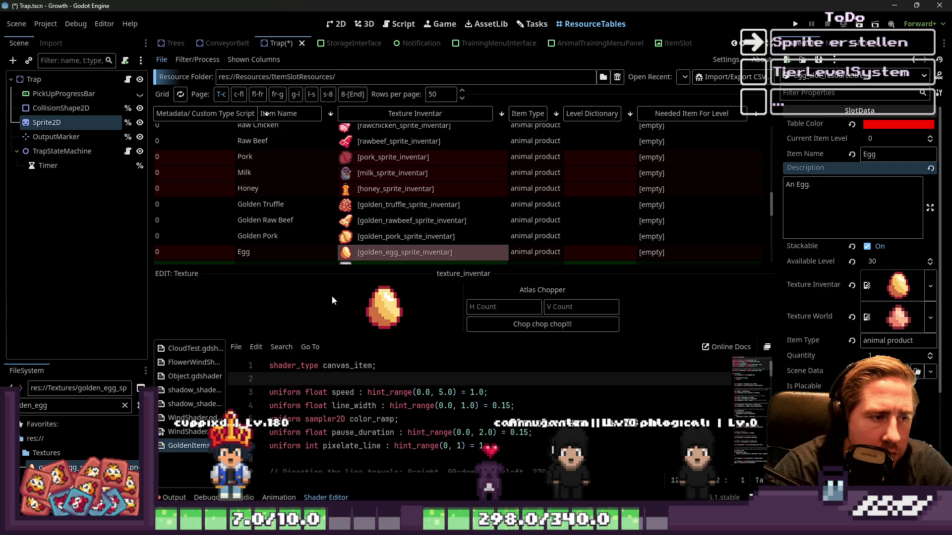
pyautogui.click(417, 237)
pyautogui.click(398, 253)
pyautogui.hotkey('ctrl', 's')
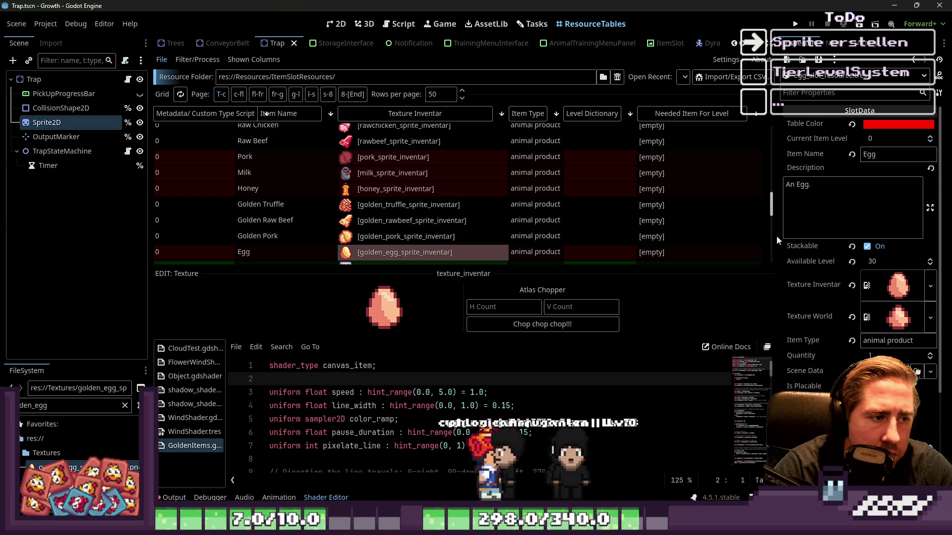
pyautogui.click(392, 221)
pyautogui.click(388, 248)
pyautogui.scroll(-2, 389, 242)
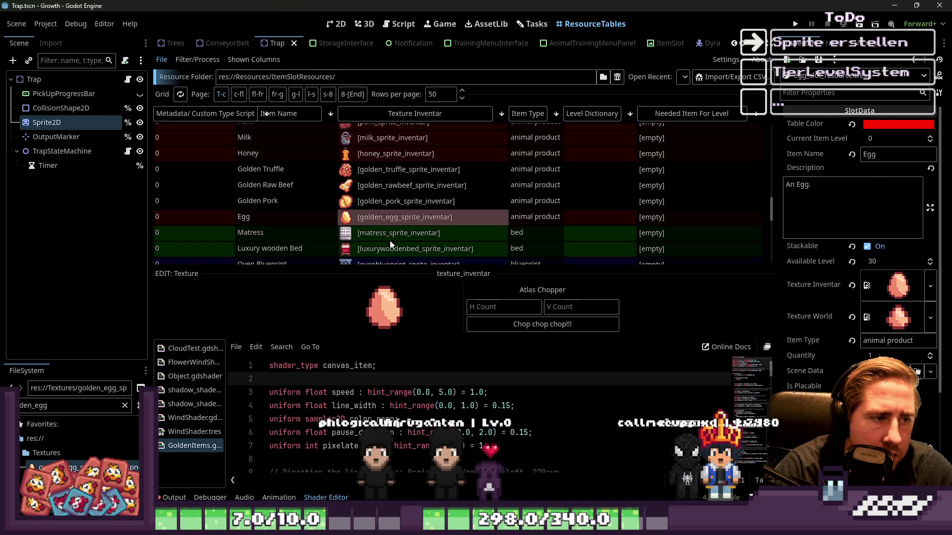
# Create a fresh blank SlotData resource in the inspector.
pyautogui.click(257, 217)
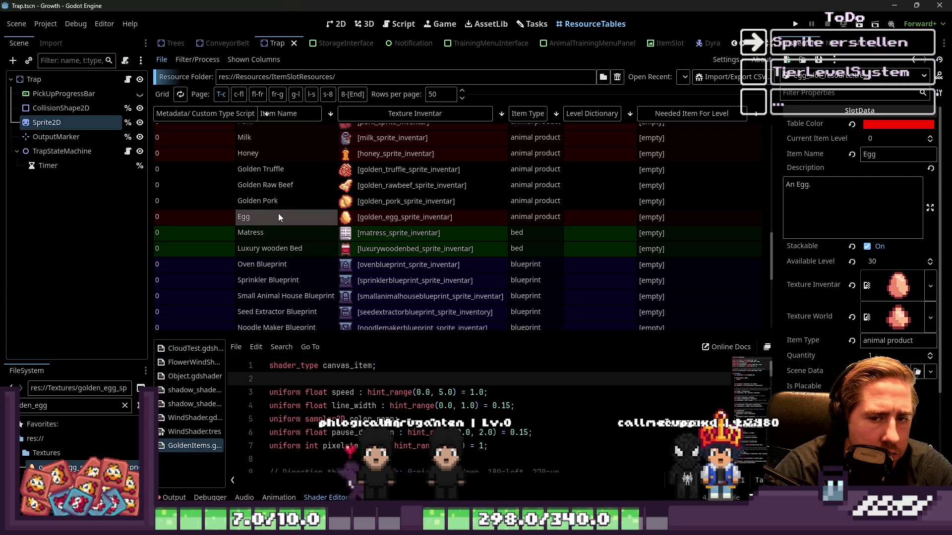
pyautogui.click(895, 288)
pyautogui.click(894, 288)
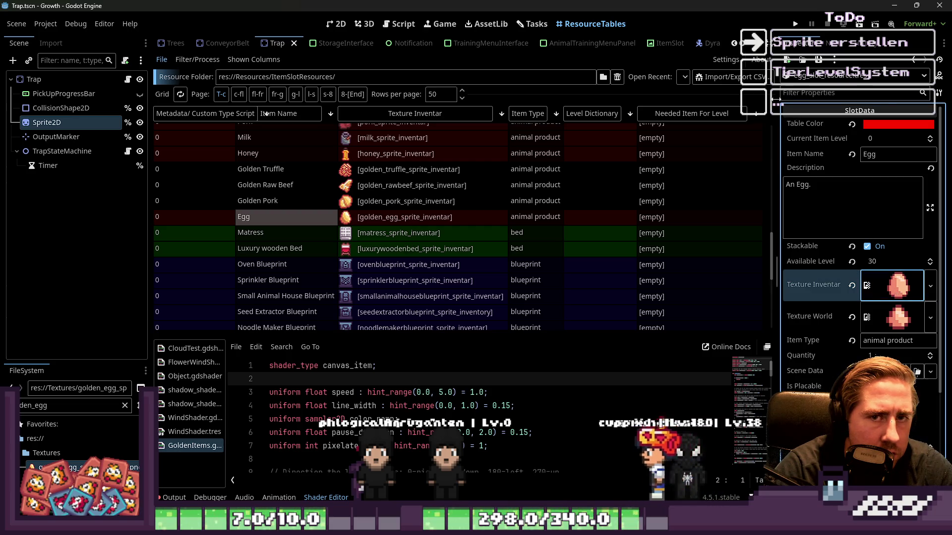
pyautogui.doubleClick(250, 202)
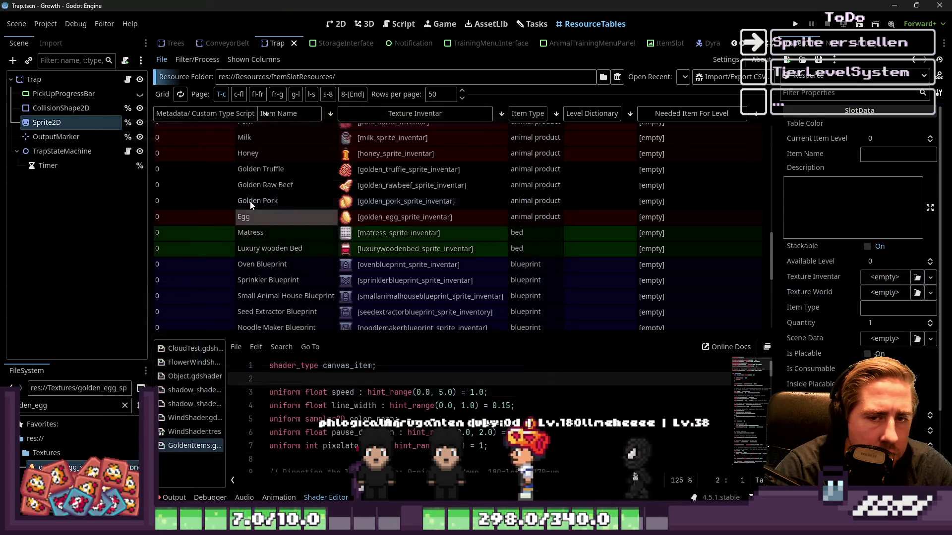
# Name the item 'Golden Agg' and write a description ending 'from a chicken.'.
pyautogui.click(894, 155)
pyautogui.write('Golden Agg')
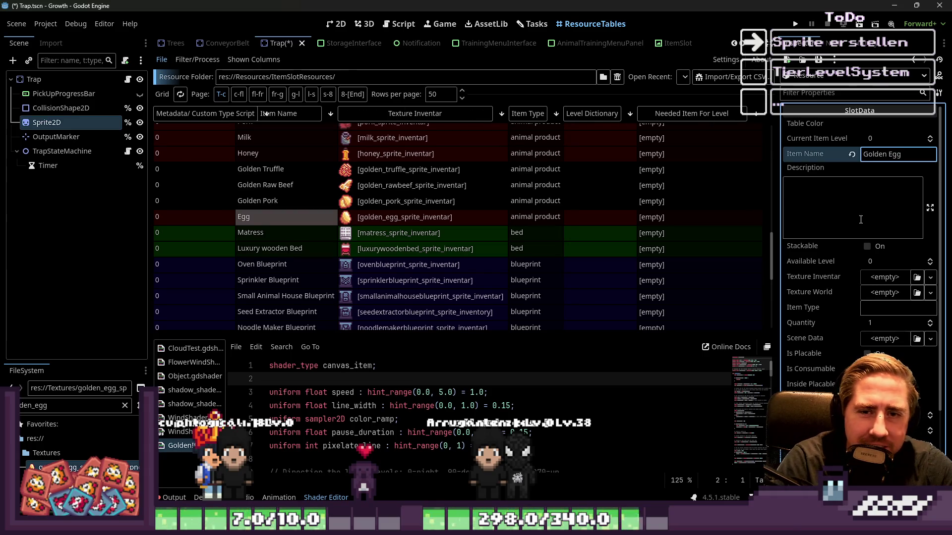
pyautogui.click(835, 216)
pyautogui.write('A golden E')
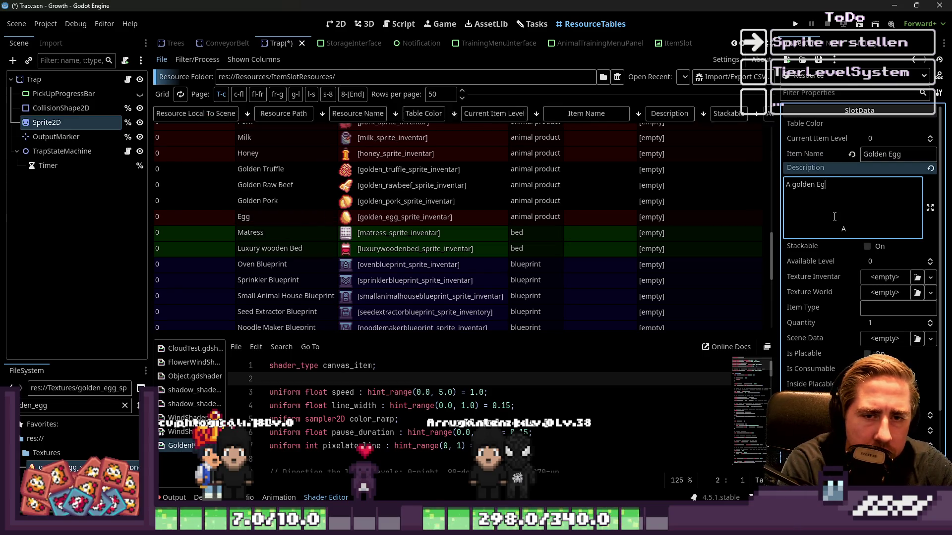
pyautogui.write('gt.')
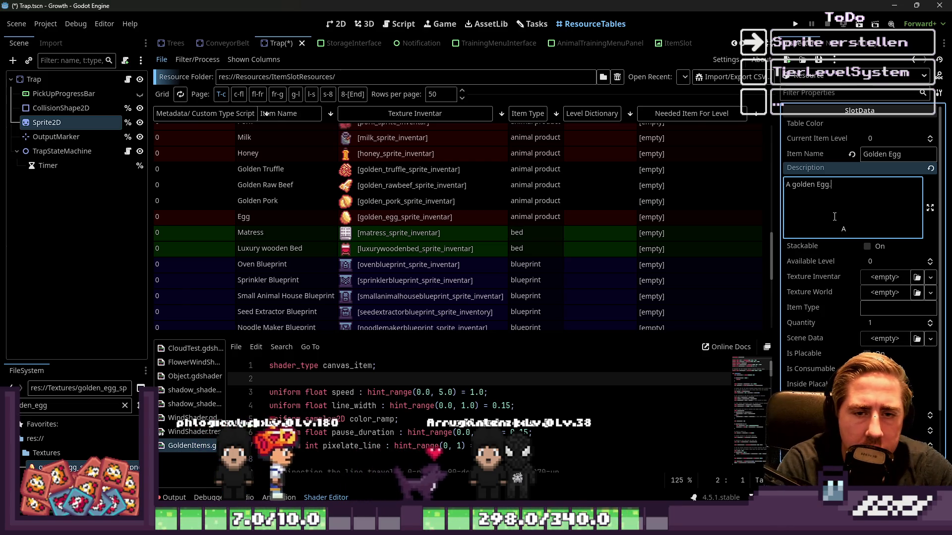
pyautogui.write('from a chicken.')
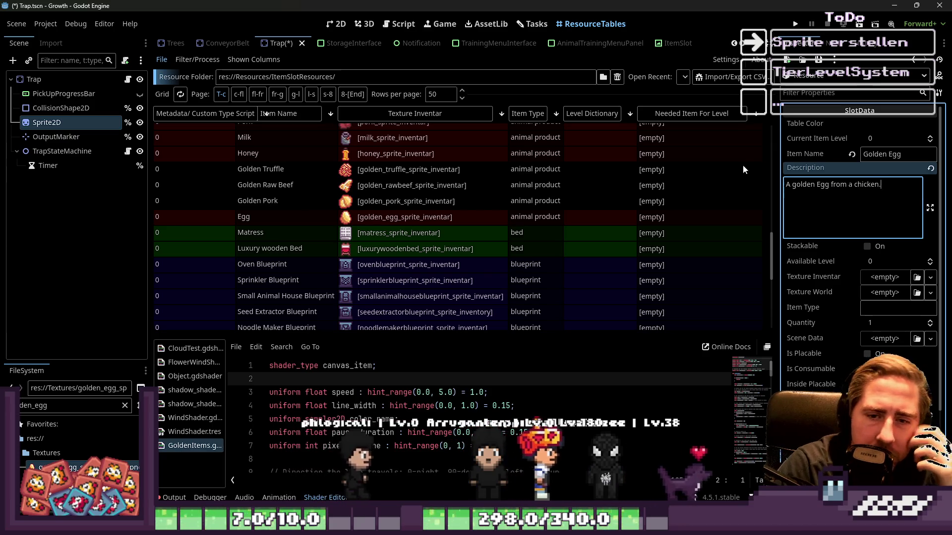
# Assign golden egg sprites to both textures, set type animal product, and mark it consumable.
pyautogui.moveTo(74, 467)
pyautogui.mouseDown()
pyautogui.moveTo(845, 307)
pyautogui.moveTo(885, 277)
pyautogui.mouseUp()
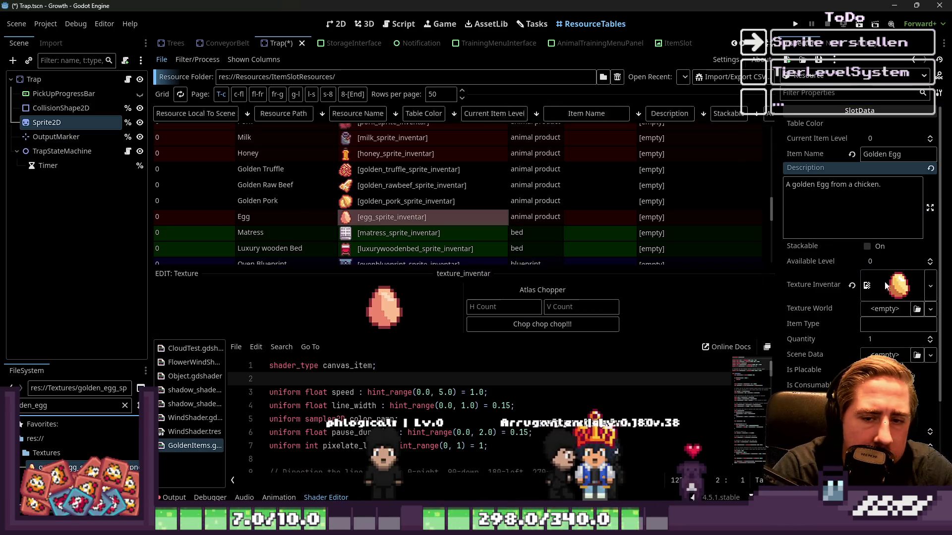
pyautogui.moveTo(879, 312); pyautogui.dragTo(882, 315)
pyautogui.click(898, 340)
pyautogui.write('animal product')
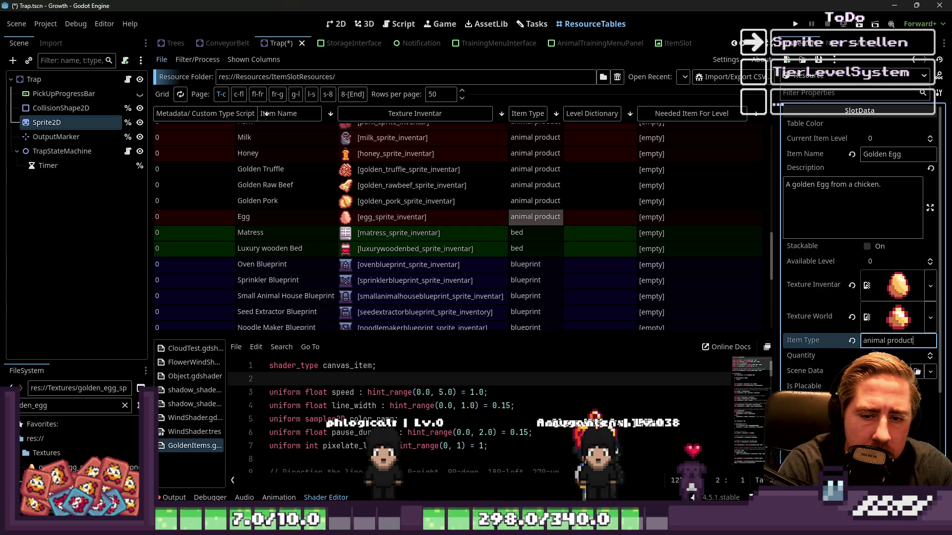
pyautogui.press('Return')
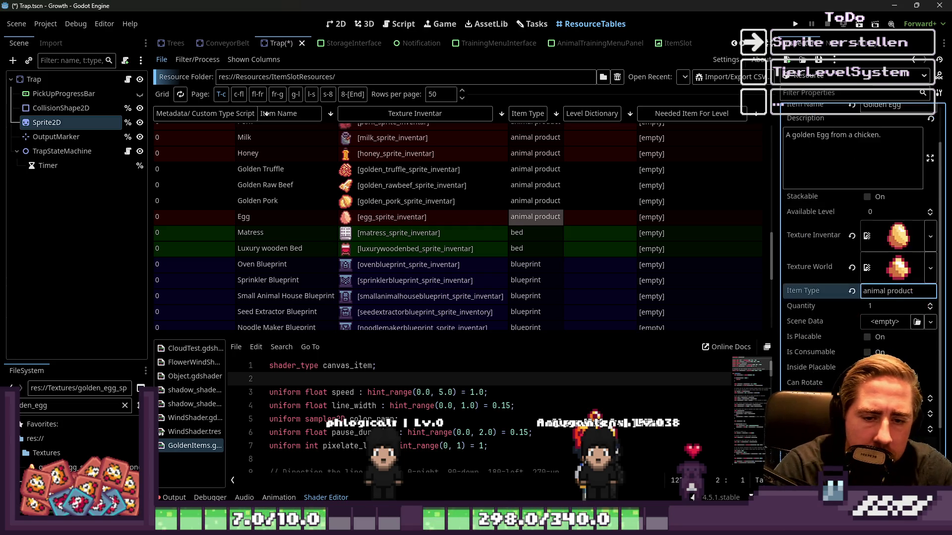
pyautogui.click(811, 350)
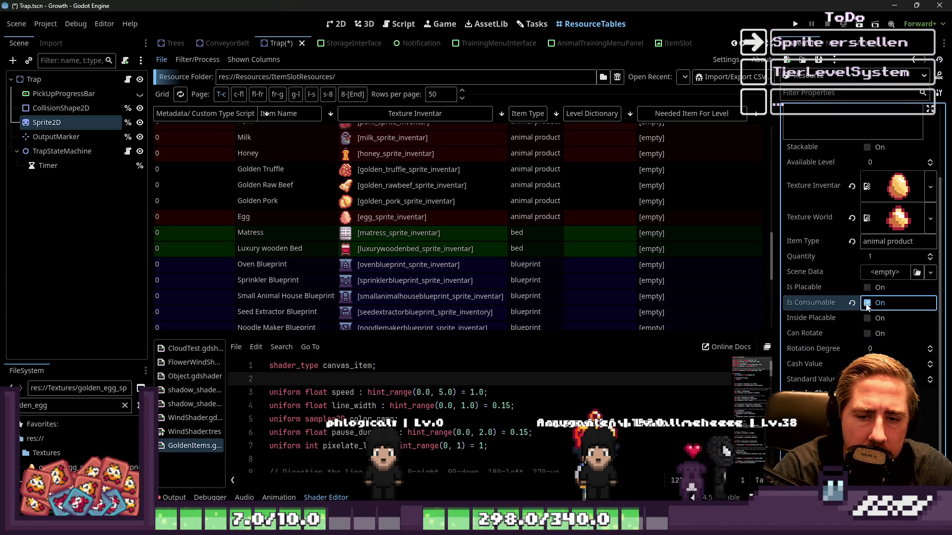
# Save the Golden Egg resource as goldenegg_slot_resource.tres.
pyautogui.scroll(4, 862, 224)
pyautogui.click(819, 60)
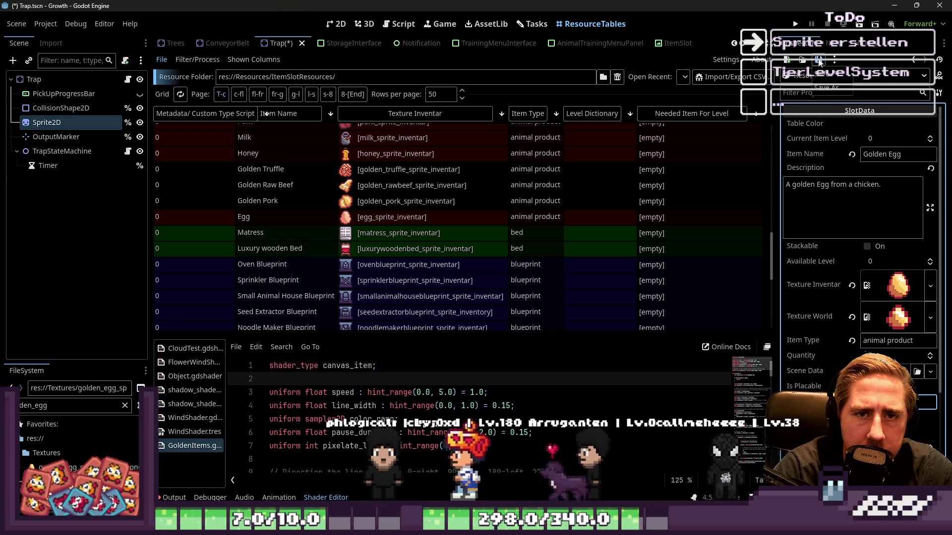
pyautogui.click(824, 88)
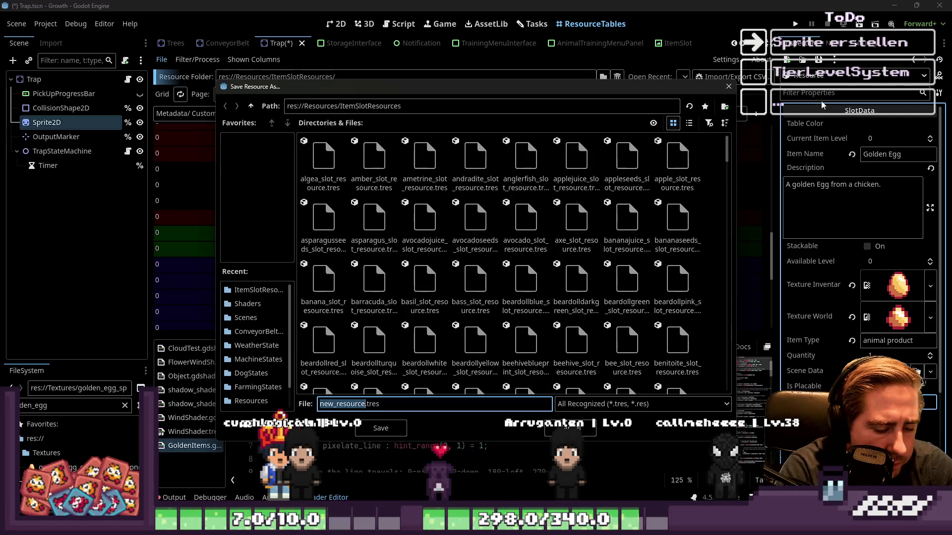
pyautogui.click(374, 225)
pyautogui.click(376, 393)
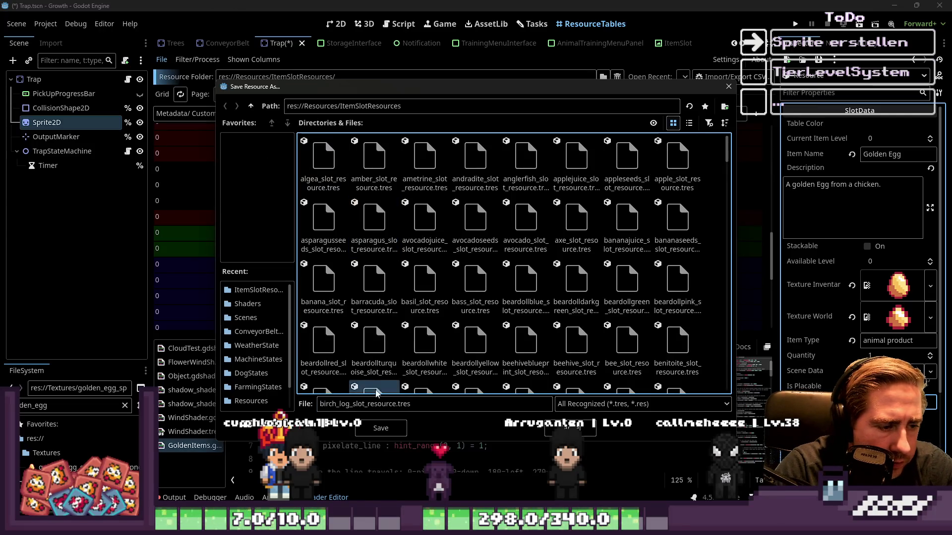
pyautogui.scroll(-2, 364, 367)
pyautogui.click(350, 404)
pyautogui.press('BackSpace')
pyautogui.press('BackSpace')
pyautogui.press('BackSpace')
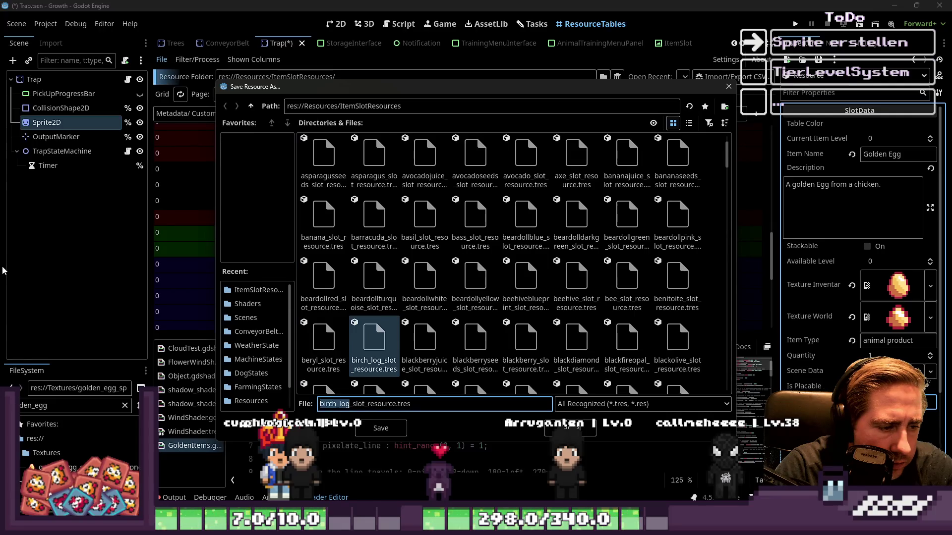
pyautogui.write('goldeneg')
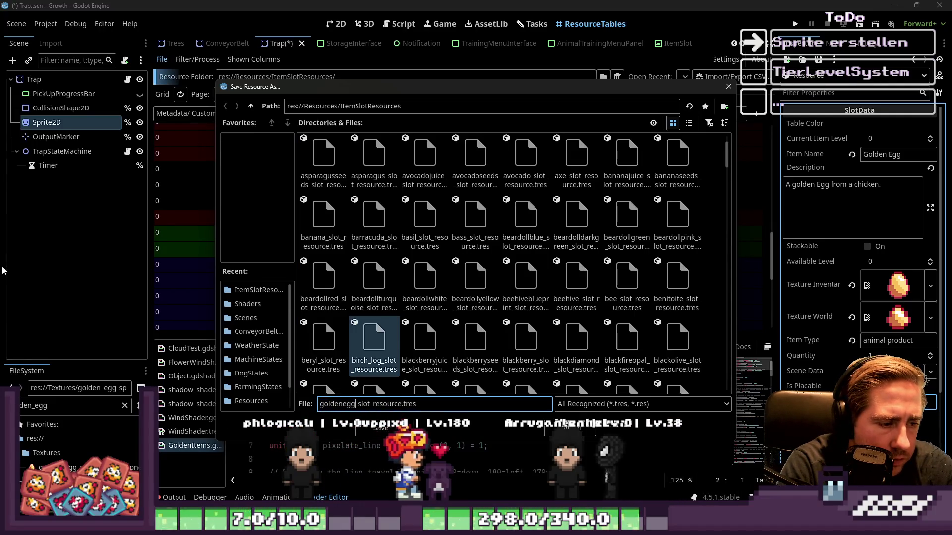
pyautogui.press('Return')
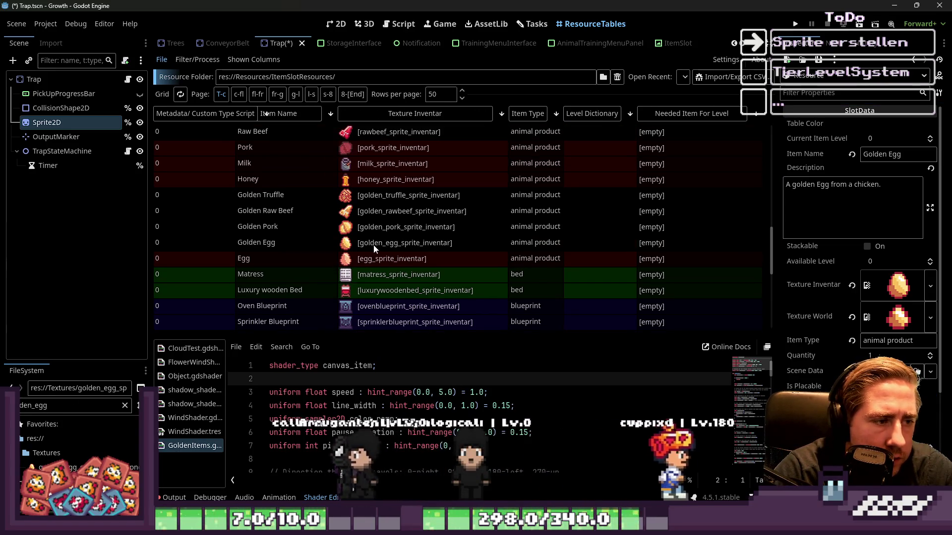
pyautogui.click(346, 258)
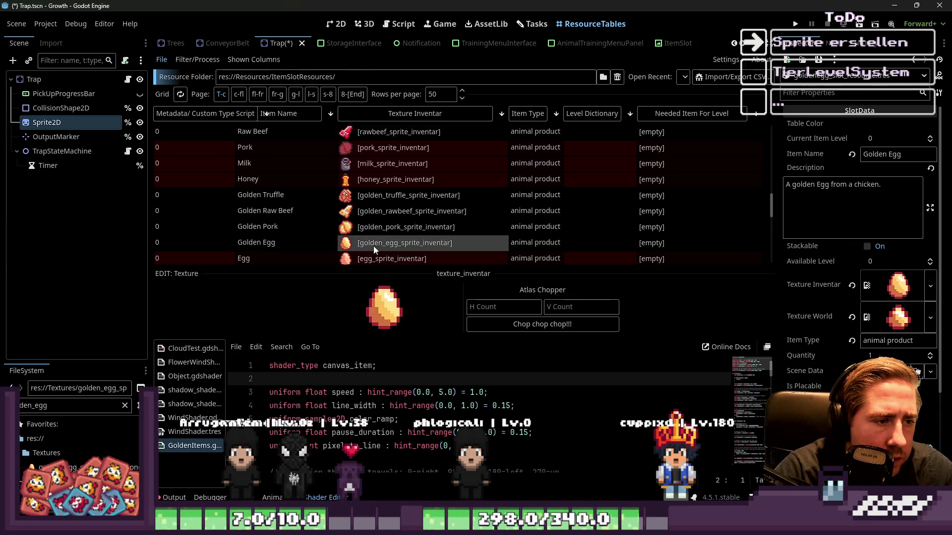
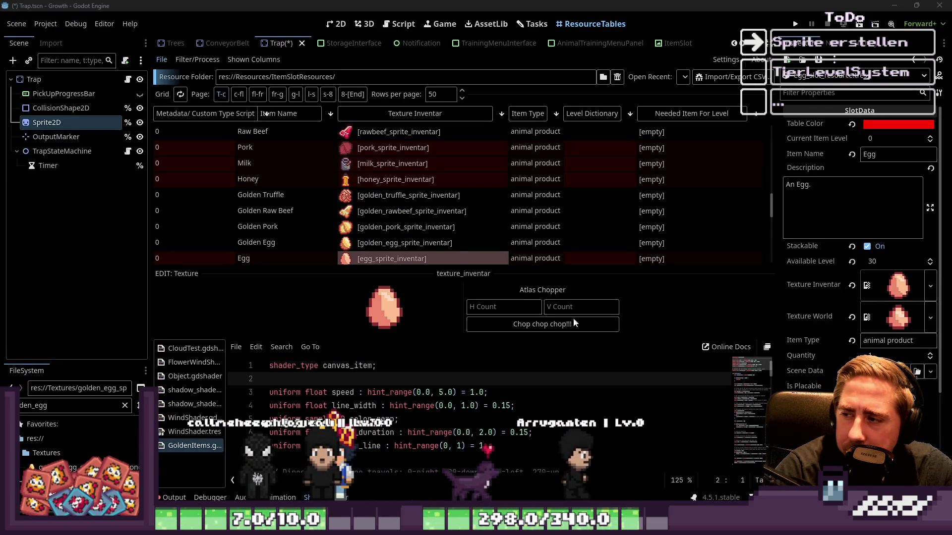
# Replace the FileSystem filter text with 'golden_rawch' to list the golden raw chicken textures.
pyautogui.click(575, 324)
pyautogui.doubleClick(44, 405)
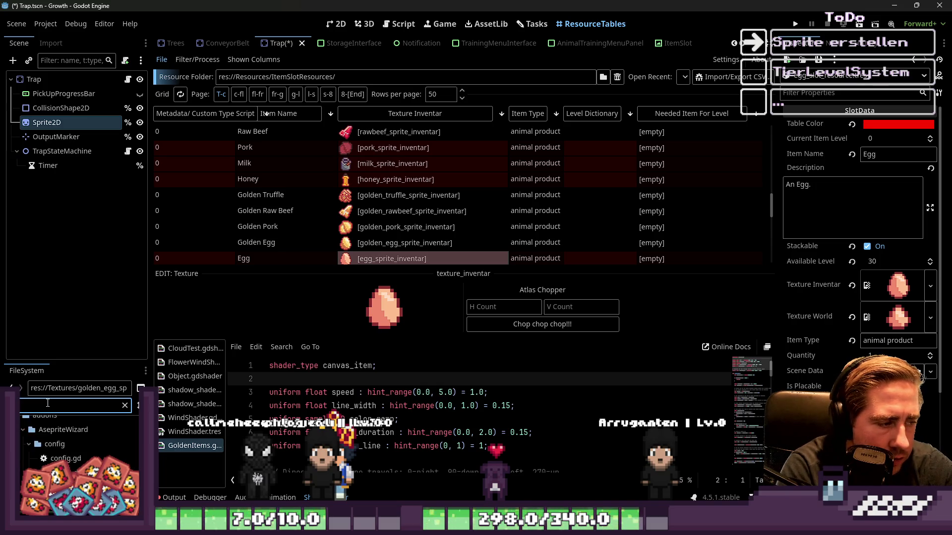
pyautogui.write('golden_c')
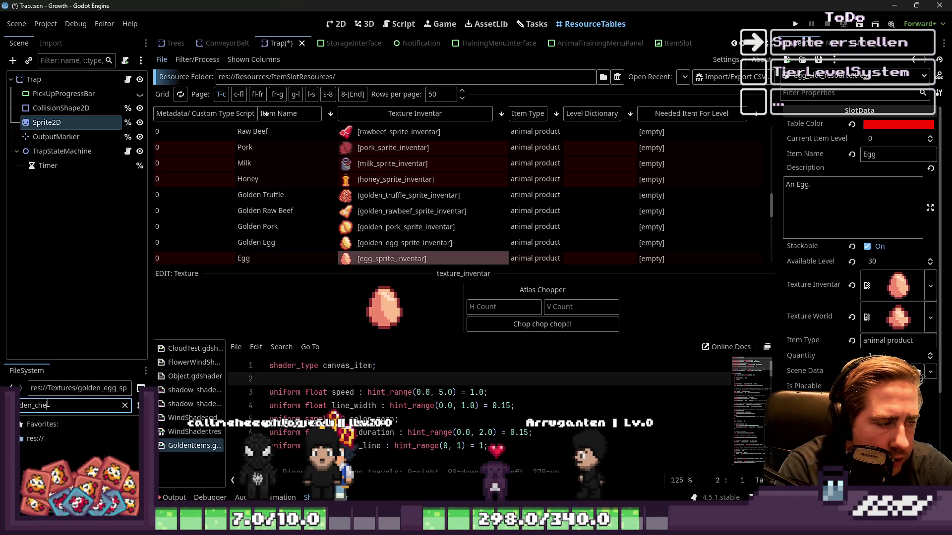
pyautogui.press('BackSpace')
pyautogui.write('raw')
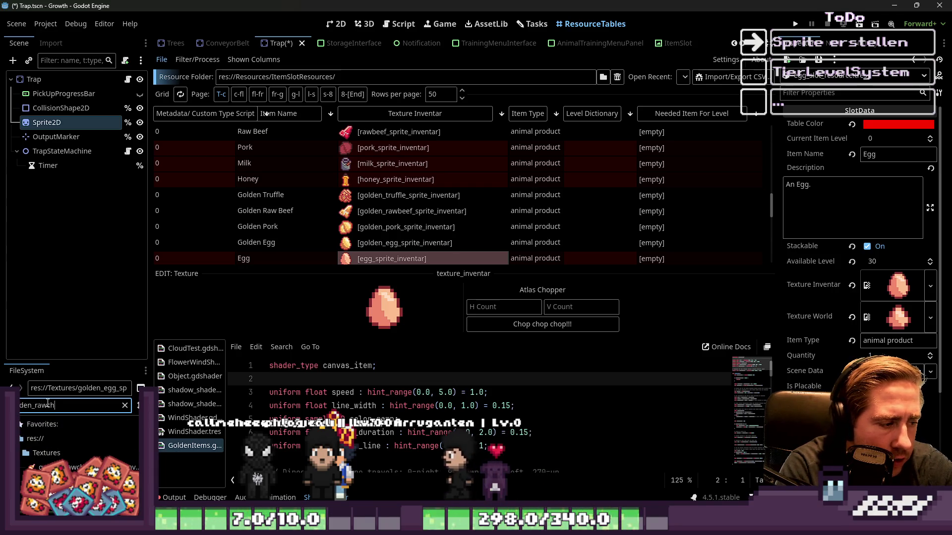
pyautogui.write('ch')
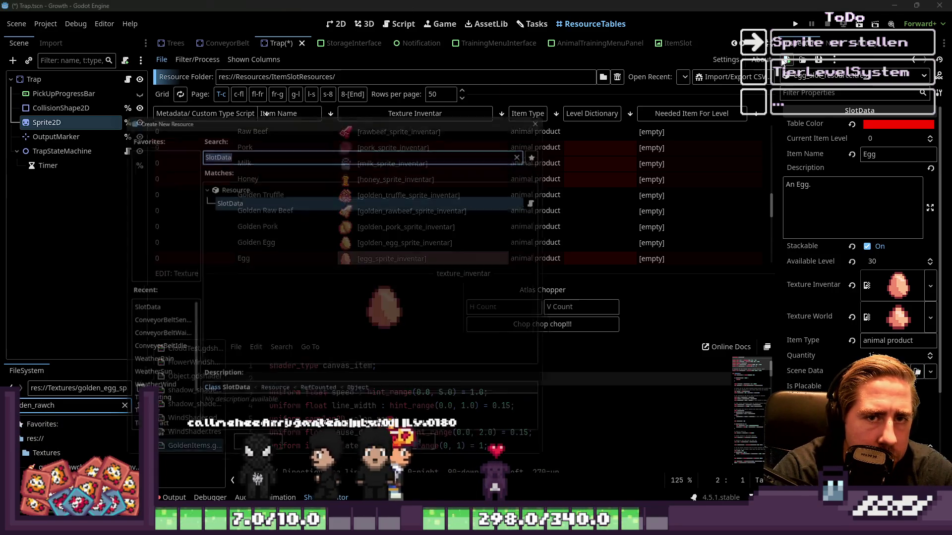
# Create a stackable SlotData with golden raw chicken inventory and world textures, type animal product.
pyautogui.doubleClick(294, 204)
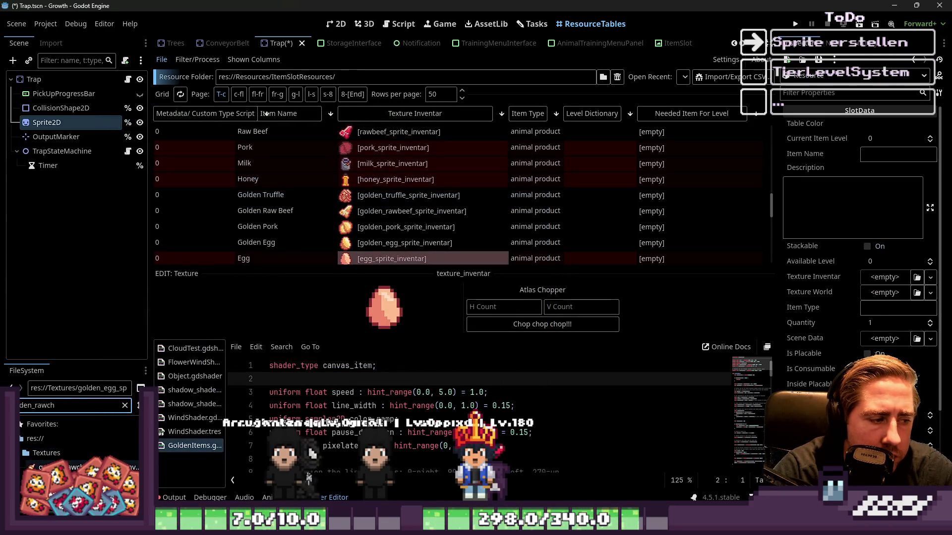
pyautogui.moveTo(74, 467)
pyautogui.mouseDown()
pyautogui.moveTo(888, 248)
pyautogui.moveTo(888, 278)
pyautogui.mouseUp()
pyautogui.moveTo(75, 467)
pyautogui.mouseDown()
pyautogui.moveTo(245, 497)
pyautogui.moveTo(887, 317)
pyautogui.mouseUp()
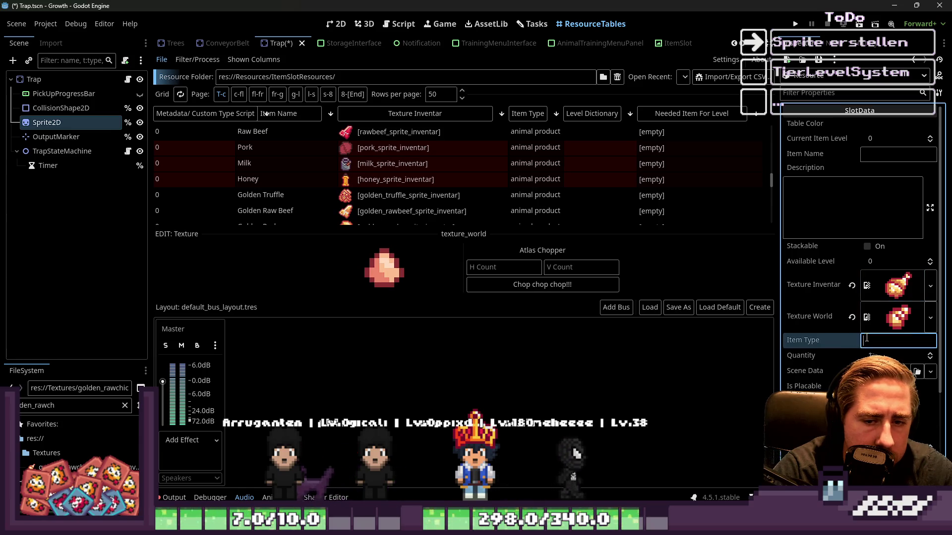
pyautogui.write('animal pr')
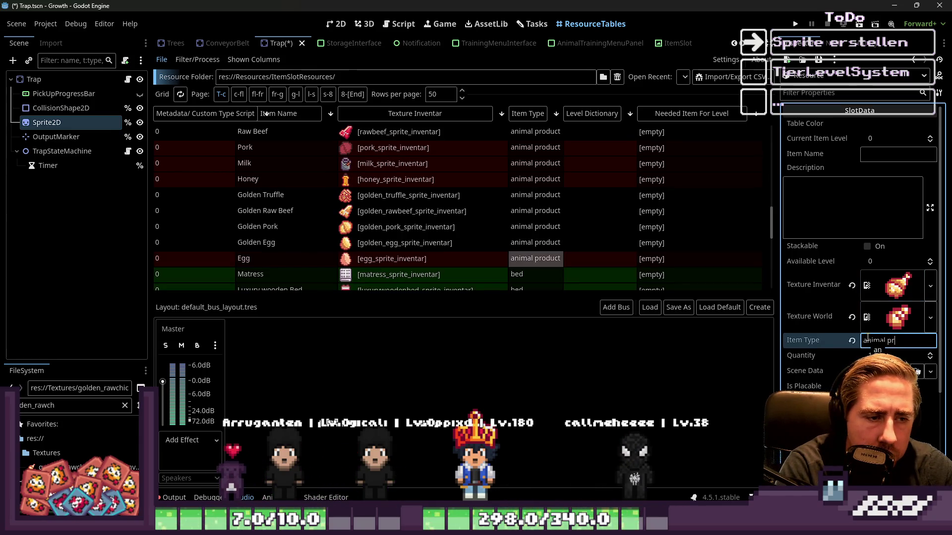
pyautogui.write('oduct')
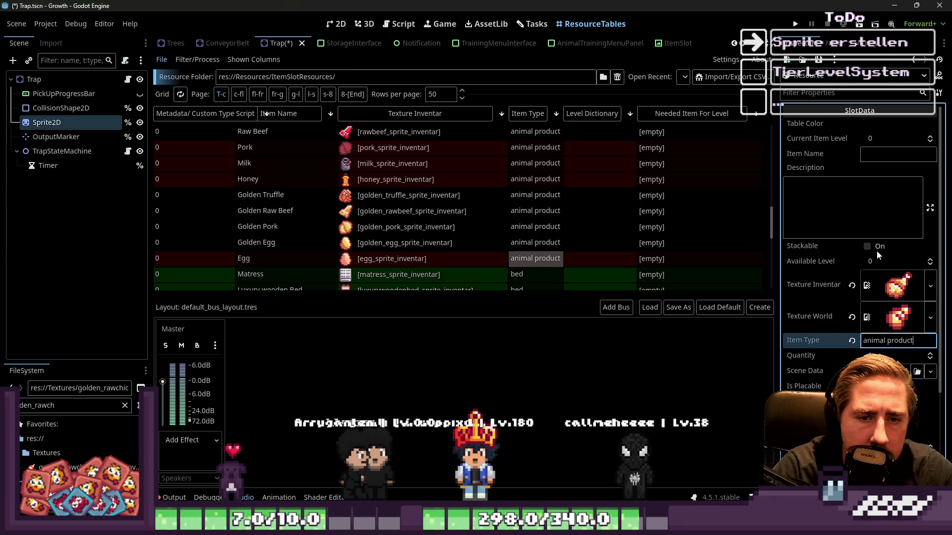
pyautogui.click(867, 246)
# Name the new item 'Golden Raw Chicken' and begin saving it to a file.
pyautogui.click(818, 154)
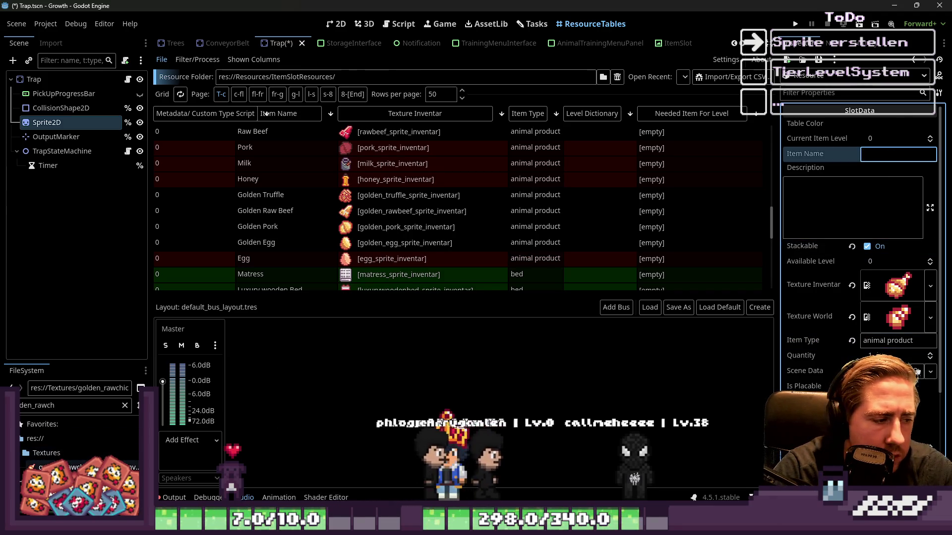
pyautogui.click(881, 159)
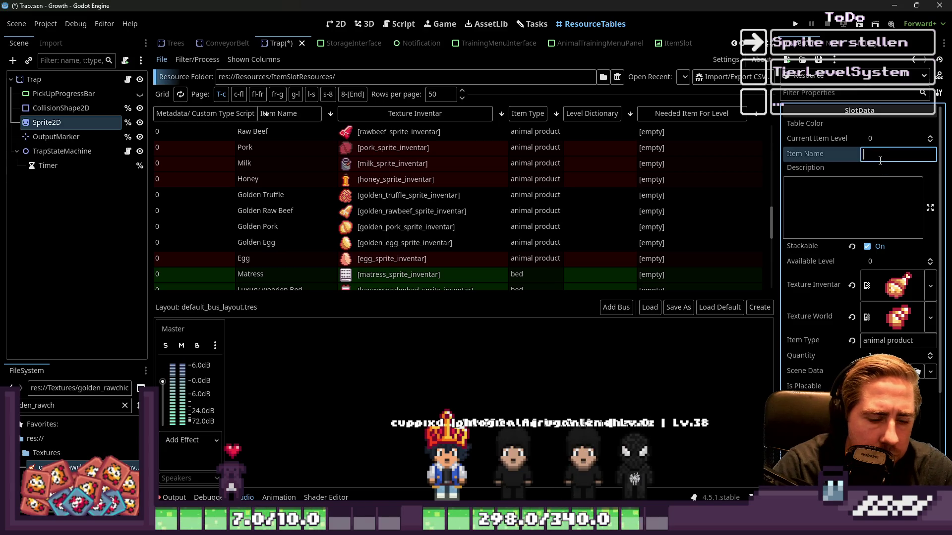
pyautogui.write('Gw Chicken')
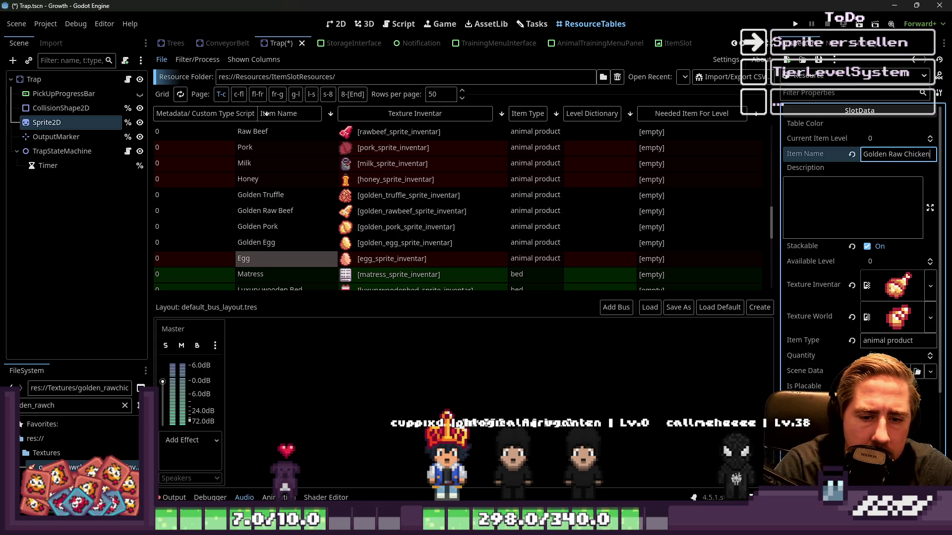
pyautogui.press('Tab')
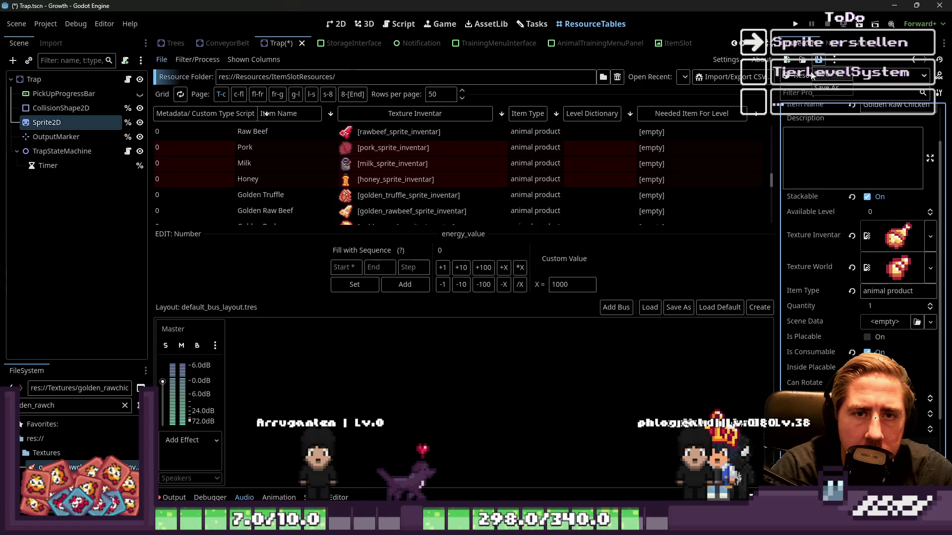
pyautogui.click(825, 89)
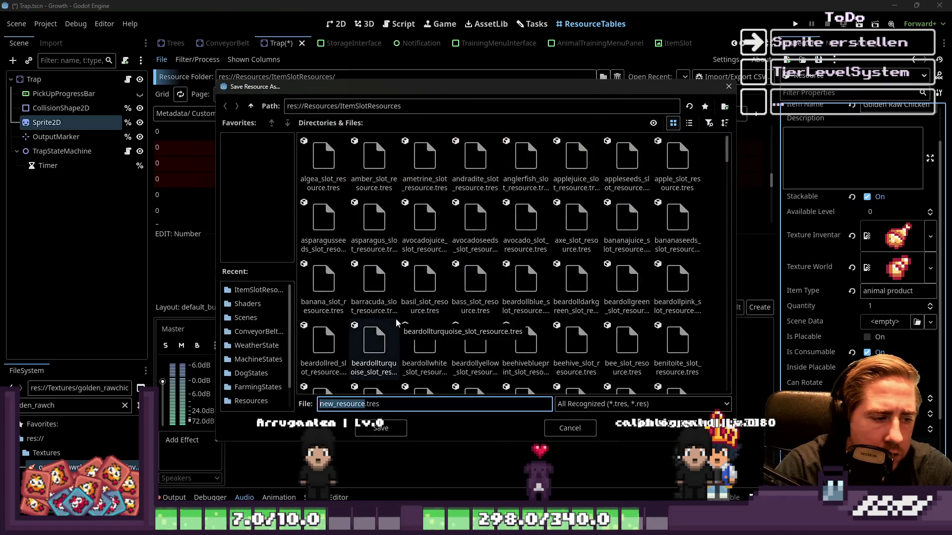
# Save the Golden Raw Chicken resource into ItemSlotResources and sort the table by Item Name.
pyautogui.press('Escape')
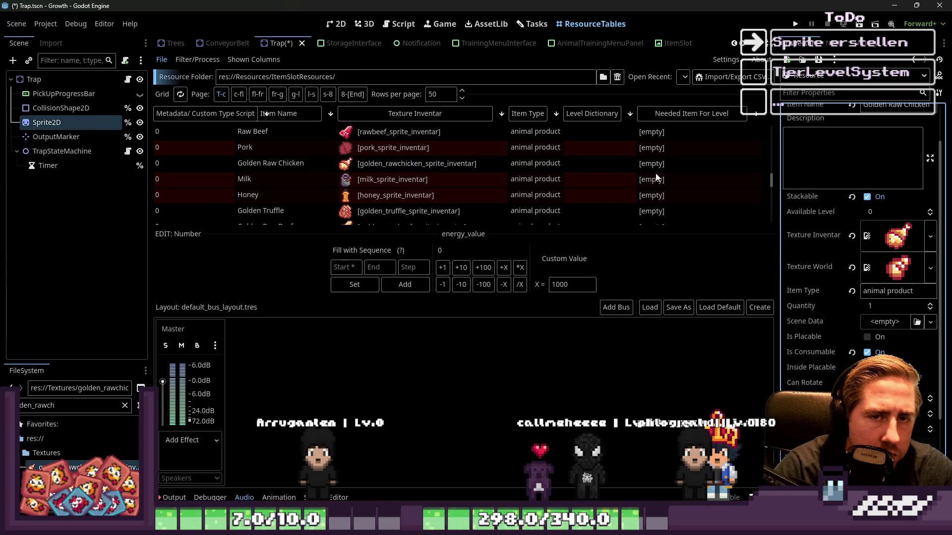
pyautogui.scroll(3, 502, 177)
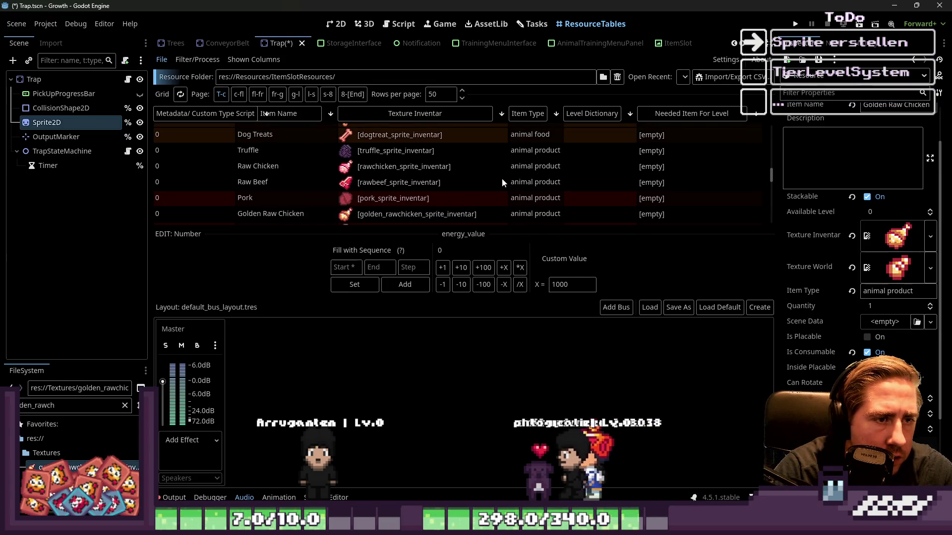
pyautogui.scroll(-1, 498, 180)
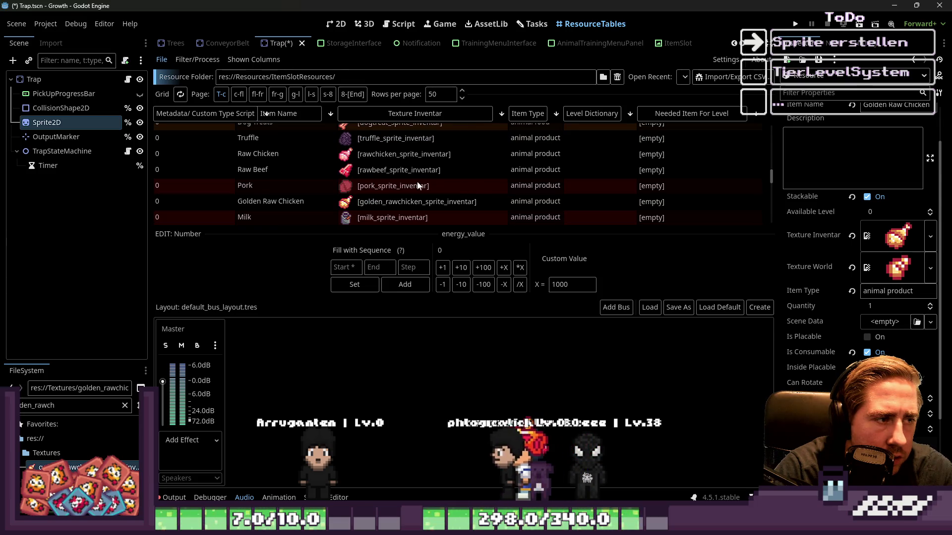
pyautogui.click(291, 115)
pyautogui.scroll(5, 280, 180)
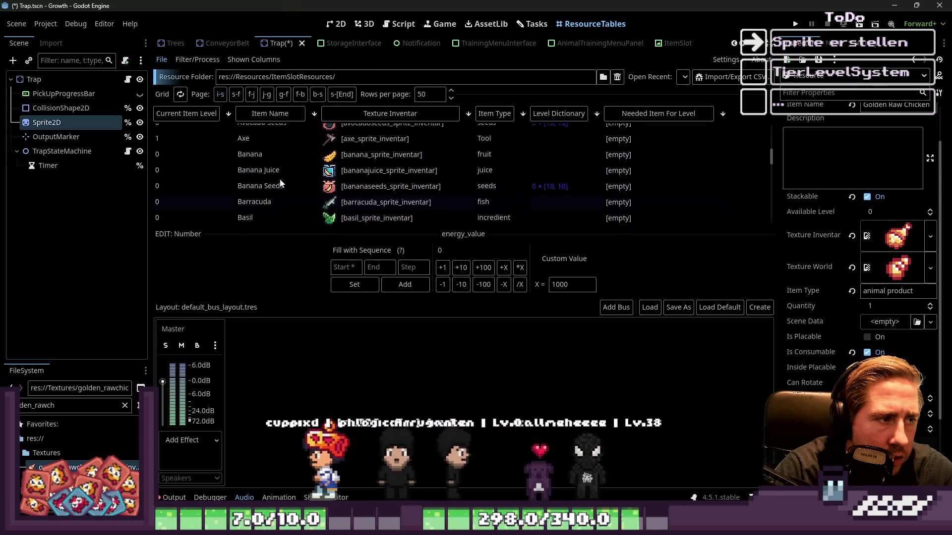
pyautogui.scroll(-15, 280, 181)
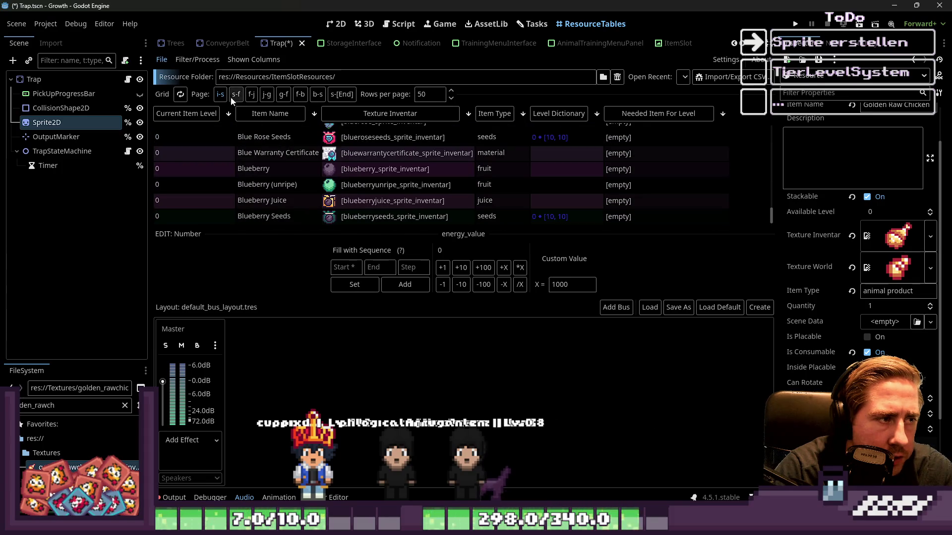
pyautogui.scroll(20, 283, 170)
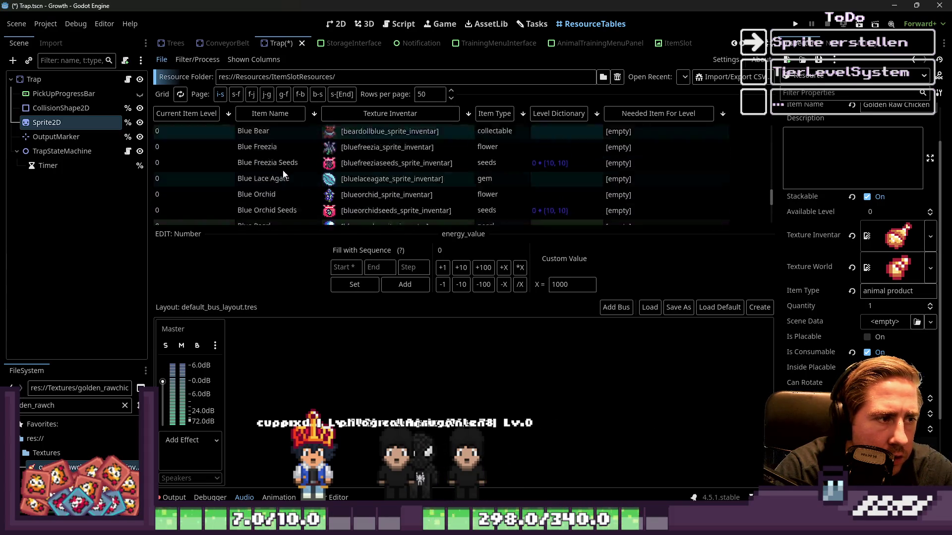
pyautogui.scroll(1, 284, 168)
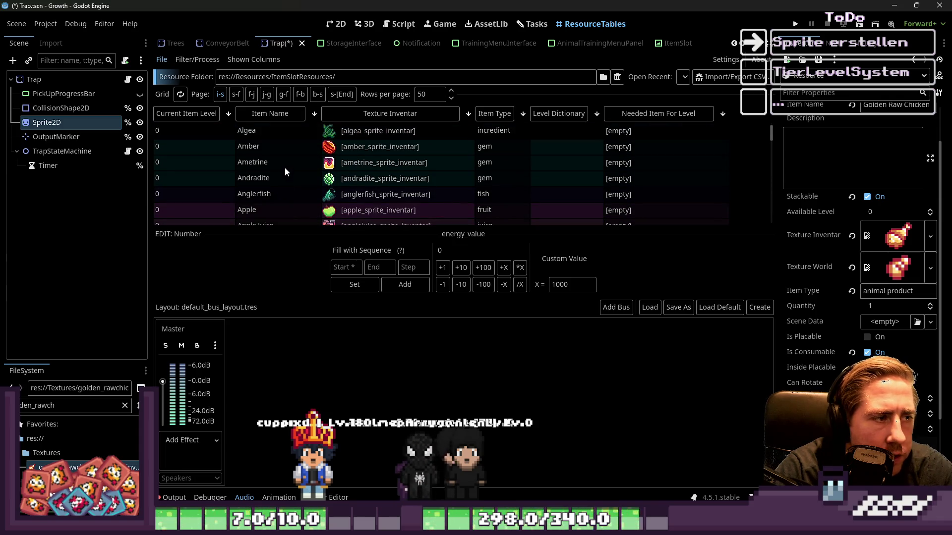
# Page to the D–J items and select the Golden Raw Chicken row.
pyautogui.click(231, 95)
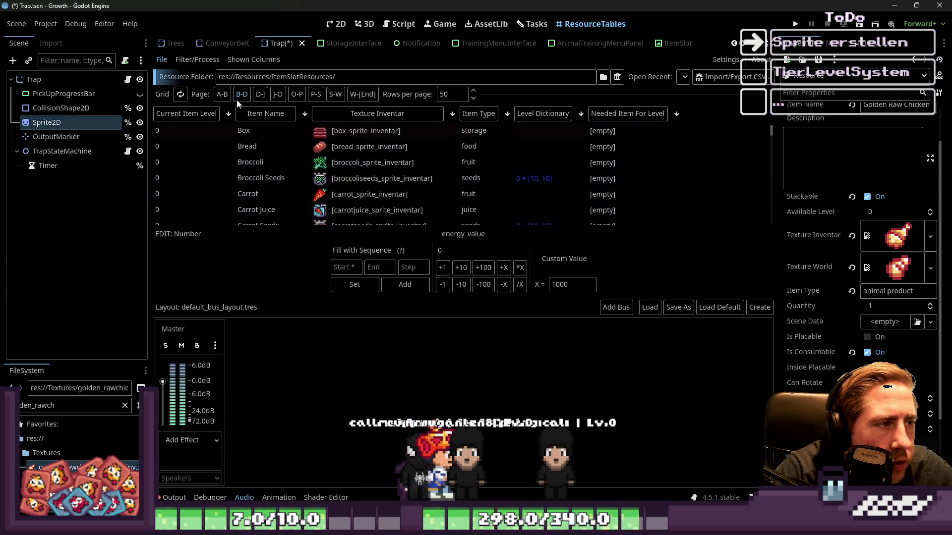
pyautogui.scroll(-8, 278, 169)
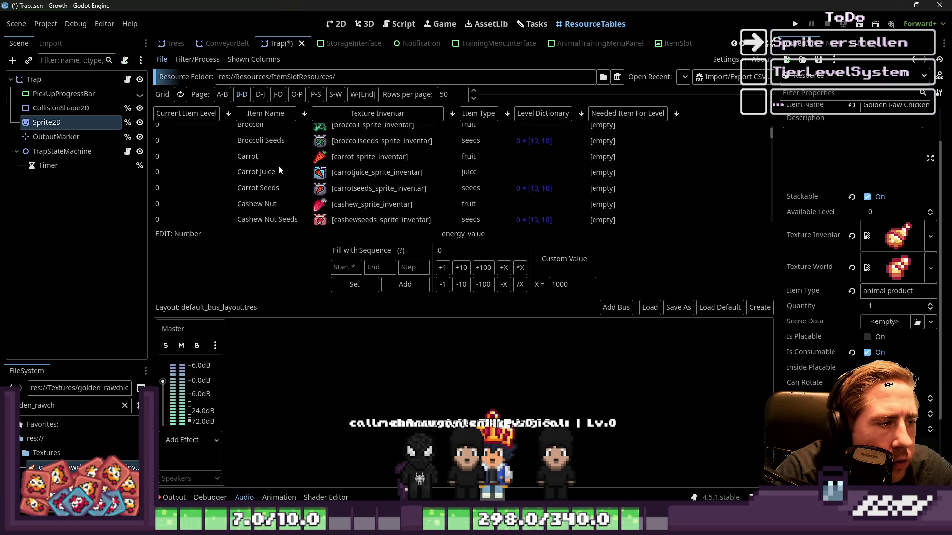
pyautogui.click(260, 95)
pyautogui.scroll(-5, 299, 161)
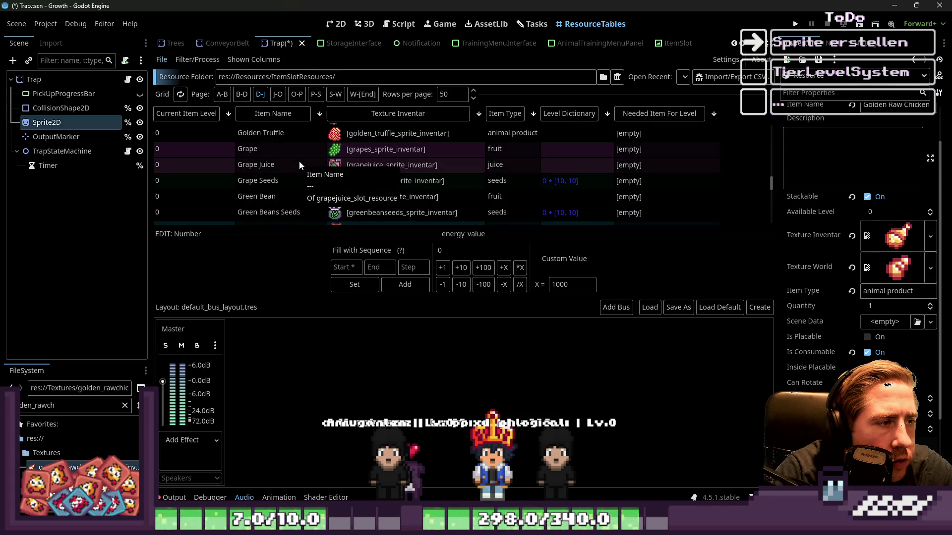
pyautogui.scroll(4, 299, 160)
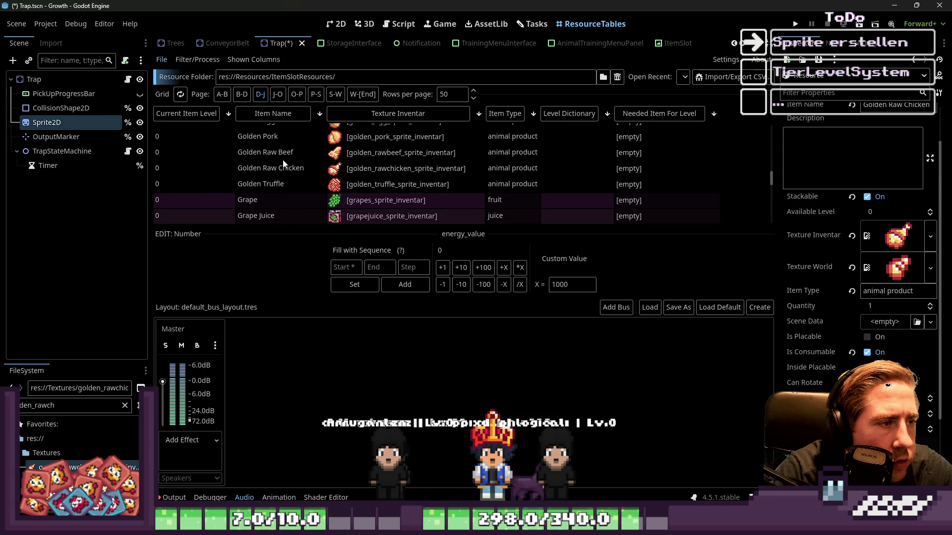
pyautogui.scroll(3, 283, 160)
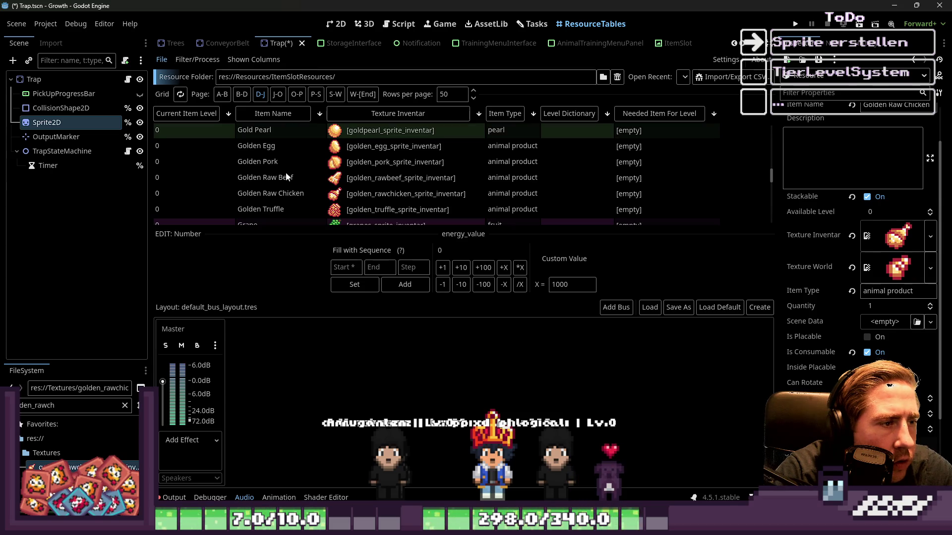
pyautogui.click(300, 194)
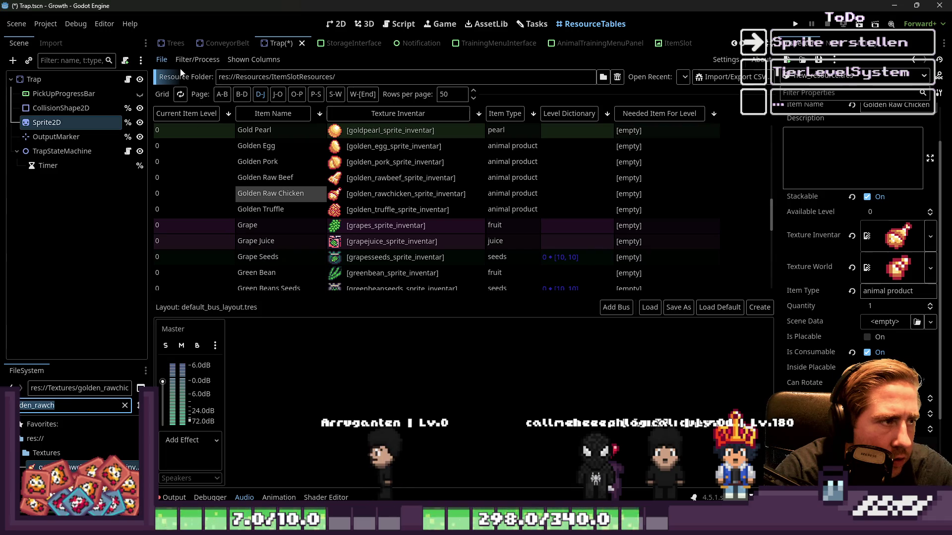
pyautogui.click(240, 60)
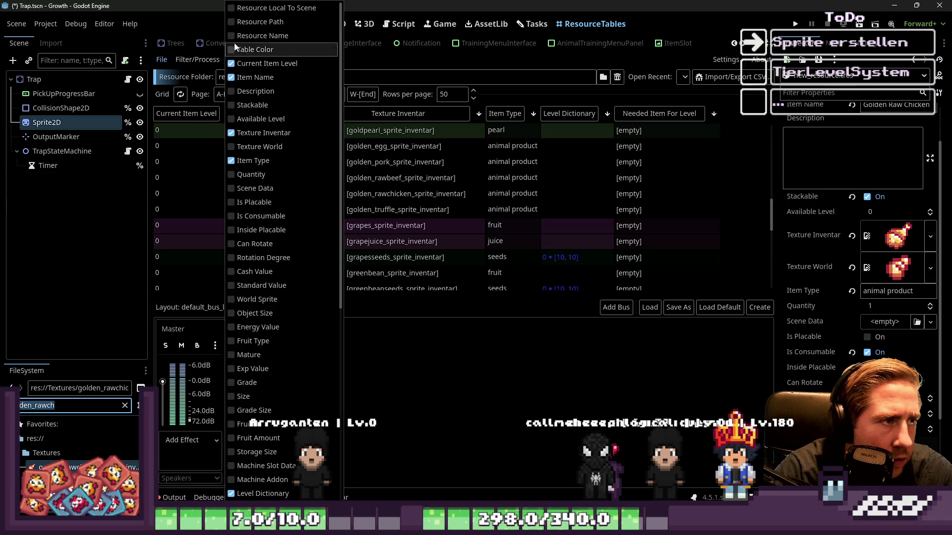
pyautogui.click(228, 24)
pyautogui.click(176, 202)
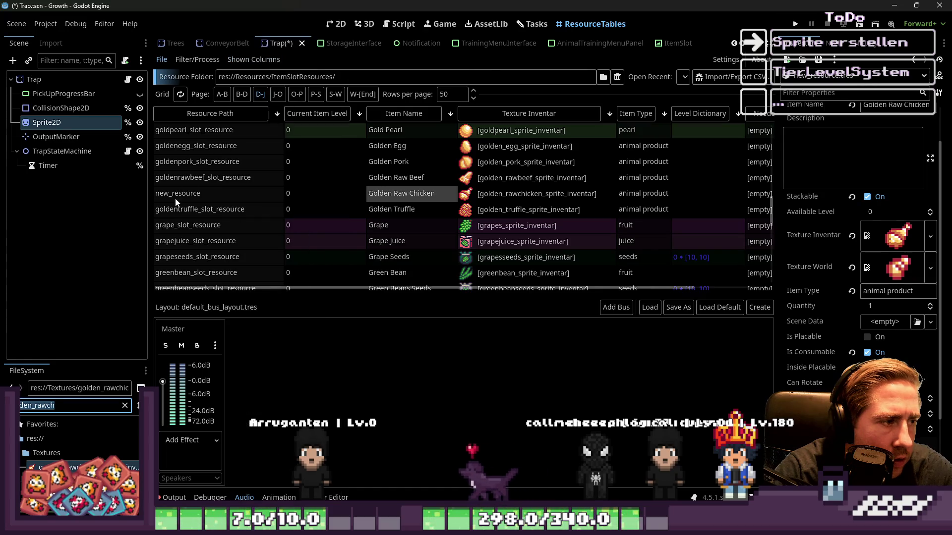
pyautogui.click(183, 195)
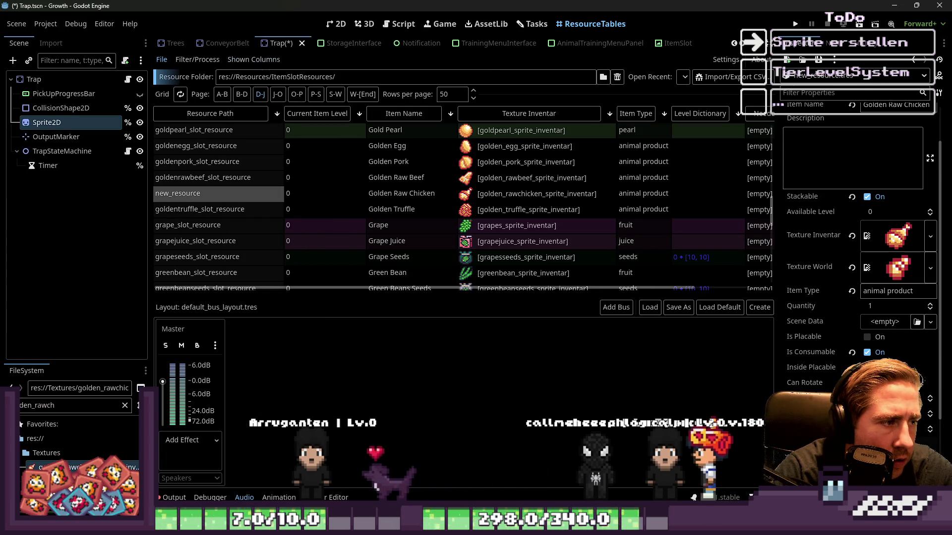
pyautogui.tripleClick(41, 406)
pyautogui.write('new')
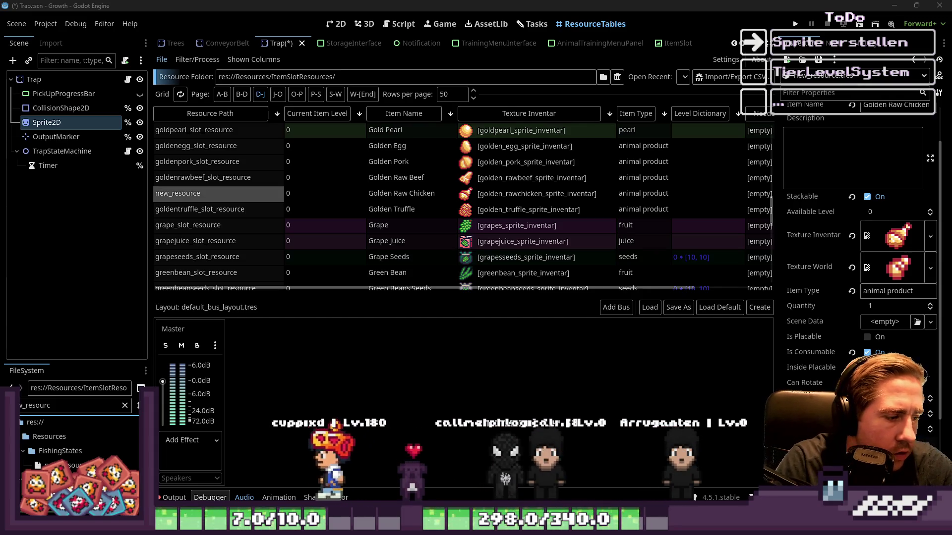
pyautogui.press('Return')
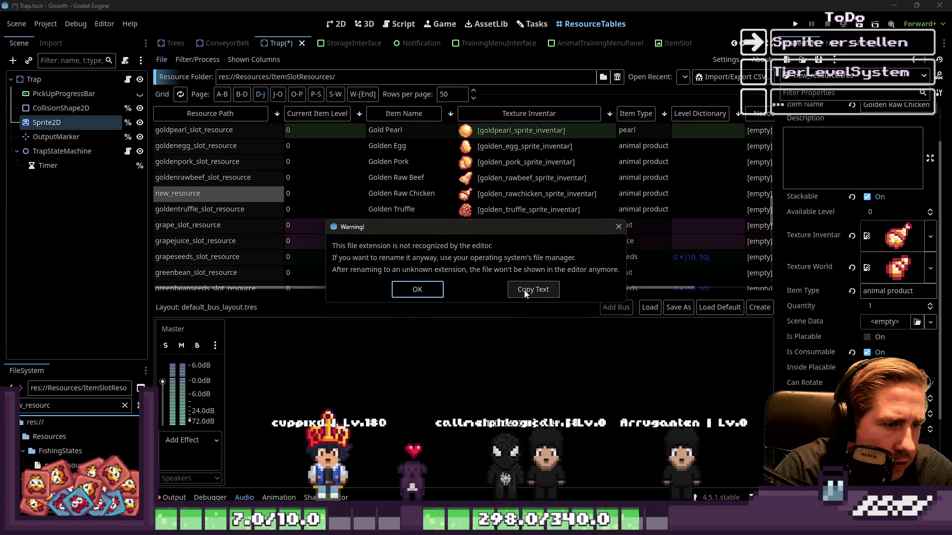
pyautogui.press('Return')
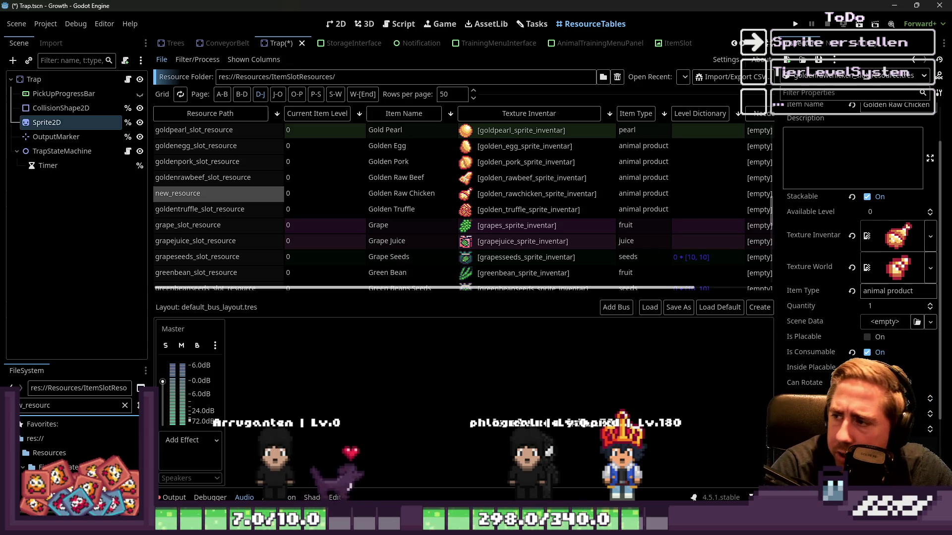
pyautogui.click(38, 403)
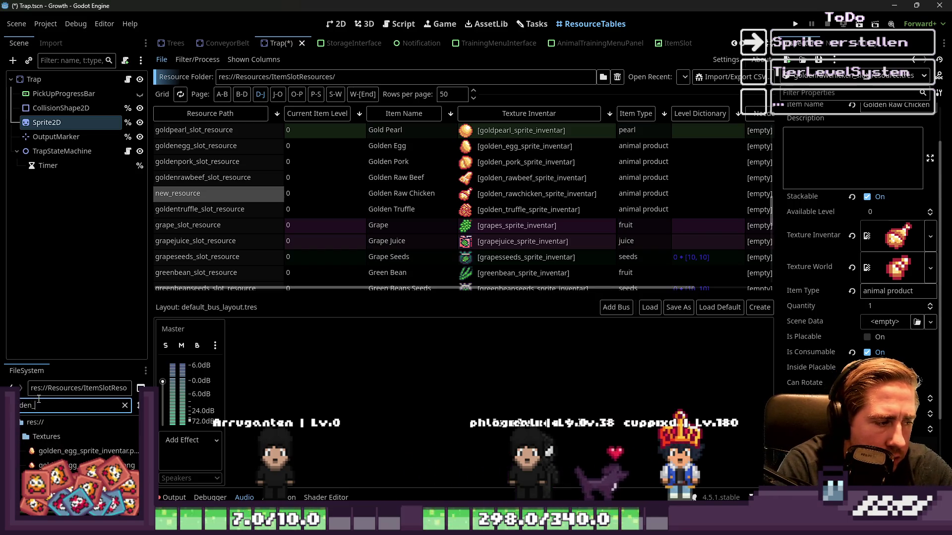
# Duplicate milk_slot_resource as goldenmilk_slot_resource.tres.
pyautogui.write('m')
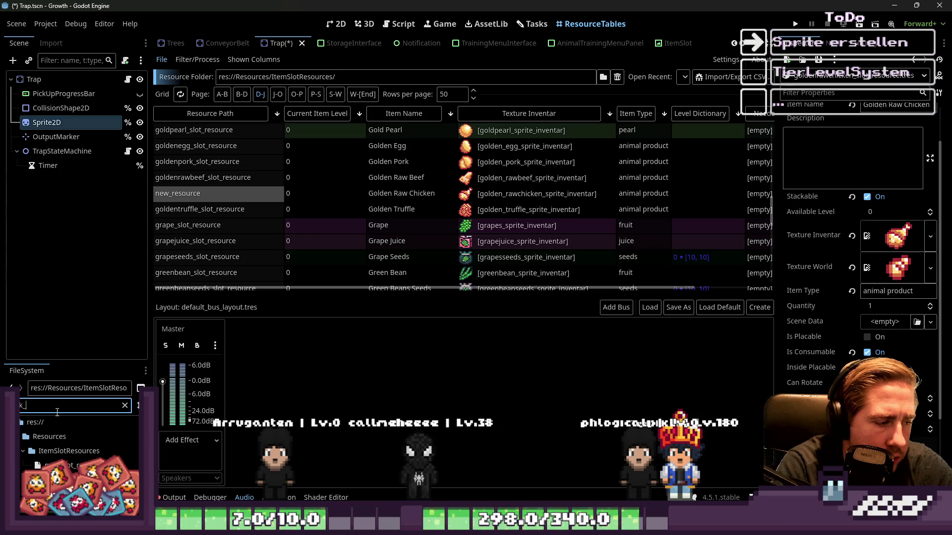
pyautogui.rightClick(60, 466)
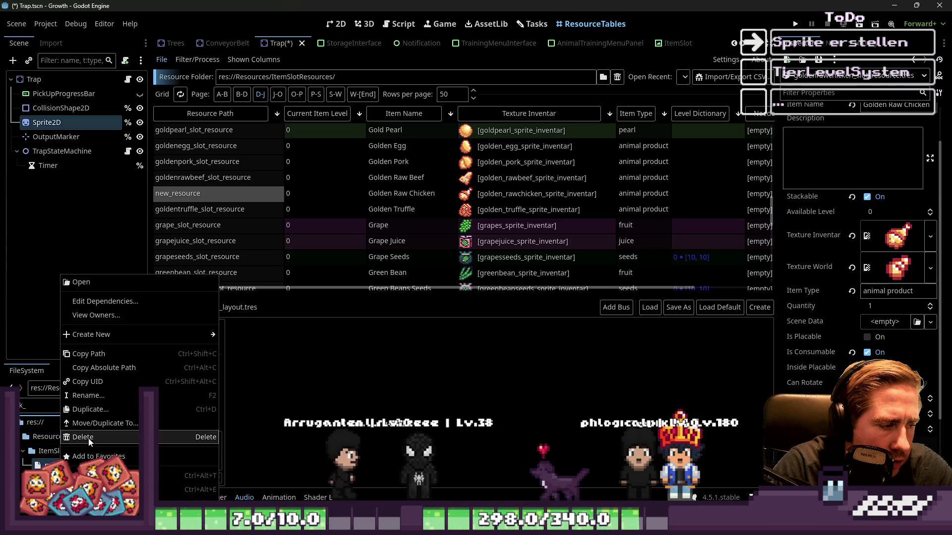
pyautogui.click(94, 415)
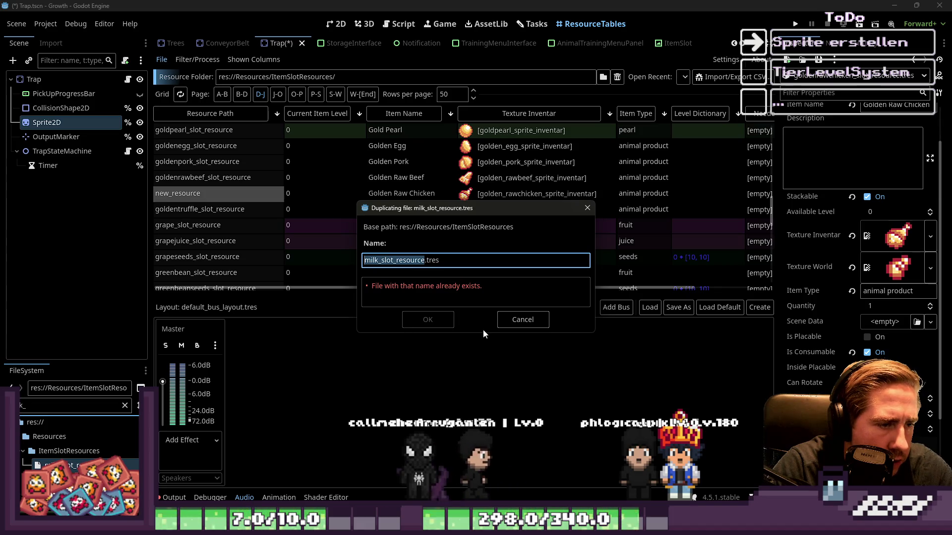
pyautogui.write('golden')
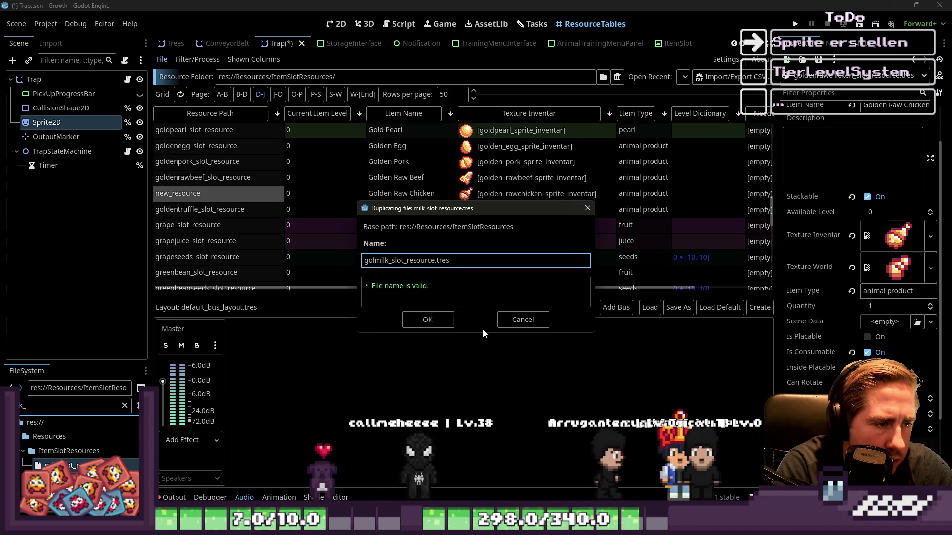
pyautogui.press('Return')
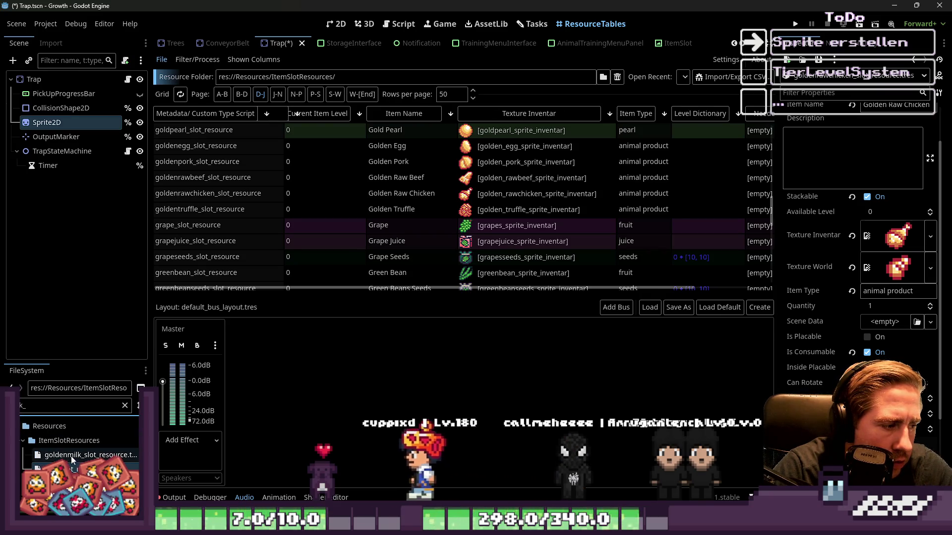
# Give goldenmilk_slot_resource the golden milk sprite textures and an Energy Value of 25.
pyautogui.click(70, 456)
pyautogui.scroll(-5, 45, 454)
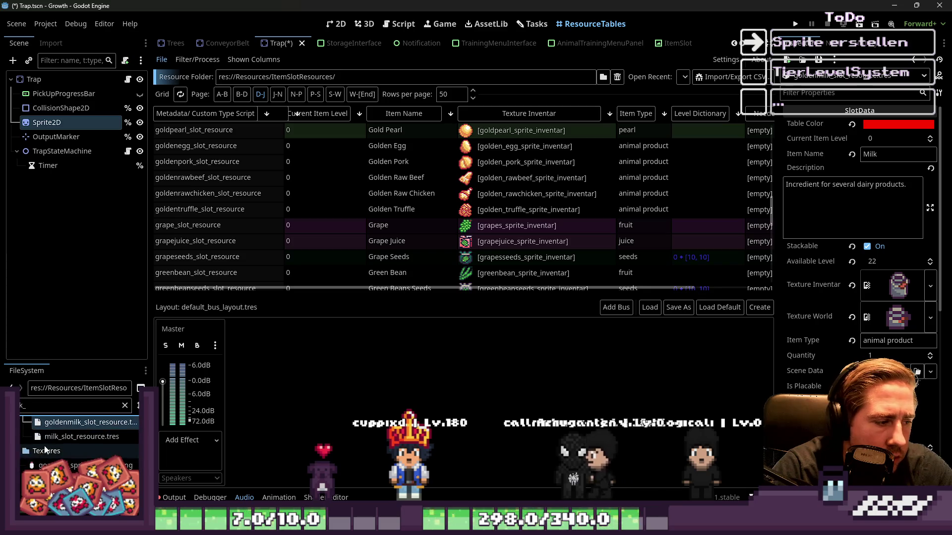
pyautogui.click(54, 469)
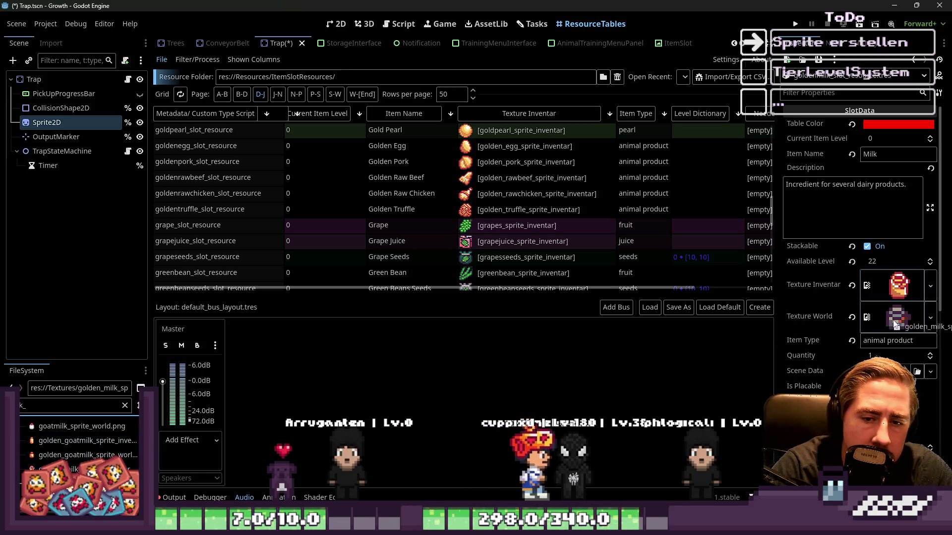
pyautogui.scroll(-5, 892, 326)
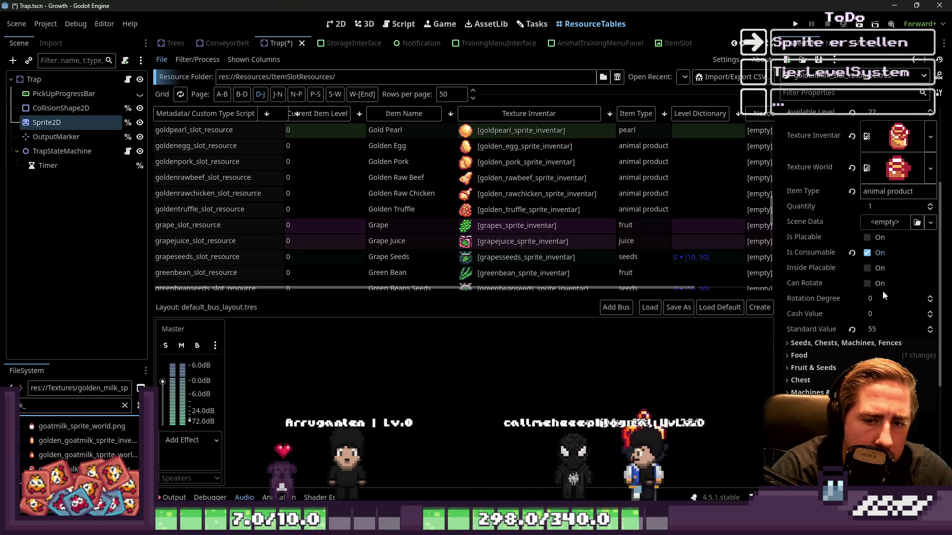
pyautogui.scroll(-3, 873, 285)
pyautogui.click(873, 256)
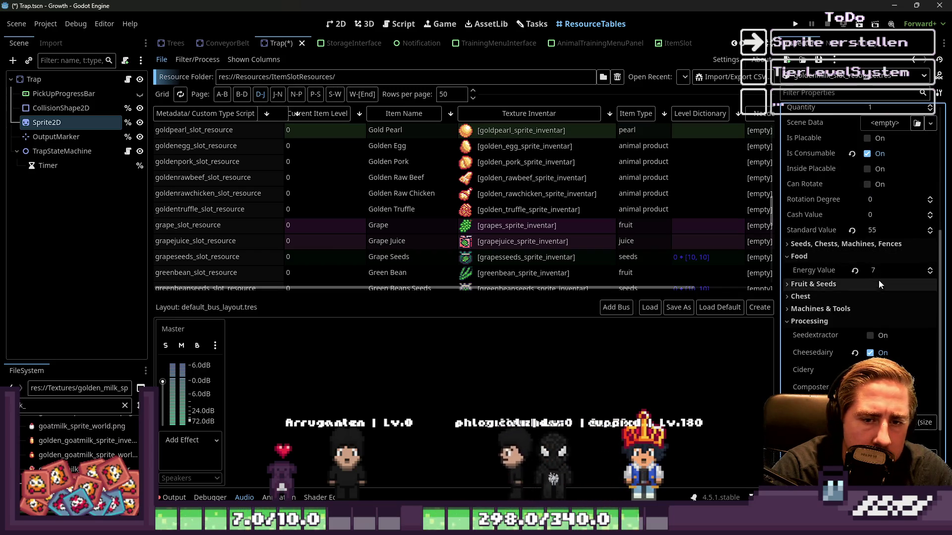
pyautogui.click(890, 272)
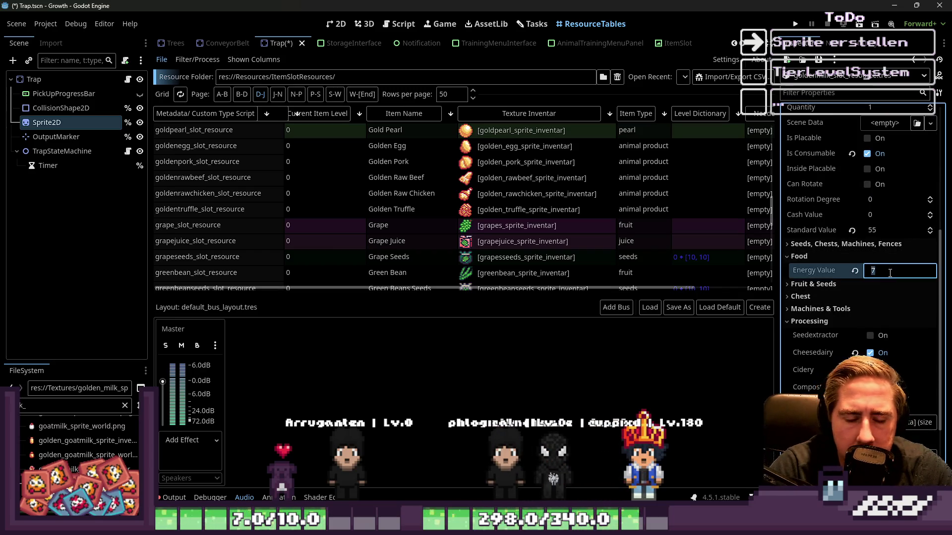
pyautogui.write('25')
pyautogui.press('Return')
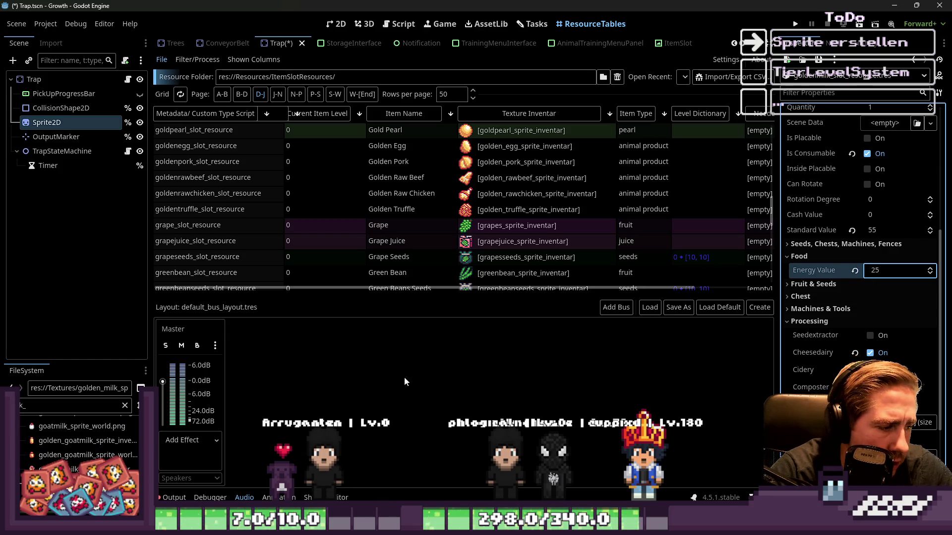
# Rename the item to Golden Milk, clear its description, and save with Ctrl+S.
pyautogui.scroll(10, 859, 219)
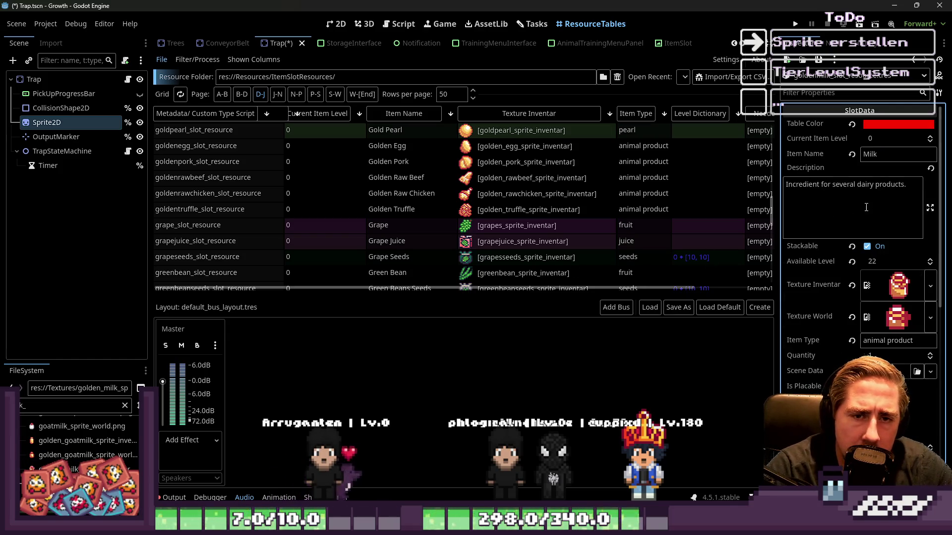
pyautogui.write('Golden')
pyautogui.press('Return')
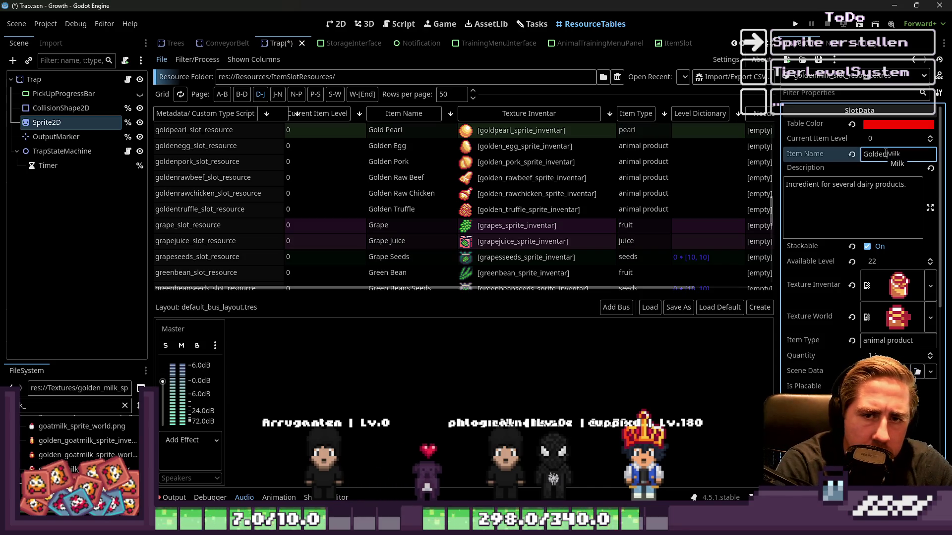
pyautogui.click(842, 185)
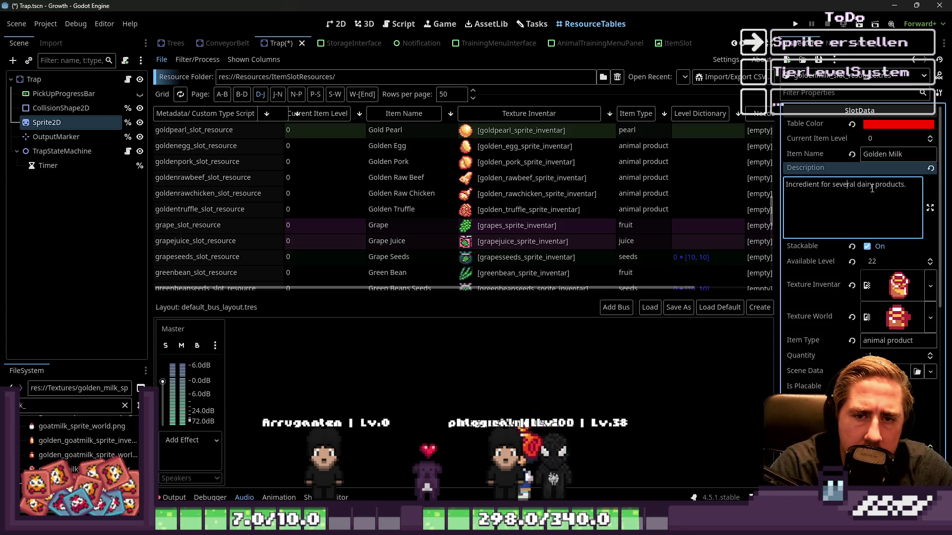
pyautogui.hotkey('ctrl', 'a')
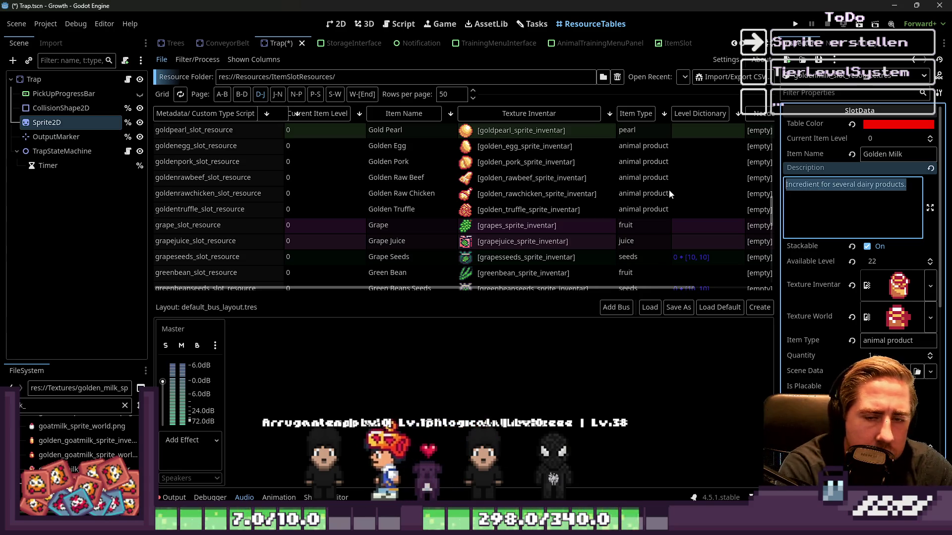
pyautogui.press('Home')
pyautogui.hotkey('ctrl', 'shift', 'Right')
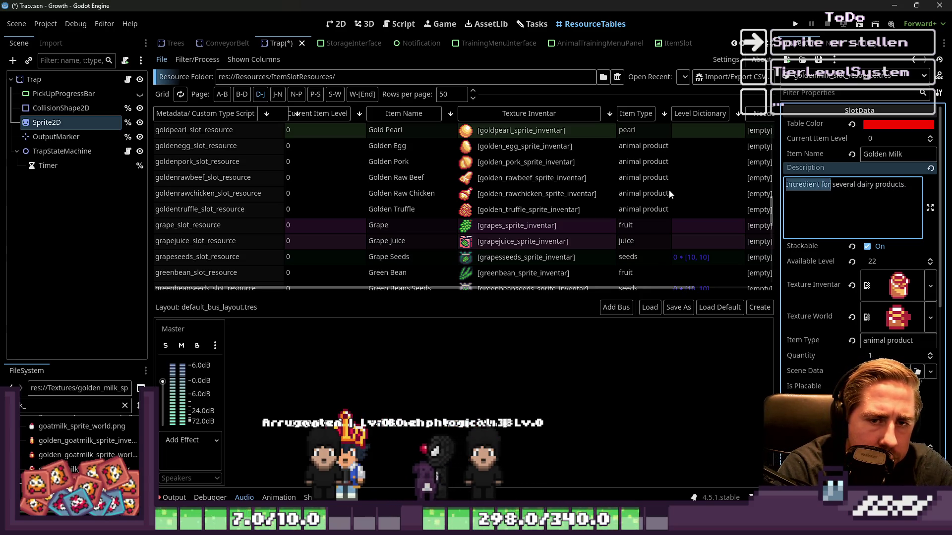
pyautogui.write('A')
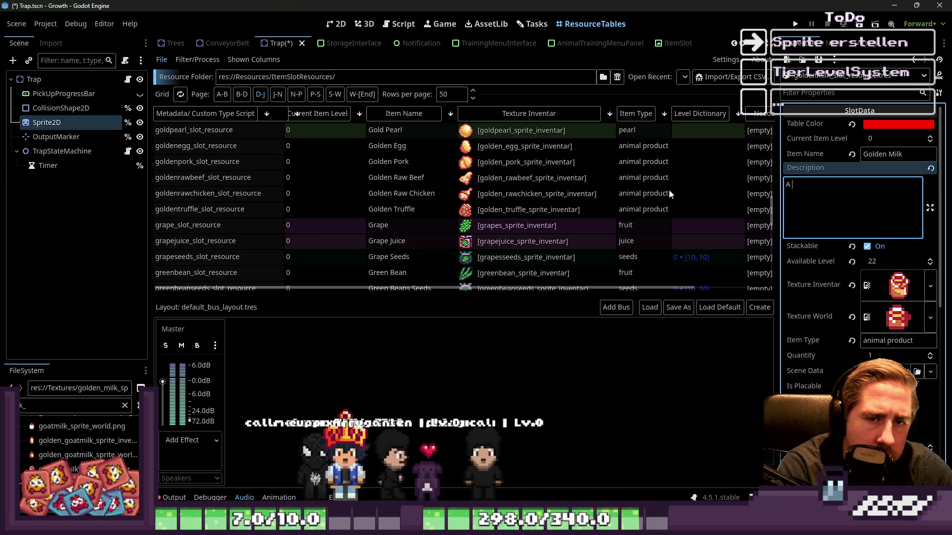
pyautogui.press('BackSpace')
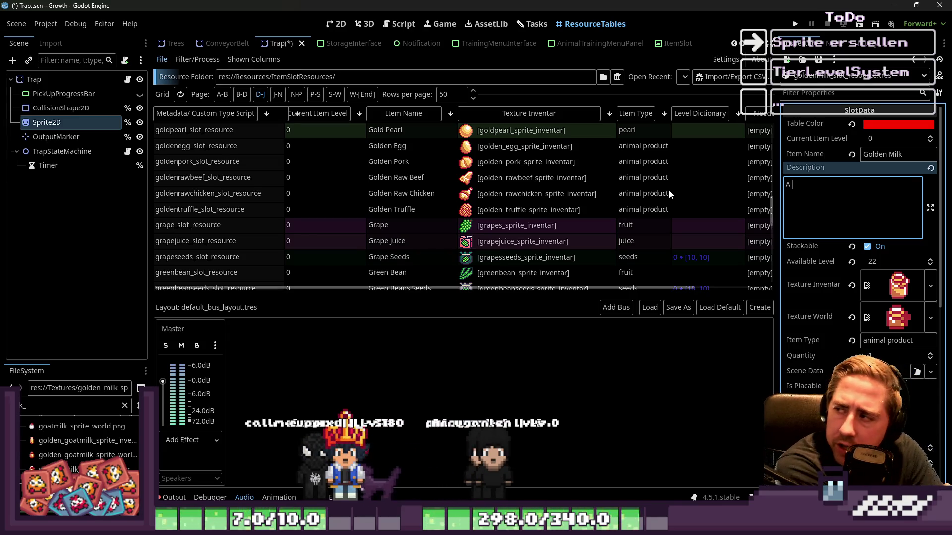
pyautogui.press('BackSpace')
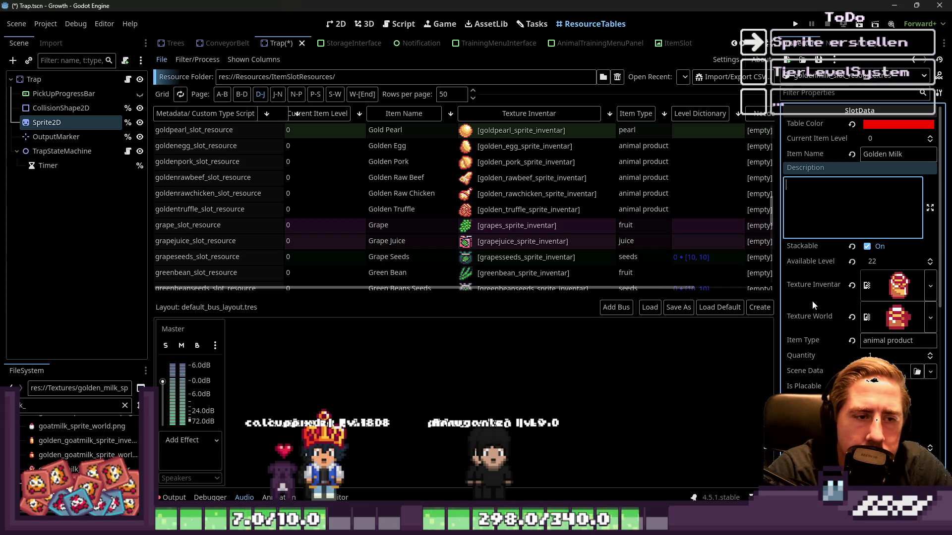
pyautogui.hotkey('ctrl', 's')
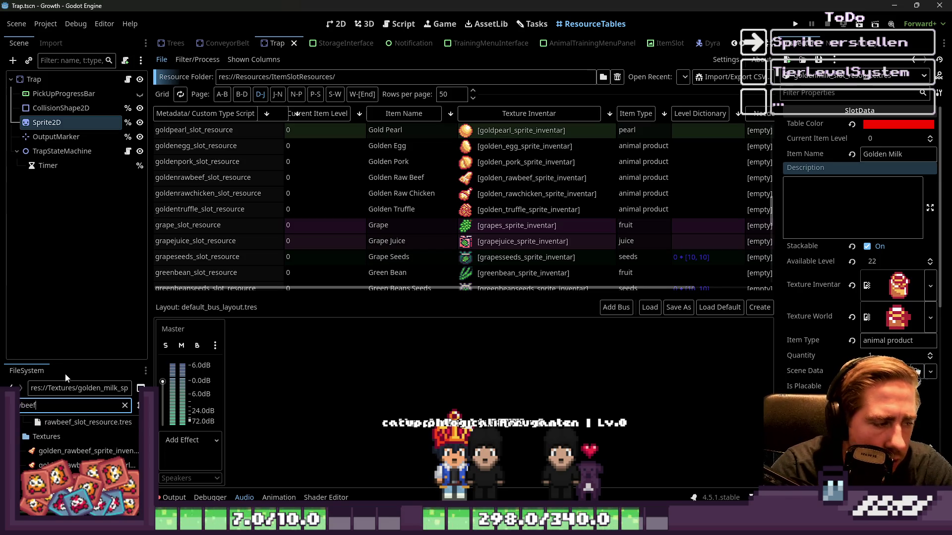
# Filter files for 'honey' and duplicate honey_slot_resource as goldenhoney_slot_resource.tres.
pyautogui.hotkey('ctrl', 'a')
pyautogui.write('hone')
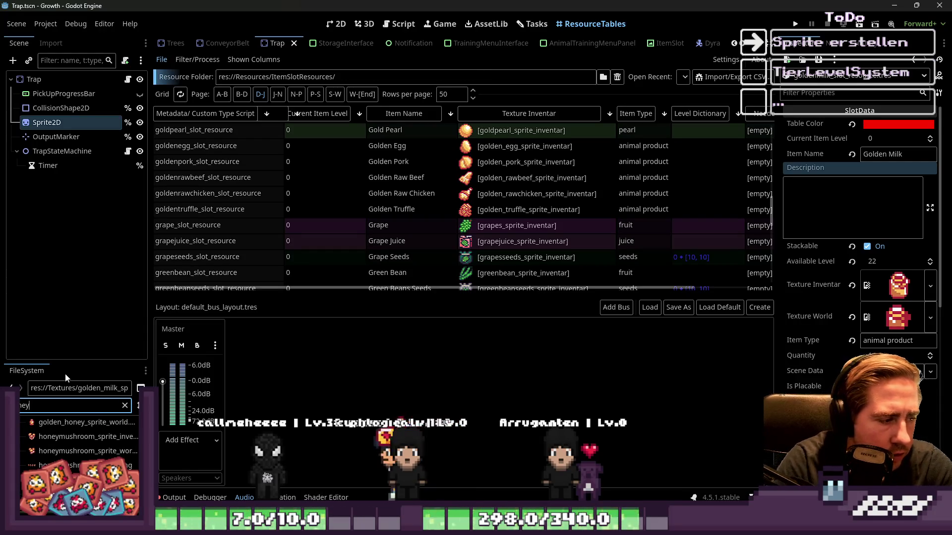
pyautogui.write('y')
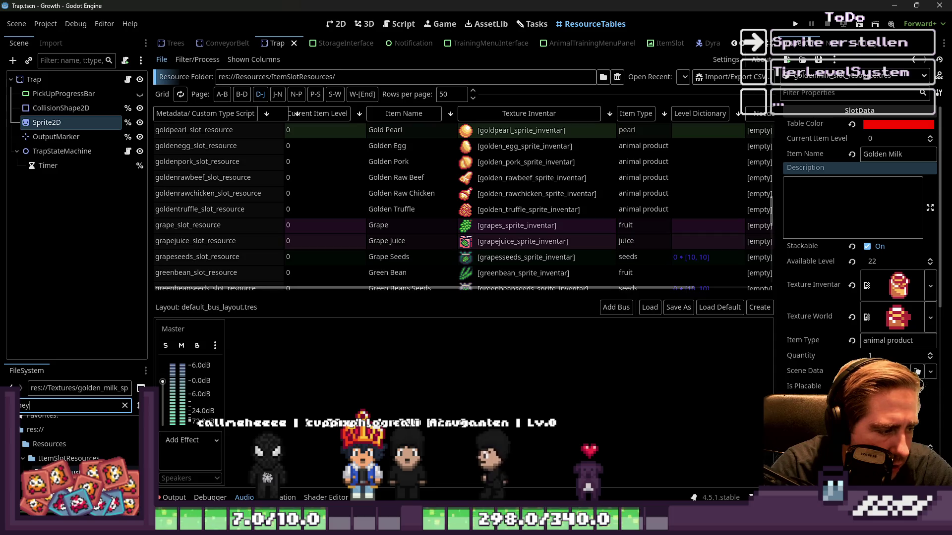
pyautogui.rightClick(90, 449)
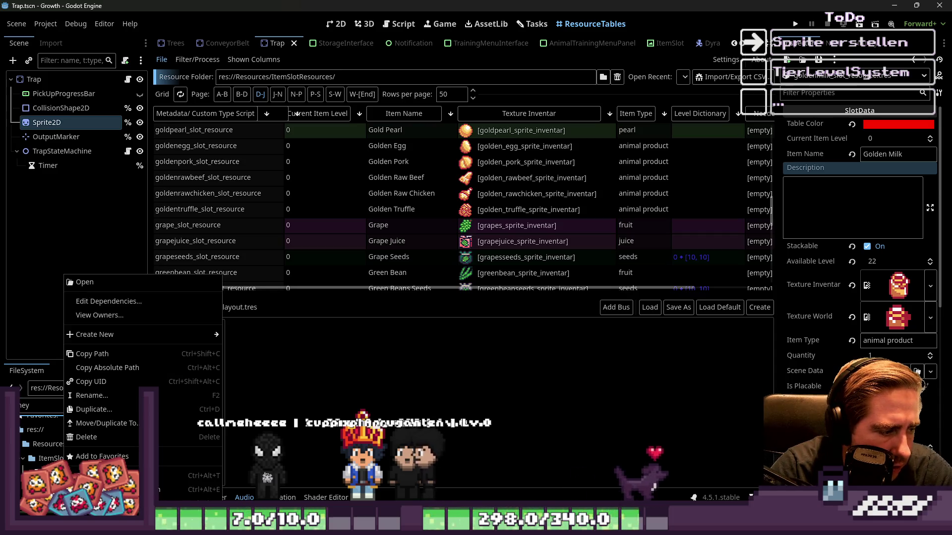
pyautogui.click(94, 410)
pyautogui.write('goldenhoney_slot_resource.tres')
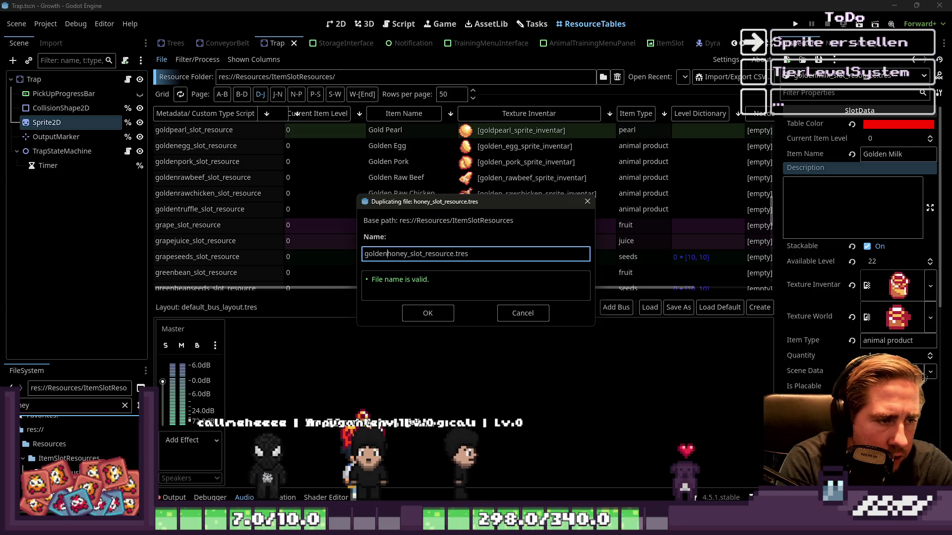
pyautogui.press('Return')
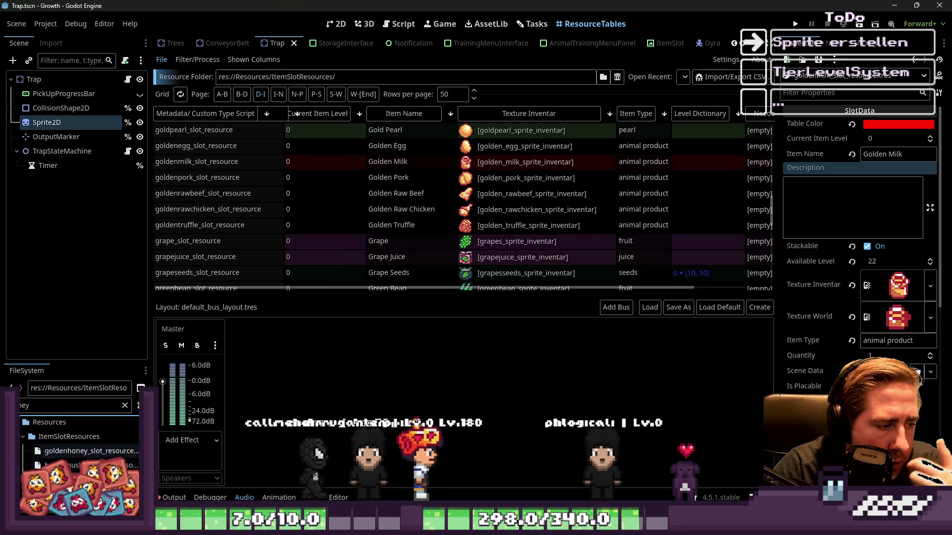
# Set golden honey sprites as inventory and world textures and turn Is Consumable off.
pyautogui.click(80, 453)
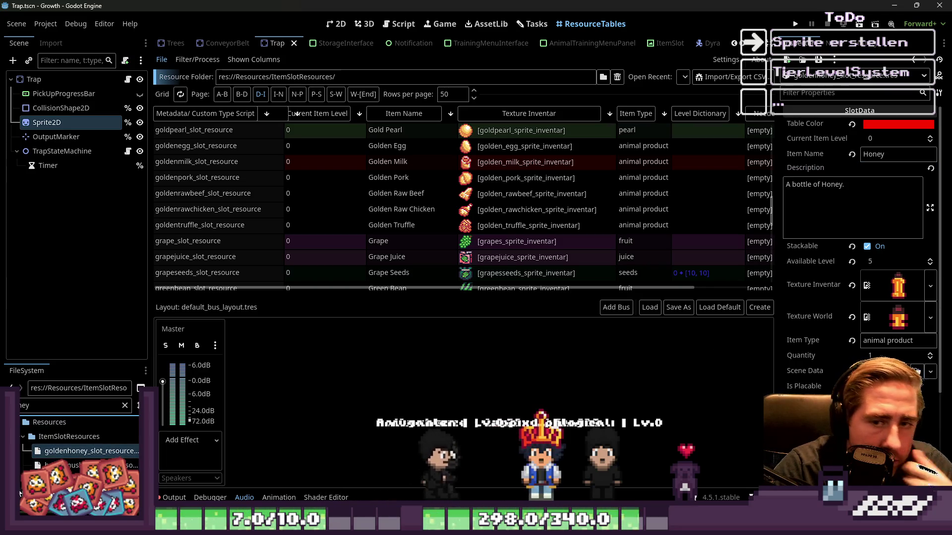
pyautogui.scroll(-2, 74, 446)
pyautogui.click(53, 455)
pyautogui.moveTo(52, 469); pyautogui.dragTo(899, 287)
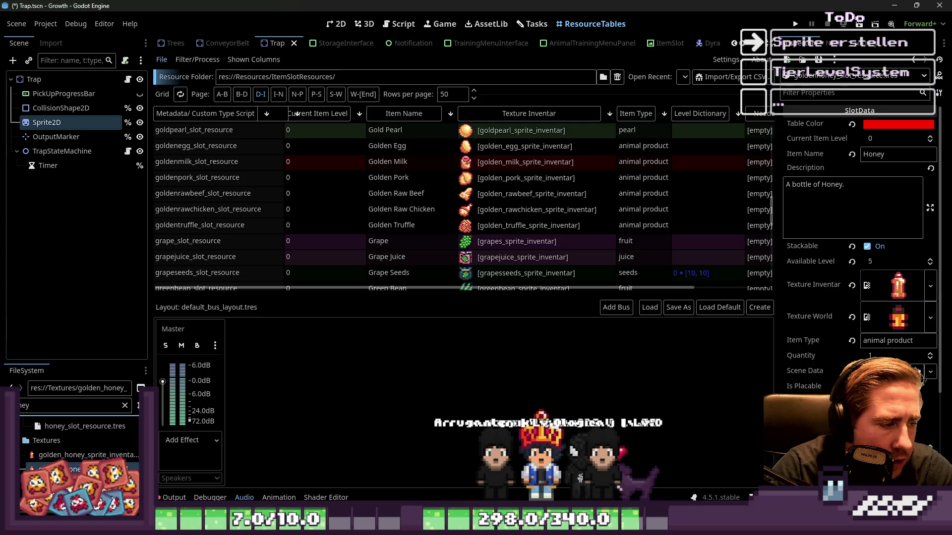
pyautogui.moveTo(53, 469); pyautogui.dragTo(898, 317)
pyautogui.scroll(-4, 873, 347)
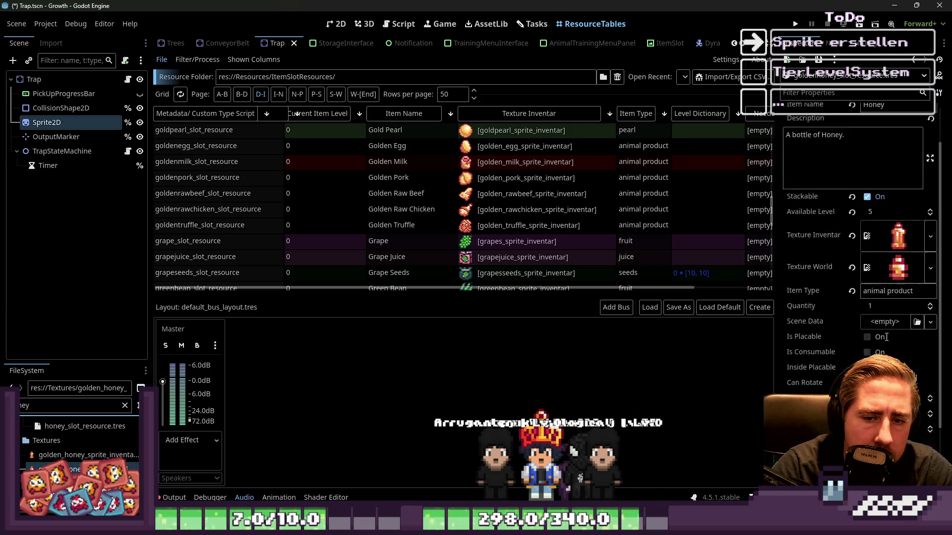
pyautogui.click(879, 304)
pyautogui.click(867, 303)
pyautogui.scroll(-2, 857, 328)
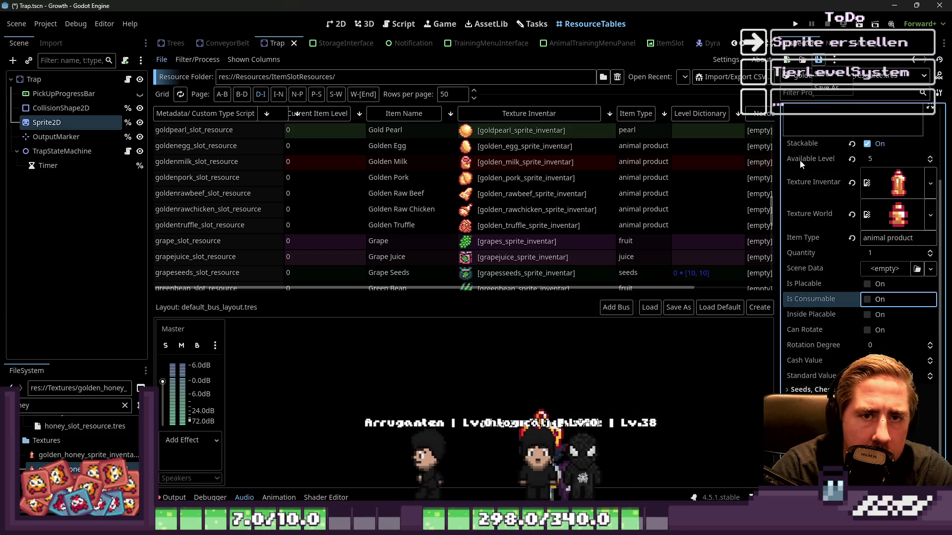
pyautogui.scroll(6, 799, 159)
# Change the description to 'A gold bottle of golden Honey.' and save over goldenhoney_slot_resource.tres.
pyautogui.click(822, 181)
pyautogui.write('Go')
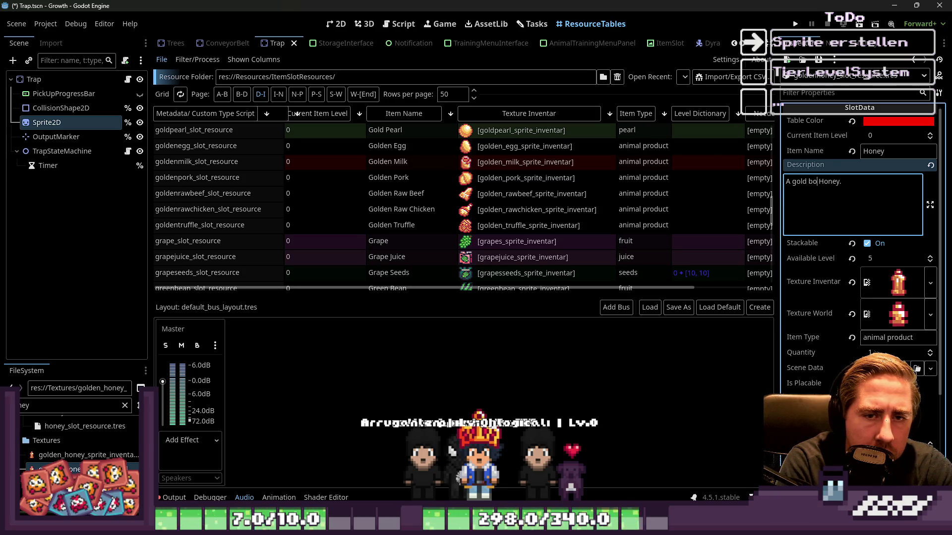
pyautogui.write('golden')
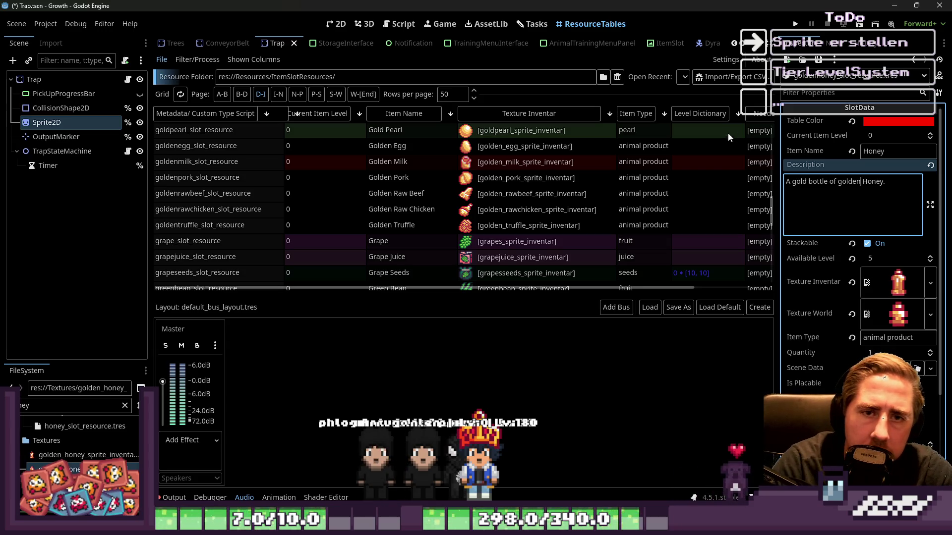
pyautogui.click(833, 88)
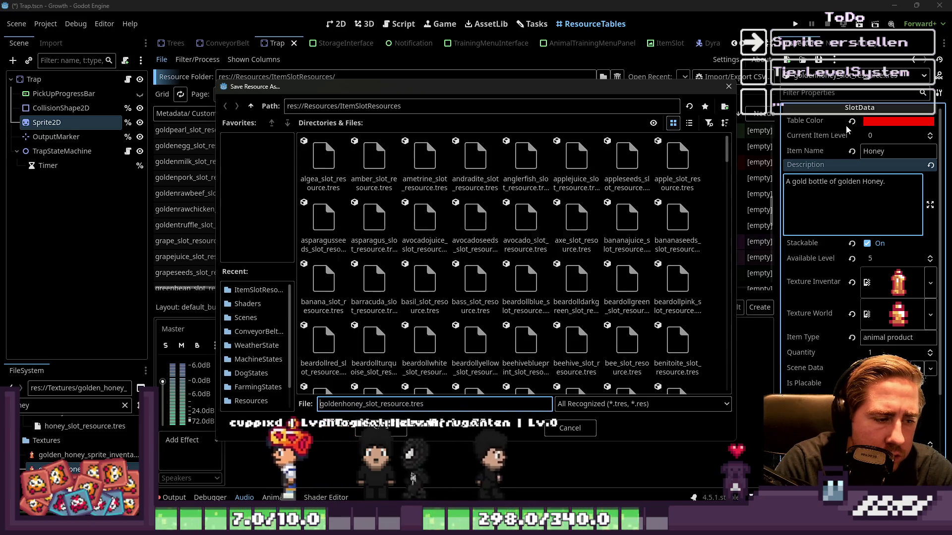
pyautogui.press('Return')
pyautogui.press('Return')
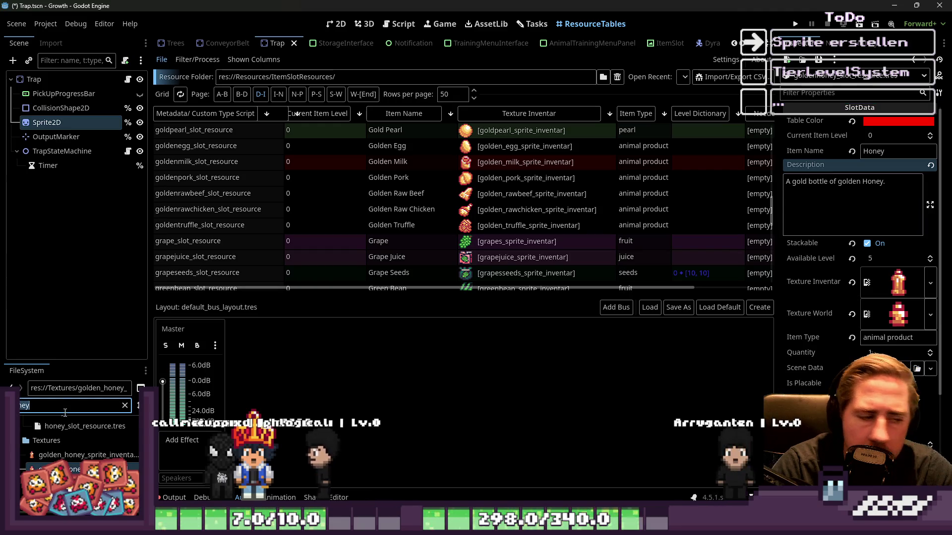
# Filter files for 'wax' and create a stackable SlotData named Wax, described 'A piece of honey comb.'.
pyautogui.doubleClick(65, 406)
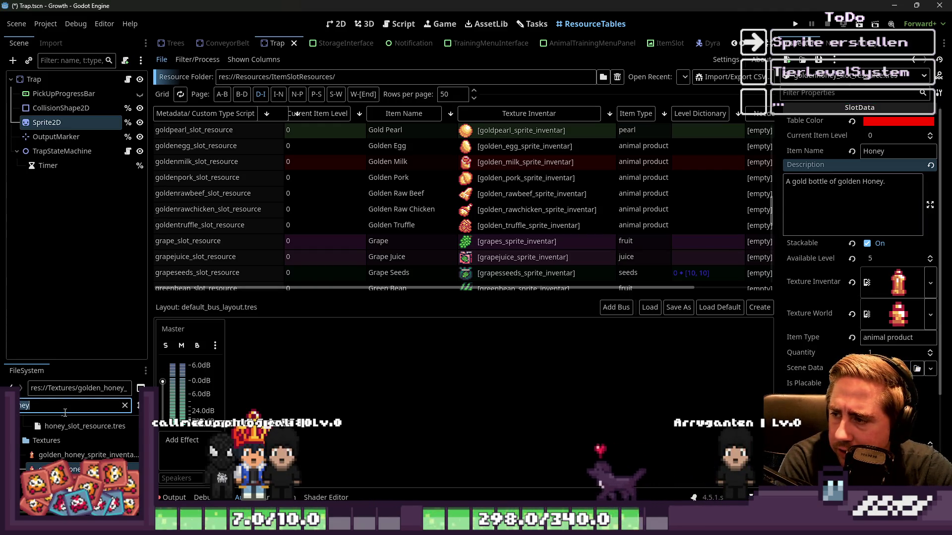
pyautogui.write('wax')
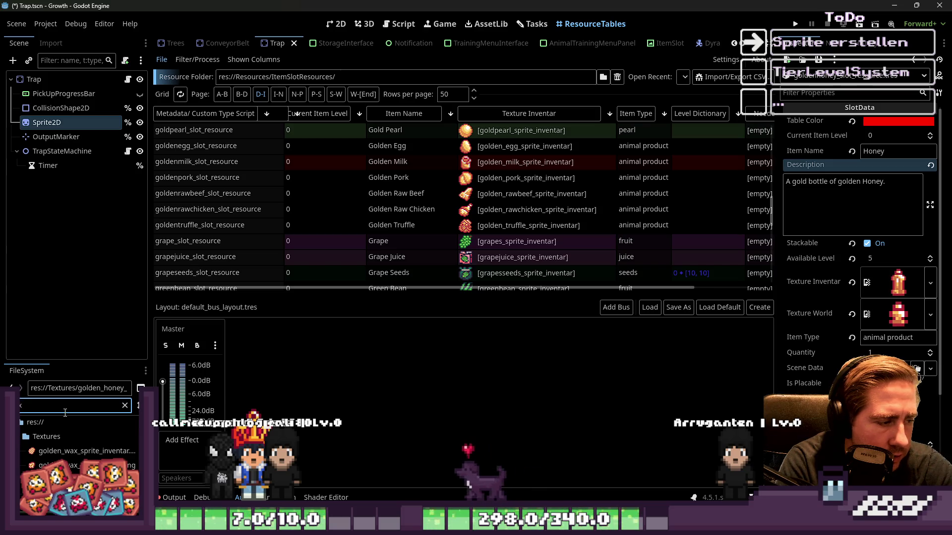
pyautogui.click(328, 288)
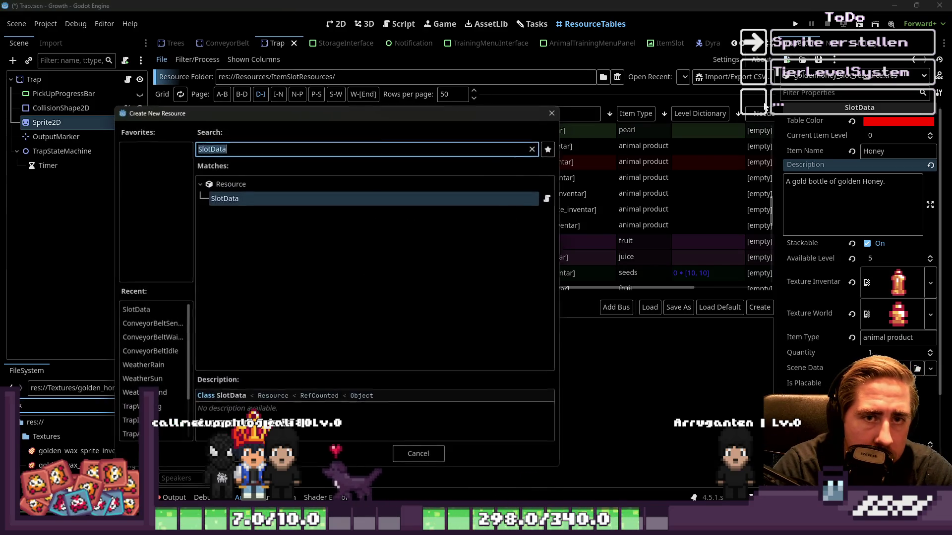
pyautogui.doubleClick(270, 198)
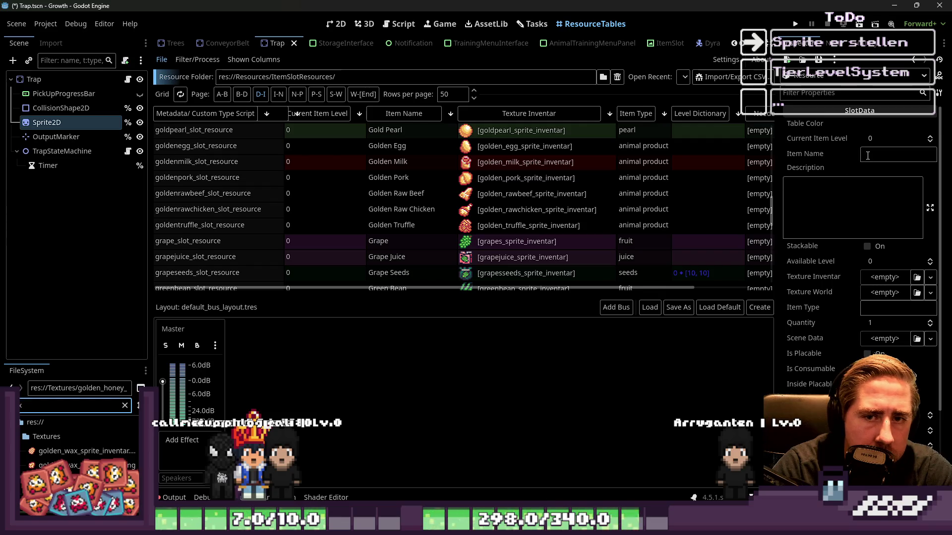
pyautogui.click(897, 155)
pyautogui.write('Wax')
pyautogui.press('Tab')
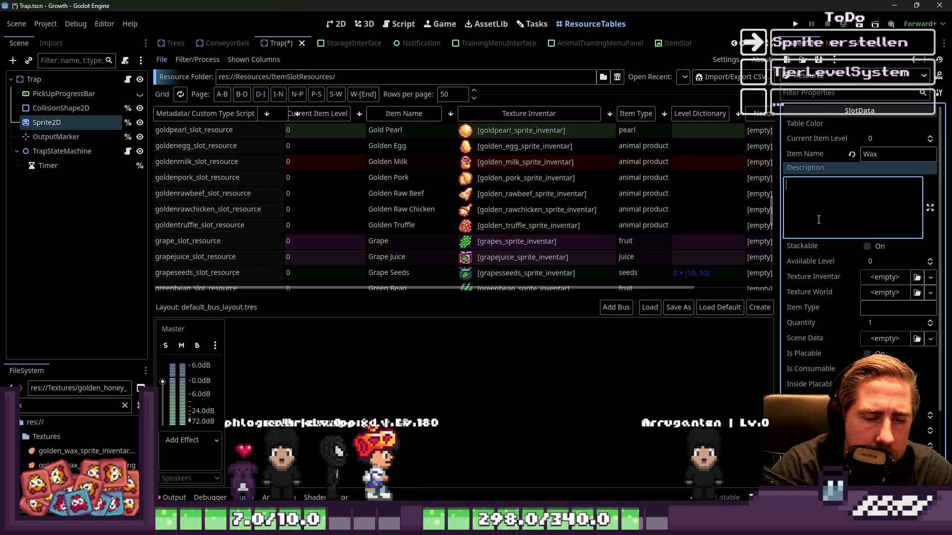
pyautogui.write('A p')
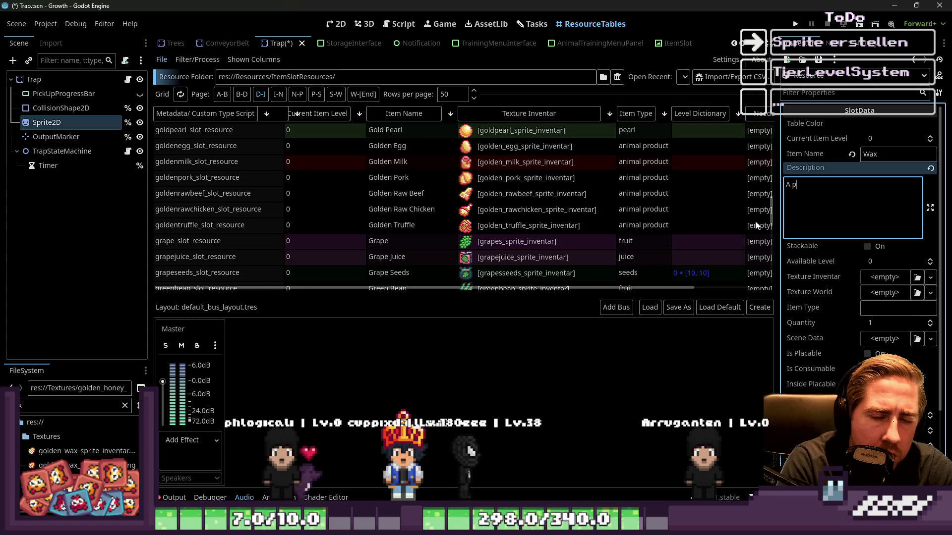
pyautogui.write('iec')
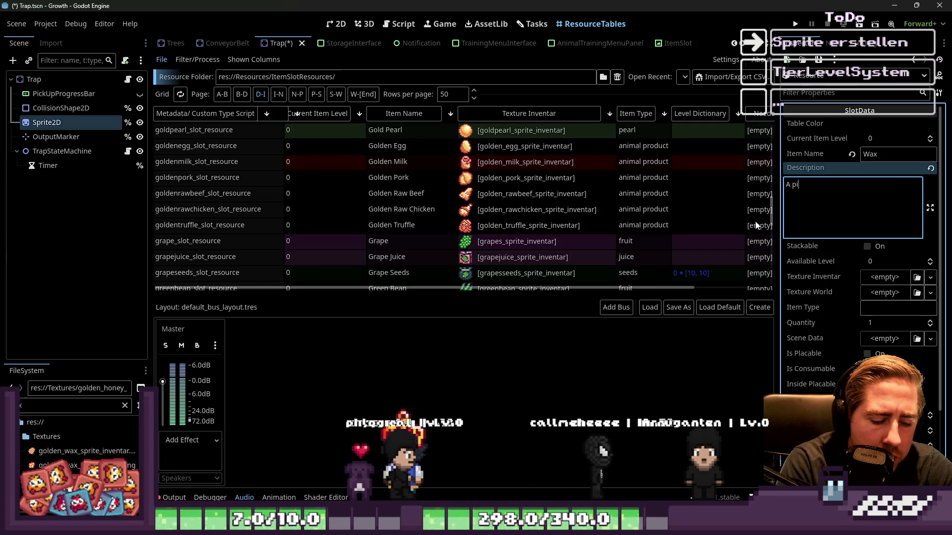
pyautogui.write('e of hone')
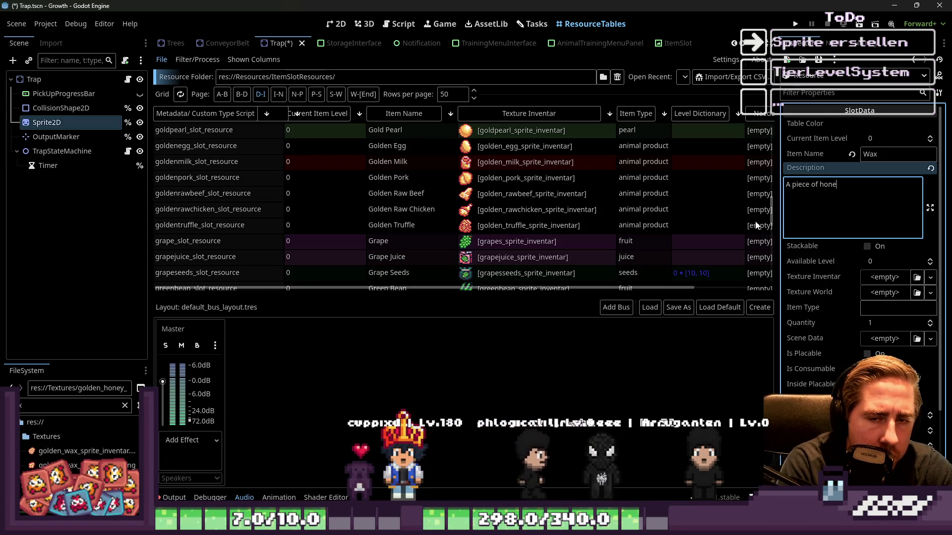
pyautogui.write('y comb.')
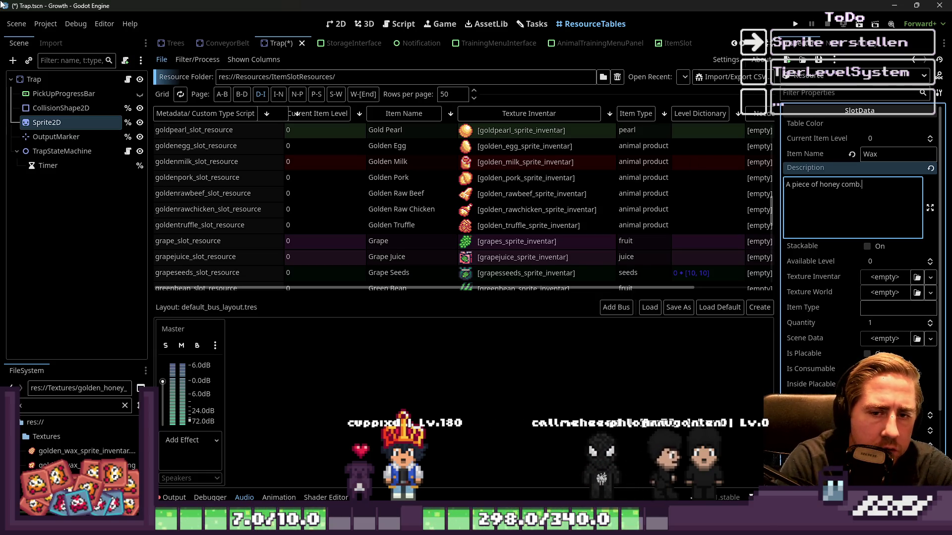
pyautogui.click(880, 251)
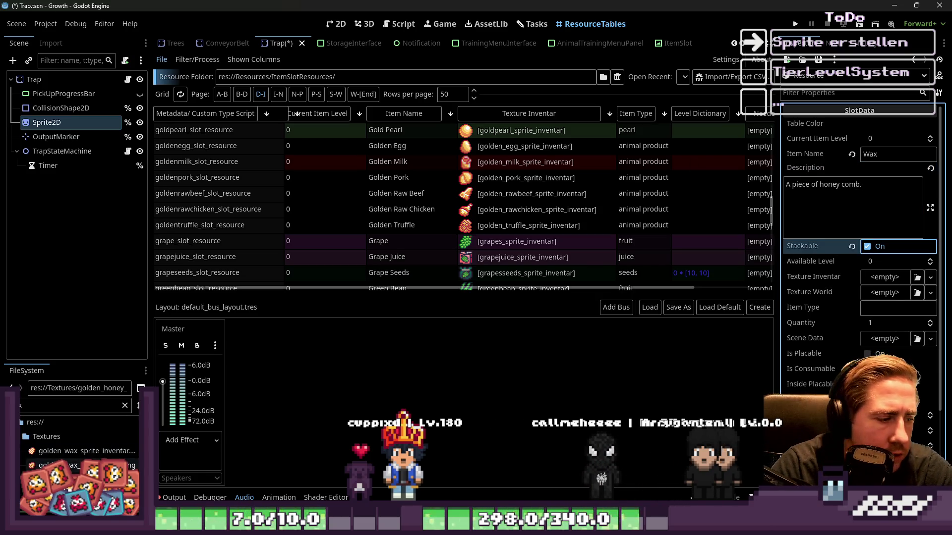
# Assign the wax inventory and world sprites and set Item Type to animal product.
pyautogui.moveTo(70, 460)
pyautogui.mouseDown()
pyautogui.moveTo(516, 397)
pyautogui.moveTo(875, 280)
pyautogui.mouseUp()
pyautogui.moveTo(69, 480)
pyautogui.mouseDown()
pyautogui.moveTo(211, 498)
pyautogui.moveTo(914, 329)
pyautogui.moveTo(878, 325)
pyautogui.mouseUp()
pyautogui.click(878, 341)
pyautogui.write('animal ')
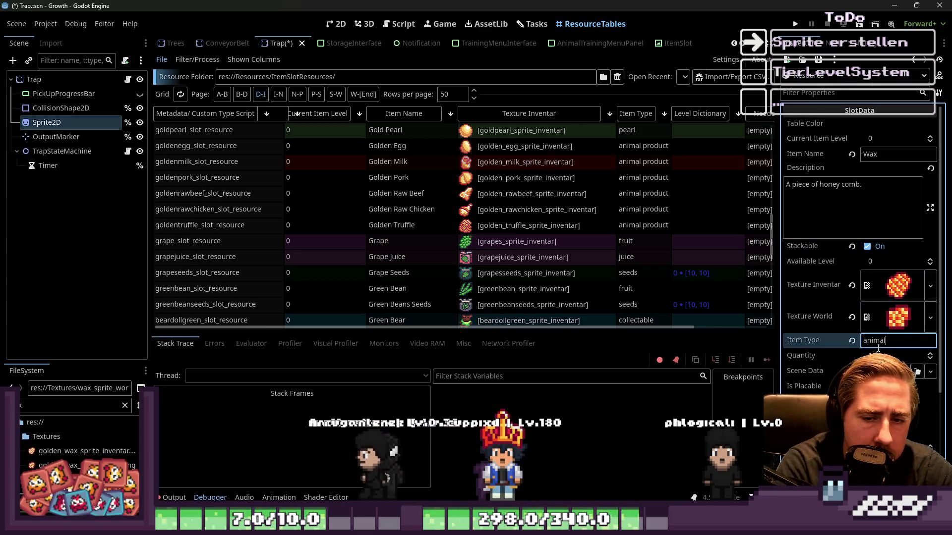
pyautogui.write('product')
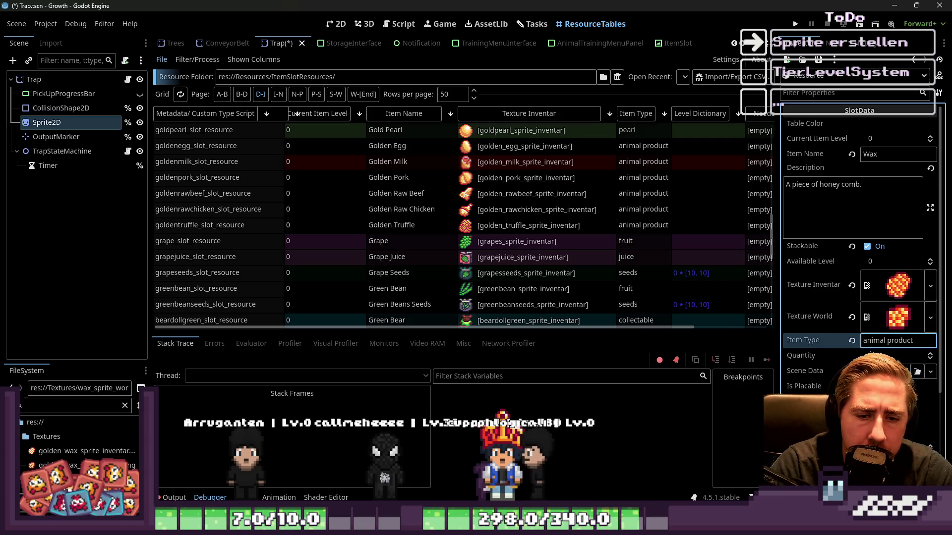
pyautogui.scroll(-2, 860, 248)
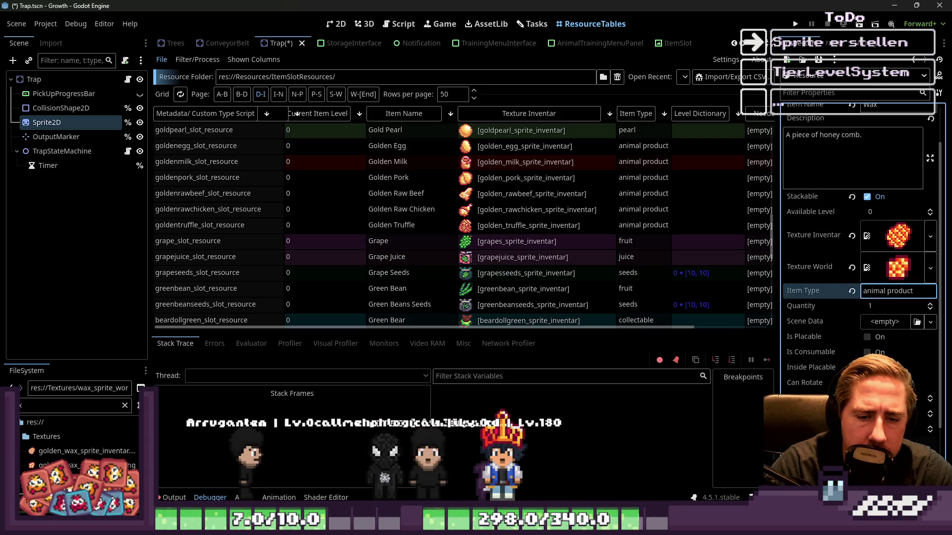
# Save the Wax resource as wax_slot_resource.tres.
pyautogui.click(818, 59)
pyautogui.click(833, 91)
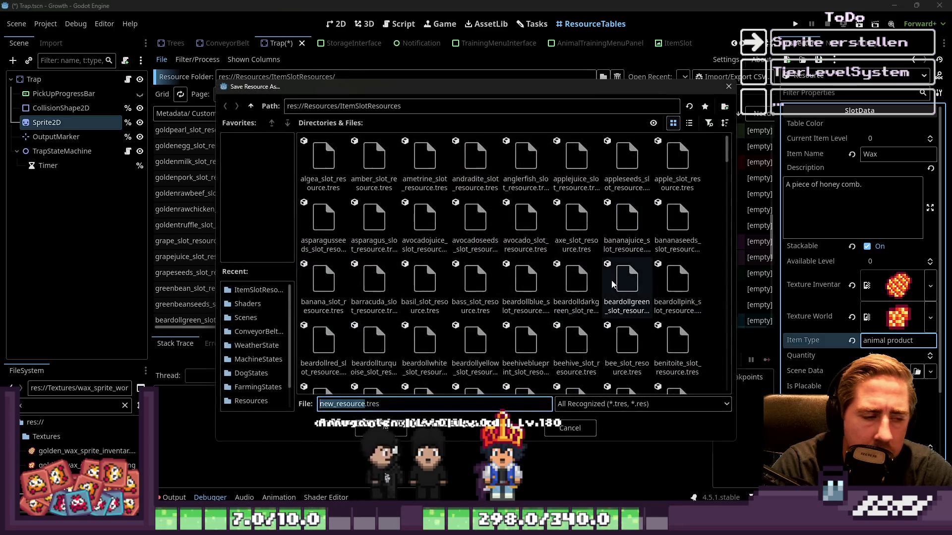
pyautogui.click(394, 285)
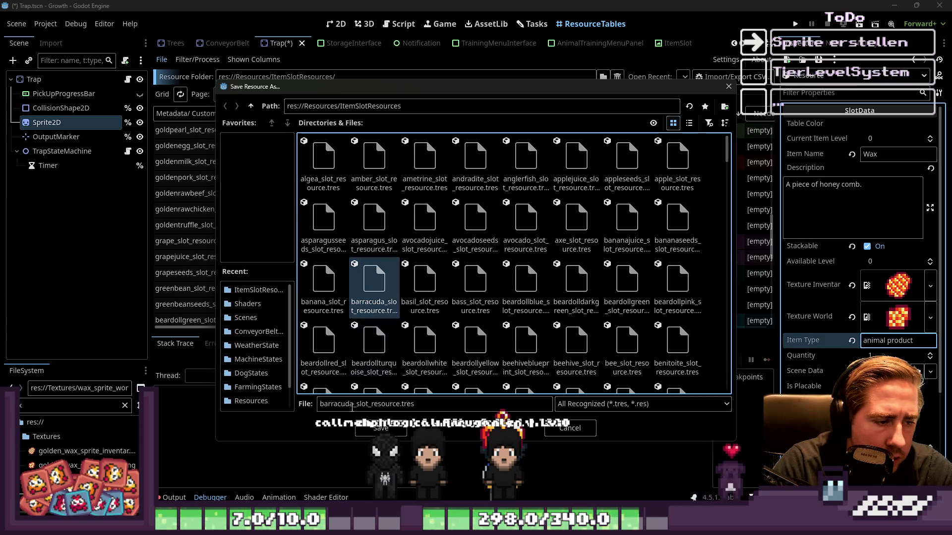
pyautogui.click(354, 405)
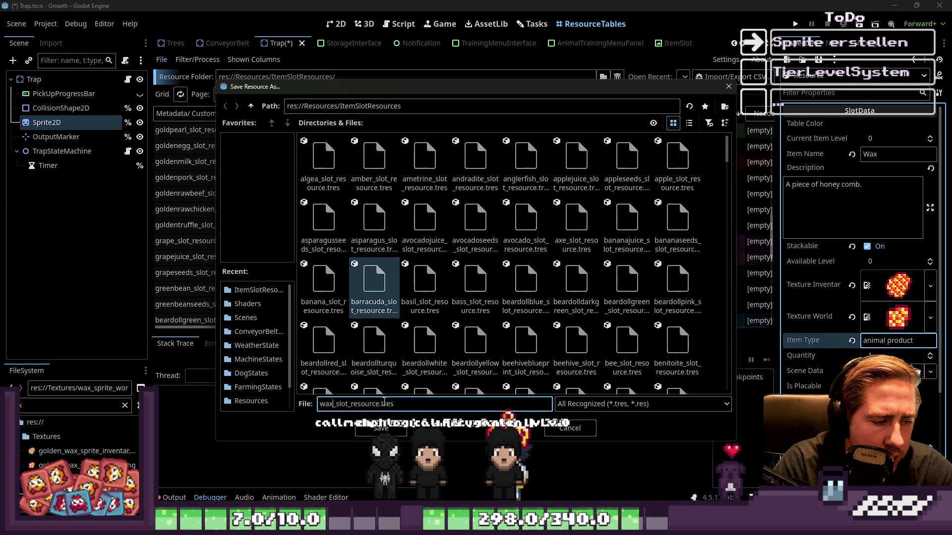
pyautogui.press('Return')
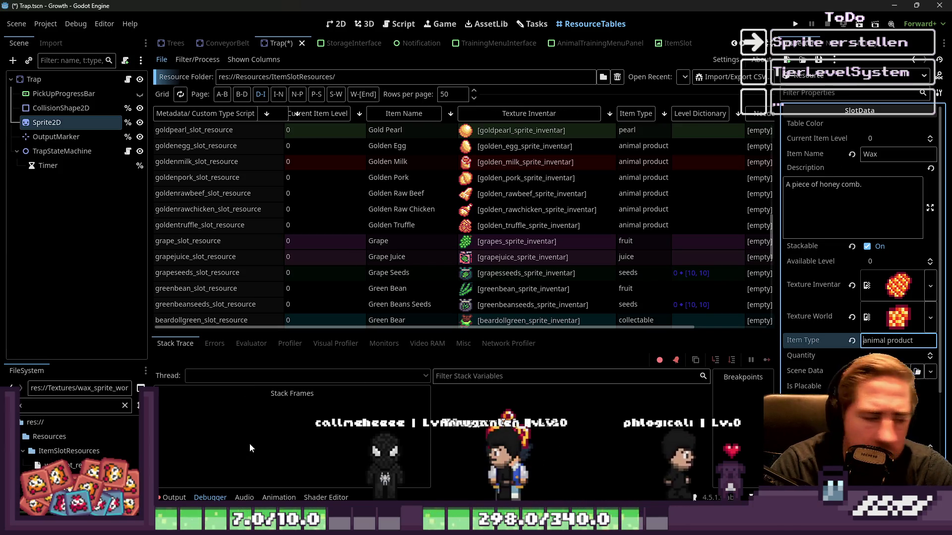
# Duplicate the wax resource as goldenwax_slot_resource.tres.
pyautogui.rightClick(69, 466)
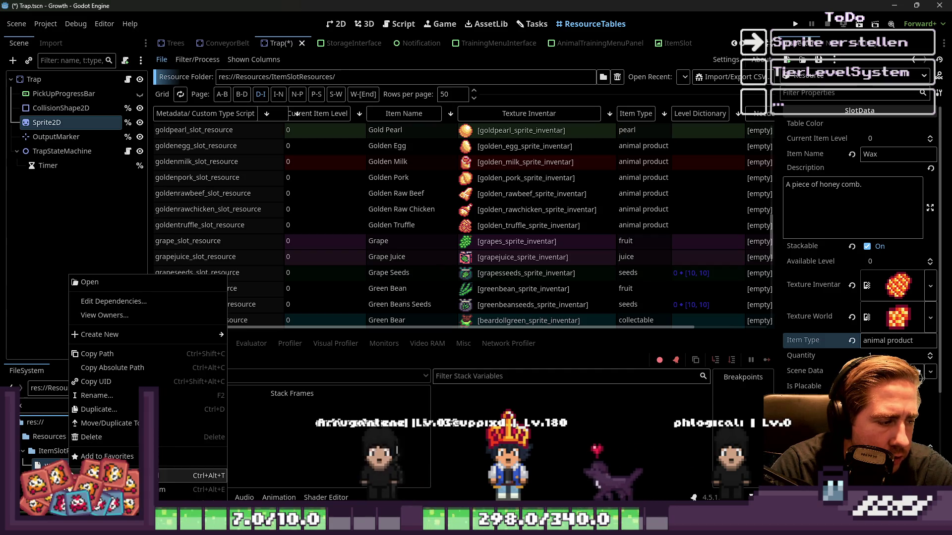
pyautogui.click(97, 410)
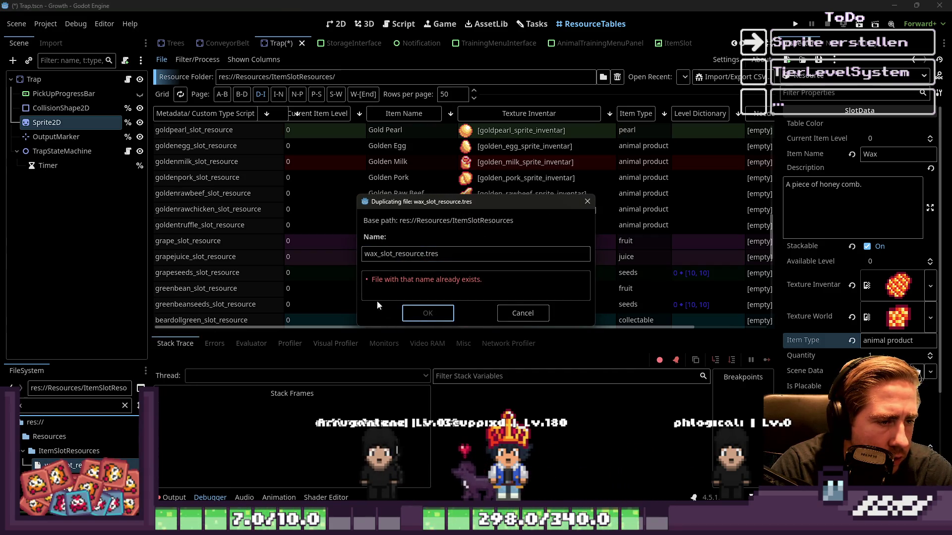
pyautogui.write('golden')
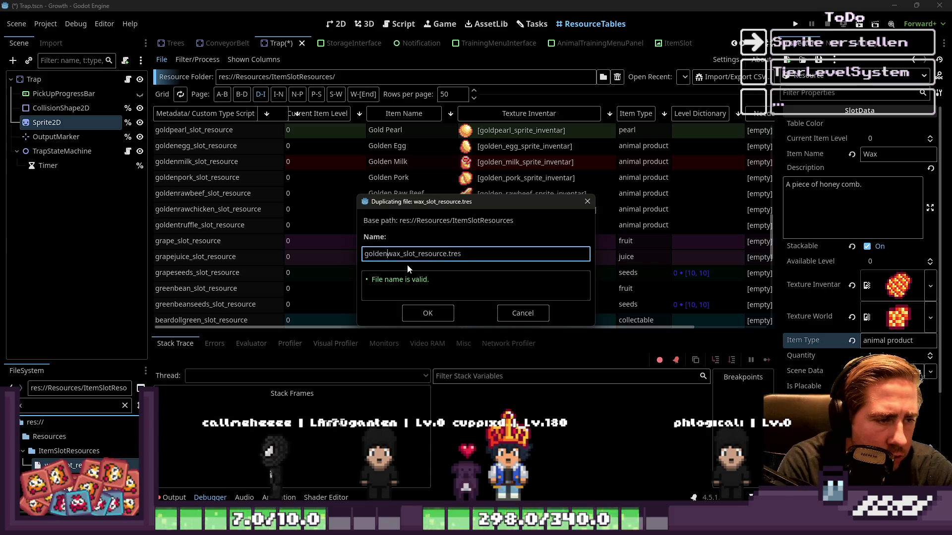
pyautogui.press('Return')
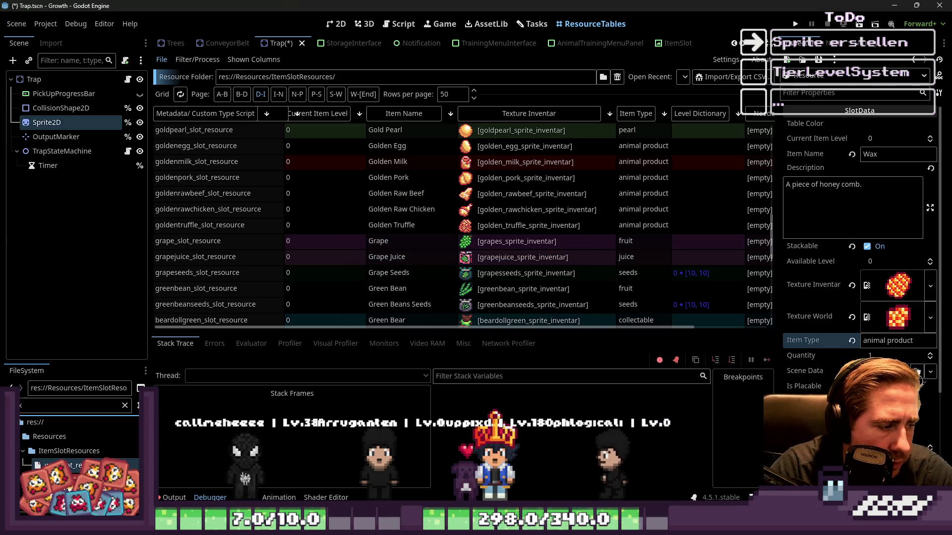
# Assign the golden wax sprite, rename to Golden Wax, and describe it 'A piece of golden honey comb.'.
pyautogui.scroll(-3, 75, 437)
pyautogui.moveTo(74, 476)
pyautogui.mouseDown()
pyautogui.moveTo(864, 352)
pyautogui.moveTo(900, 296)
pyautogui.mouseUp()
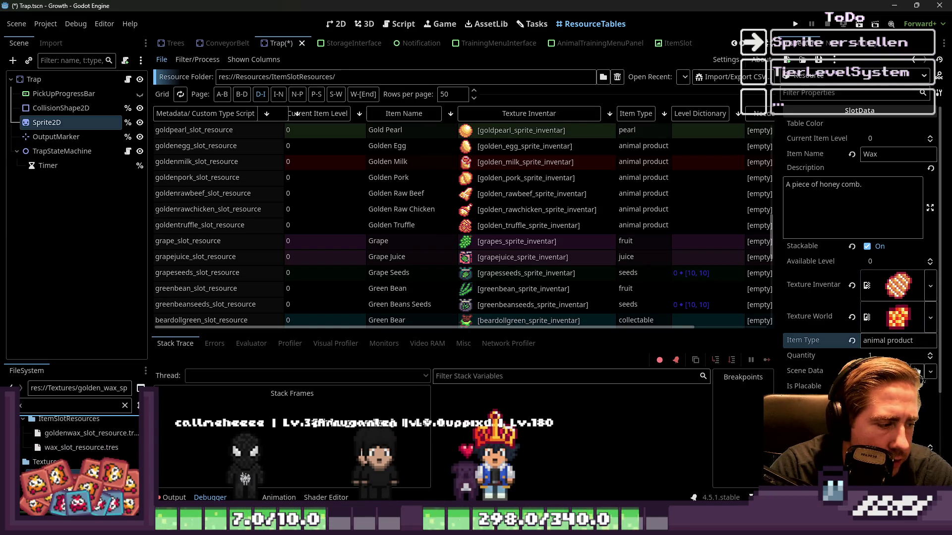
pyautogui.click(892, 154)
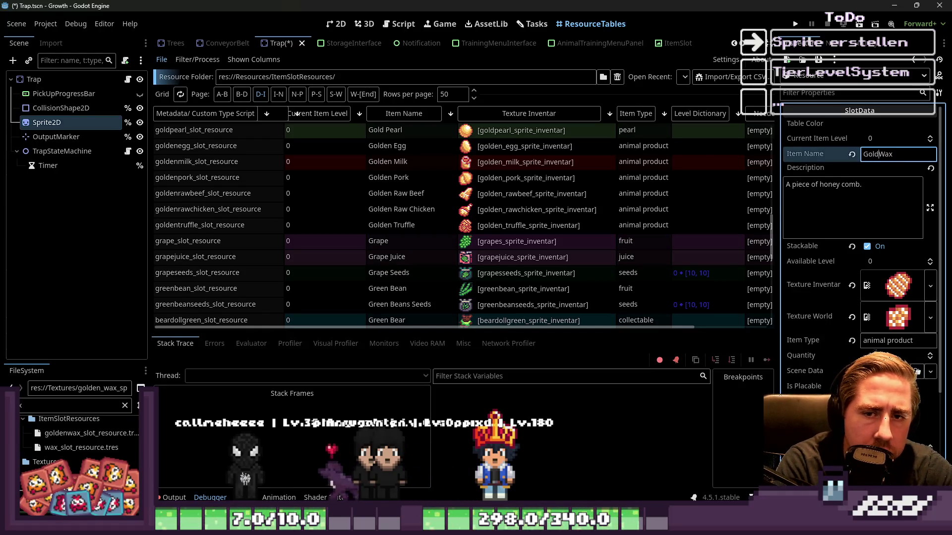
pyautogui.write('en')
pyautogui.click(840, 199)
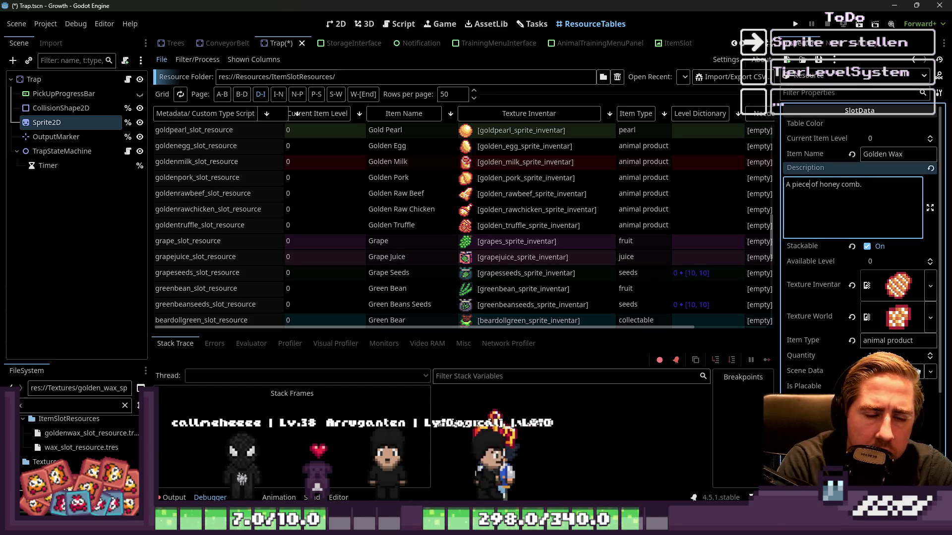
pyautogui.click(820, 184)
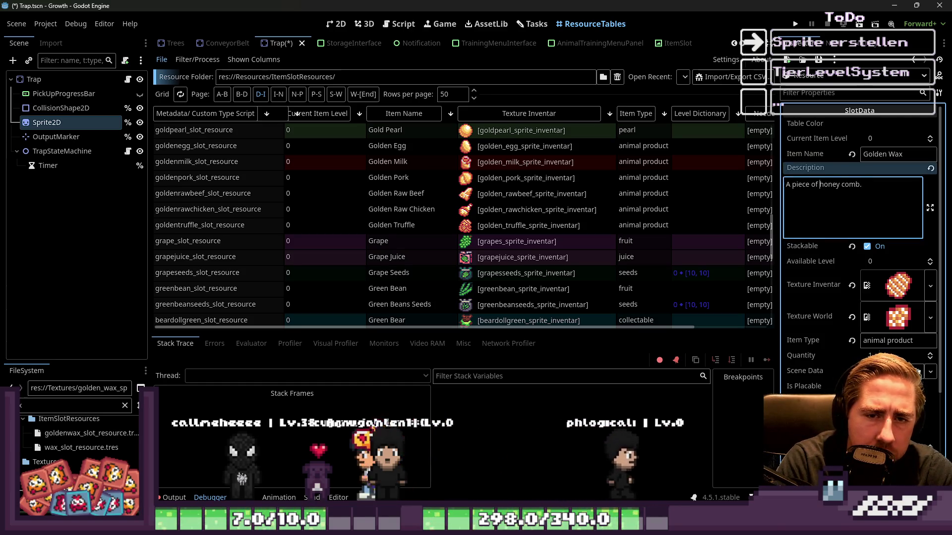
pyautogui.write('golden')
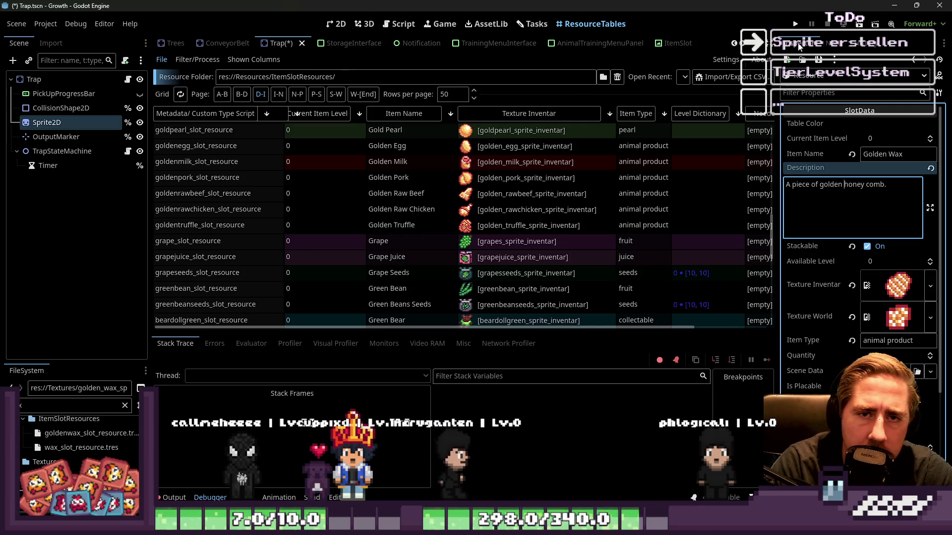
# Save the resource over goldenwax_slot_resource.tres.
pyautogui.click(819, 60)
pyautogui.click(833, 94)
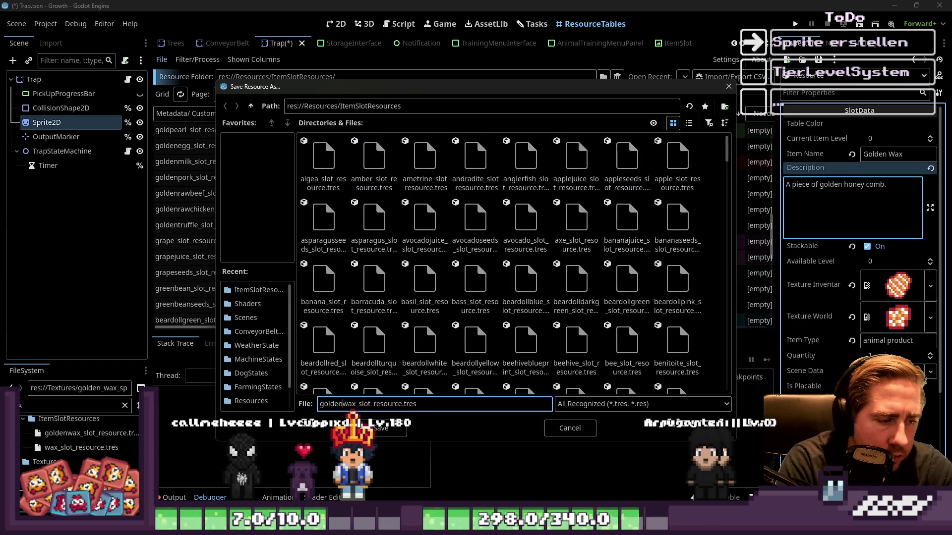
pyautogui.press('Return')
pyautogui.press('Return')
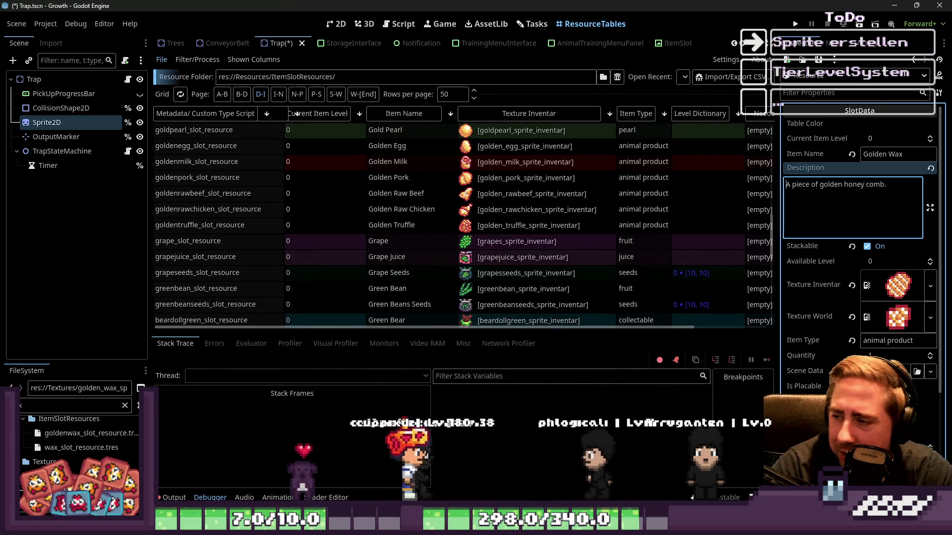
# Create a stackable SlotData named Ostrich Egg, described 'A giant Egg from a giant Bird.'.
pyautogui.click(44, 411)
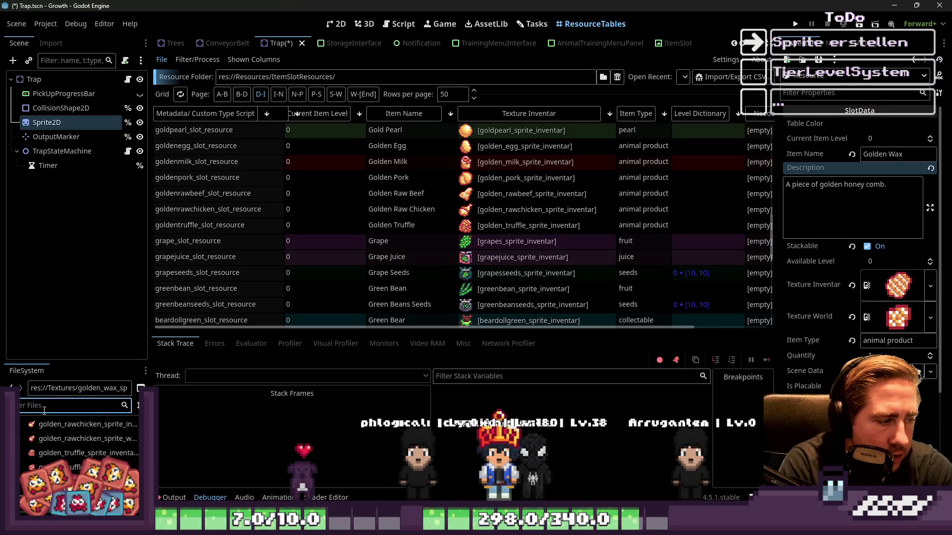
pyautogui.hotkey('ctrl', 'n')
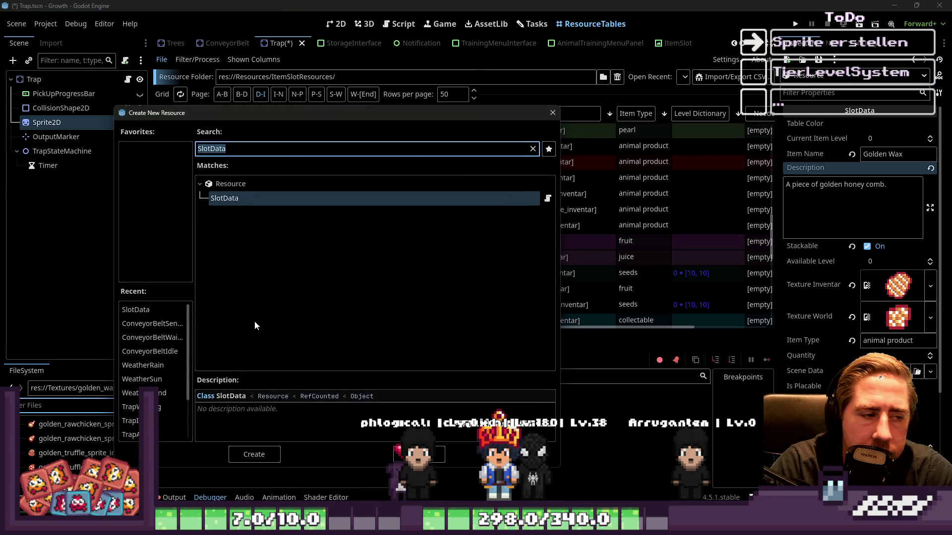
pyautogui.doubleClick(244, 204)
pyautogui.click(888, 157)
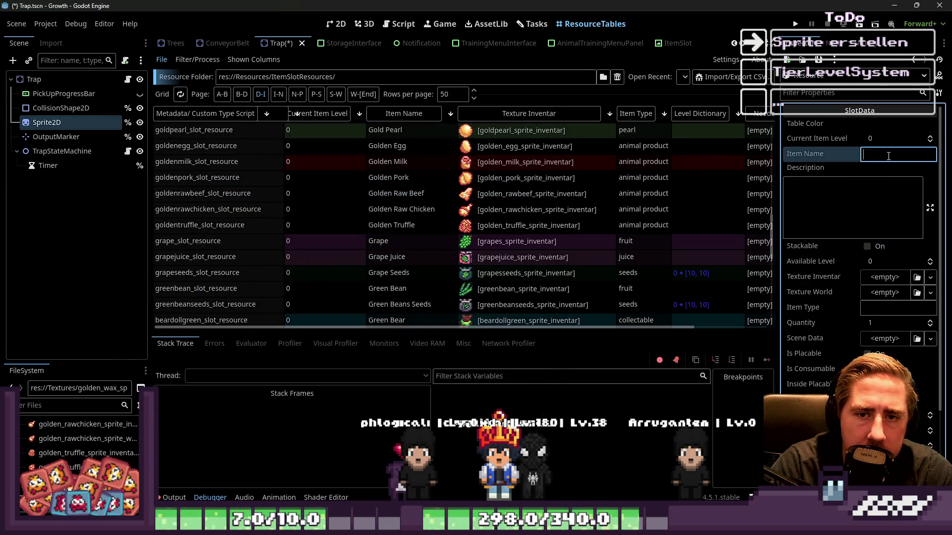
pyautogui.write('Ostrich Egg')
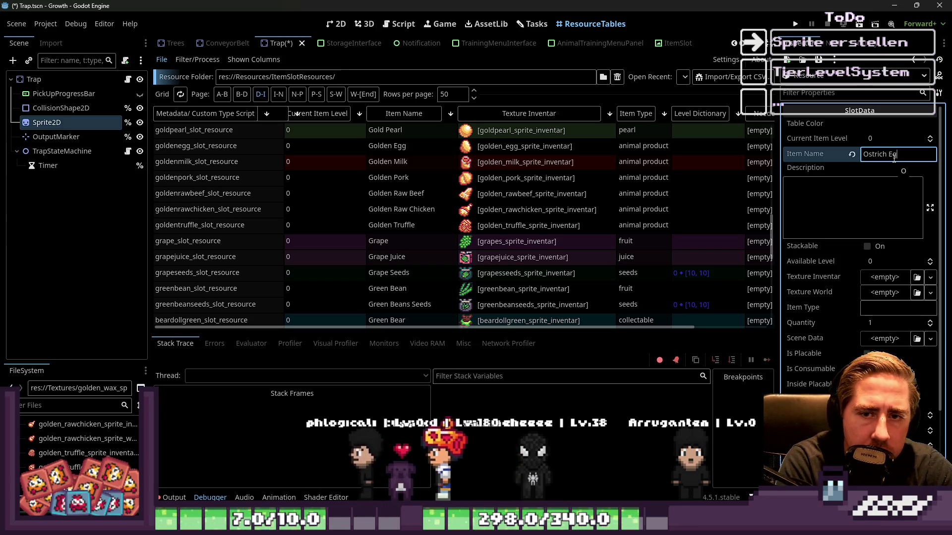
pyautogui.click(858, 185)
pyautogui.write('A')
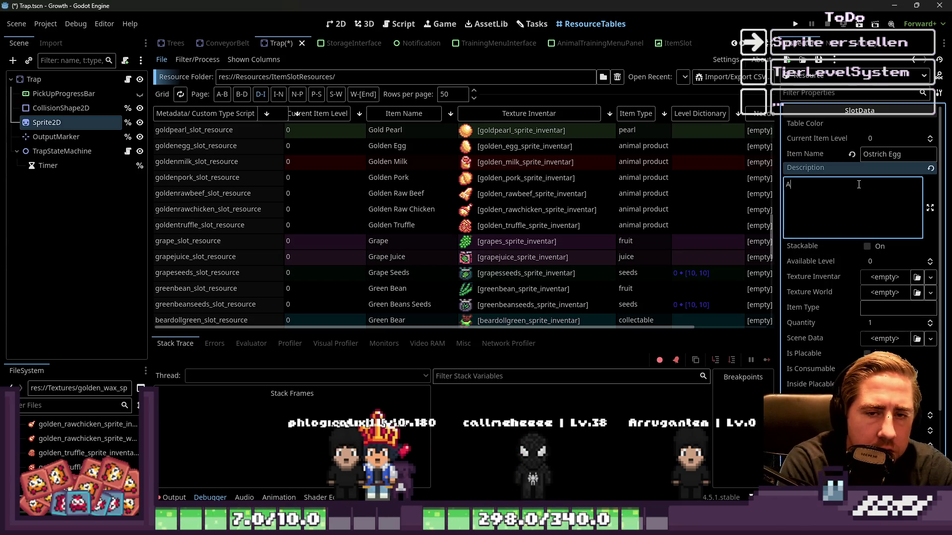
pyautogui.write(' giant ')
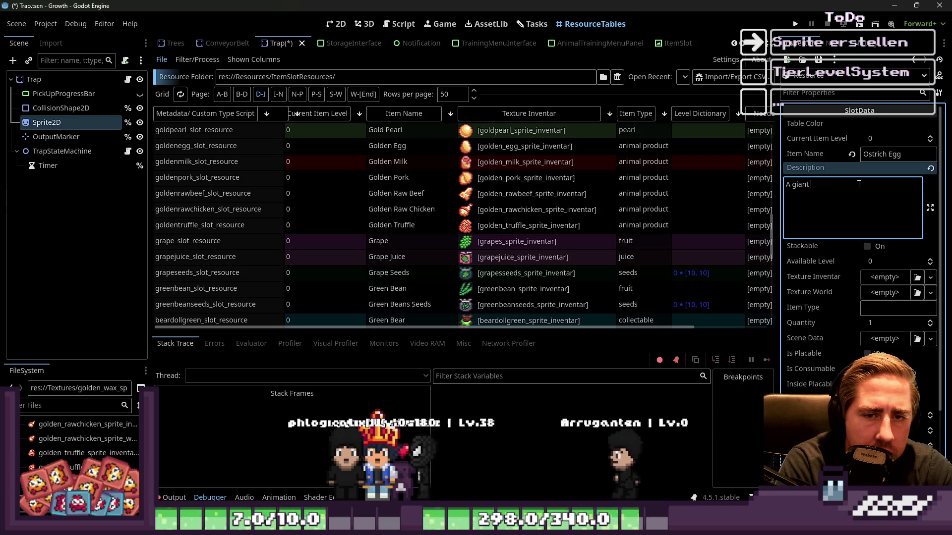
pyautogui.write('Egg from a giant Bird.')
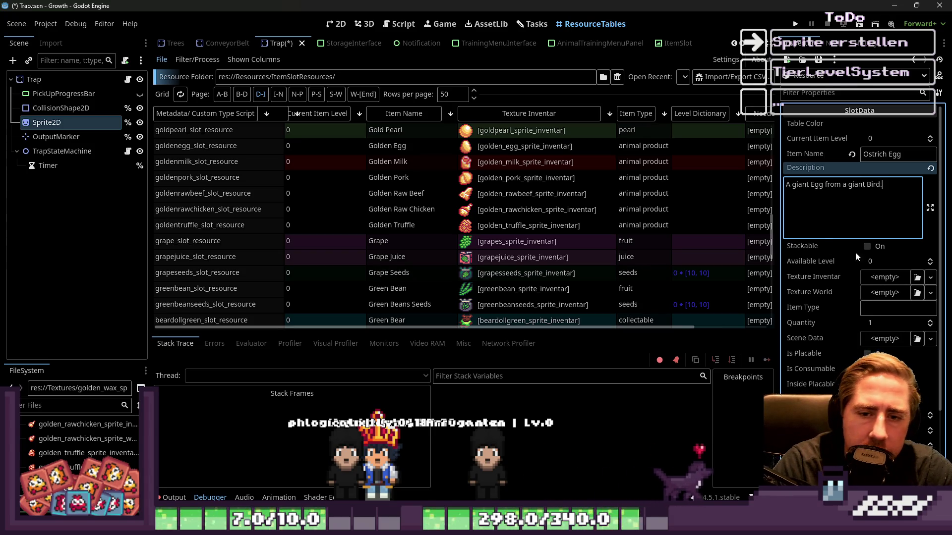
pyautogui.click(866, 246)
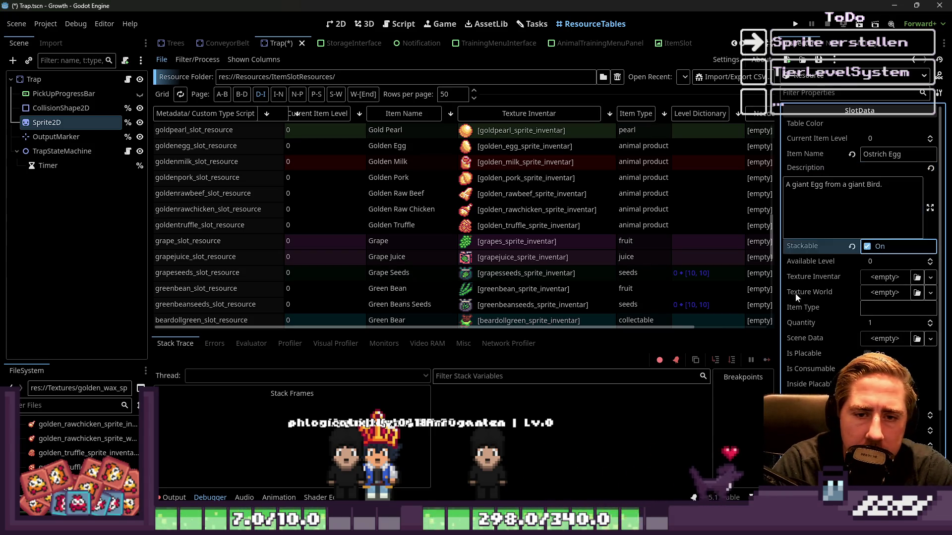
# Assign the ostrich egg sprite texture and set Item Type to animal product.
pyautogui.write('ostrich')
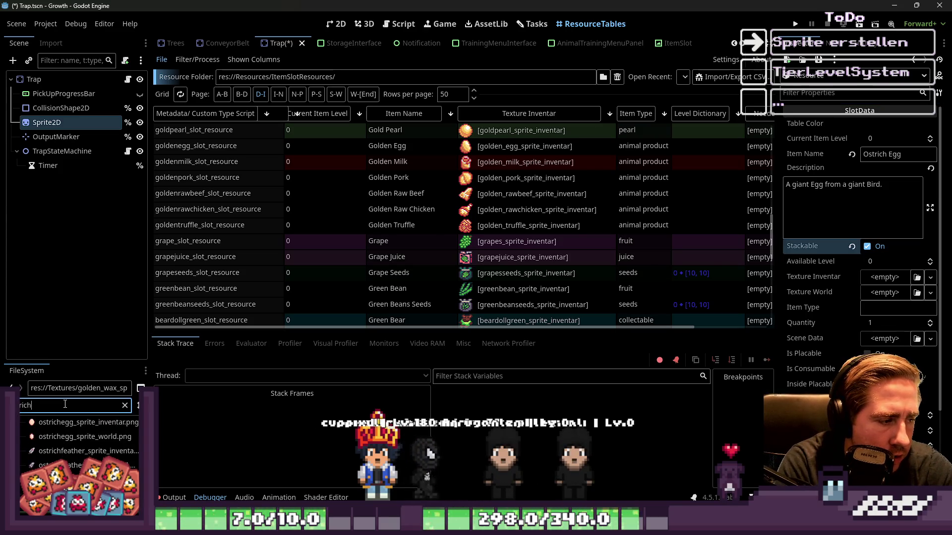
pyautogui.write('egg')
pyautogui.moveTo(79, 480); pyautogui.dragTo(854, 286)
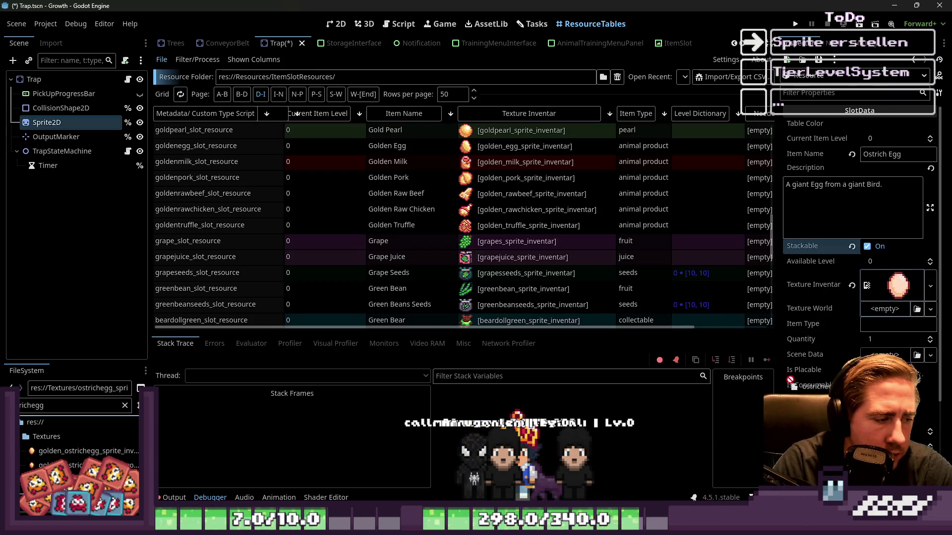
pyautogui.click(879, 342)
pyautogui.write('animal product')
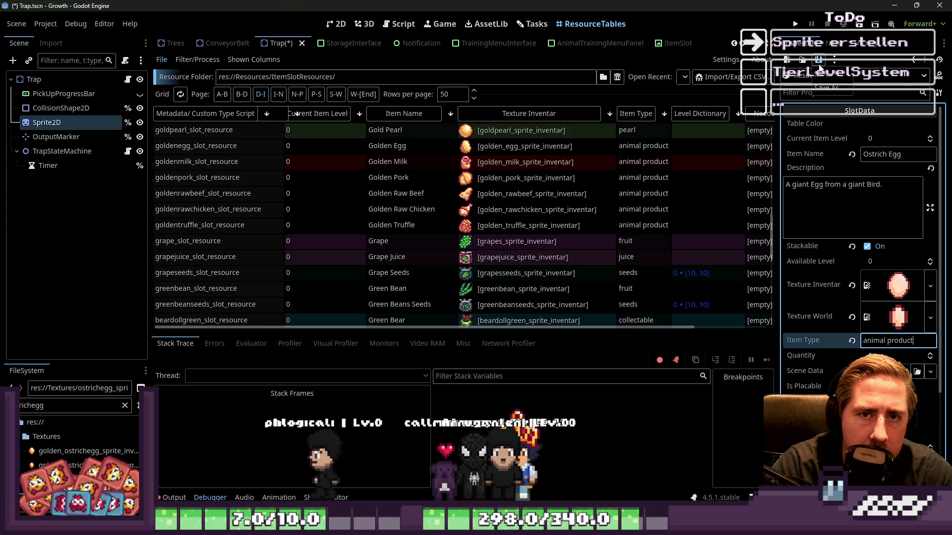
# Save the resource as ostrichegg_slot_resource.tres.
pyautogui.hotkey('ctrl', 's')
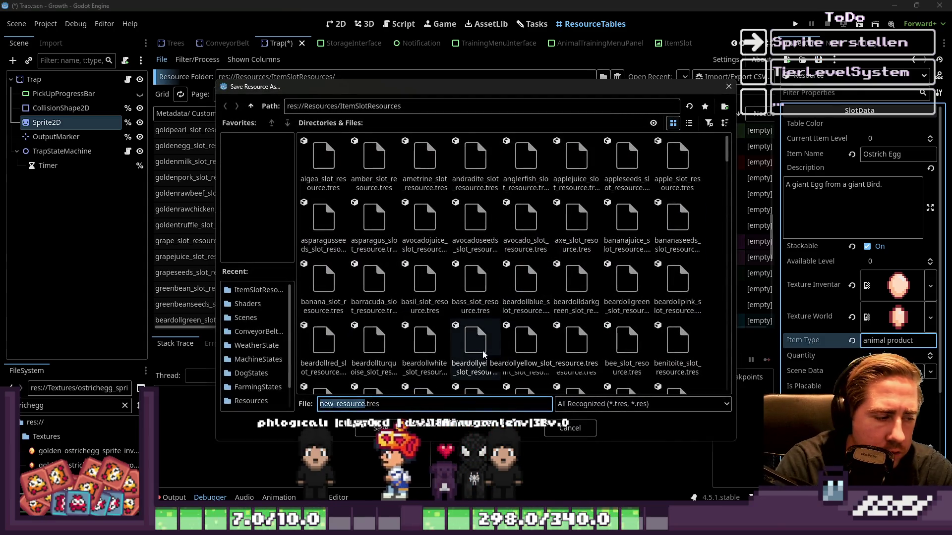
pyautogui.write('ostrich')
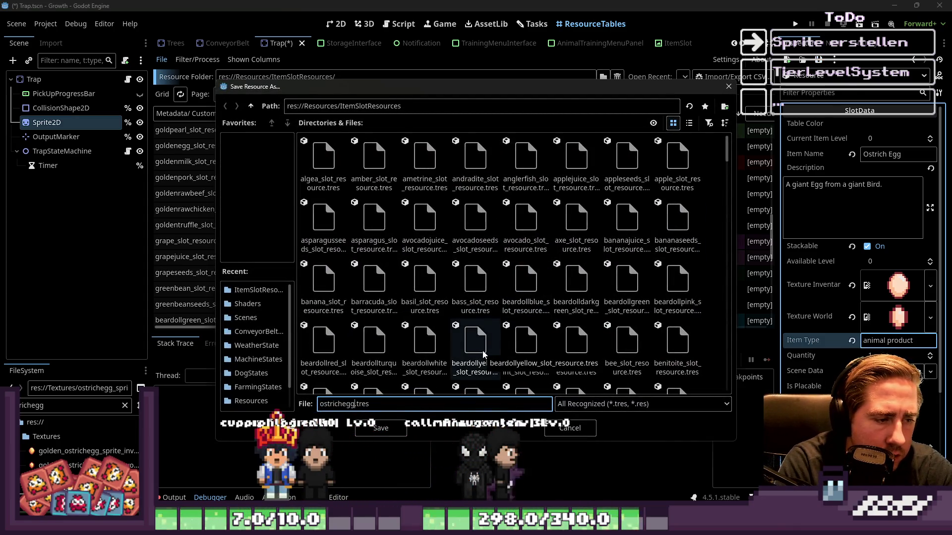
pyautogui.write('egg_slot_resource')
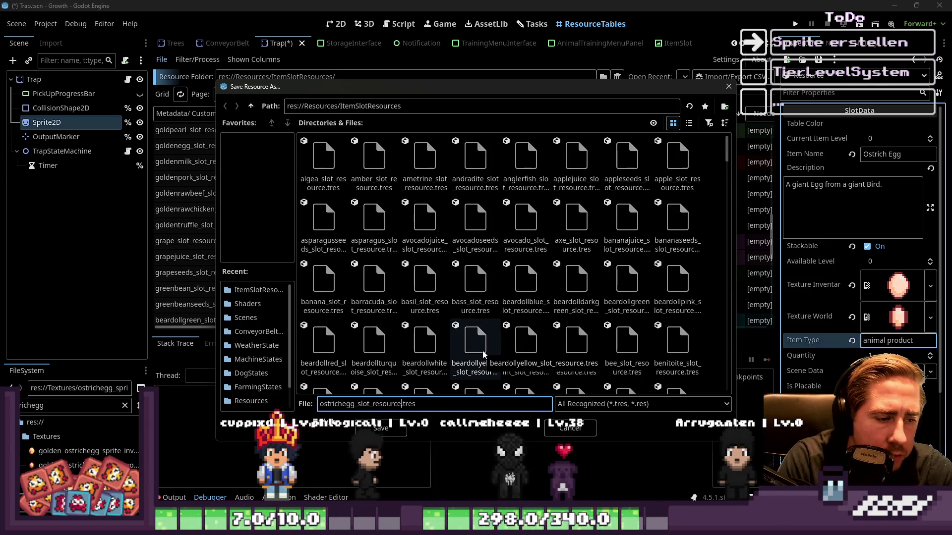
pyautogui.press('Return')
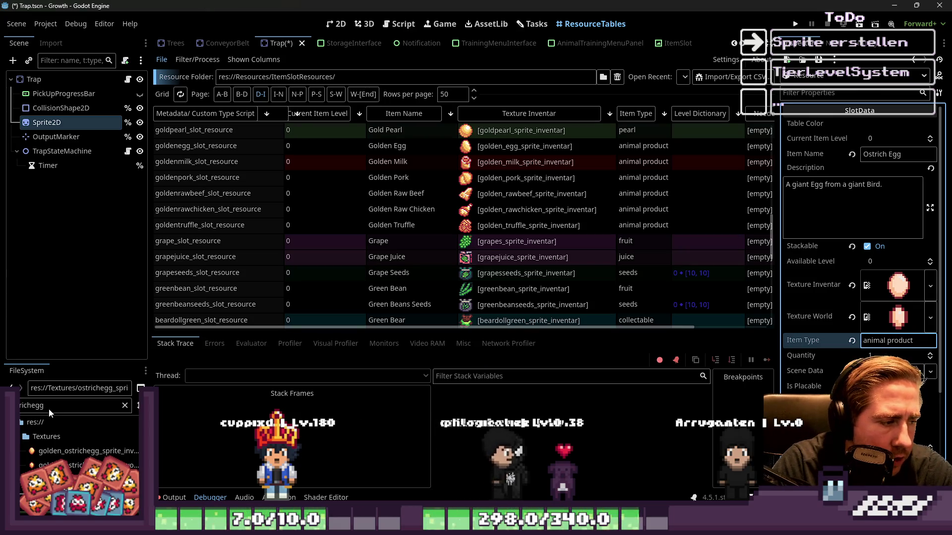
pyautogui.rightClick(56, 465)
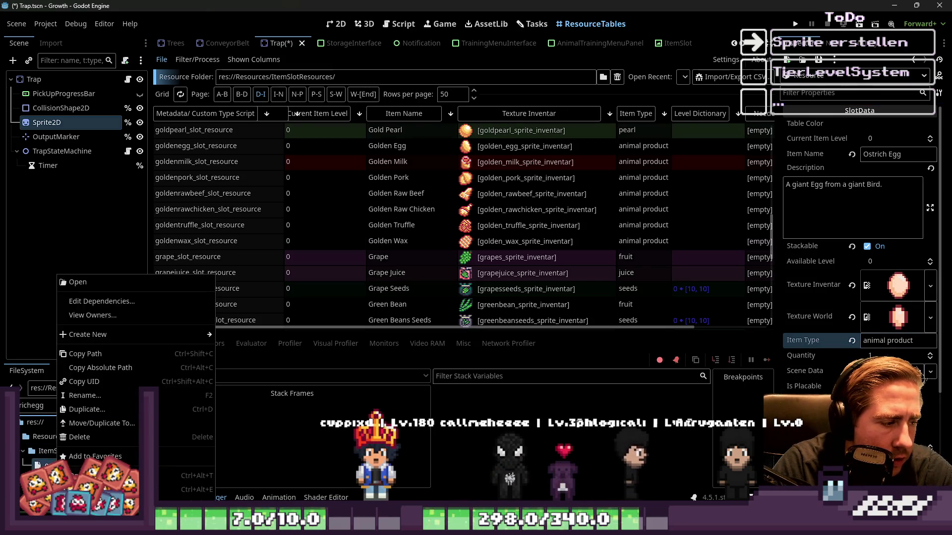
# Duplicate the ostrich egg resource as the golden copy, insert 'golden' into its description, and save.
pyautogui.click(83, 410)
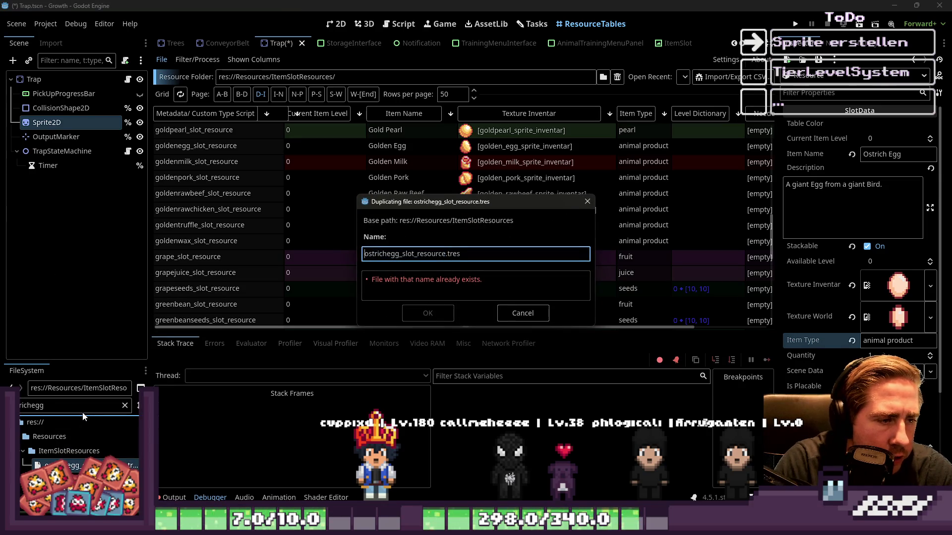
pyautogui.write('golden')
pyautogui.press('Return')
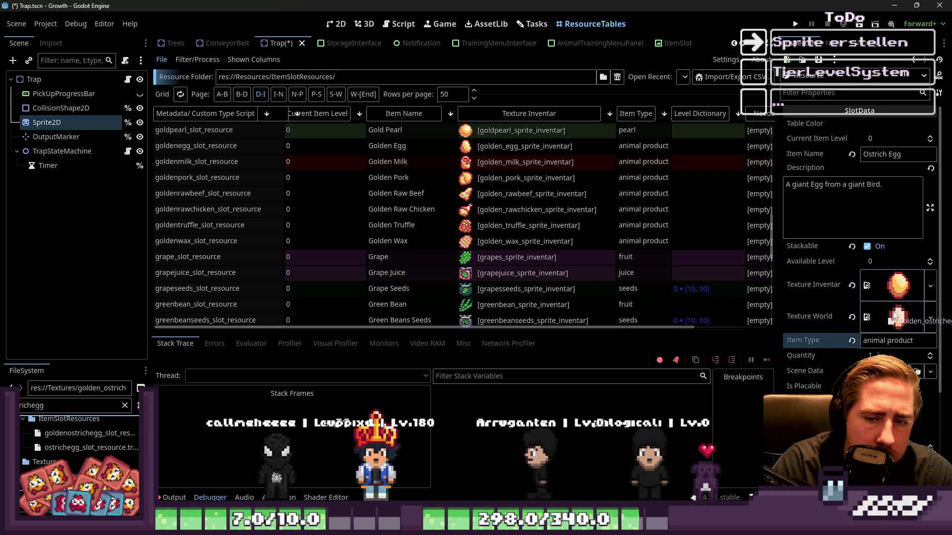
pyautogui.click(792, 184)
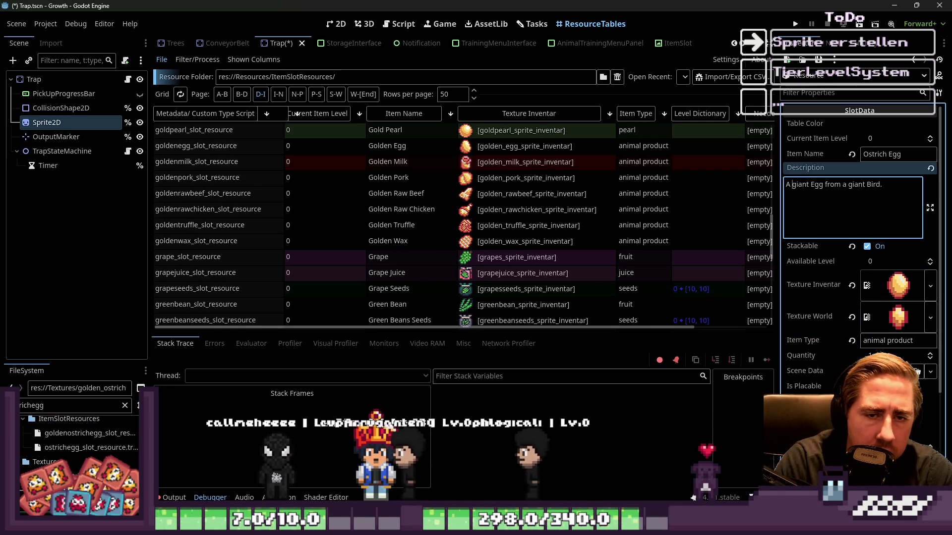
pyautogui.click(811, 185)
pyautogui.write('golden')
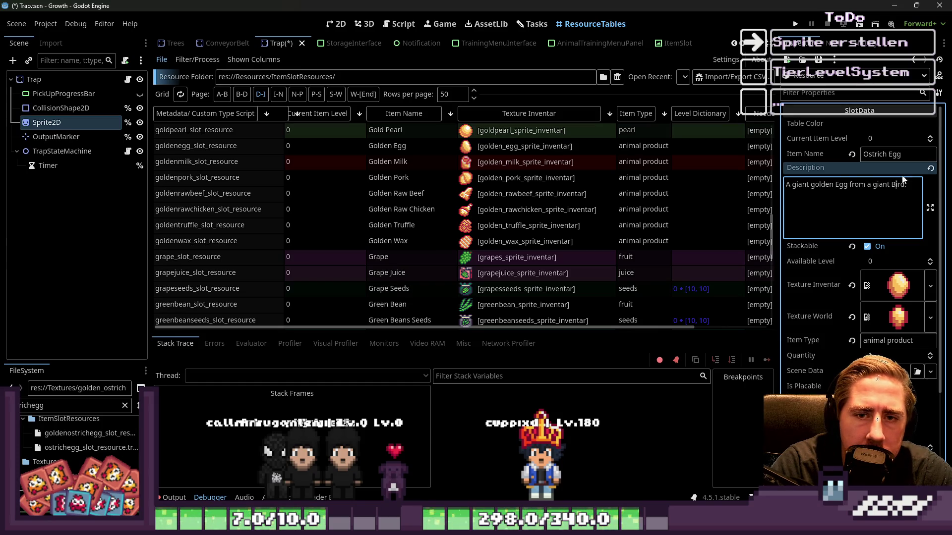
pyautogui.hotkey('shift', 'Tab')
pyautogui.hotkey('ctrl', 's')
pyautogui.doubleClick(77, 404)
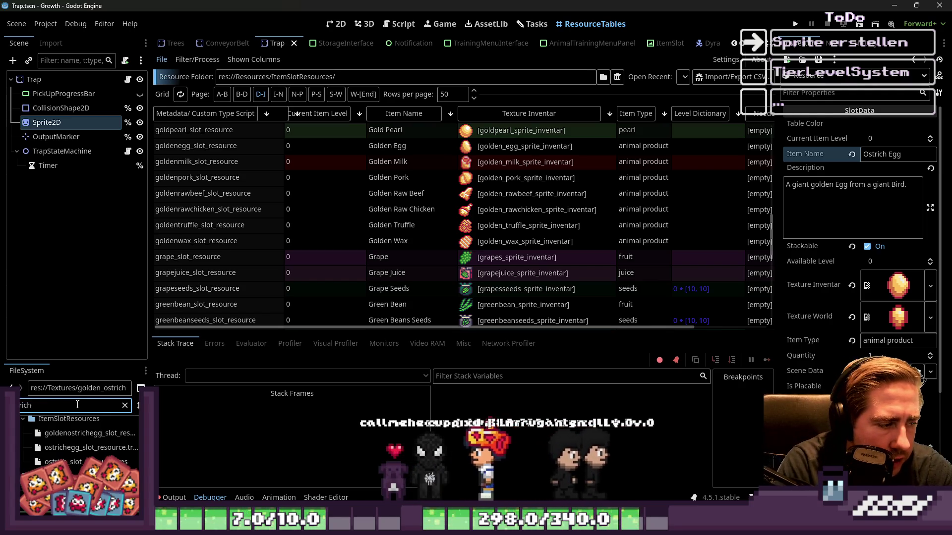
# Widen the file filter and create a new SlotData resource from the FileSystem context menu.
pyautogui.press('BackSpace')
pyautogui.press('BackSpace')
pyautogui.press('BackSpace')
pyautogui.scroll(-1, 38, 451)
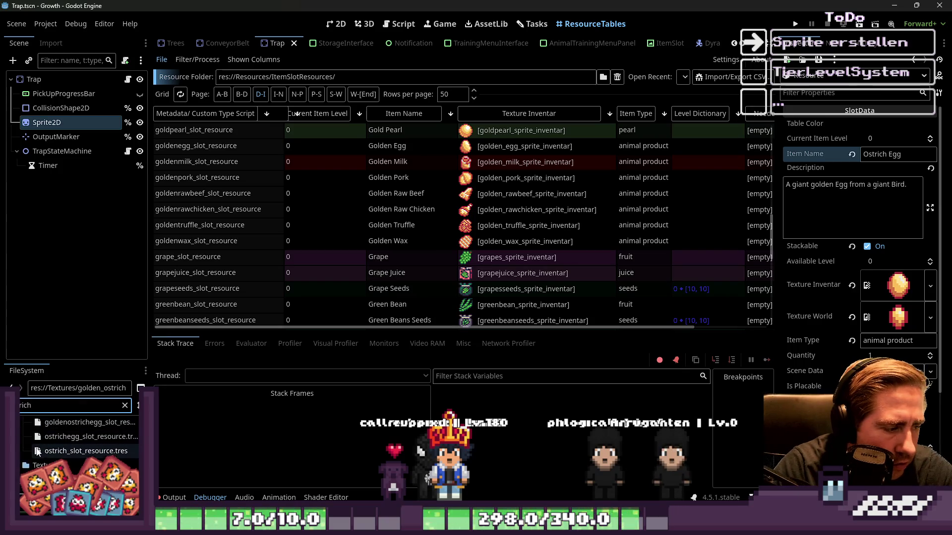
pyautogui.rightClick(204, 144)
pyautogui.click(228, 168)
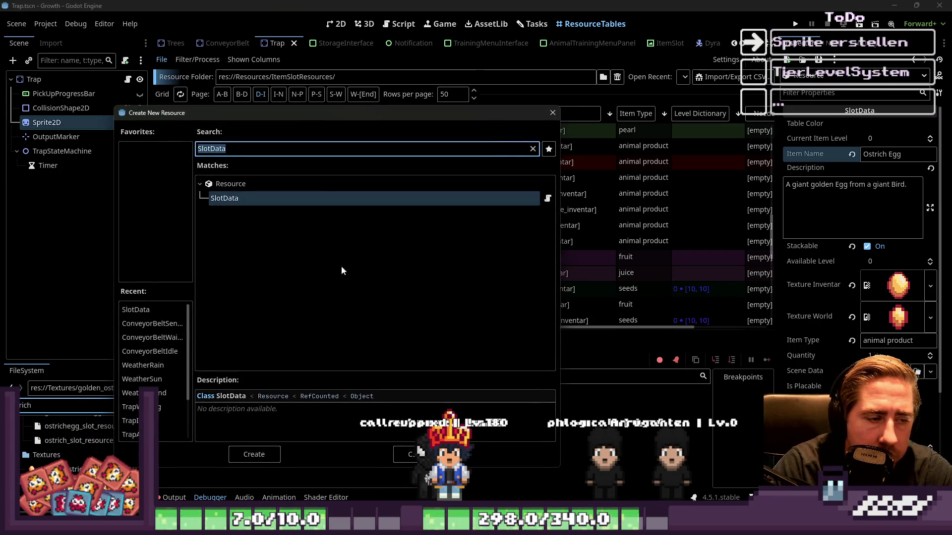
pyautogui.doubleClick(233, 198)
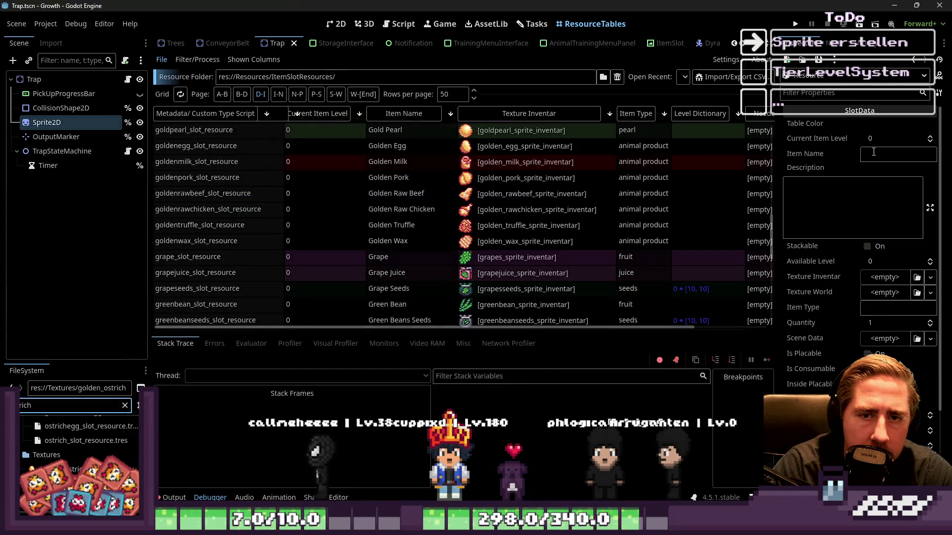
# Name the item 'Ostrich Feather' and describe it as 'A giant Feather from a giant Bird.'.
pyautogui.click(877, 154)
pyautogui.write('Ostrich Feat')
pyautogui.click(858, 215)
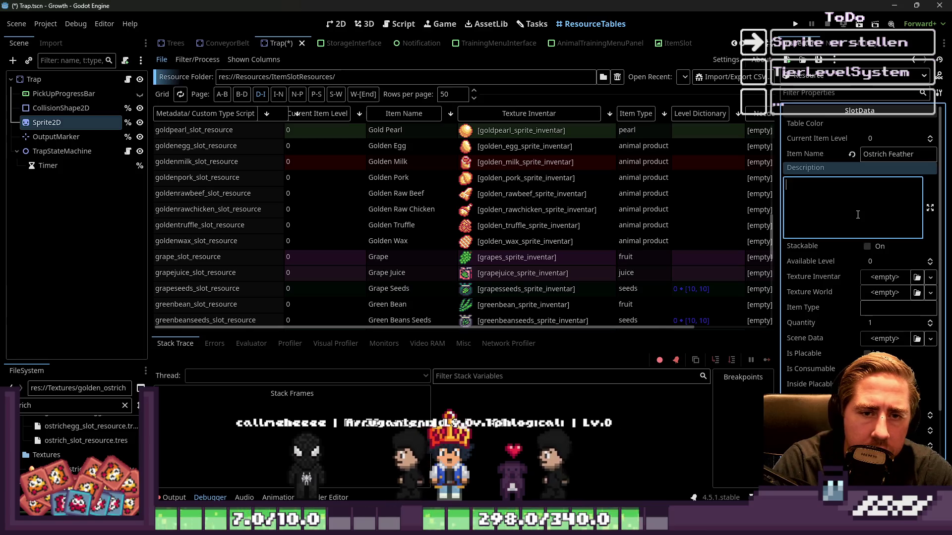
pyautogui.write('A')
pyautogui.press('BackSpace')
pyautogui.write('Gian')
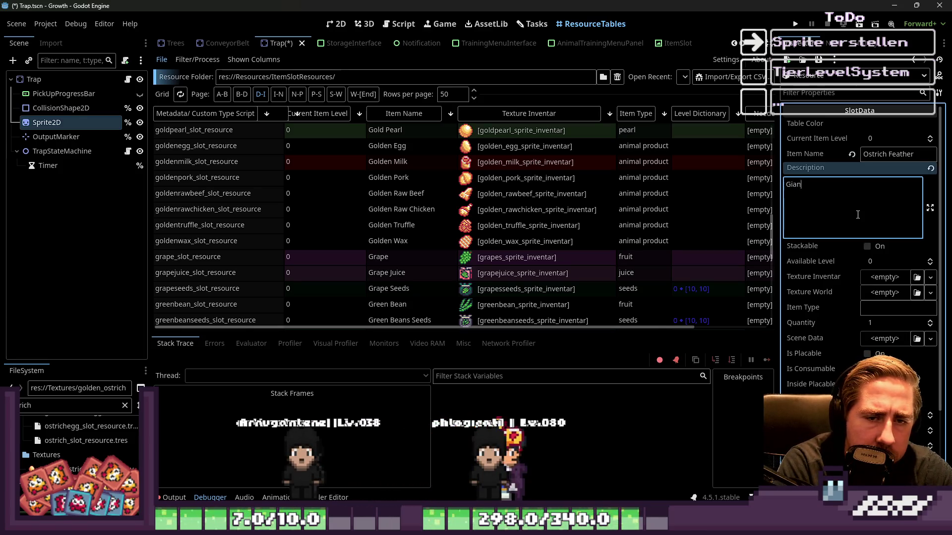
pyautogui.press('BackSpace')
pyautogui.press('BackSpace')
pyautogui.press('BackSpace')
pyautogui.write('A gia')
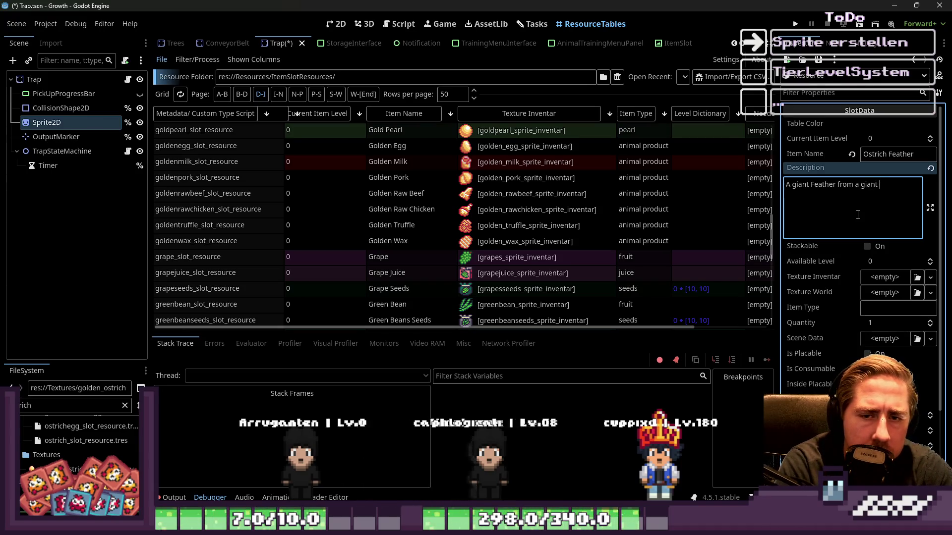
pyautogui.write('Bird.')
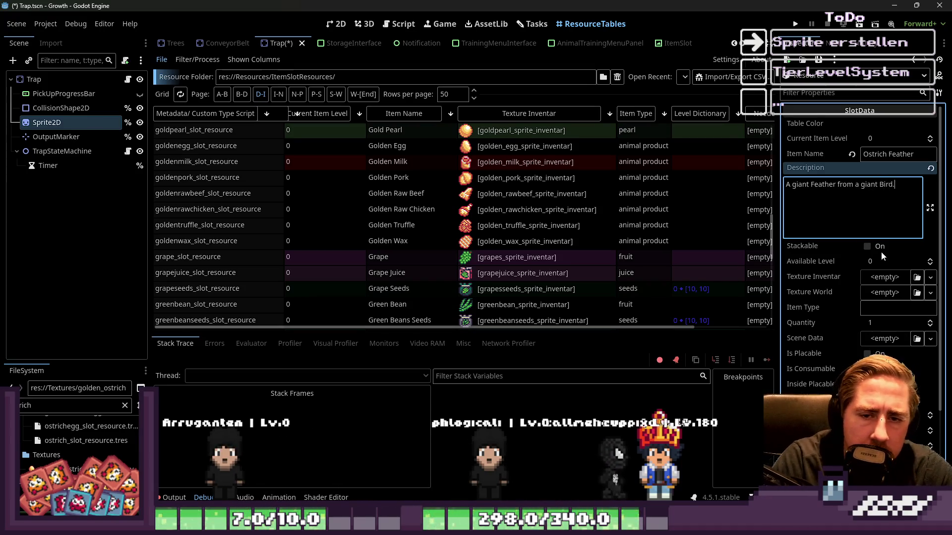
# Make it stackable, assign the feather sprite texture, and set item type to animal product.
pyautogui.click(873, 247)
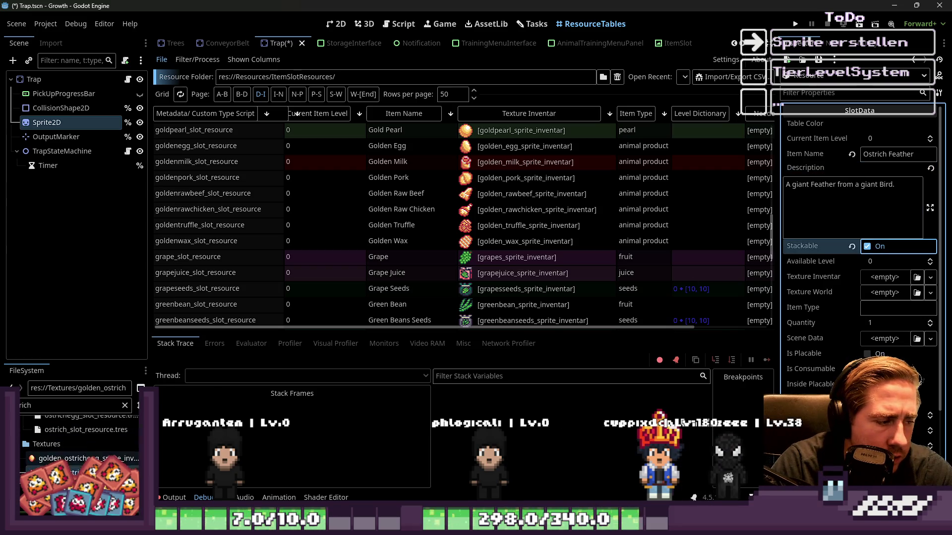
pyautogui.scroll(-3, 79, 436)
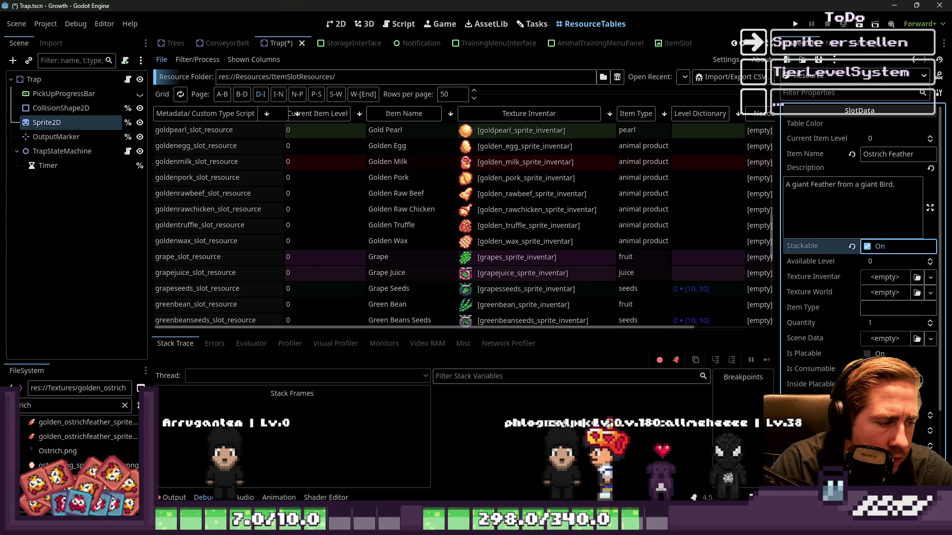
pyautogui.scroll(-2, 79, 436)
pyautogui.moveTo(74, 473)
pyautogui.mouseDown()
pyautogui.moveTo(862, 273)
pyautogui.moveTo(892, 312)
pyautogui.mouseUp()
pyautogui.click(923, 340)
pyautogui.write('animal product')
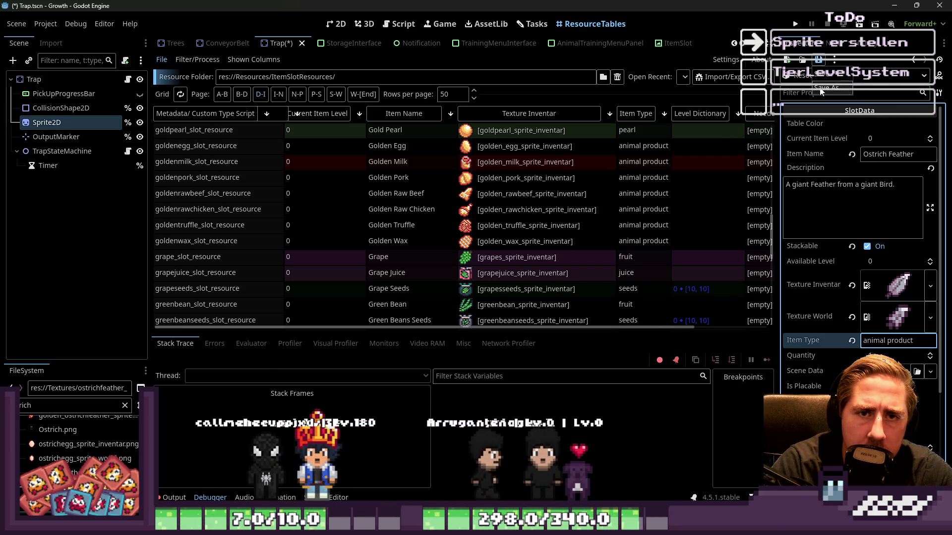
pyautogui.click(821, 89)
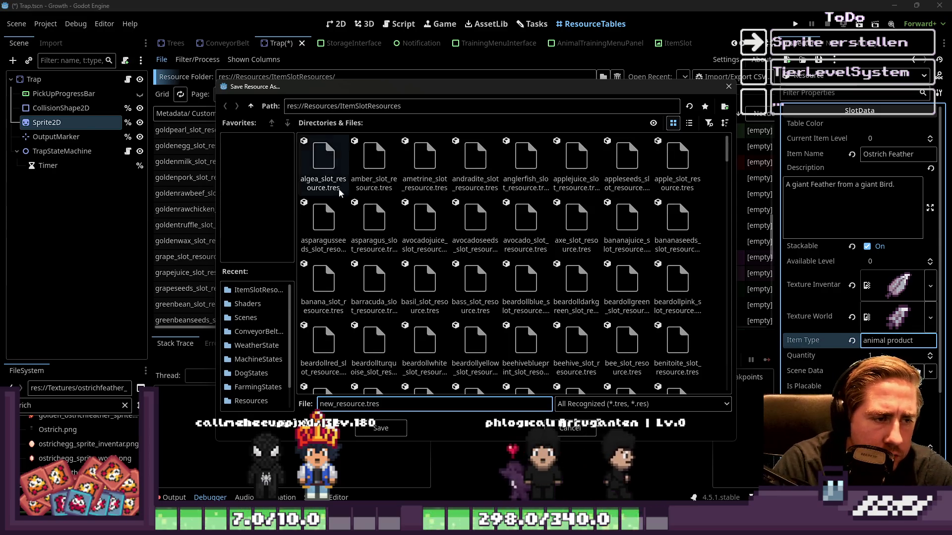
# Save the resource as ostrichfeather_slot_resource.tres in the ItemSlotResources folder.
pyautogui.click(425, 221)
pyautogui.doubleClick(366, 404)
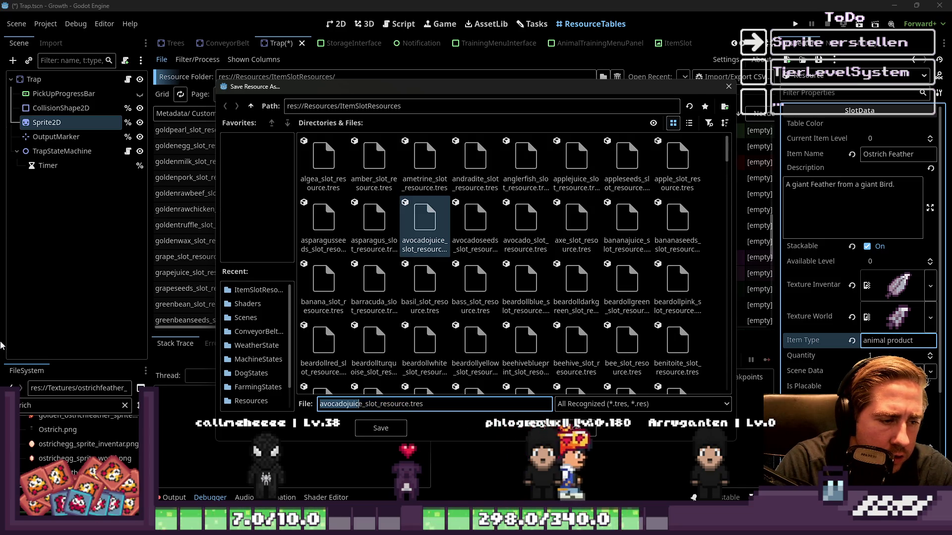
pyautogui.write('ostrichf')
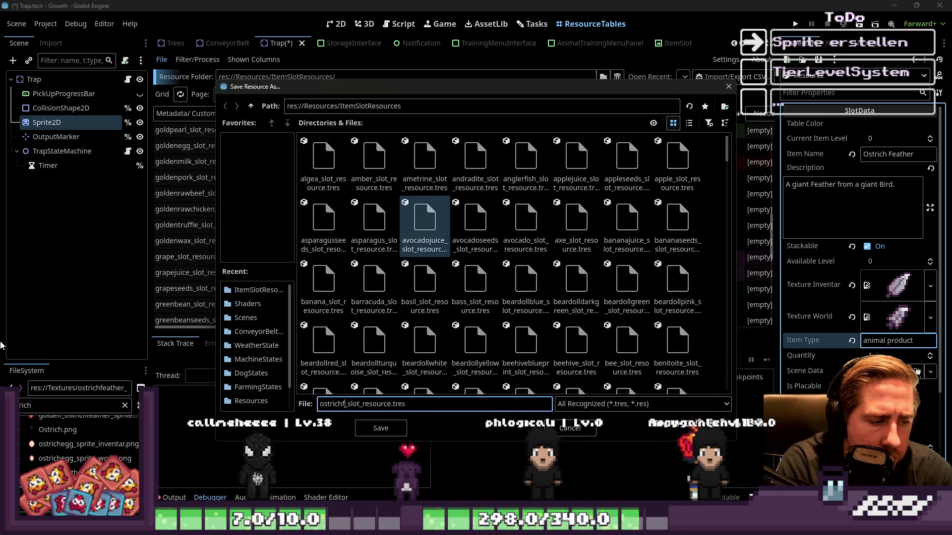
pyautogui.press('Return')
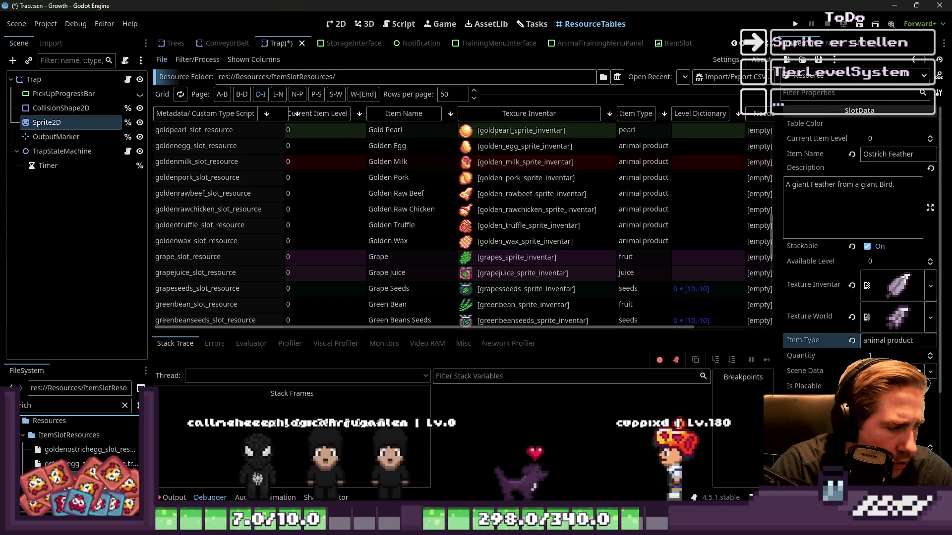
# Duplicate the feather resource as goldenostrichfeather_slot_resource.tres.
pyautogui.rightClick(88, 450)
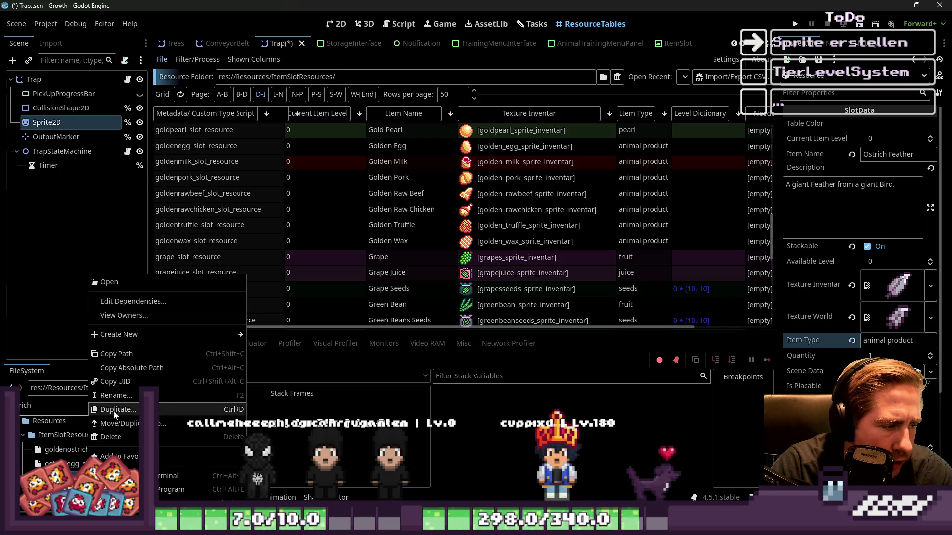
pyautogui.click(123, 410)
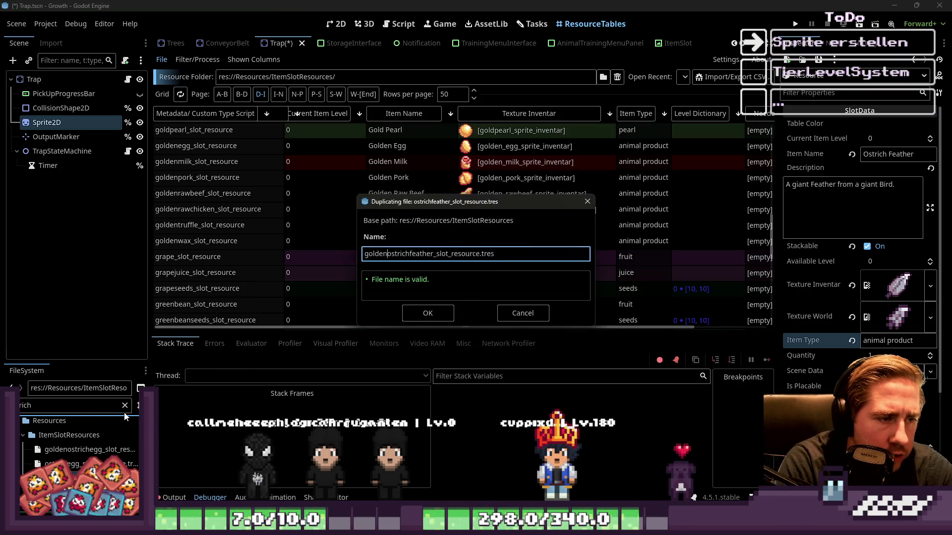
pyautogui.press('Return')
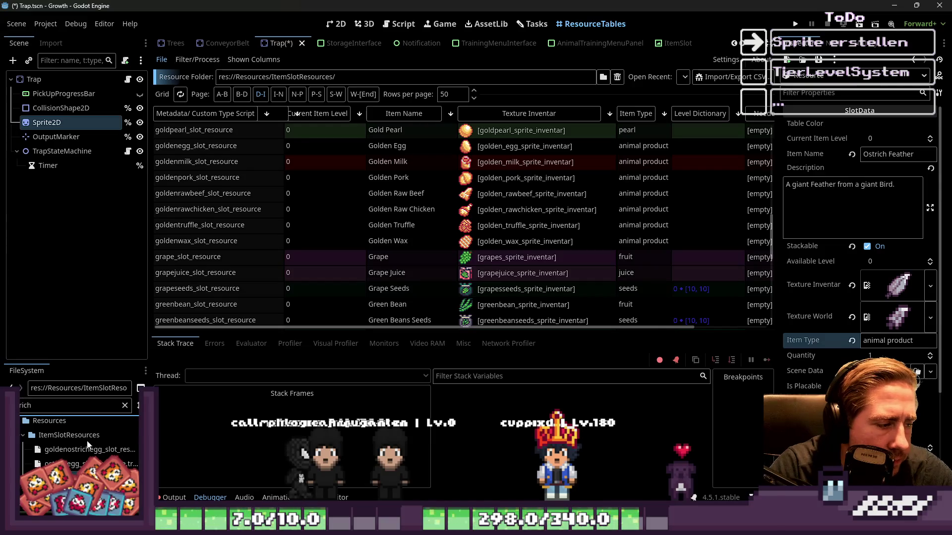
# Assign the golden feather sprite and save over goldenostrichfeather_slot_resource.tres.
pyautogui.scroll(-3, 91, 436)
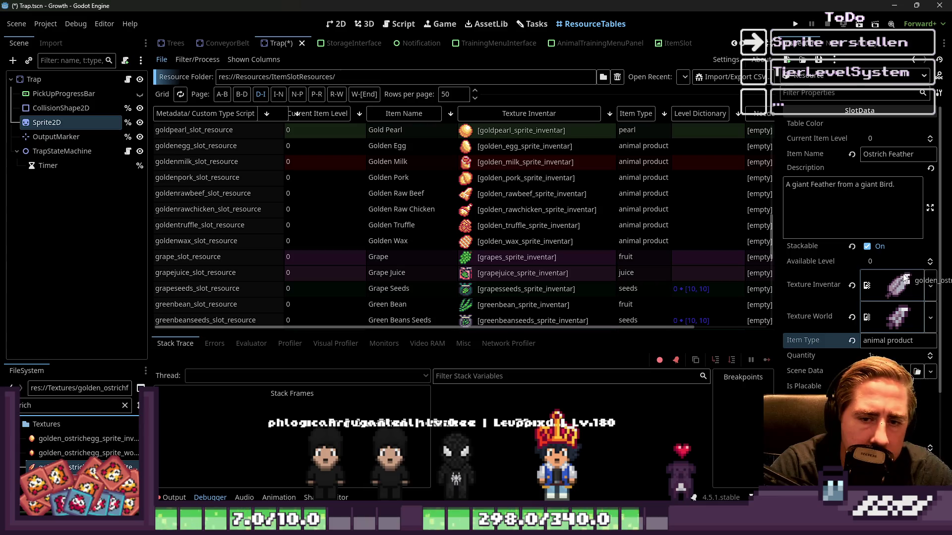
pyautogui.moveTo(905, 278); pyautogui.dragTo(899, 285)
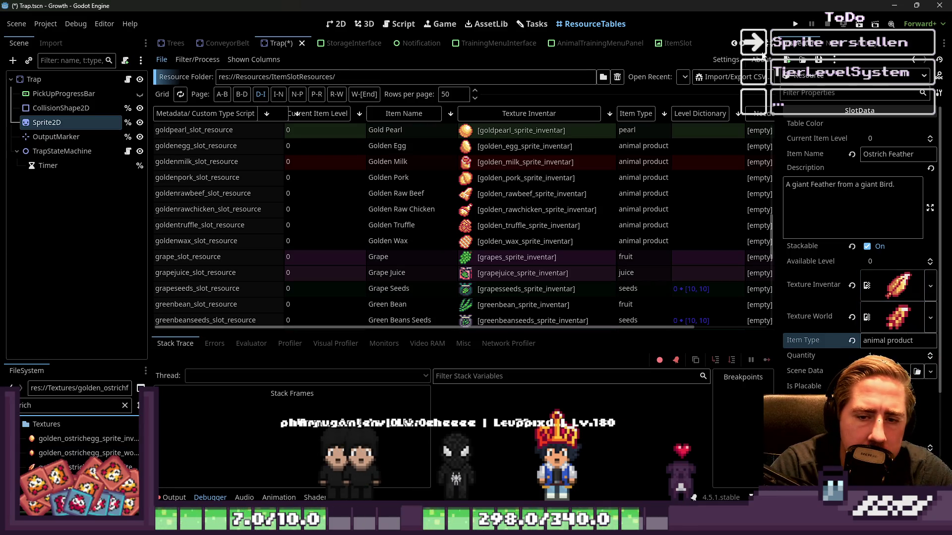
pyautogui.click(819, 99)
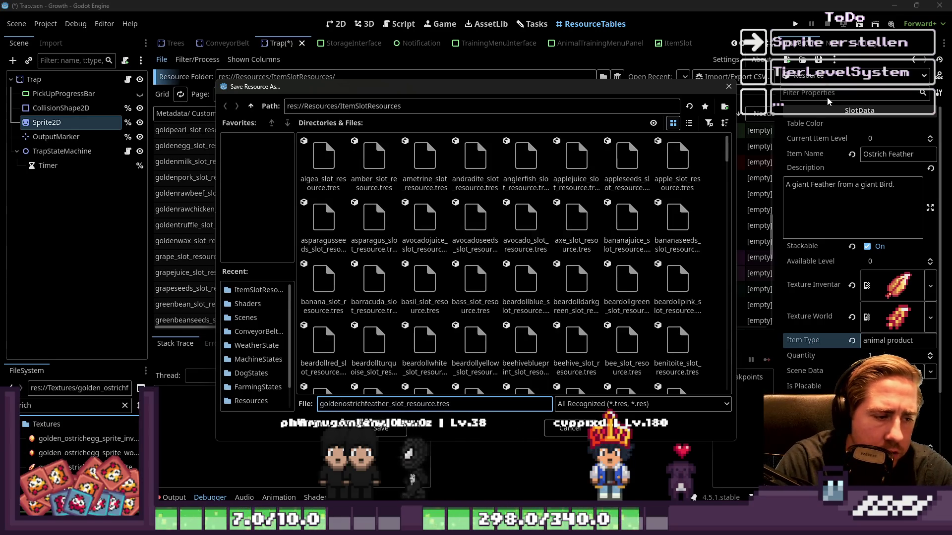
pyautogui.press('Return')
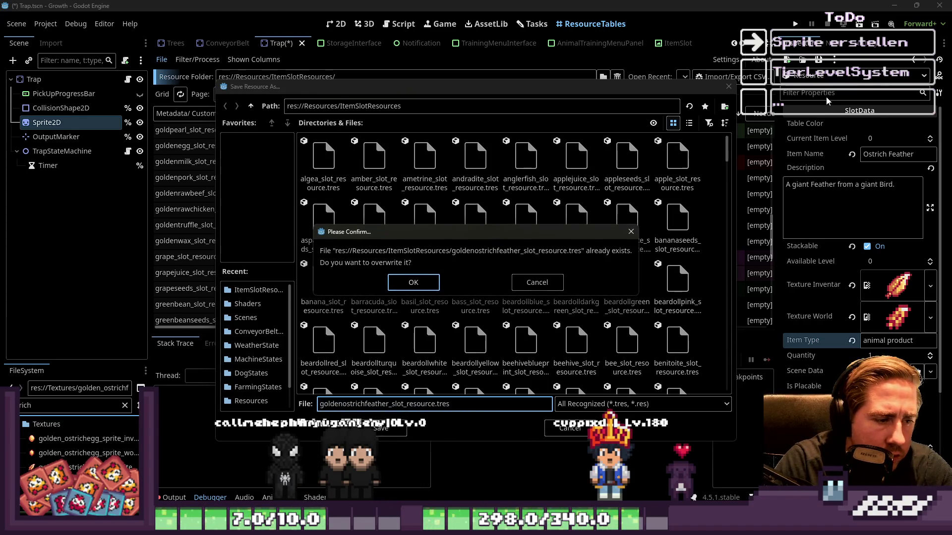
pyautogui.press('Escape')
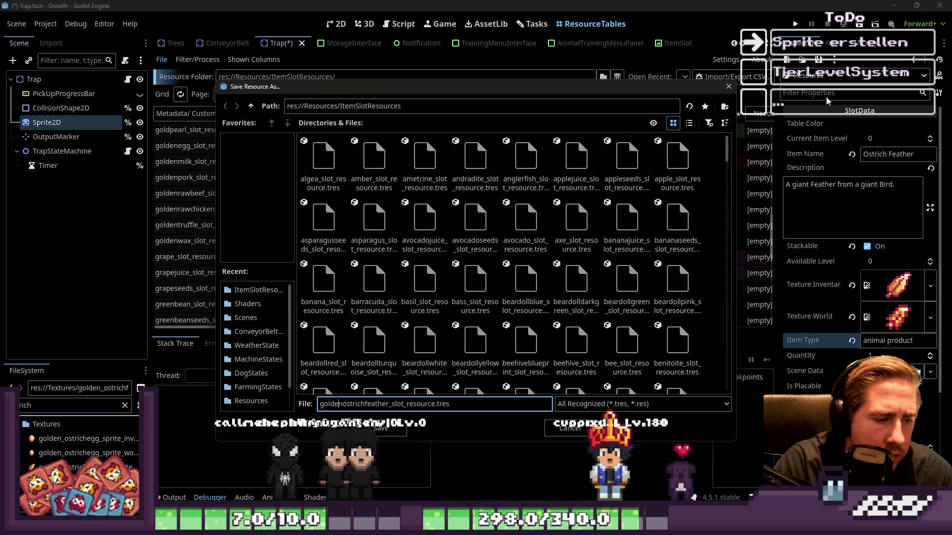
pyautogui.press('Return')
pyautogui.click(414, 292)
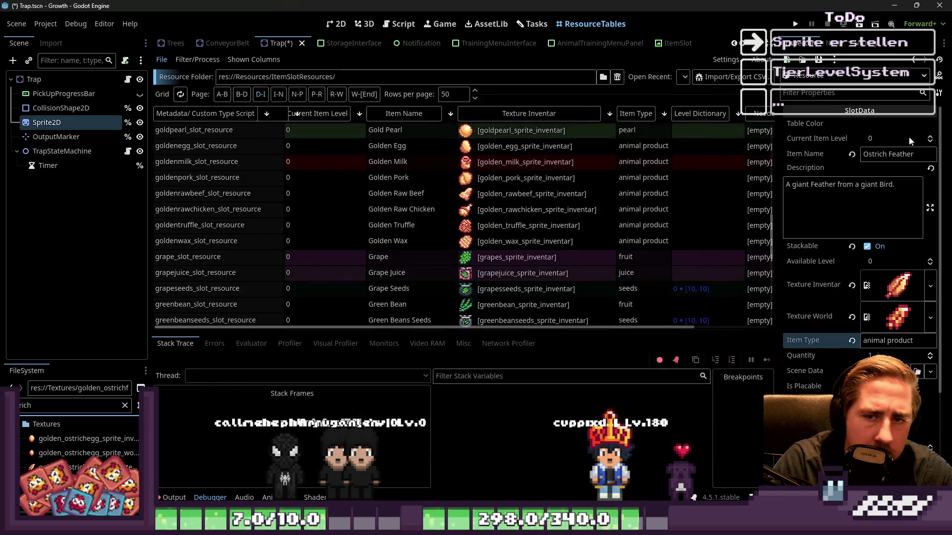
# Rename the item Golden Ostrich Feather, describe it as 'A giant golden Feather from a giant Bird.', and save.
pyautogui.click(894, 154)
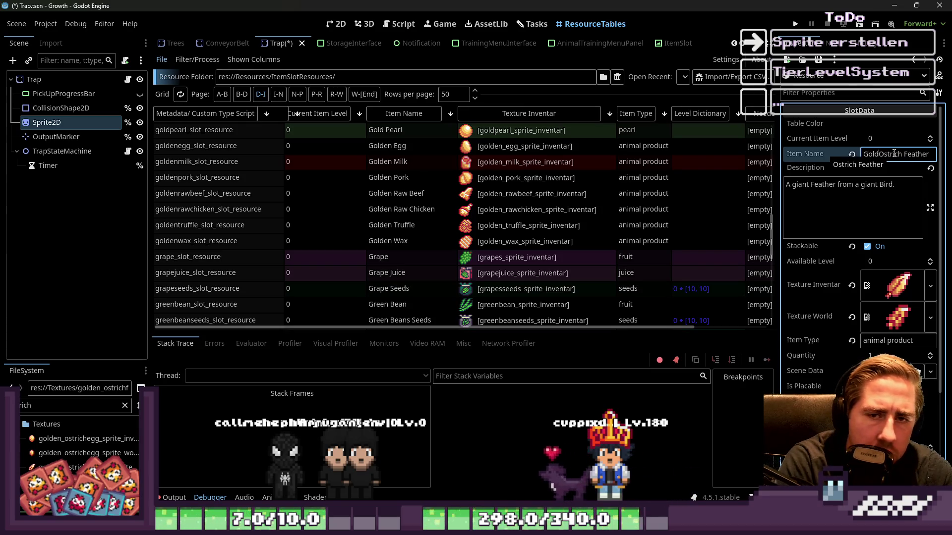
pyautogui.write('en')
pyautogui.click(821, 201)
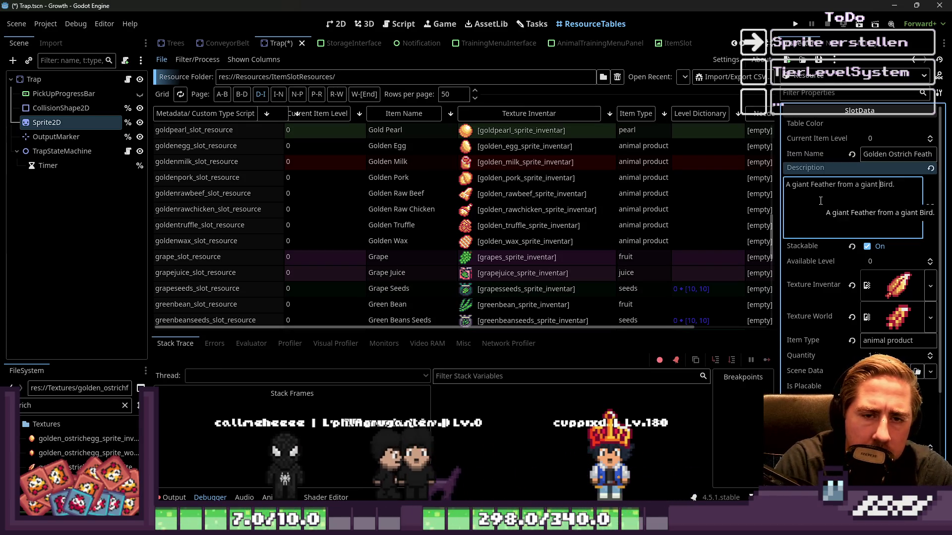
pyautogui.hotkey('ctrl', 'Left')
pyautogui.hotkey('ctrl', 'Left')
pyautogui.hotkey('ctrl', 'Left')
pyautogui.write('golden')
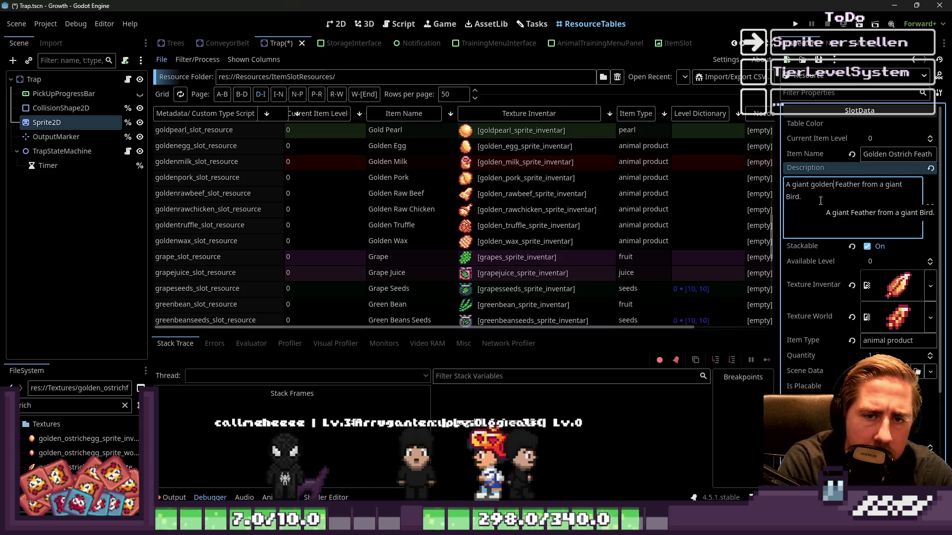
pyautogui.click(820, 201)
pyautogui.hotkey('ctrl', 's')
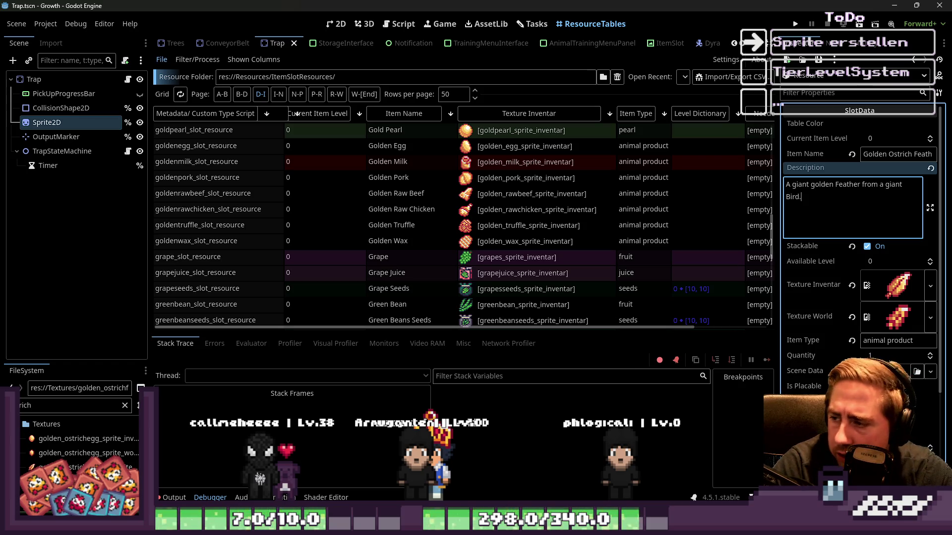
pyautogui.doubleClick(51, 405)
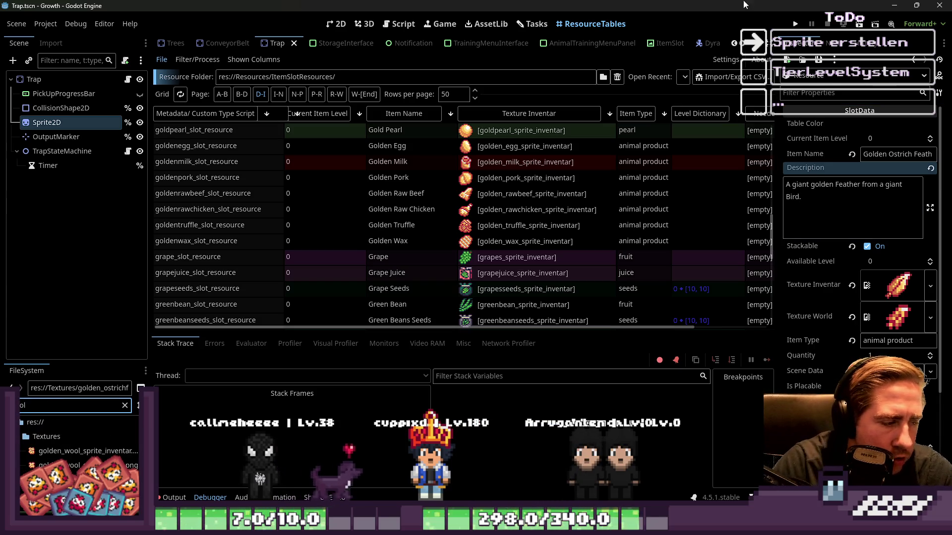
# Create a new SlotData resource named Wool and make it stackable.
pyautogui.click(787, 61)
pyautogui.press('Return')
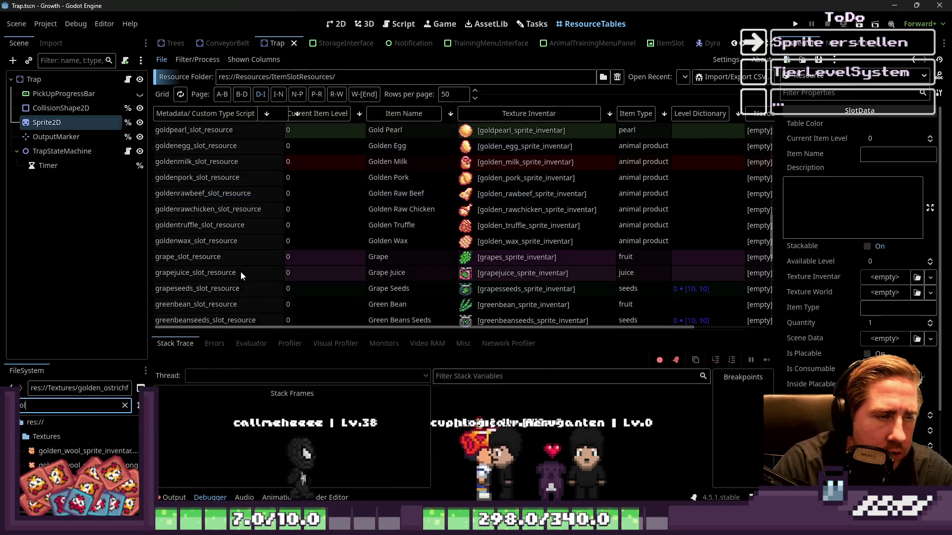
pyautogui.click(894, 155)
pyautogui.write('W')
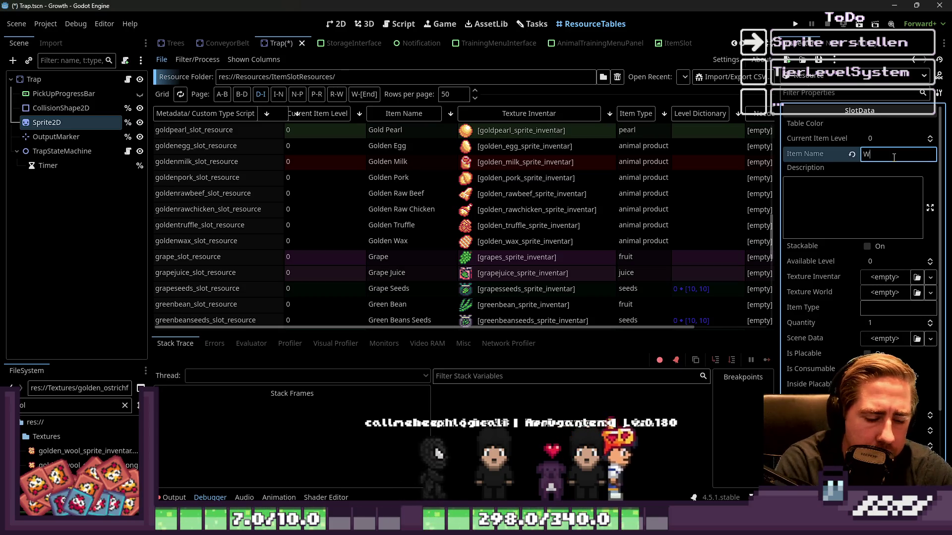
pyautogui.write('ool')
pyautogui.click(848, 207)
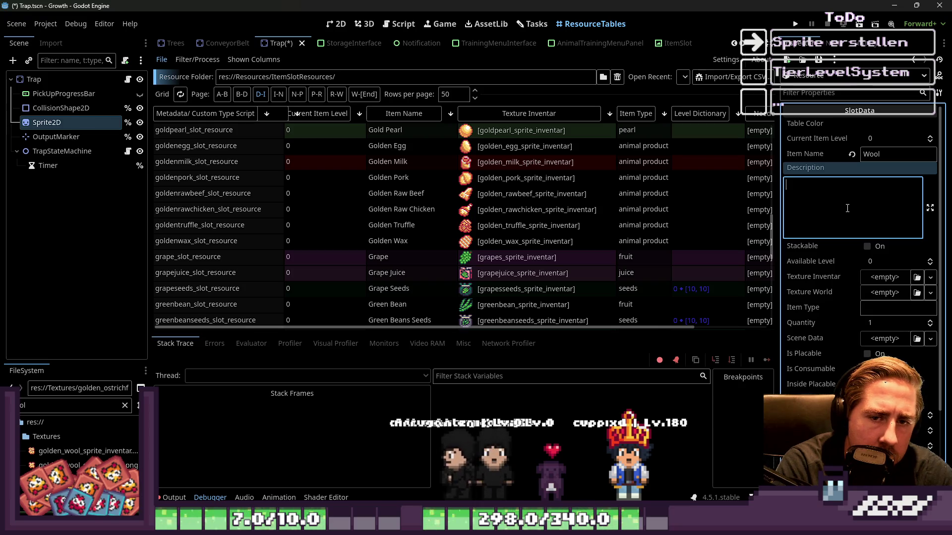
pyautogui.click(867, 246)
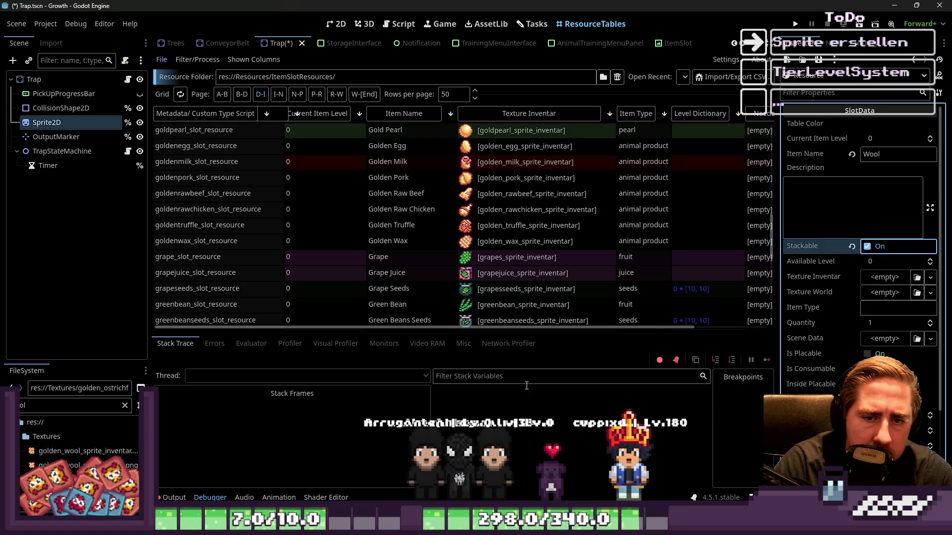
# Assign the wool sprite texture and set the item type to animal product.
pyautogui.moveTo(59, 479)
pyautogui.mouseDown()
pyautogui.moveTo(892, 277)
pyautogui.moveTo(347, 422)
pyautogui.moveTo(882, 317)
pyautogui.mouseUp()
pyautogui.click(874, 341)
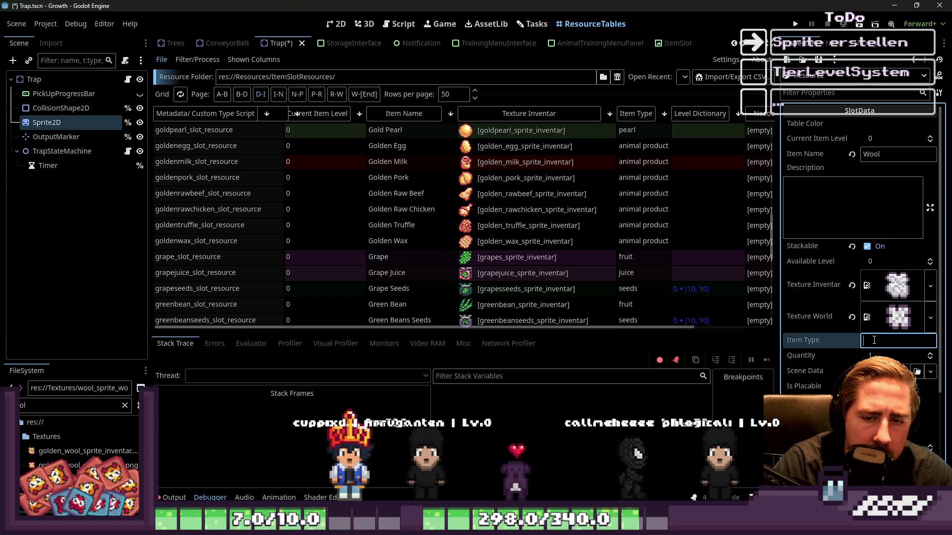
pyautogui.write('animal ')
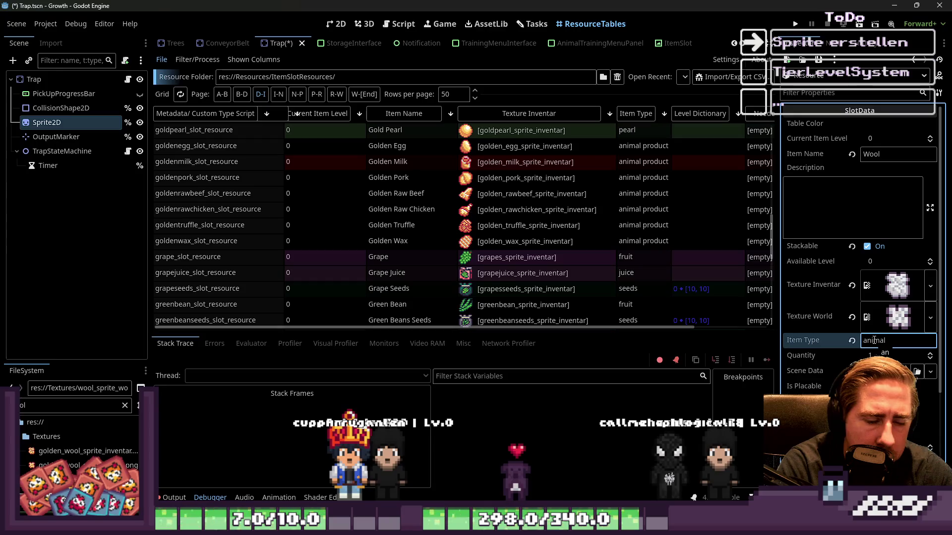
pyautogui.write('product')
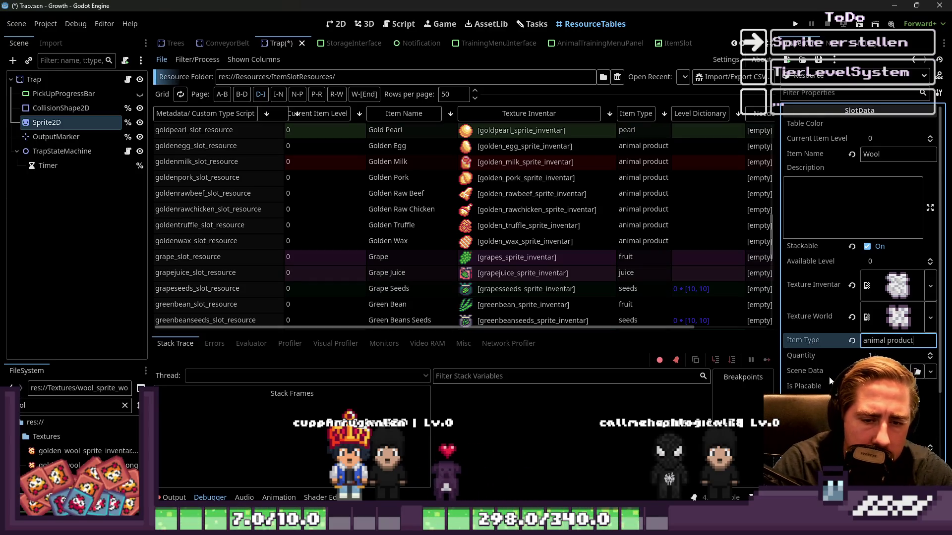
pyautogui.scroll(-2, 829, 376)
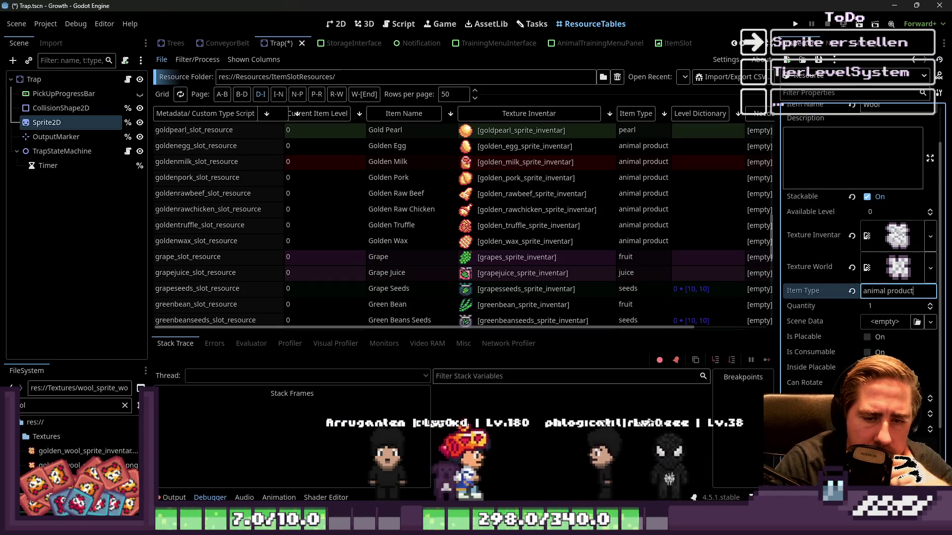
pyautogui.scroll(-2, 842, 247)
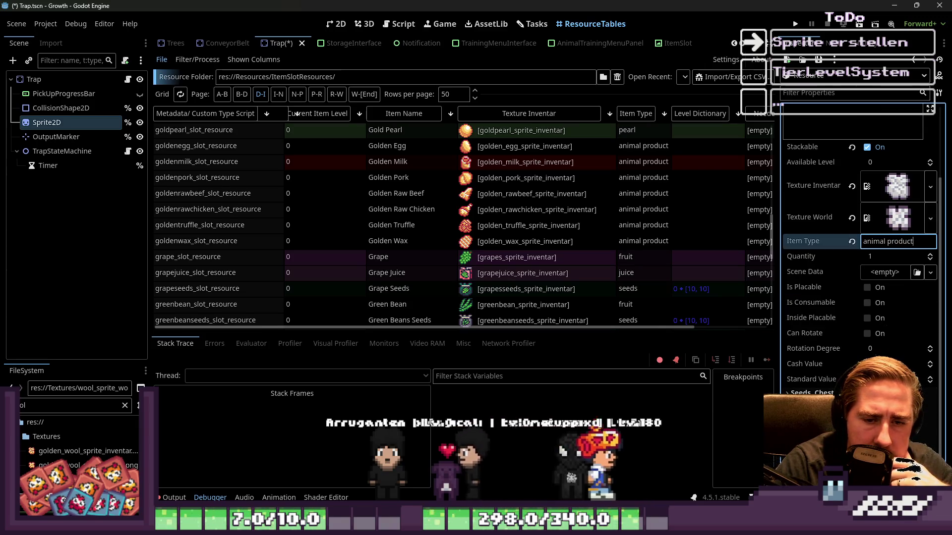
pyautogui.scroll(4, 886, 325)
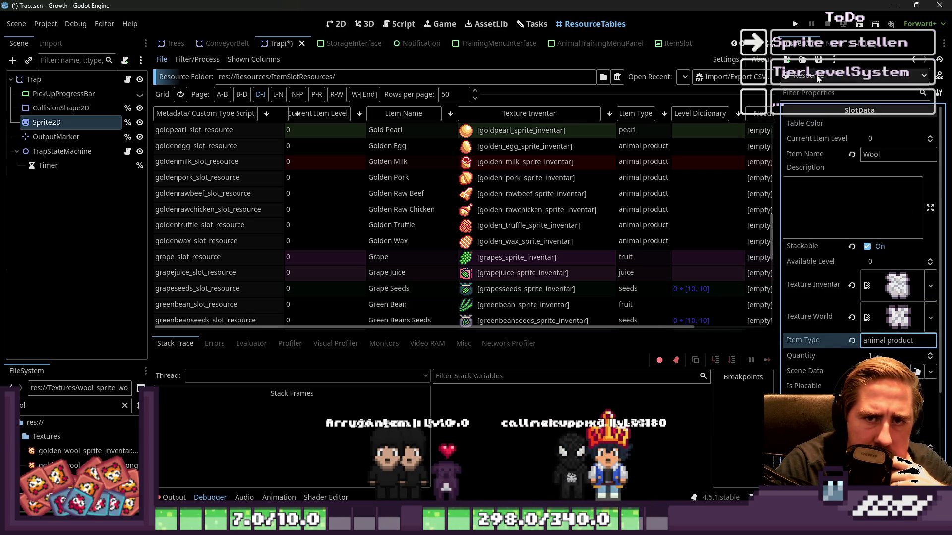
pyautogui.click(810, 99)
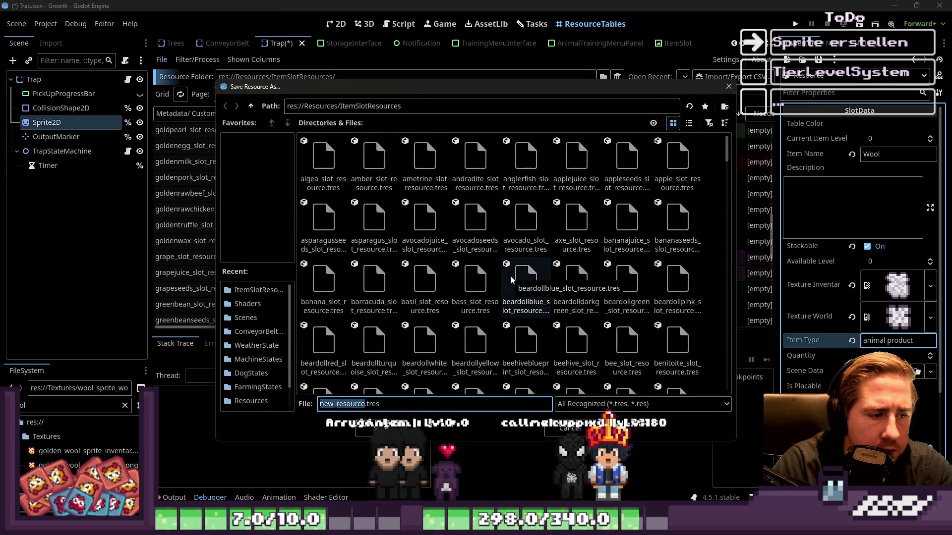
# Save the Wool item as wool_slot_resource.tres.
pyautogui.click(511, 276)
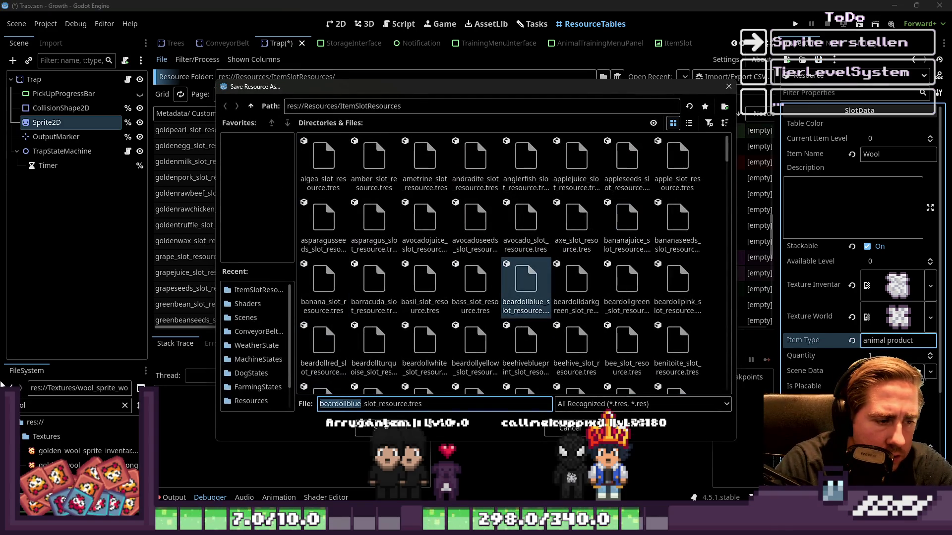
pyautogui.write('wo')
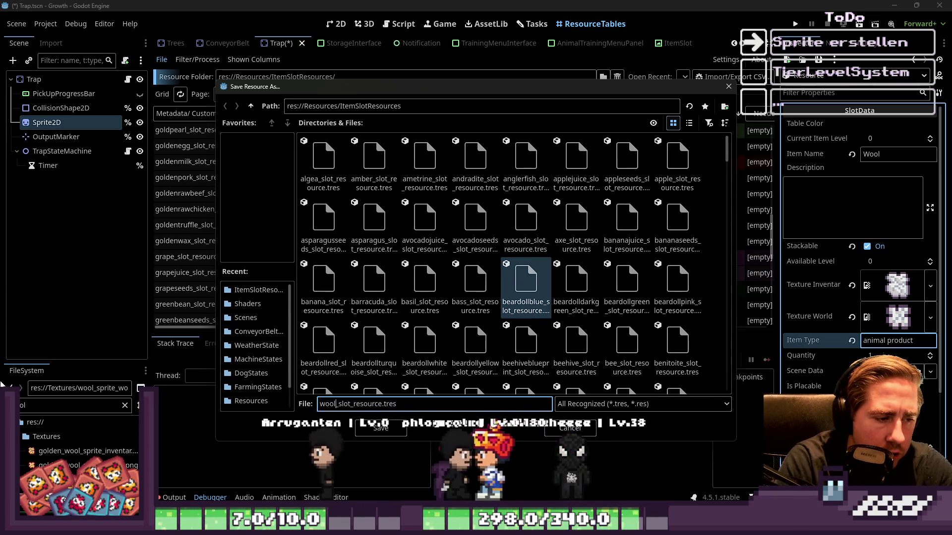
pyautogui.press('Return')
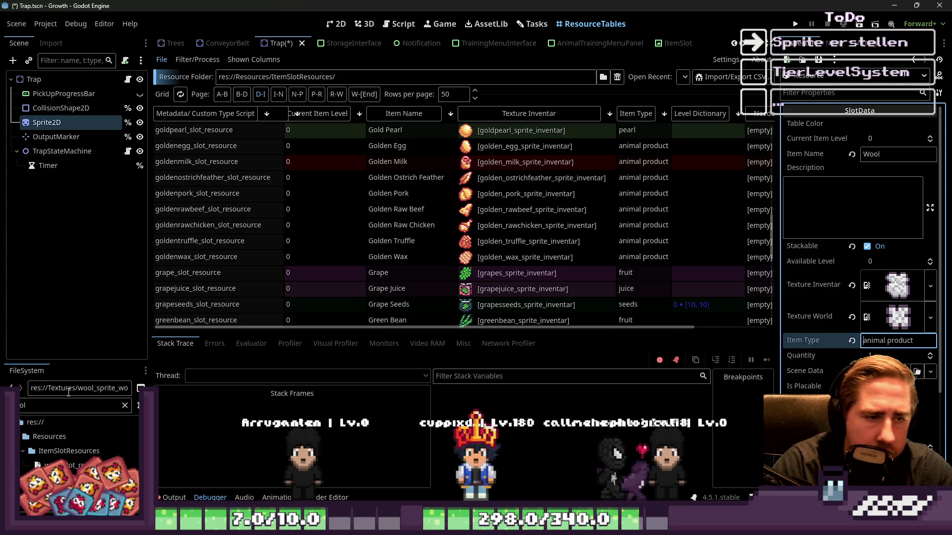
# Duplicate wool_slot_resource.tres to start a golden copy.
pyautogui.rightClick(53, 463)
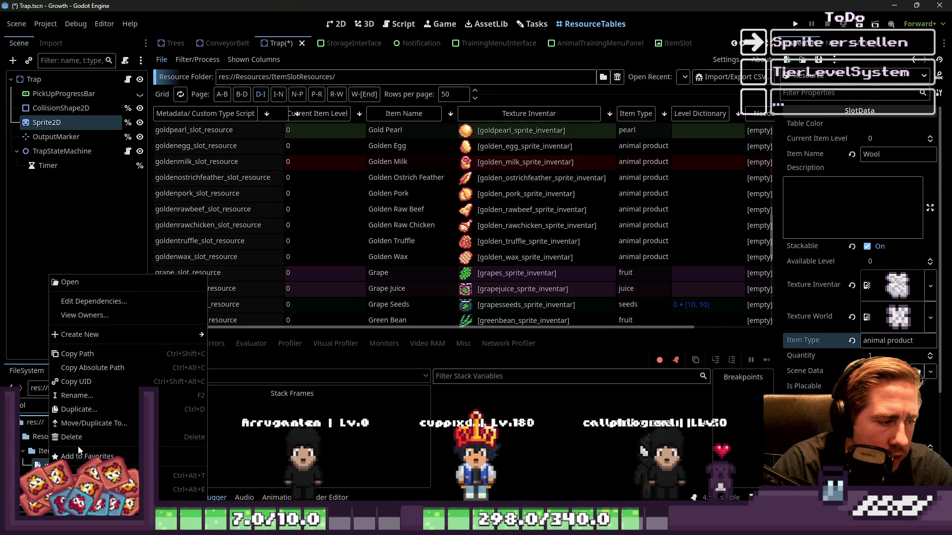
pyautogui.click(79, 409)
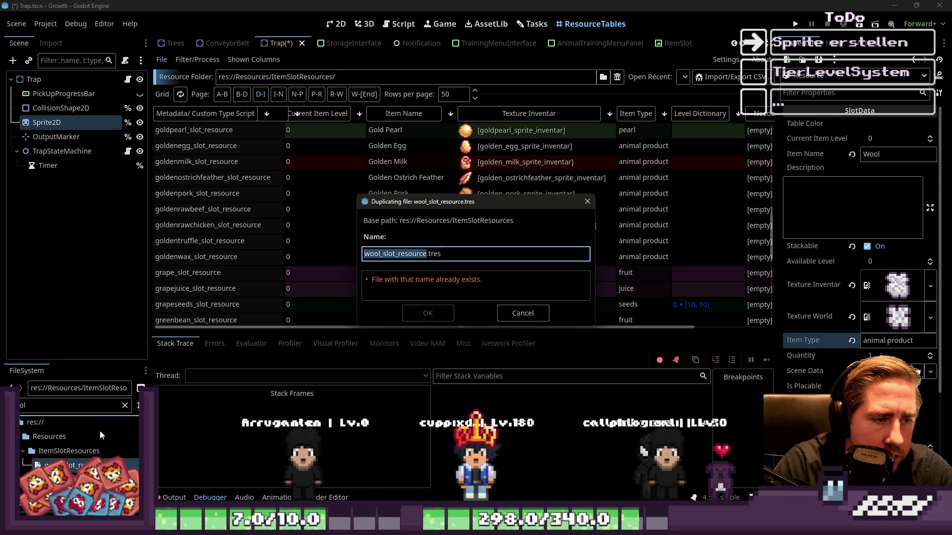
pyautogui.press('Home')
# Confirm the copy as goldenwool_slot_resource.tres and open it for editing.
pyautogui.write('golden')
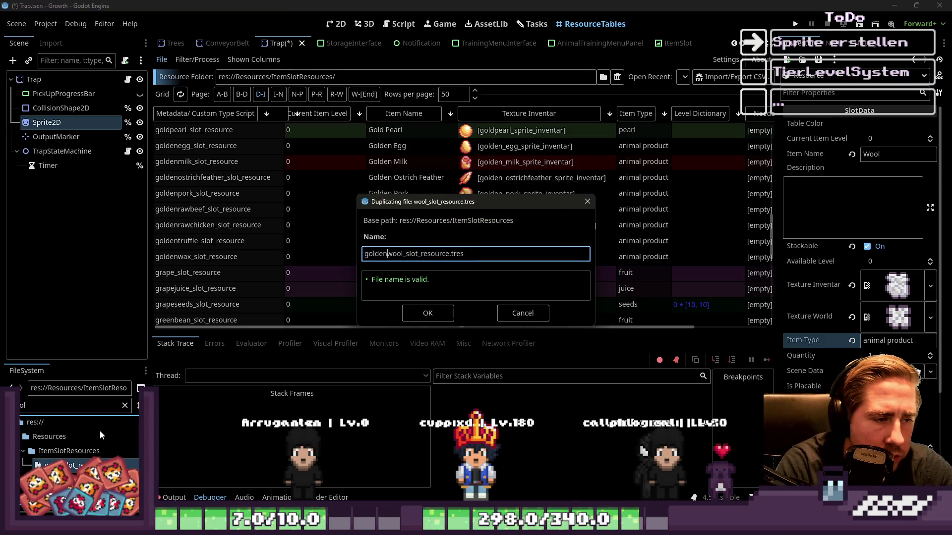
pyautogui.press('Return')
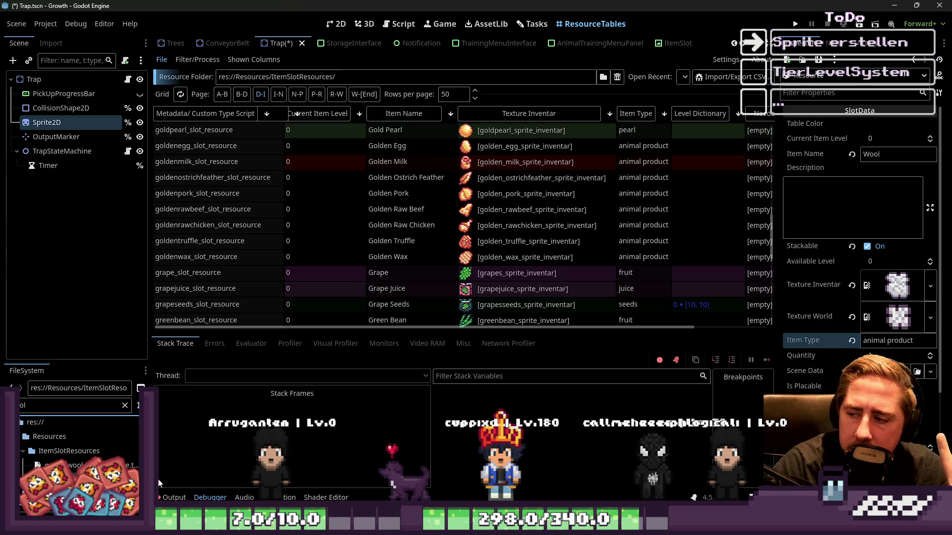
pyautogui.scroll(-3, 64, 448)
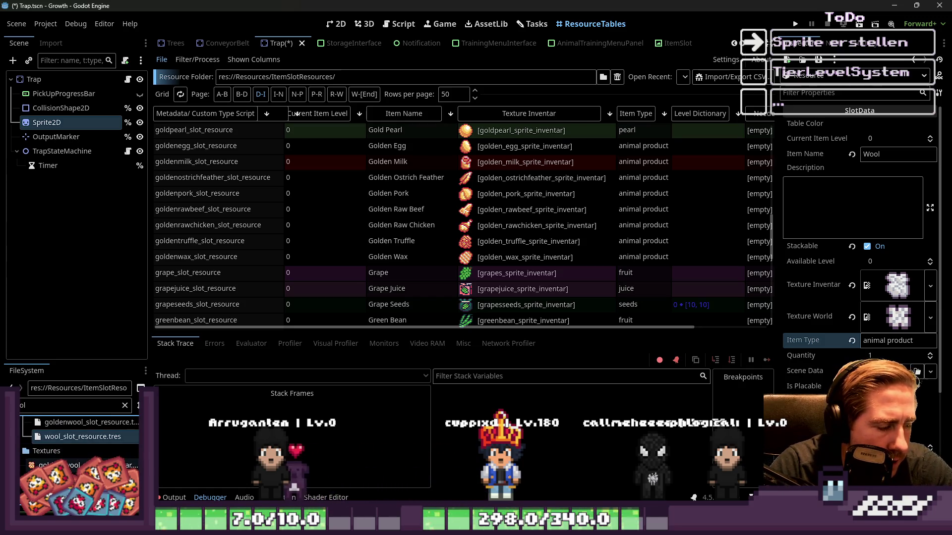
pyautogui.scroll(1, 76, 456)
pyautogui.click(75, 435)
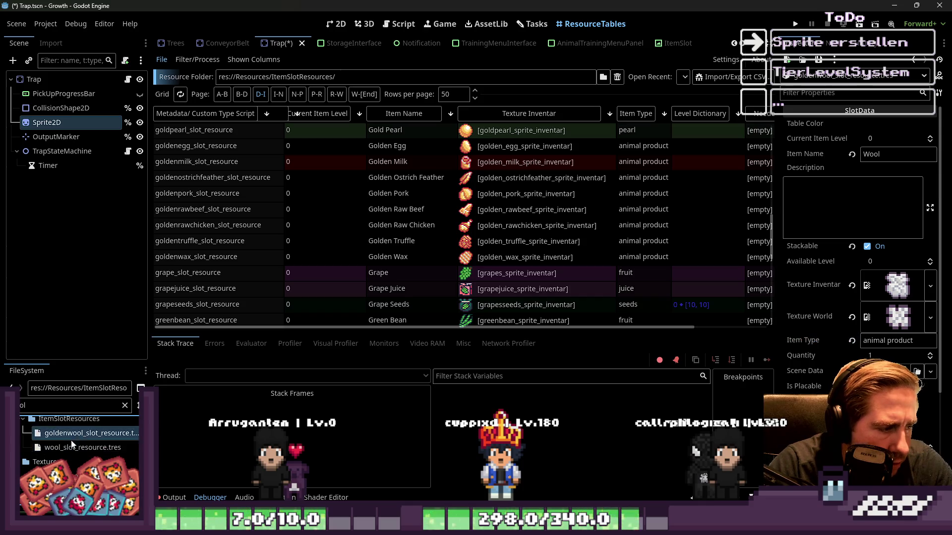
# Assign golden wool inventory and world sprites, rename it Golden Wool, save, and clear the filter.
pyautogui.moveTo(75, 476); pyautogui.dragTo(879, 284)
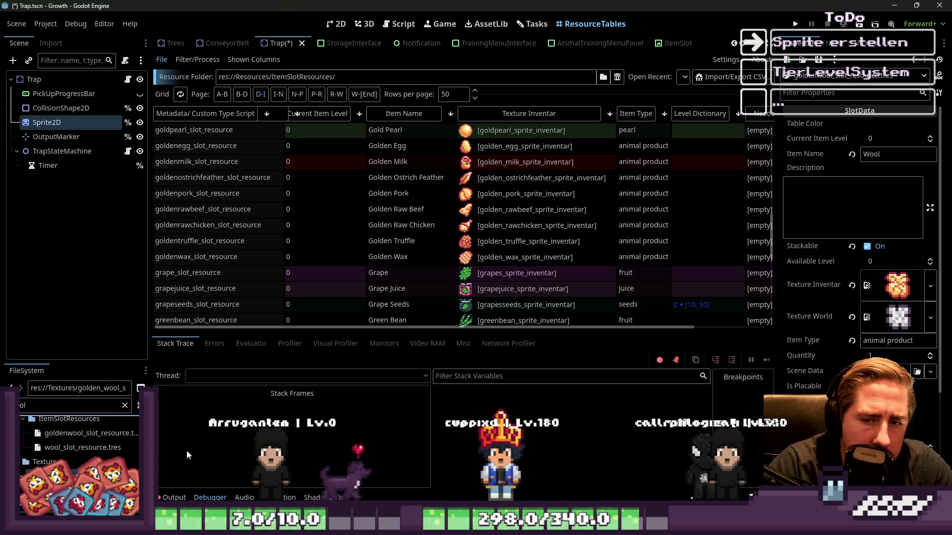
pyautogui.moveTo(609, 437); pyautogui.dragTo(898, 317)
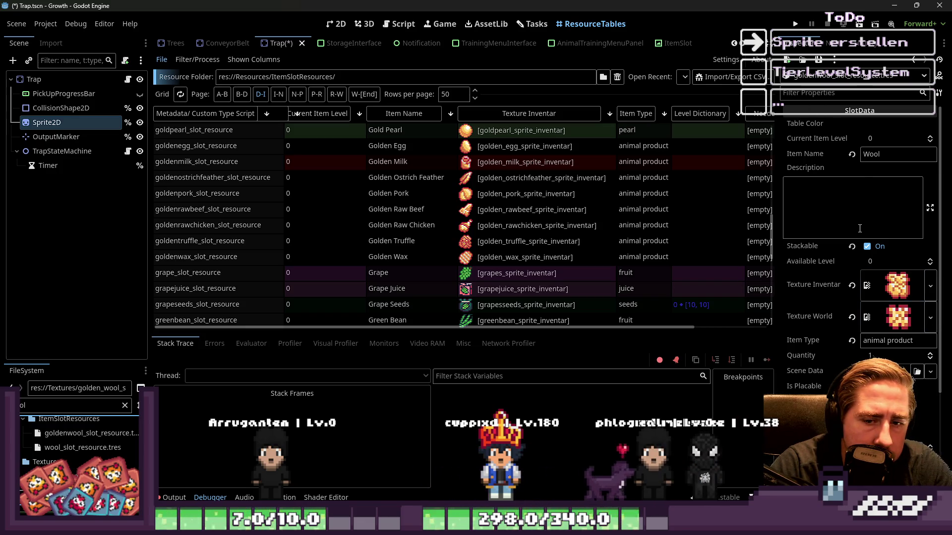
pyautogui.click(864, 154)
pyautogui.write('Golden')
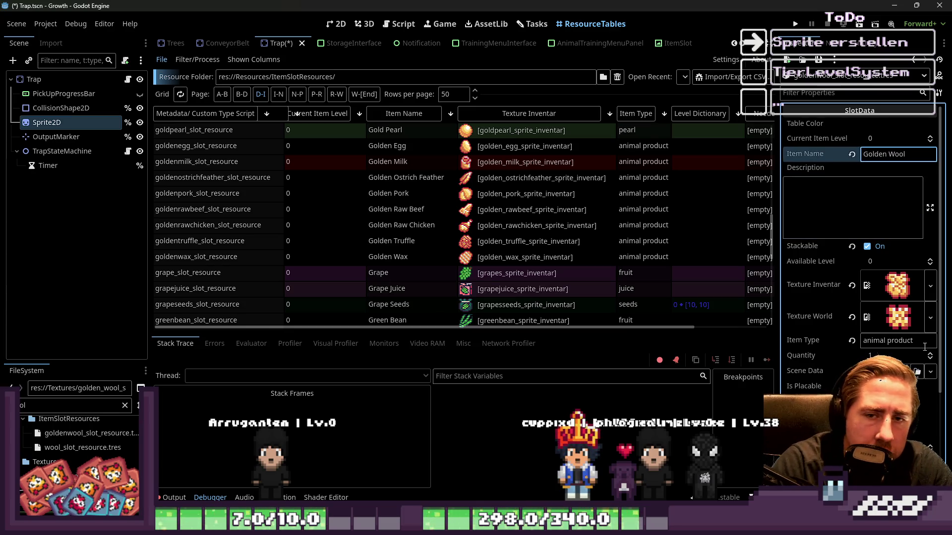
pyautogui.press('Tab')
pyautogui.hotkey('ctrl', 's')
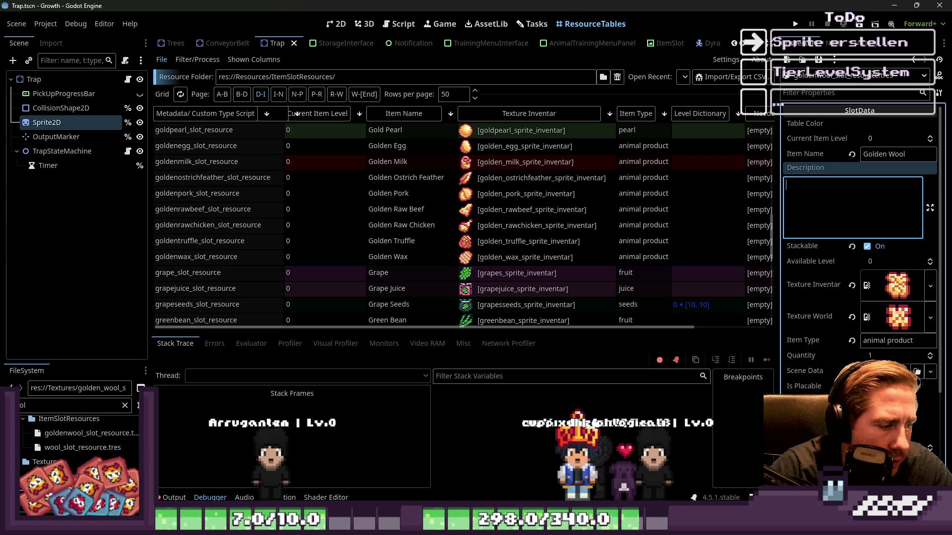
pyautogui.click(53, 407)
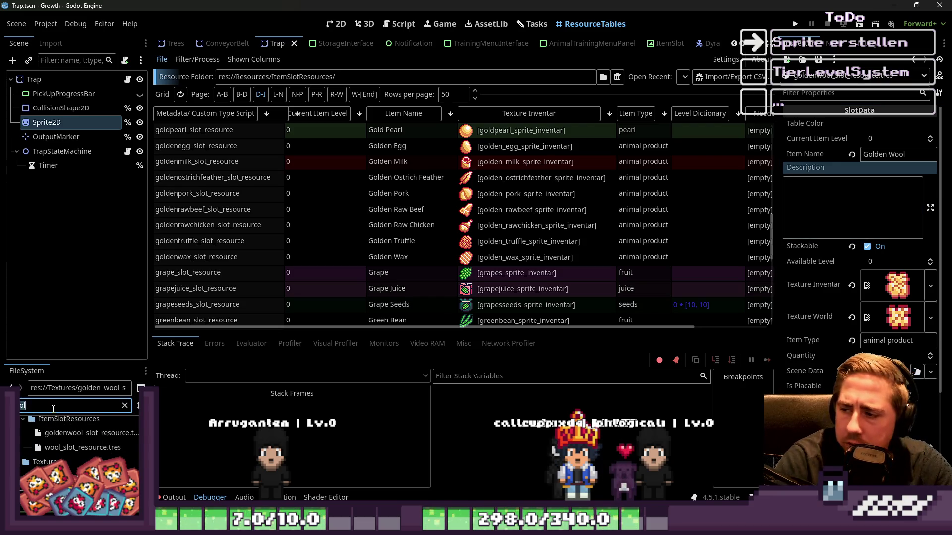
pyautogui.hotkey('ctrl', 'a')
pyautogui.press('BackSpace')
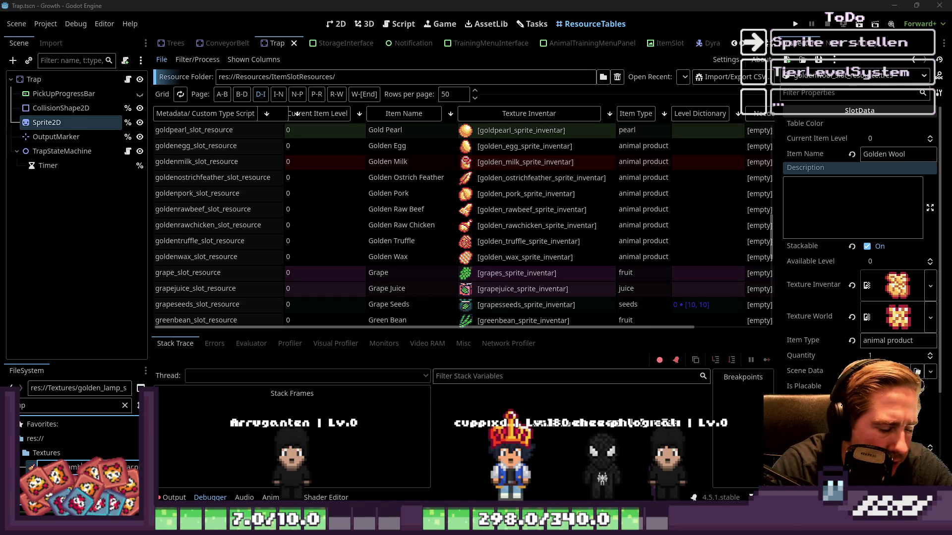
# Filter files by 'lamb' and create a stackable SlotData resource named Lamb.
pyautogui.click(56, 406)
pyautogui.hotkey('ctrl', 'a')
pyautogui.press('BackSpace')
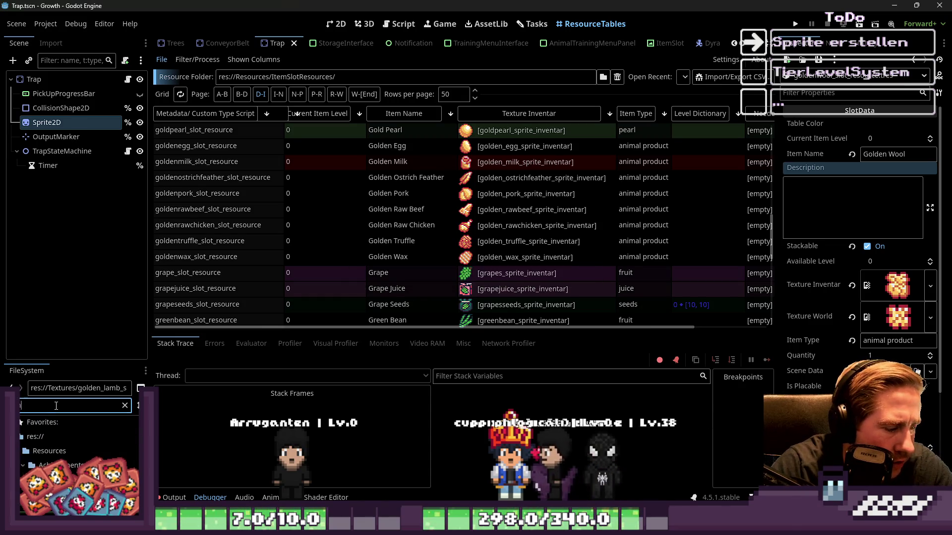
pyautogui.write('lamb')
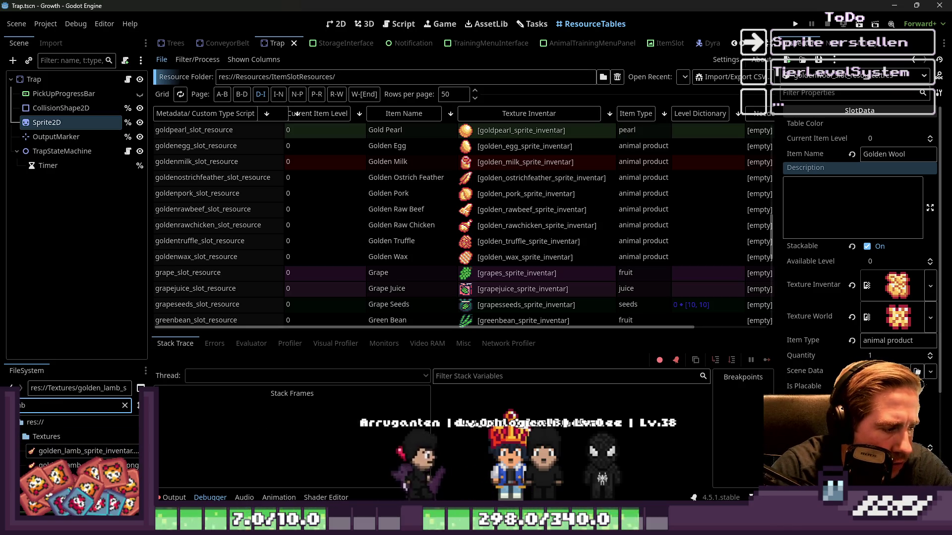
pyautogui.click(787, 60)
pyautogui.press('Return')
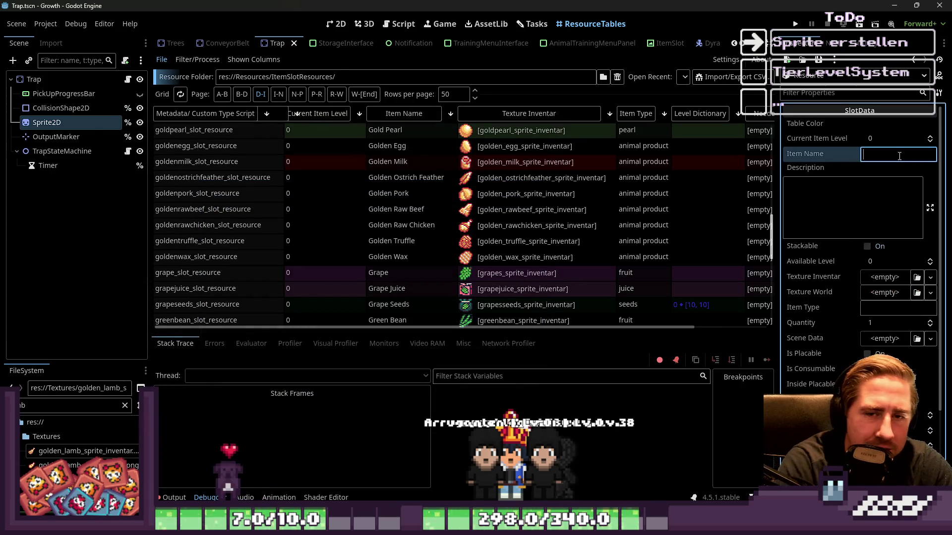
pyautogui.write('Lamb')
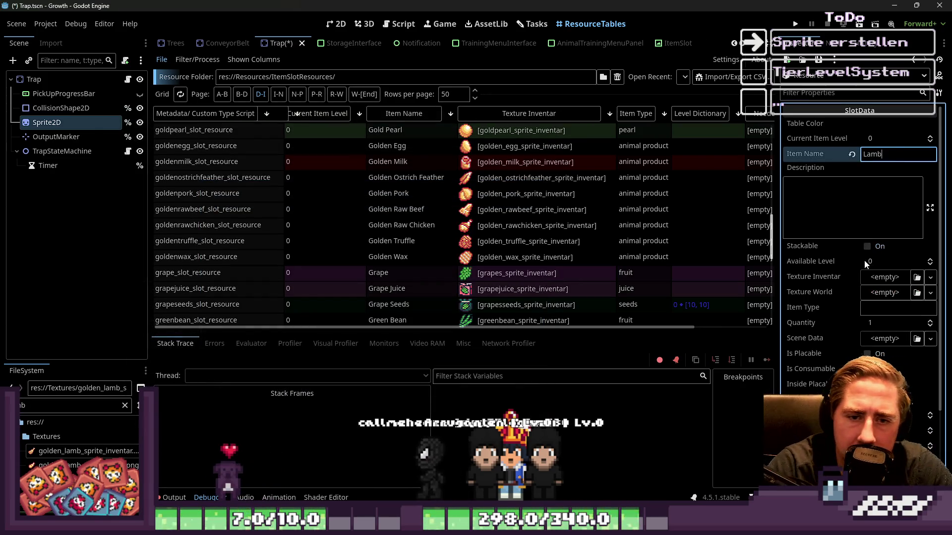
pyautogui.click(867, 246)
# Assign lamb inventory and world textures, set type animal product, and mark it consumable.
pyautogui.click(82, 452)
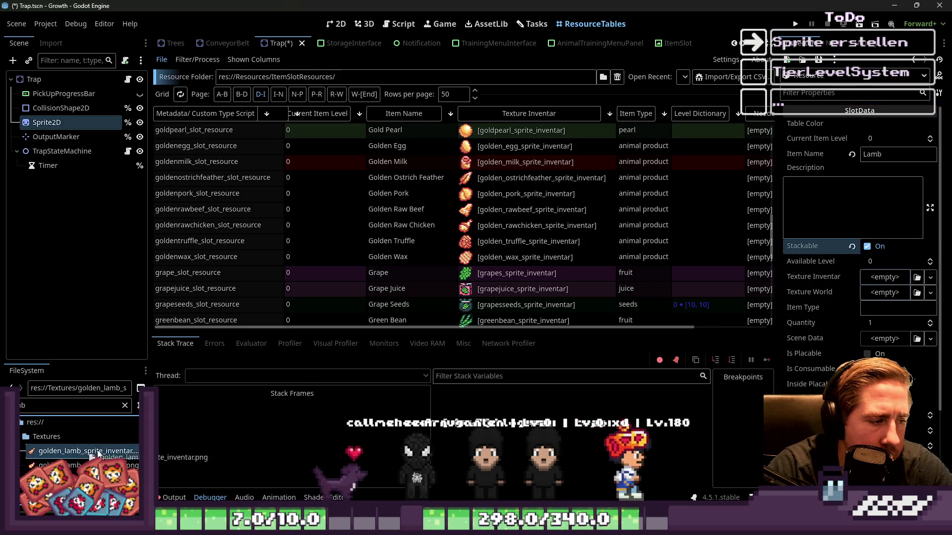
pyautogui.moveTo(754, 355); pyautogui.dragTo(885, 278)
pyautogui.moveTo(74, 494)
pyautogui.mouseDown()
pyautogui.moveTo(279, 498)
pyautogui.moveTo(883, 322)
pyautogui.moveTo(885, 308)
pyautogui.mouseUp()
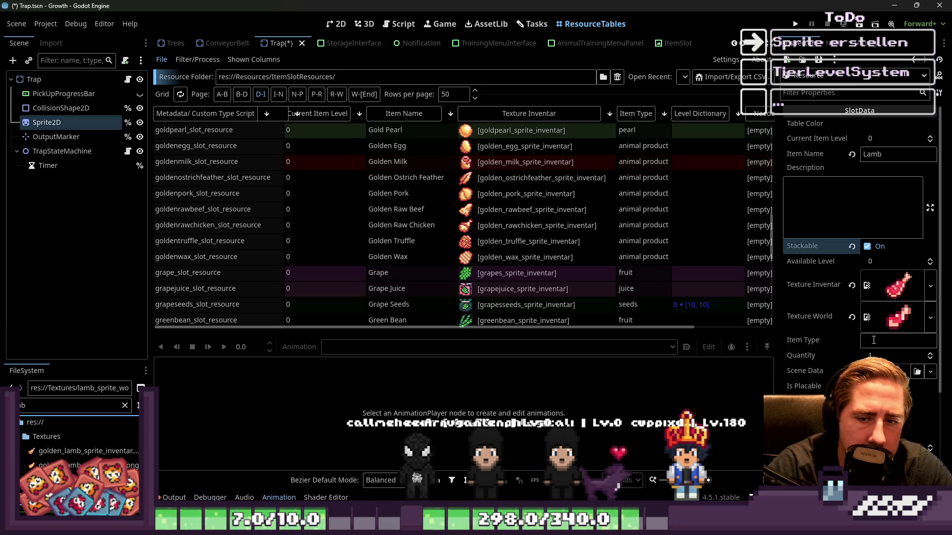
pyautogui.click(879, 341)
pyautogui.write('animal product')
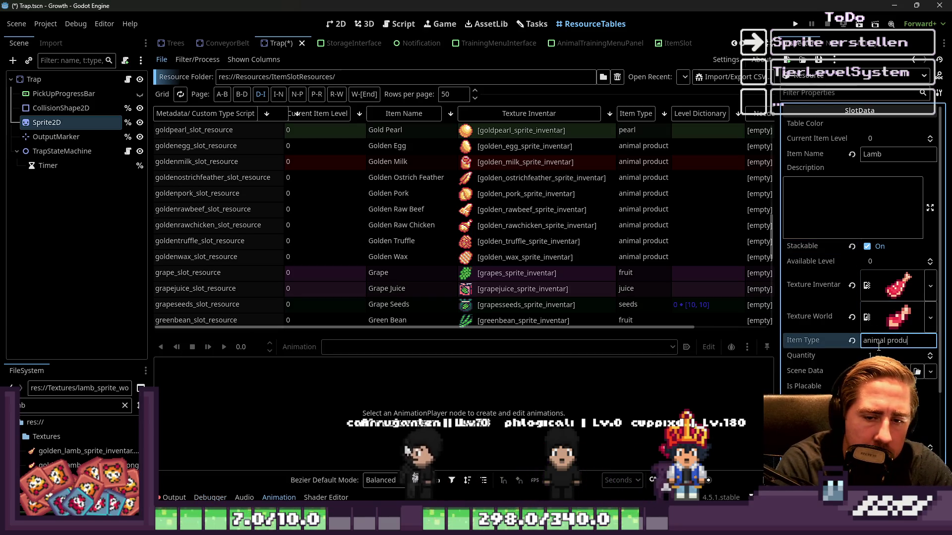
pyautogui.scroll(-2, 864, 323)
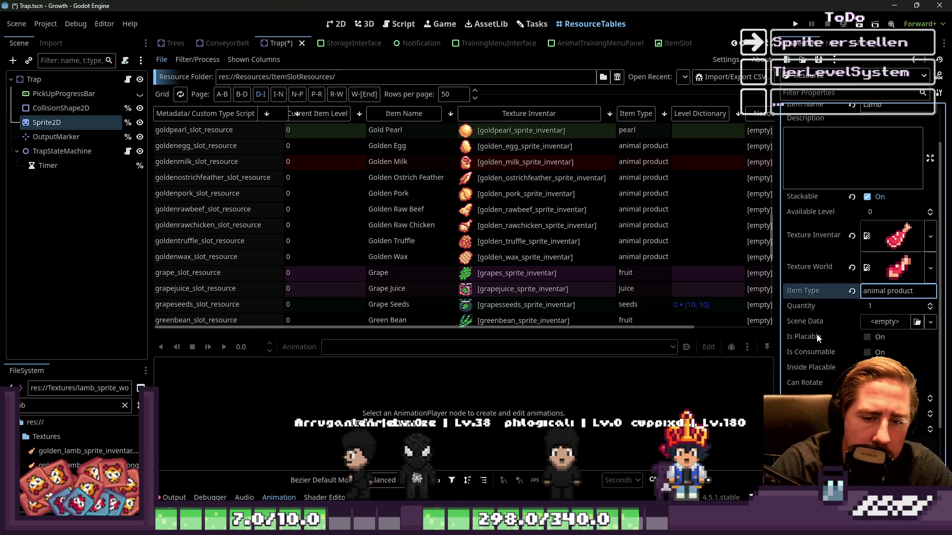
pyautogui.click(873, 353)
pyautogui.scroll(-4, 874, 353)
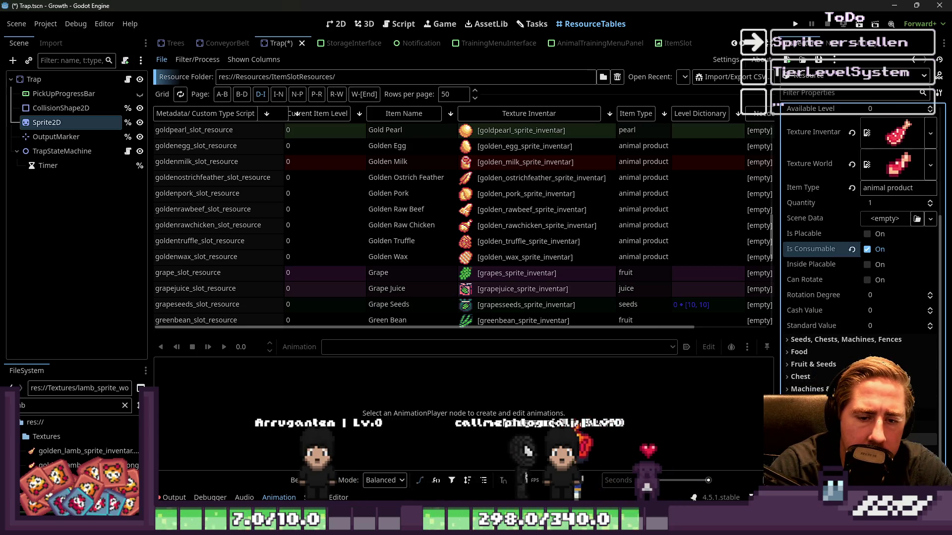
pyautogui.click(837, 353)
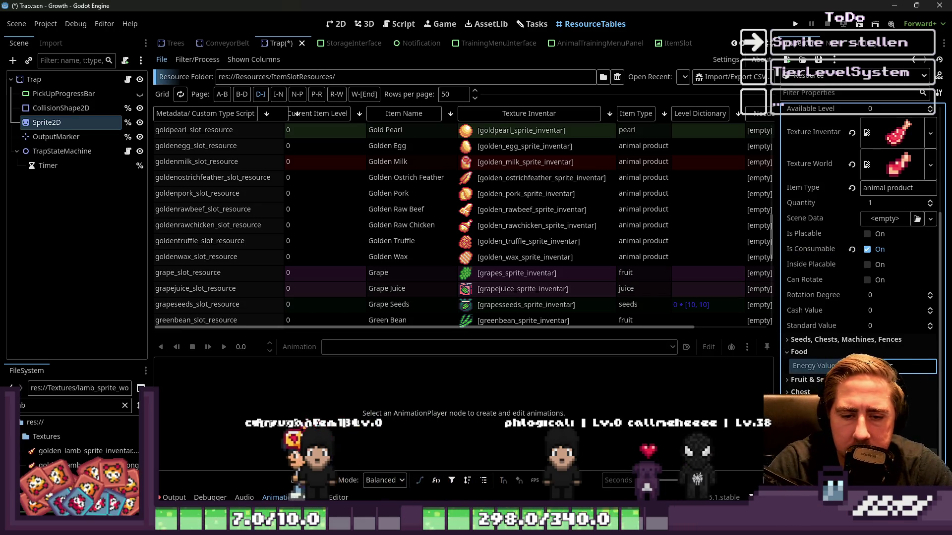
pyautogui.scroll(2, 843, 239)
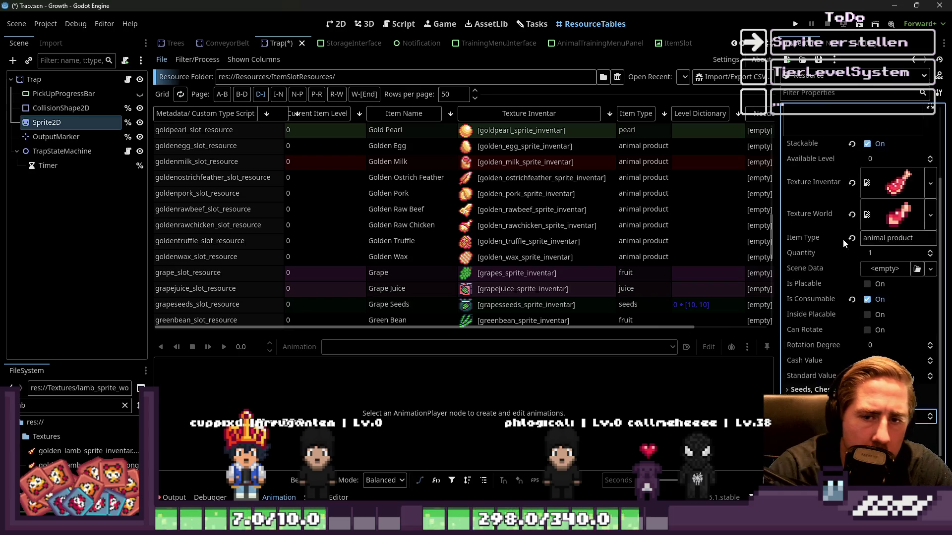
pyautogui.scroll(4, 843, 237)
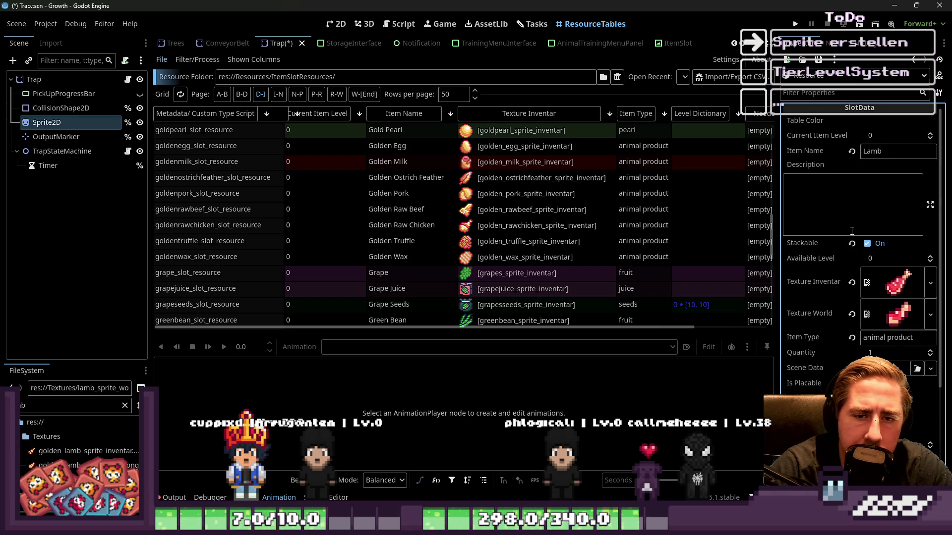
# Save the Lamb item as lamb_slot_resource.tres in ItemSlotResources.
pyautogui.click(823, 87)
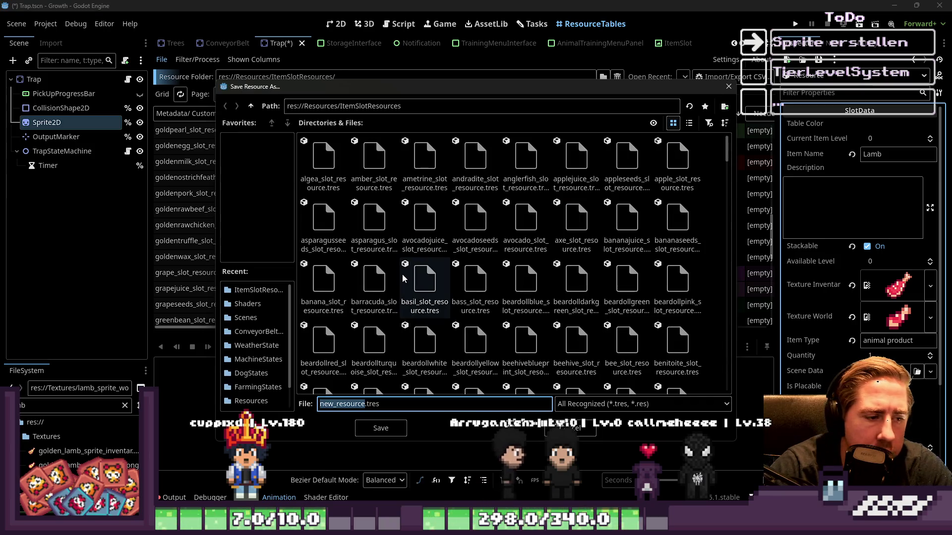
pyautogui.click(402, 277)
pyautogui.write('lamb_slot')
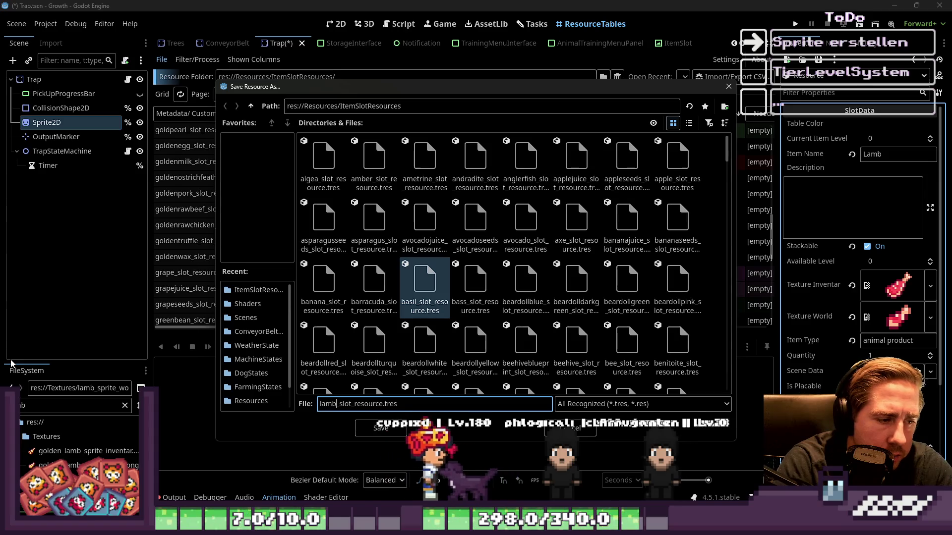
pyautogui.press('Return')
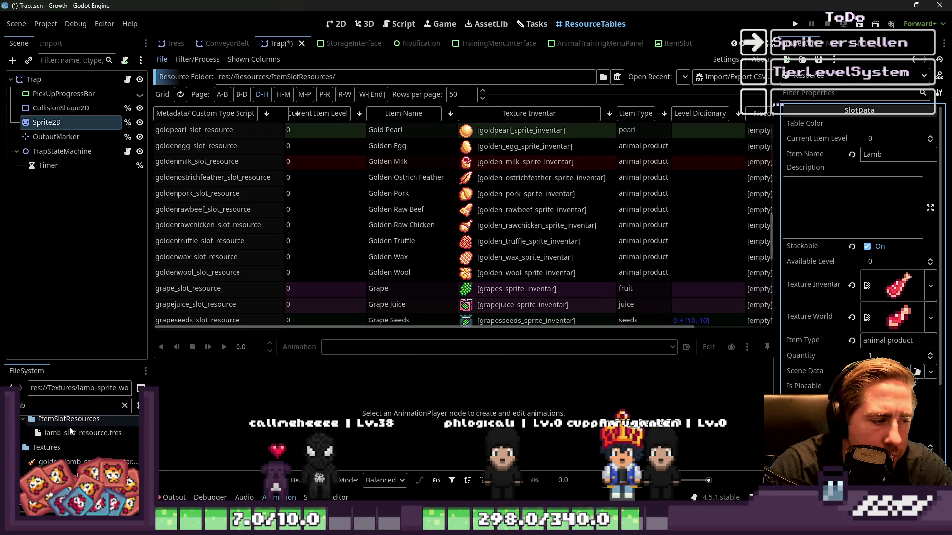
pyautogui.rightClick(58, 438)
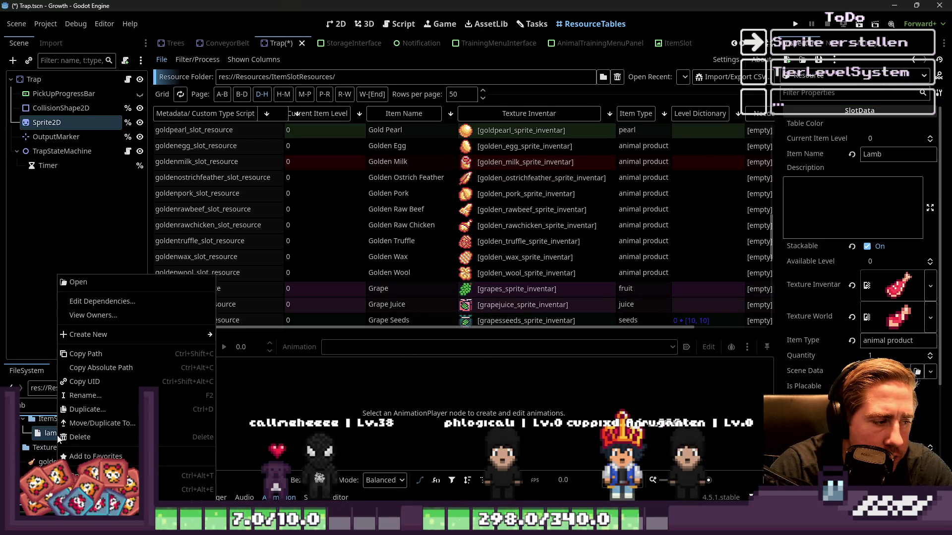
# Duplicate the lamb resource as goldenlamb_slot_resource.tres.
pyautogui.click(86, 410)
pyautogui.write('golden')
pyautogui.press('Return')
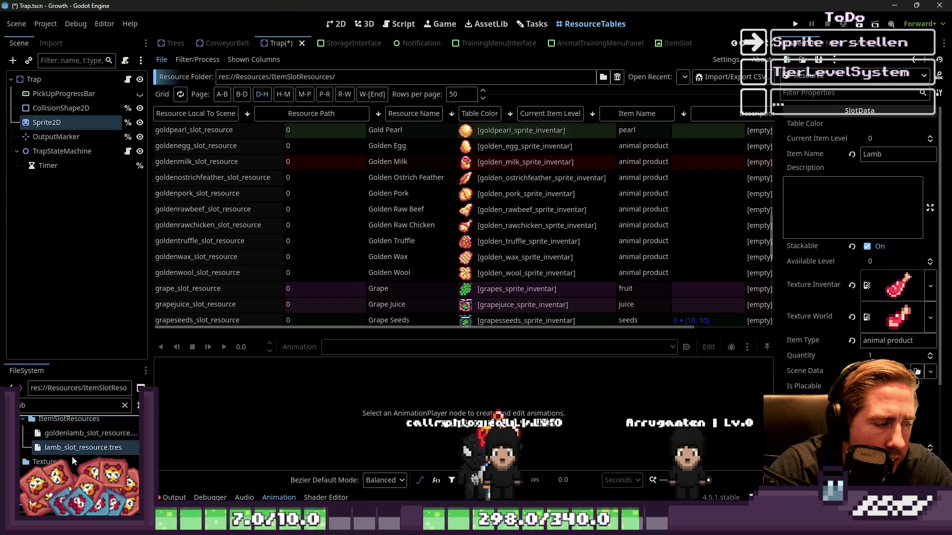
# Assign the golden lamb textures to the copy and save.
pyautogui.click(91, 433)
pyautogui.moveTo(74, 476)
pyautogui.mouseDown()
pyautogui.moveTo(148, 447)
pyautogui.moveTo(847, 316)
pyautogui.moveTo(893, 285)
pyautogui.moveTo(495, 396)
pyautogui.moveTo(855, 392)
pyautogui.mouseUp()
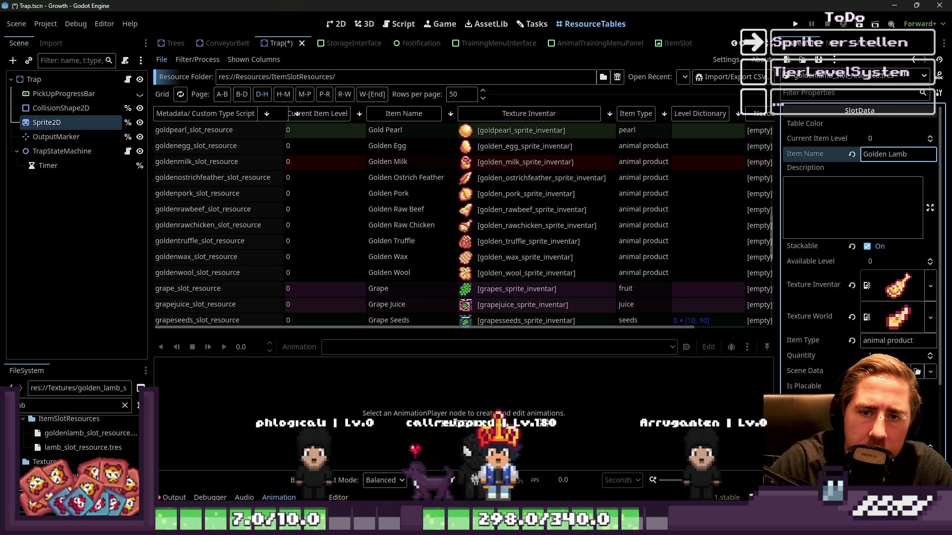
pyautogui.hotkey('ctrl', 's')
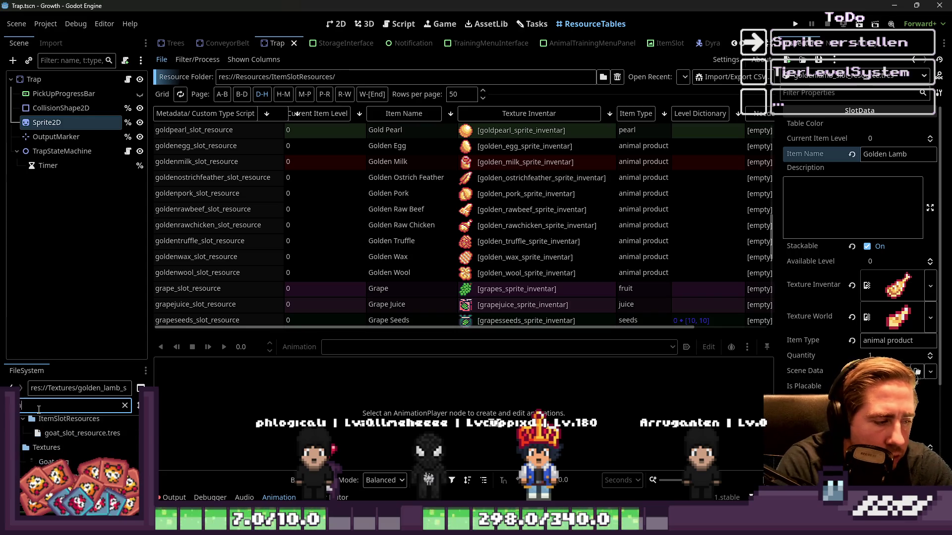
pyautogui.write('milk')
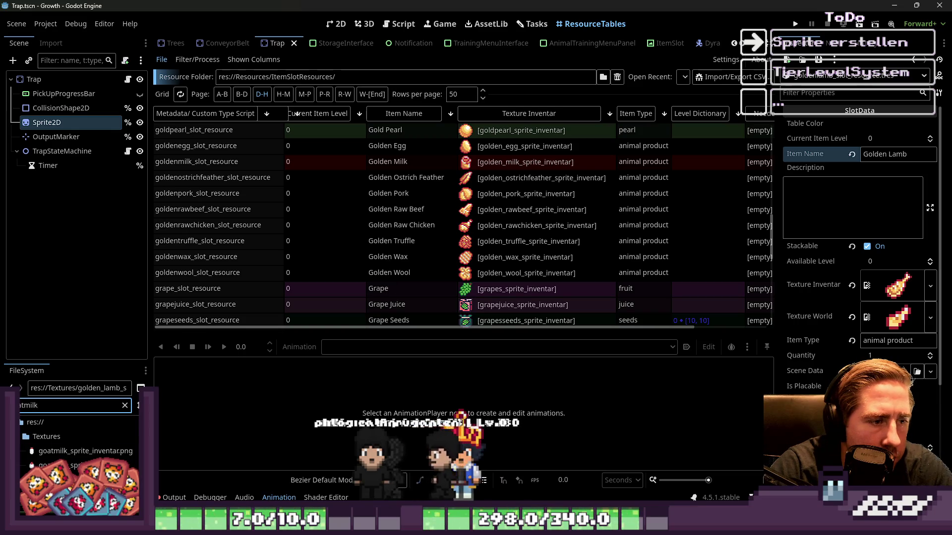
# Create a new SlotData resource named Goat Milk and make it stackable.
pyautogui.click(786, 60)
pyautogui.press('Return')
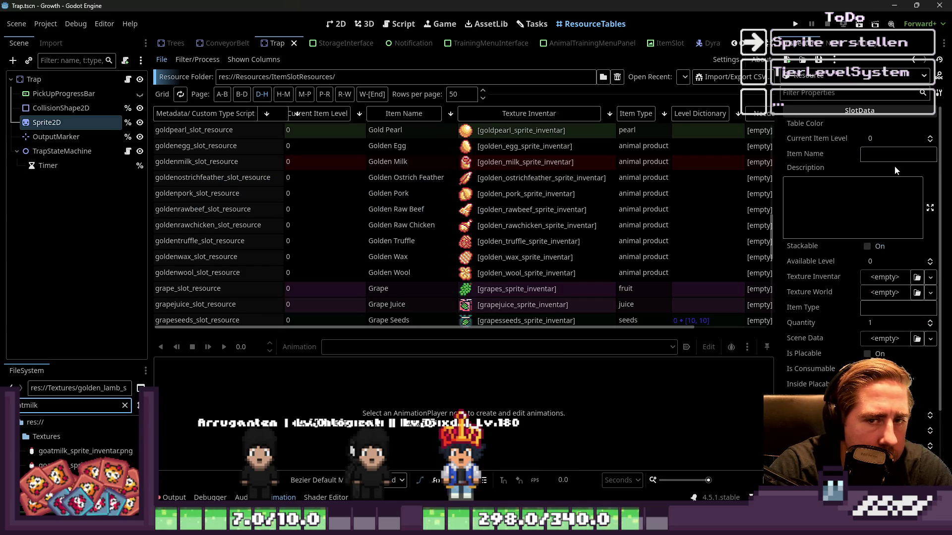
pyautogui.click(892, 155)
pyautogui.write('Goat Milk')
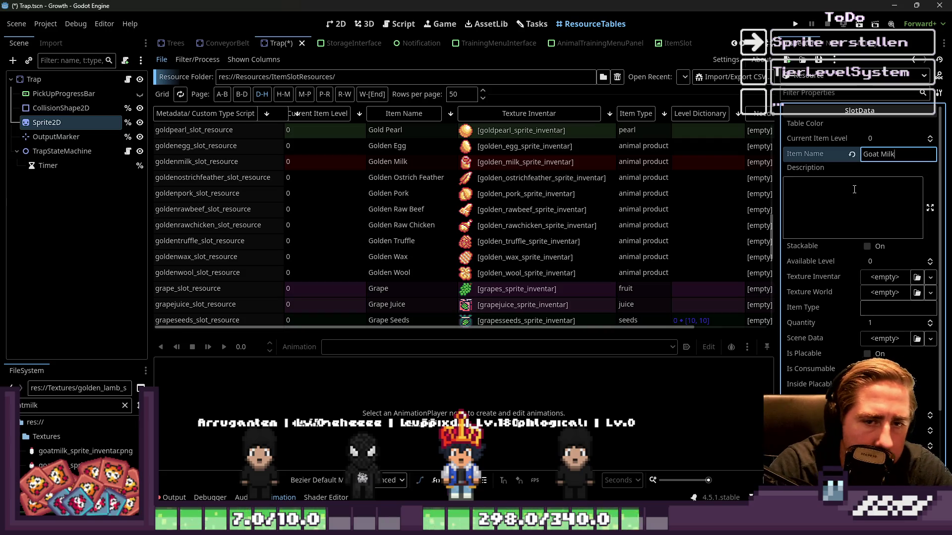
pyautogui.click(867, 247)
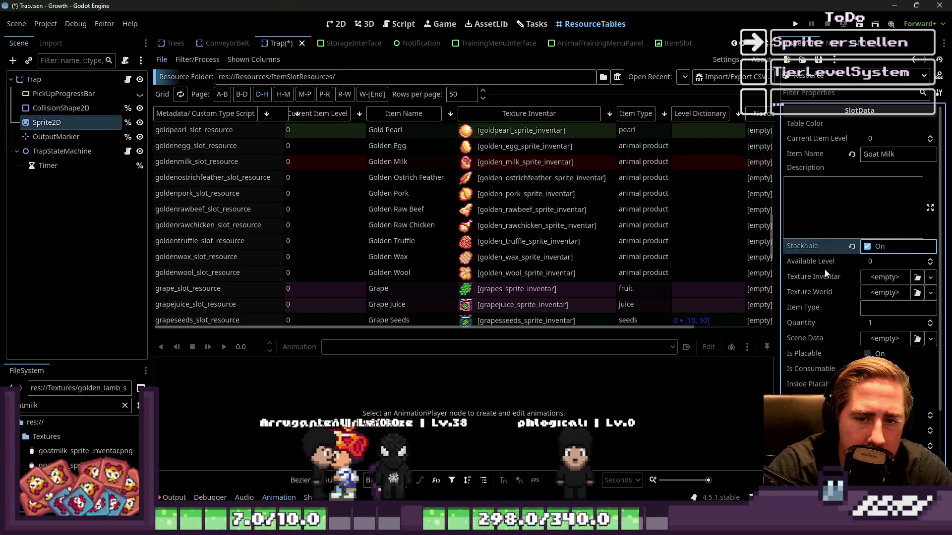
# Assign the goat milk inventory texture and expand the Food settings group.
pyautogui.moveTo(85, 451)
pyautogui.mouseDown()
pyautogui.moveTo(496, 377)
pyautogui.moveTo(943, 312)
pyautogui.moveTo(887, 278)
pyautogui.mouseUp()
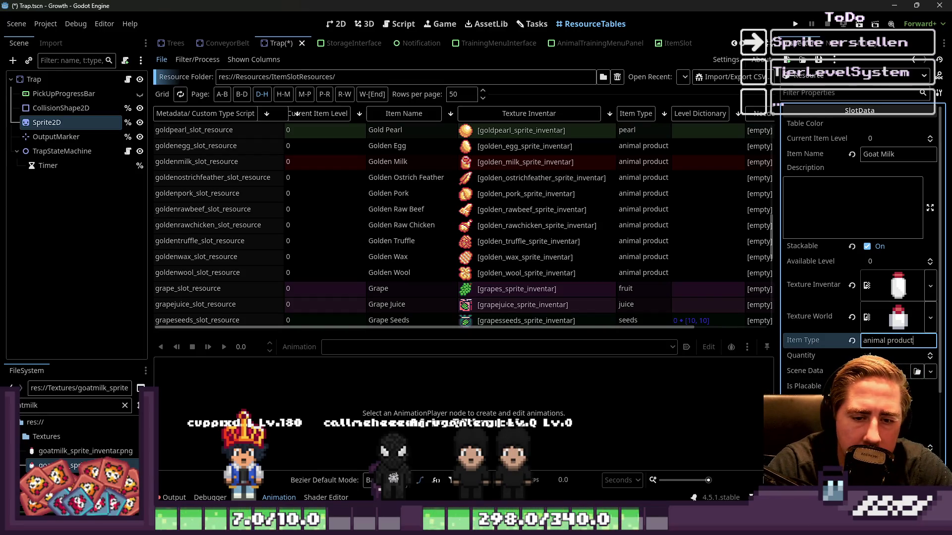
pyautogui.scroll(-5, 860, 247)
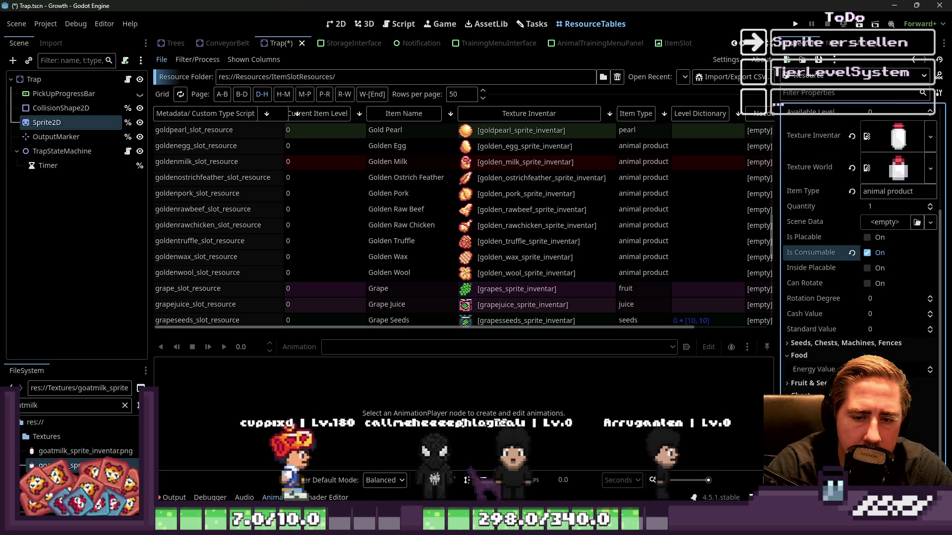
pyautogui.click(799, 355)
pyautogui.scroll(5, 843, 223)
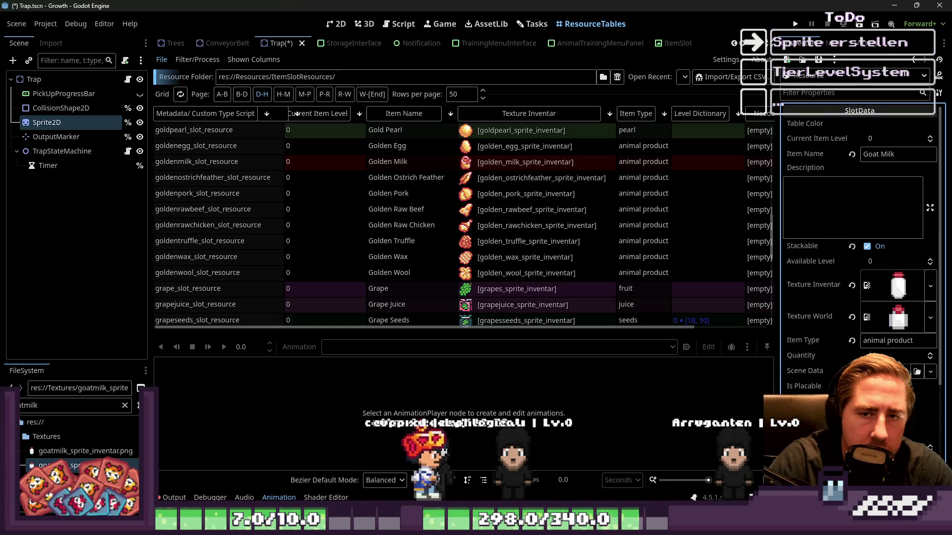
pyautogui.click(818, 197)
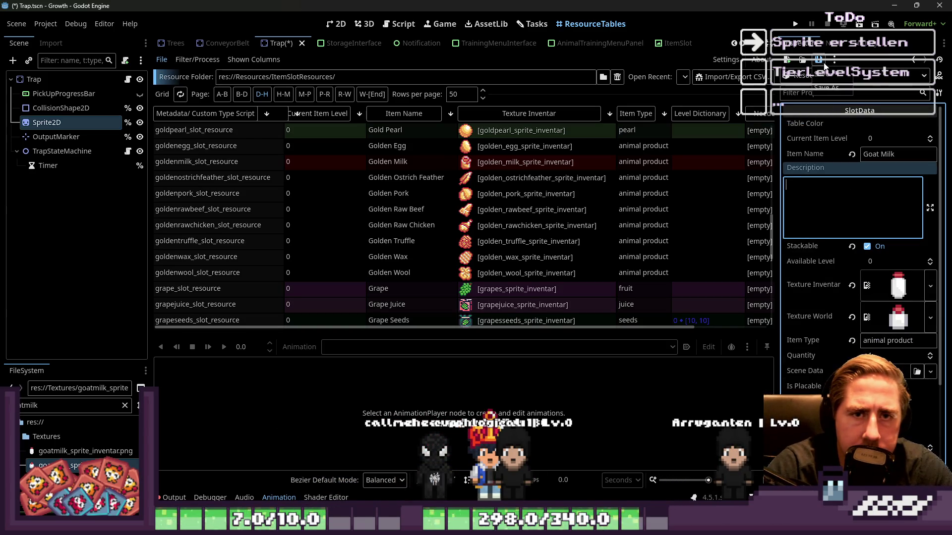
pyautogui.click(823, 60)
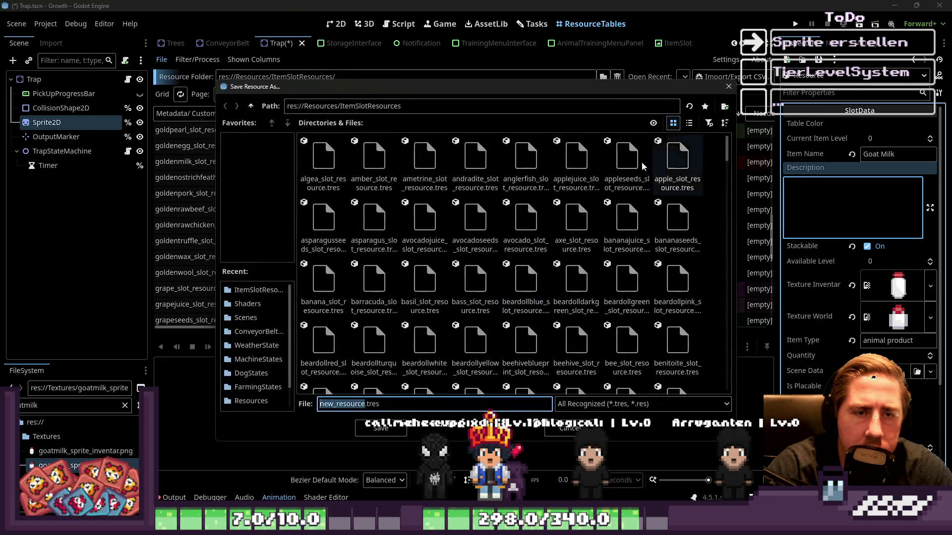